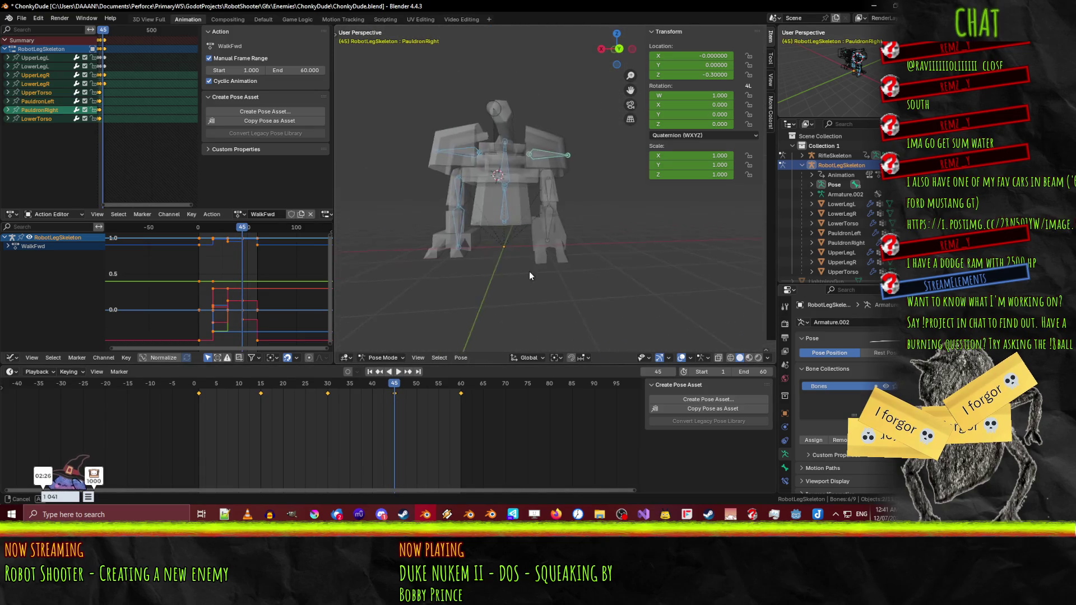
# - Duplicate the LowerLegR bone's first keyframe and place the copy at frame 60
pyautogui.click(439, 229)
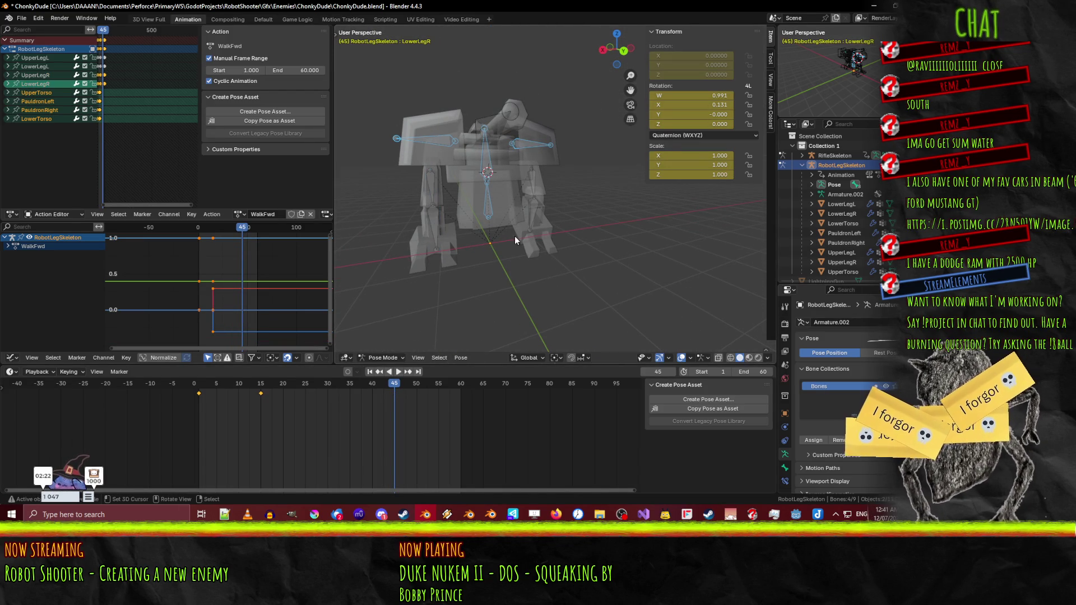
pyautogui.moveTo(514, 237); pyautogui.dragTo(474, 233)
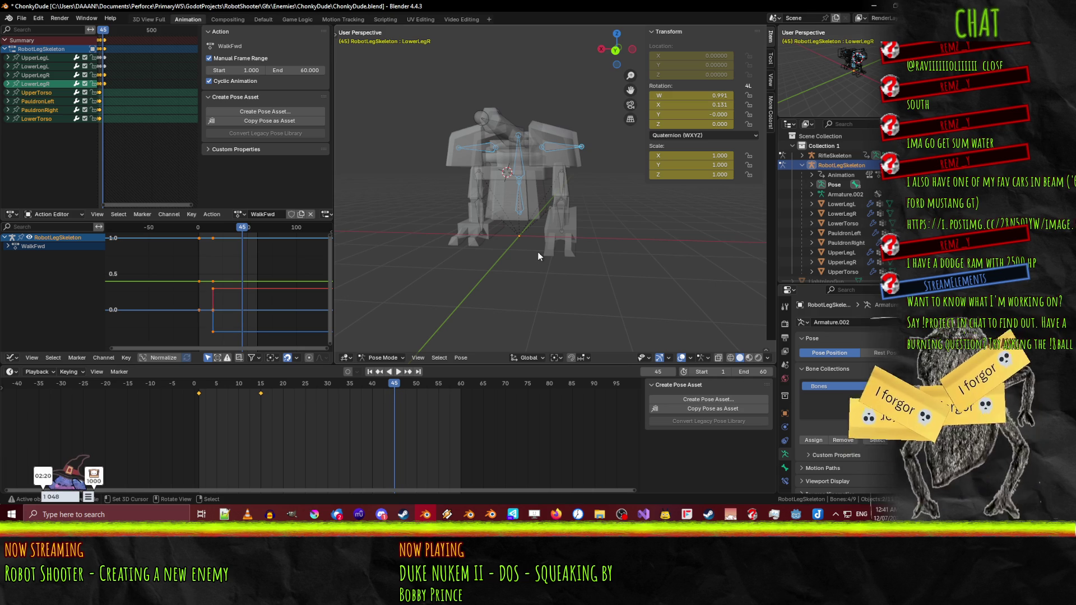
pyautogui.click(200, 395)
pyautogui.press('i')
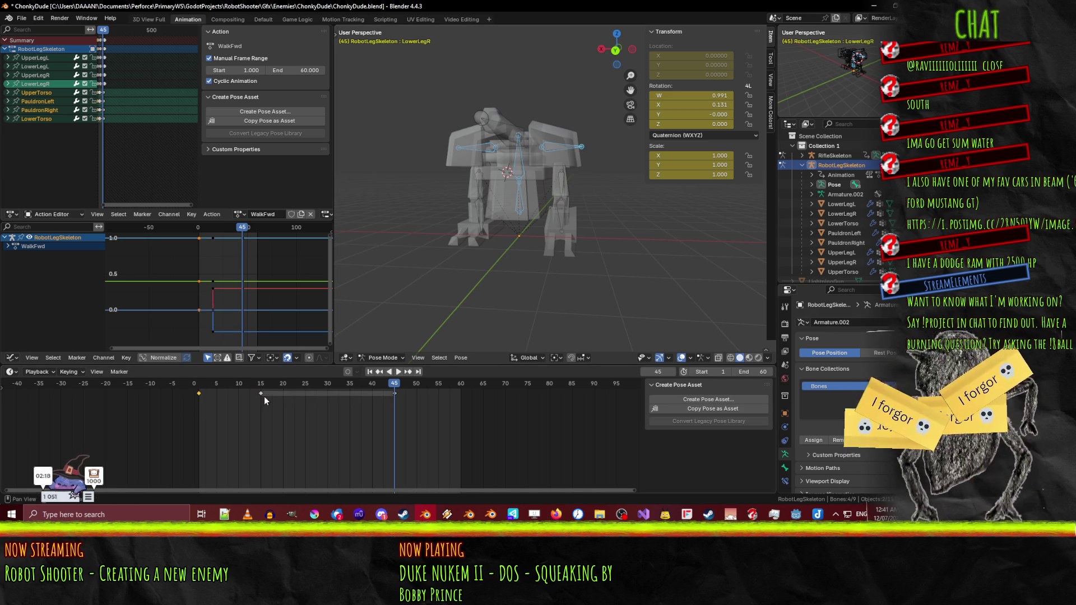
pyautogui.press('g')
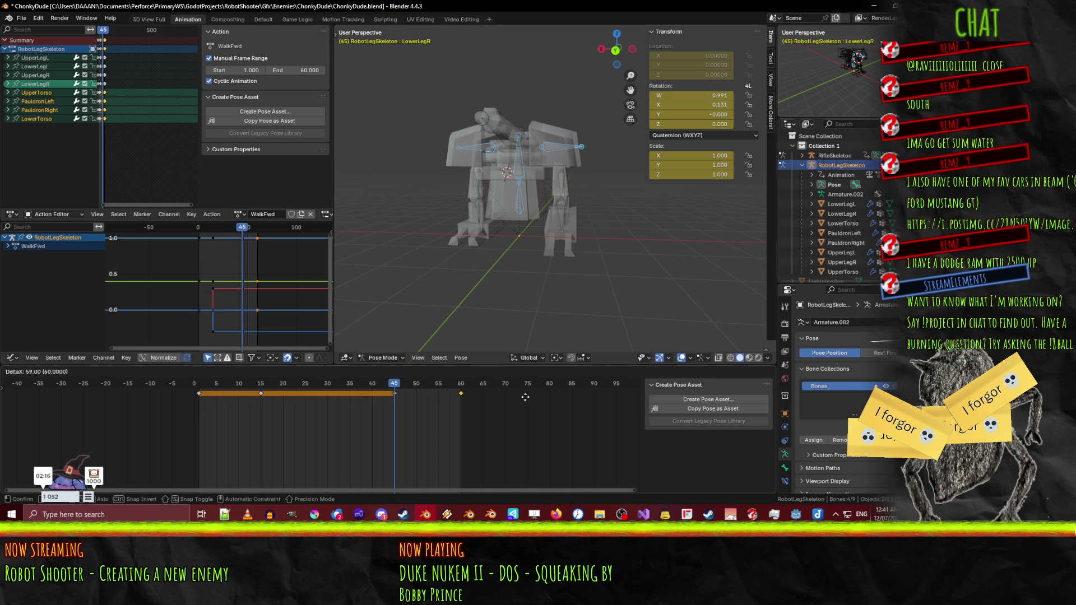
pyautogui.click(525, 396)
# - Play back the walk to check the loop, then select the LowerTorso bone
pyautogui.press('space')
pyautogui.moveTo(323, 393)
pyautogui.mouseDown()
pyautogui.moveTo(237, 390)
pyautogui.moveTo(401, 389)
pyautogui.moveTo(196, 388)
pyautogui.moveTo(262, 385)
pyautogui.mouseUp()
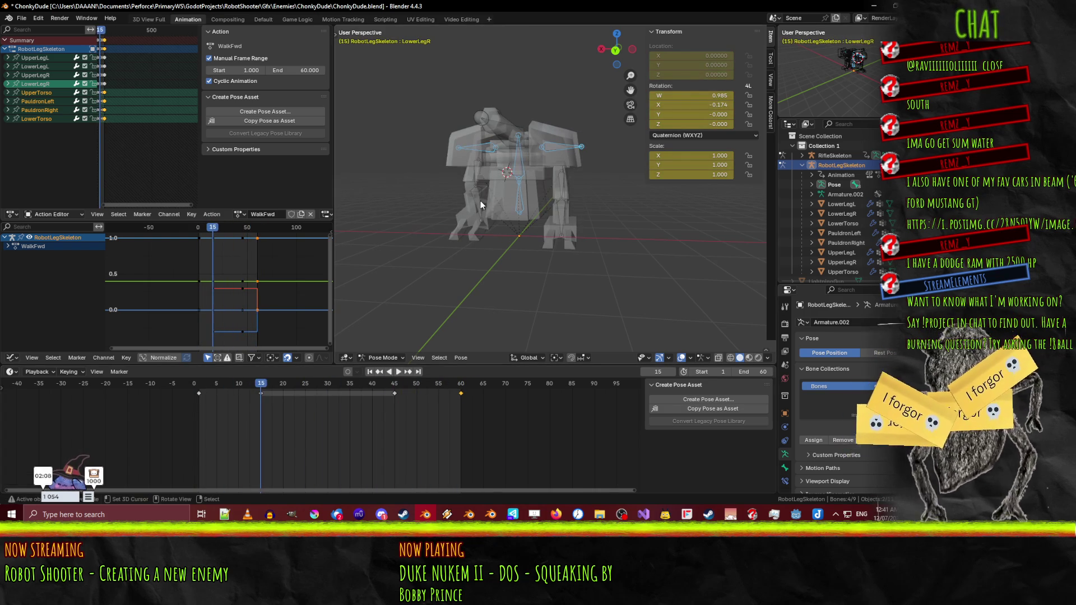
pyautogui.click(468, 223)
# - In Right Ortho view, try X and Z moves on LowerTorso and cancel both, leaving it unchanged
pyautogui.scroll(5, 572, 257)
pyautogui.scroll(2, 570, 257)
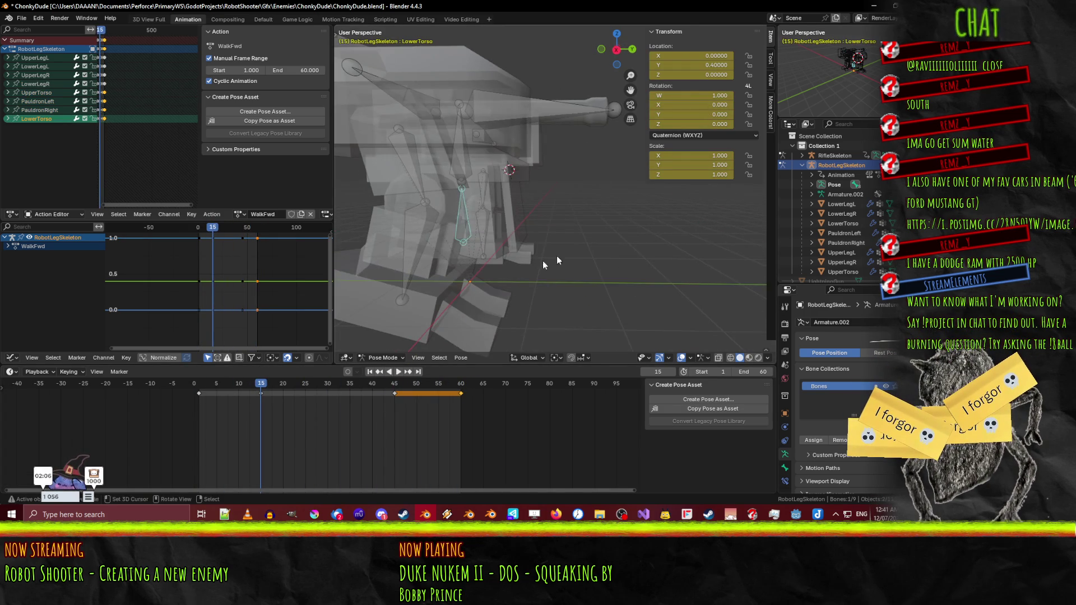
pyautogui.moveTo(252, 387)
pyautogui.mouseDown()
pyautogui.moveTo(266, 385)
pyautogui.moveTo(245, 385)
pyautogui.mouseUp()
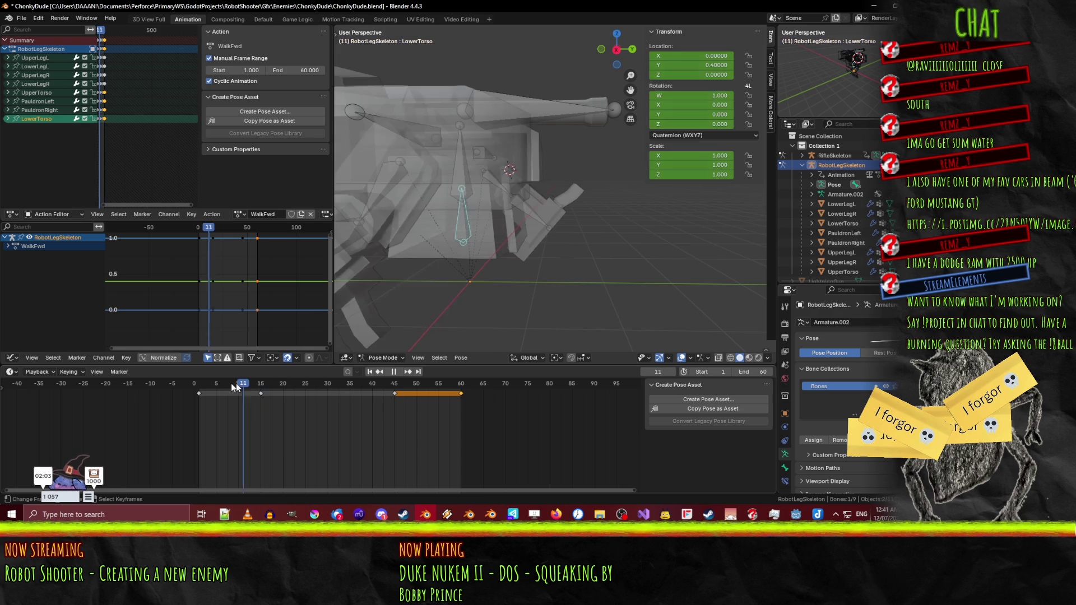
pyautogui.press('KP_3')
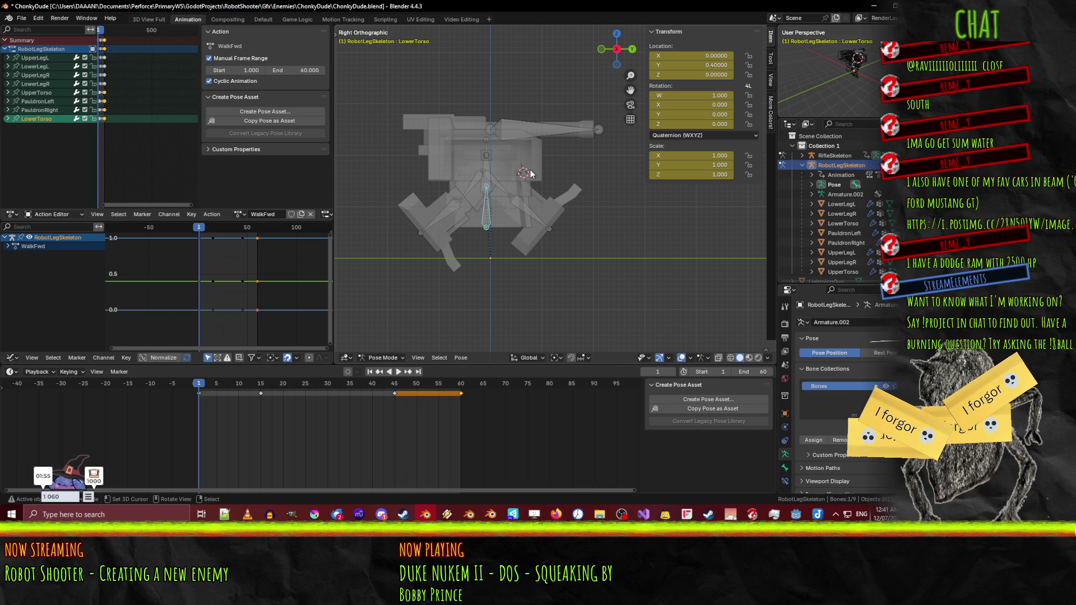
pyautogui.press('g')
pyautogui.press('x')
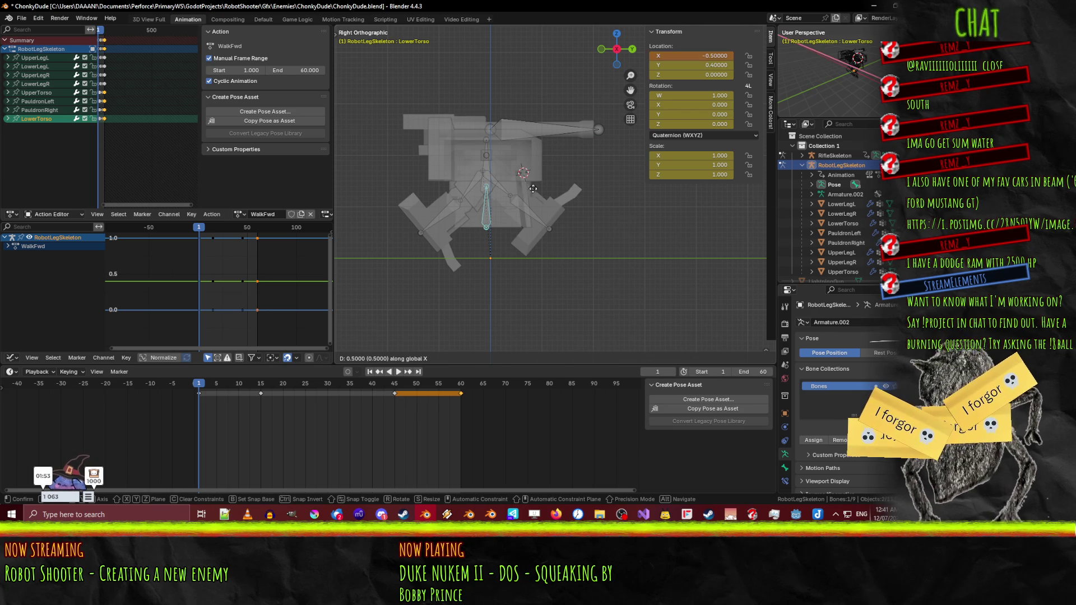
pyautogui.press('Escape')
pyautogui.press('g')
pyautogui.press('z')
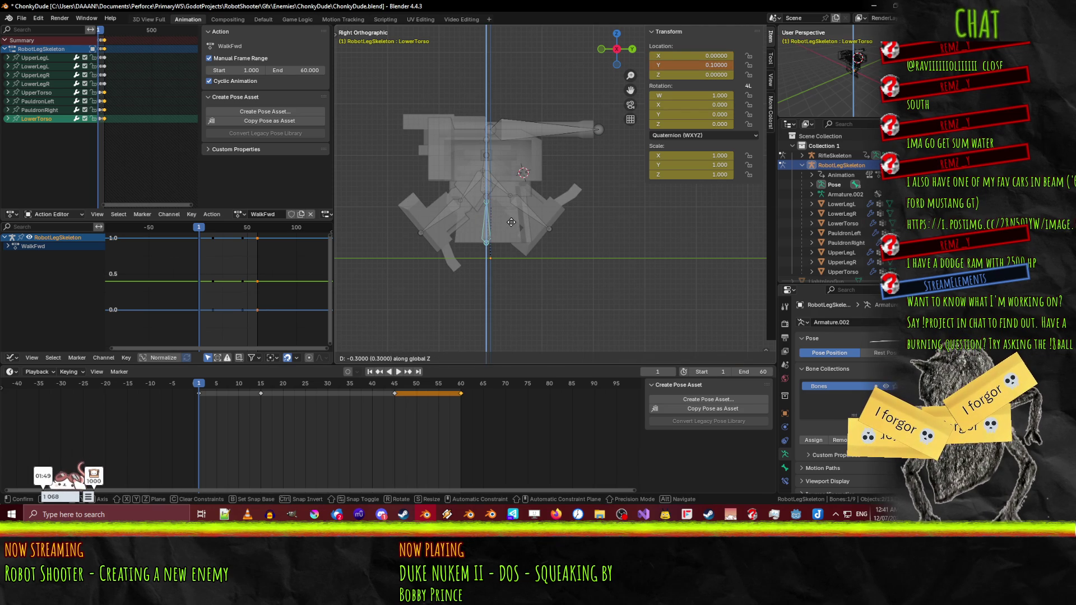
pyautogui.press('Escape')
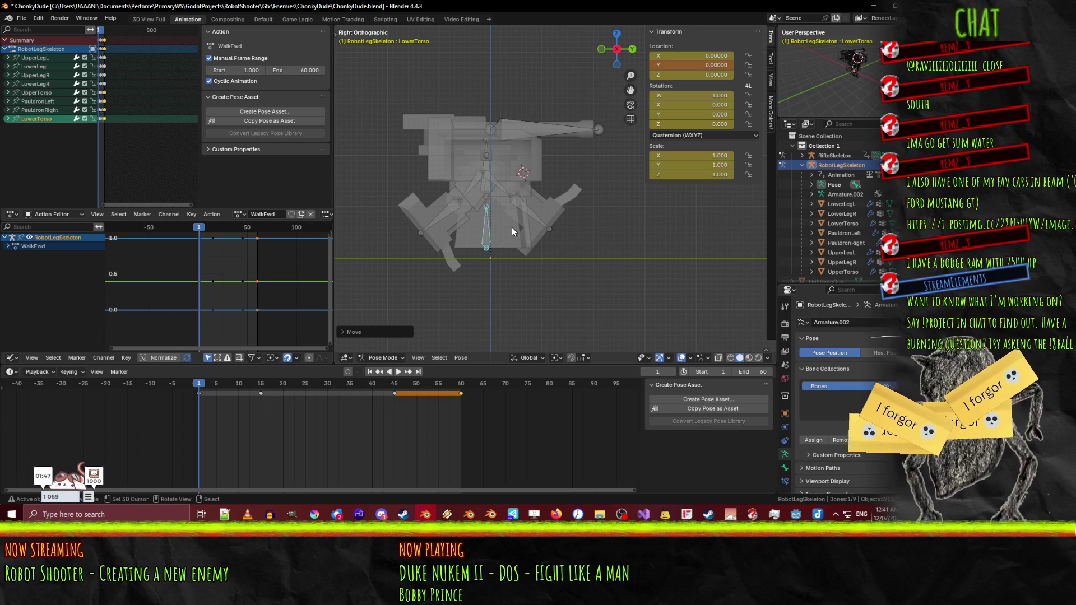
# - Insert a keyframe for the LowerTorso's original pose at frame 60
pyautogui.moveTo(442, 383); pyautogui.dragTo(465, 385)
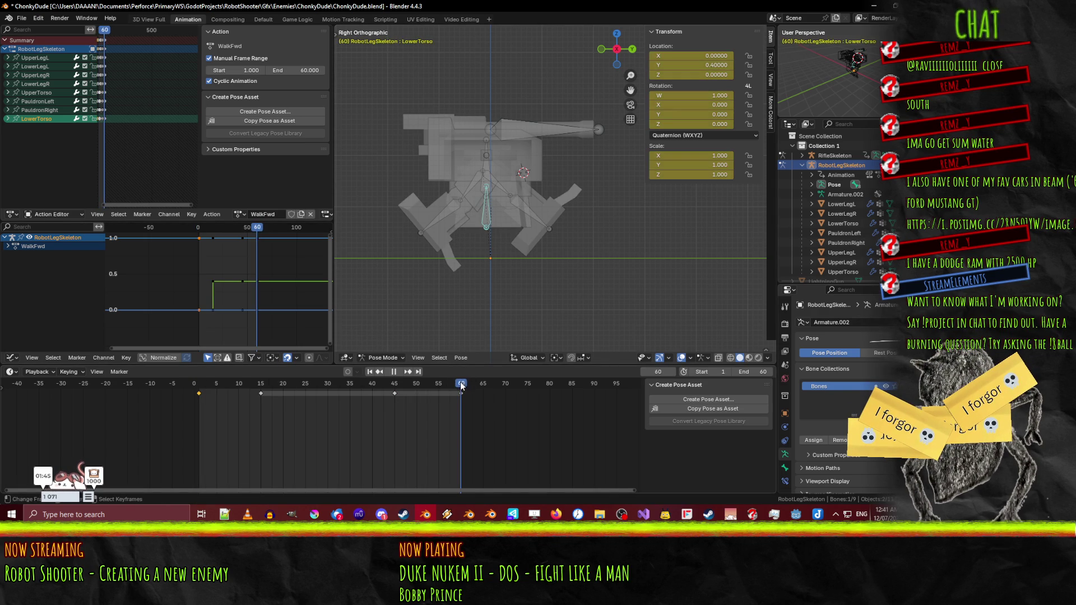
pyautogui.press('g')
pyautogui.press('z')
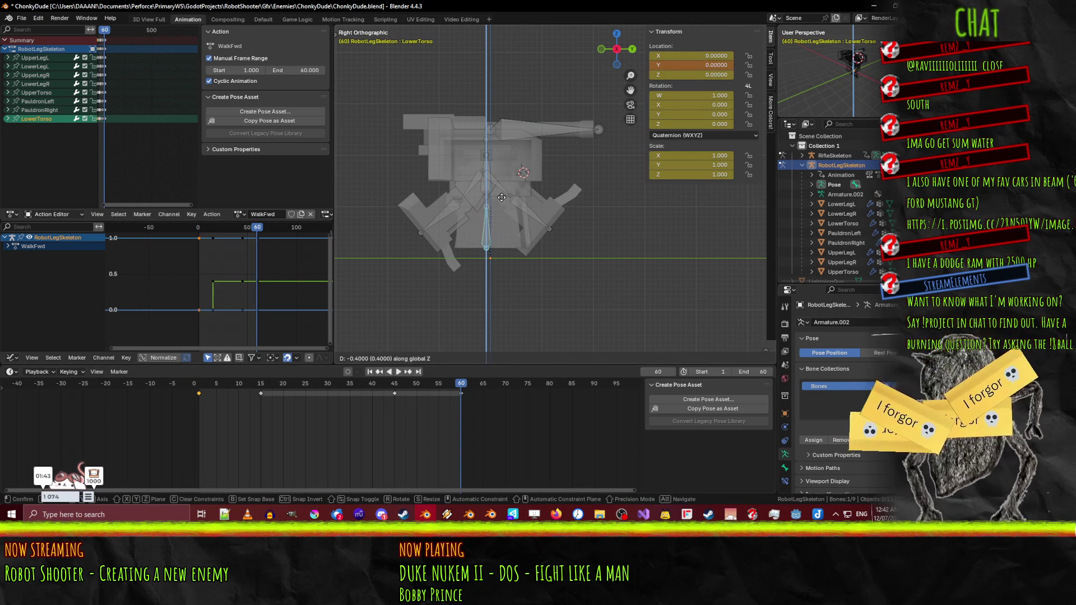
pyautogui.press('Escape')
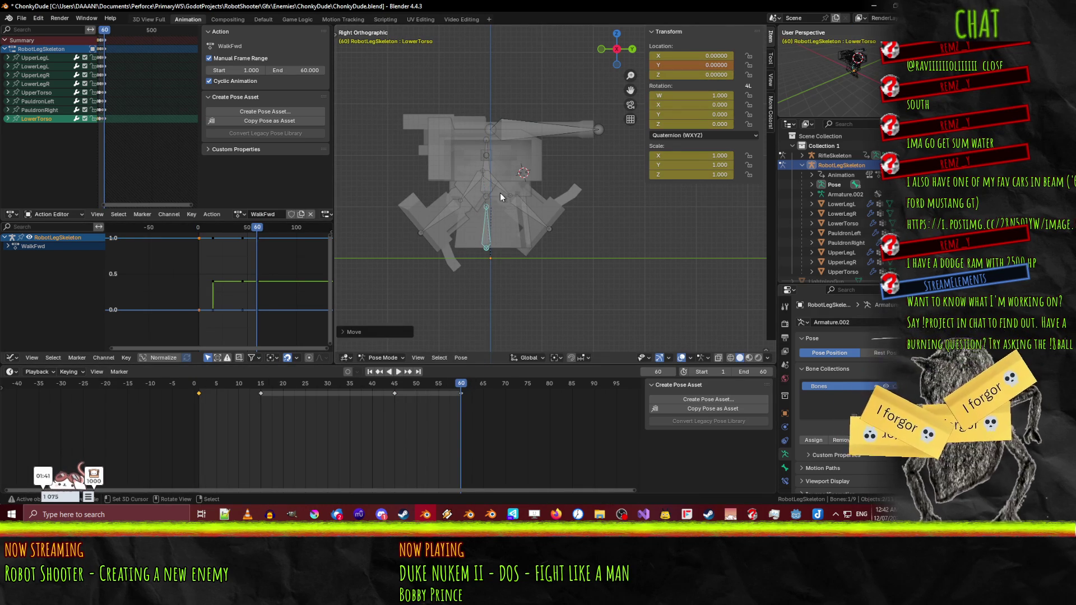
pyautogui.press('i')
# - Play the walk, stopping at frame 30, and add UpperTorso to the selection
pyautogui.press('space')
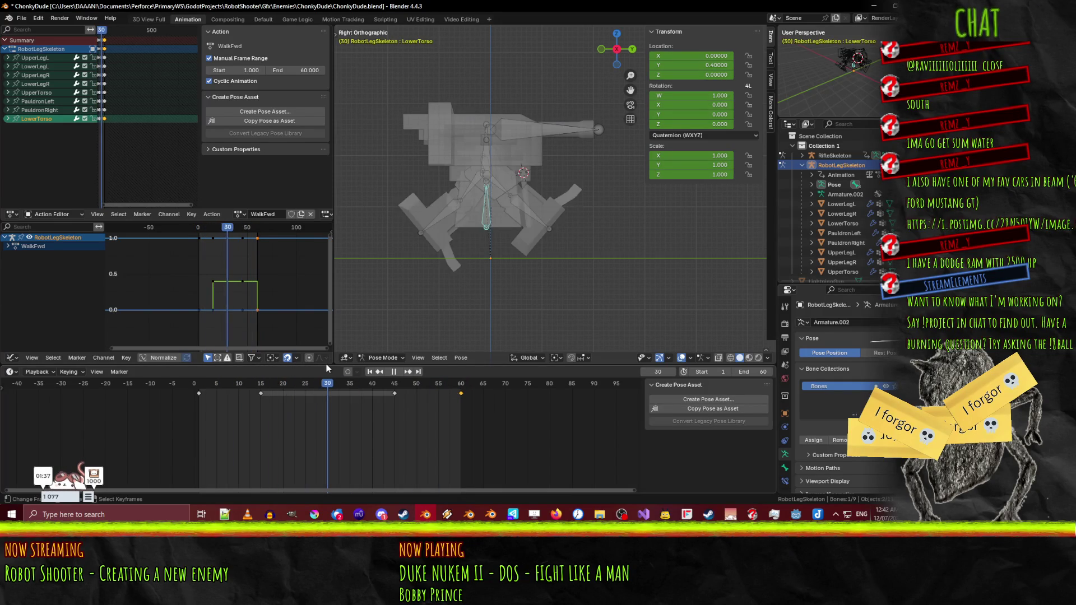
pyautogui.press('space')
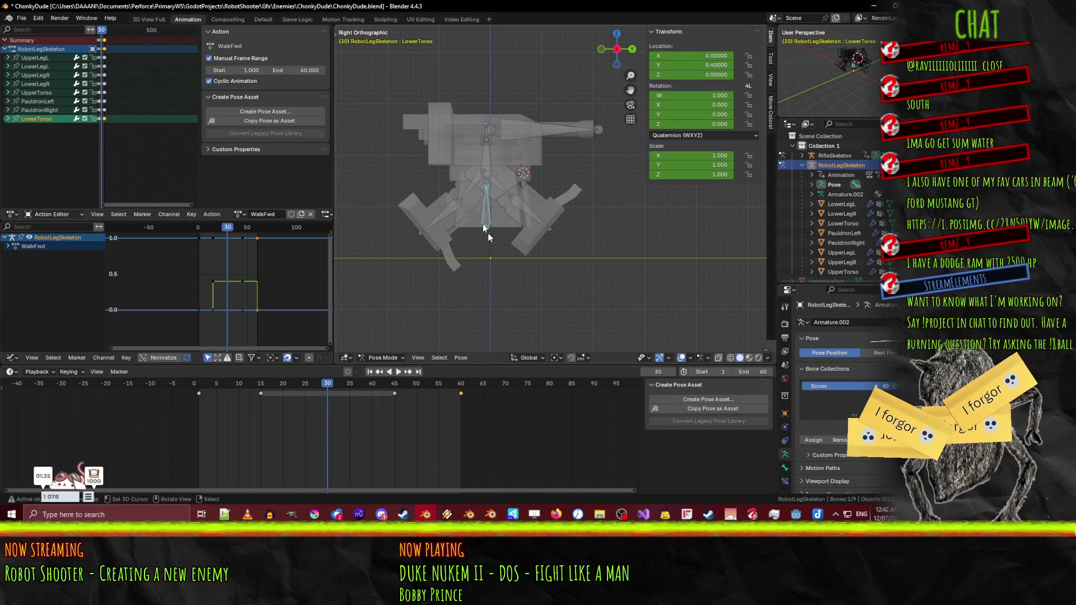
pyautogui.moveTo(490, 246)
pyautogui.mouseDown()
pyautogui.moveTo(456, 155)
pyautogui.moveTo(527, 185)
pyautogui.moveTo(541, 258)
pyautogui.mouseUp()
pyautogui.hotkey('shift', ']')
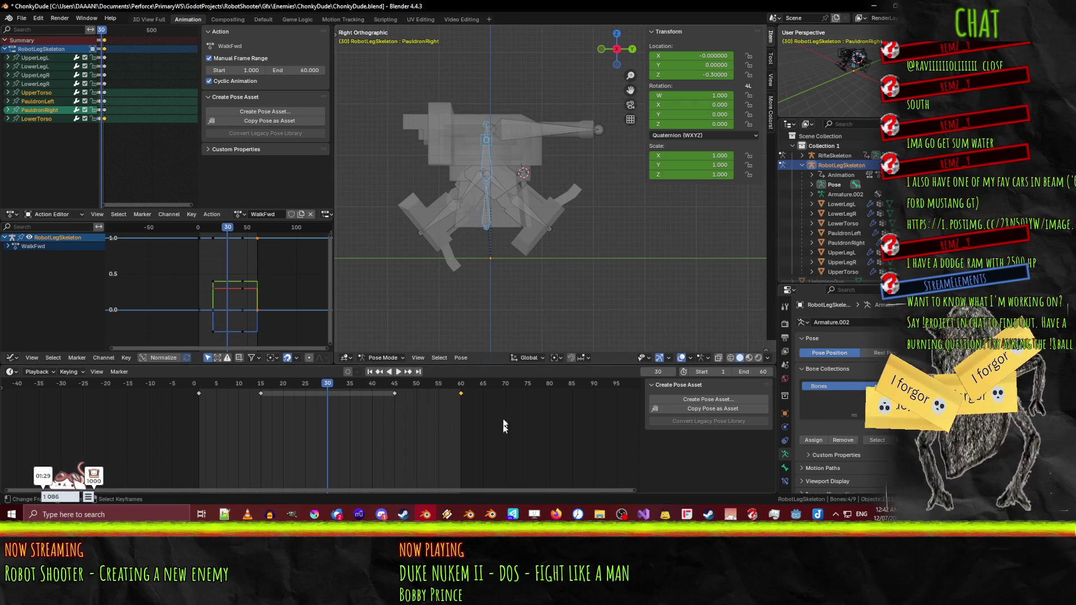
# - Move the copied frame-60 keys to frame 30
pyautogui.press('g')
pyautogui.click(358, 392)
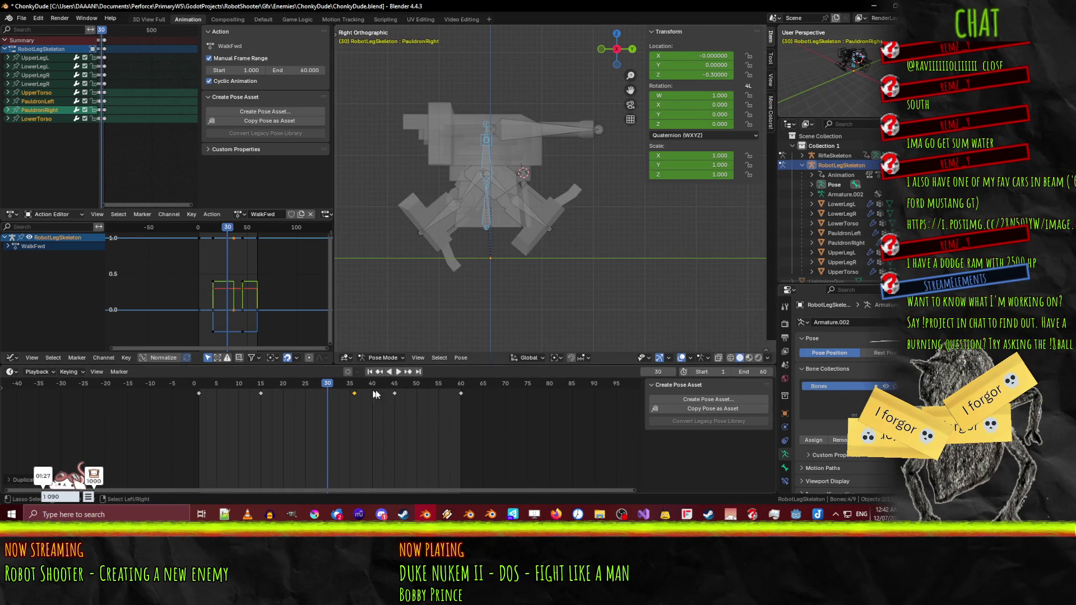
pyautogui.press('g')
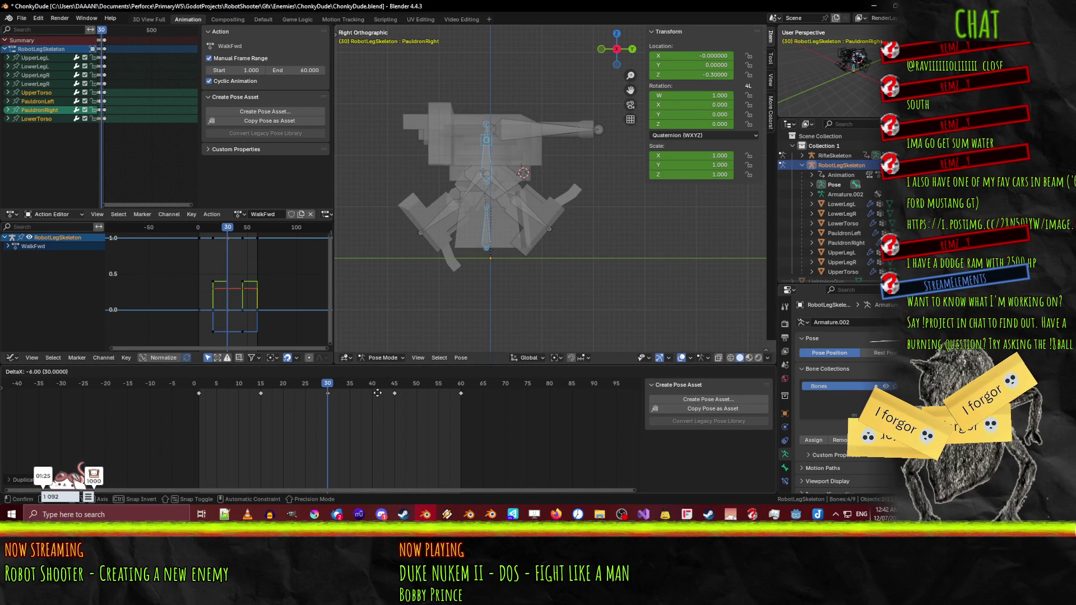
pyautogui.click(373, 396)
# - Play and scrub the animation to review the mid-step, undoing one change
pyautogui.press('space')
pyautogui.click(238, 385)
pyautogui.moveTo(211, 387); pyautogui.dragTo(360, 388)
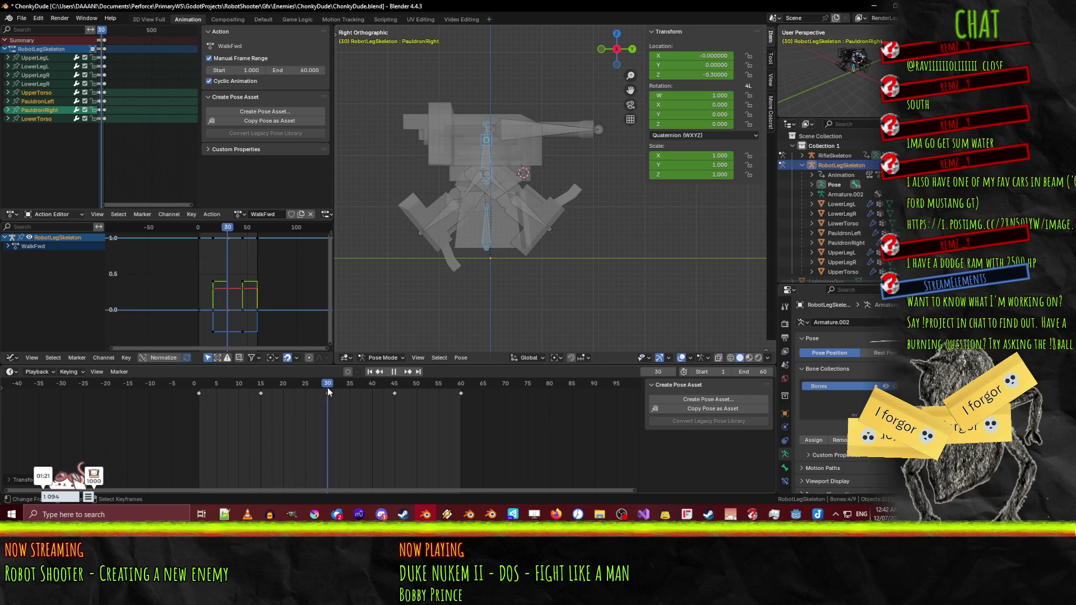
pyautogui.press('space')
pyautogui.hotkey('ctrl', 'z')
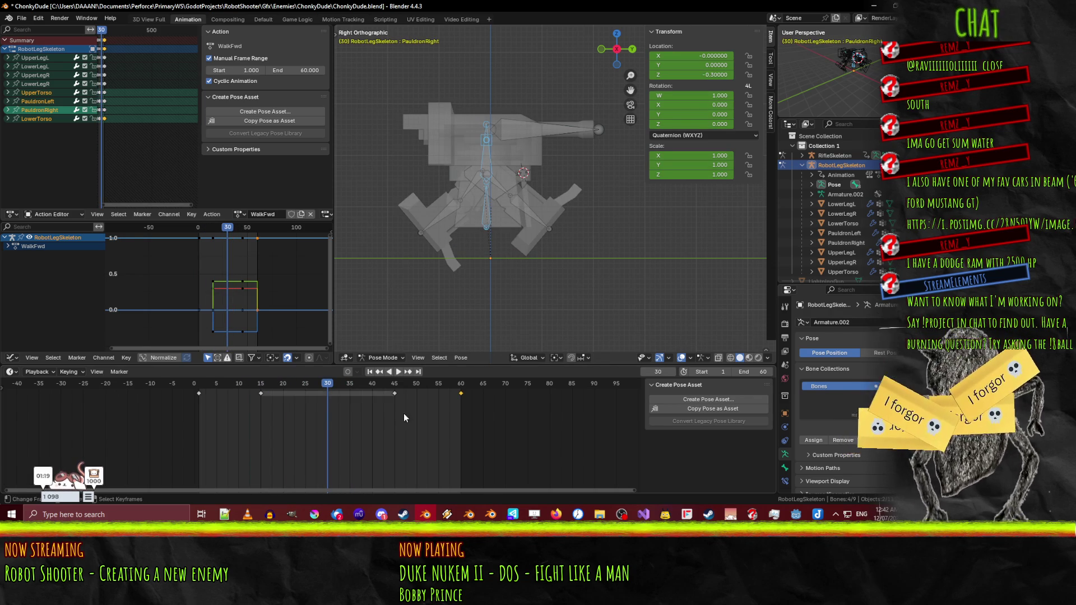
pyautogui.press('space')
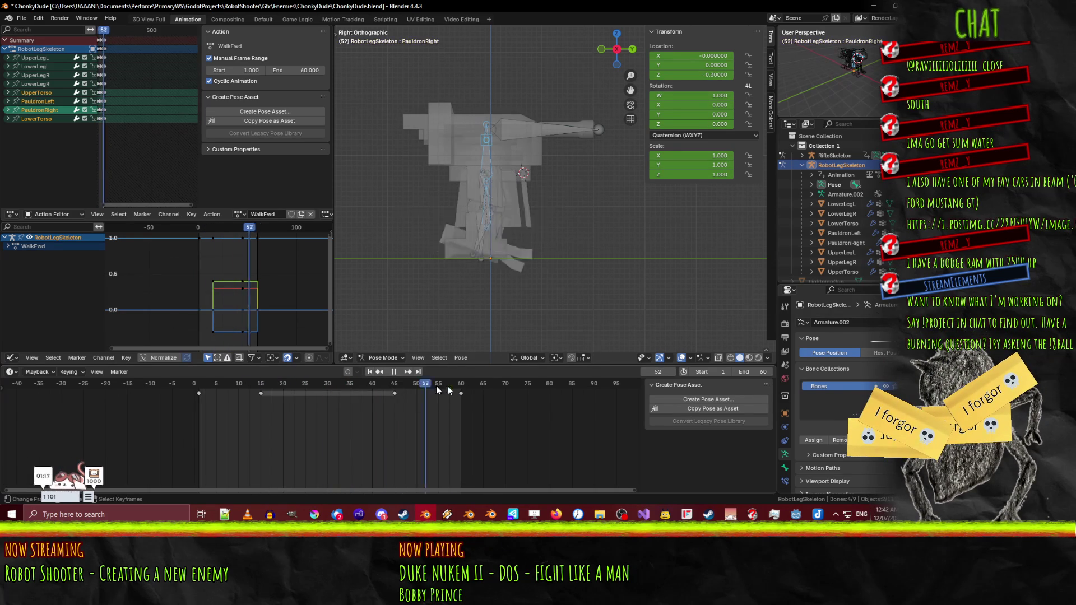
pyautogui.click(335, 393)
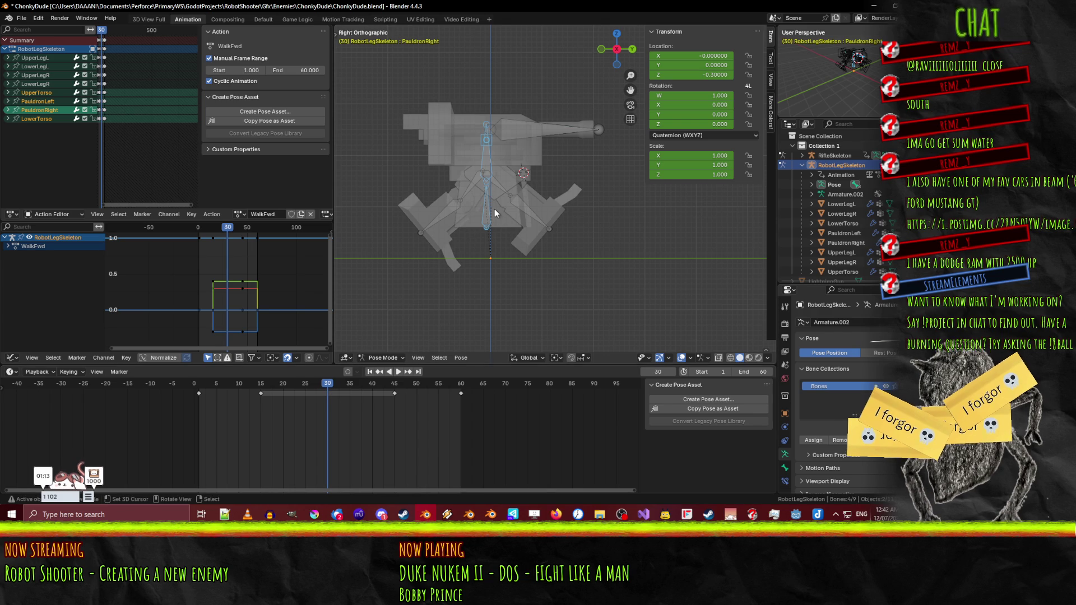
# - Key the pauldron bone's unchanged pose at frame 30, then return to the start
pyautogui.press('g')
pyautogui.press('z')
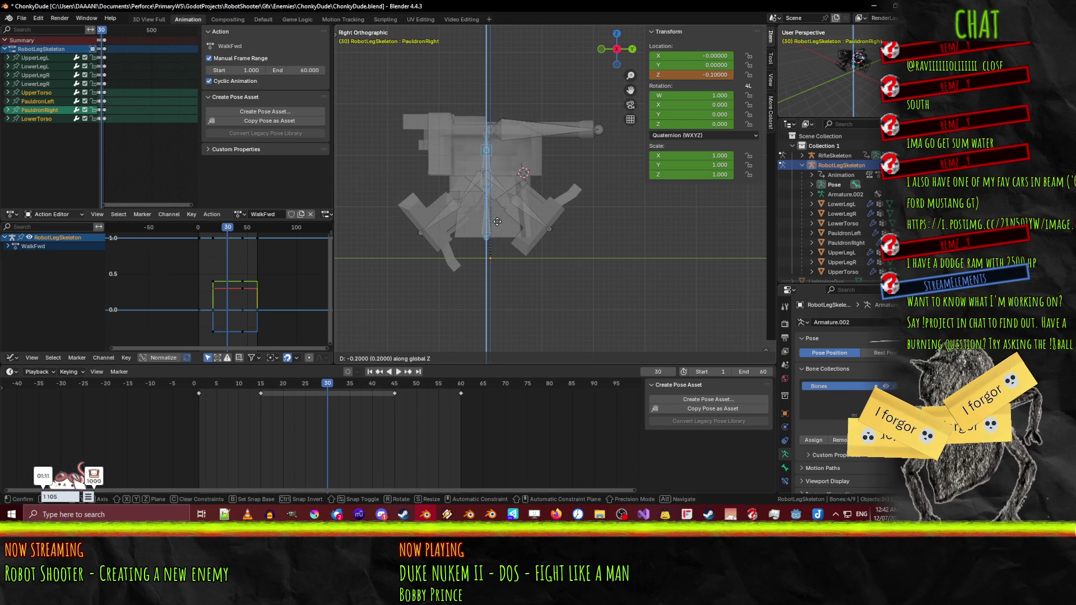
pyautogui.rightClick(497, 224)
pyautogui.press('i')
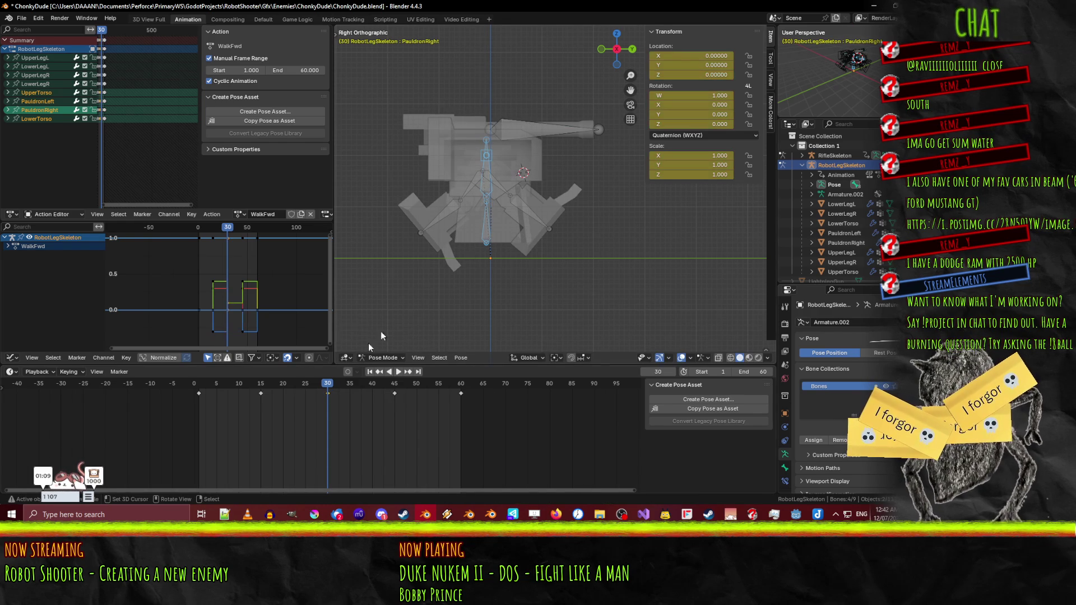
pyautogui.moveTo(328, 385); pyautogui.dragTo(226, 386)
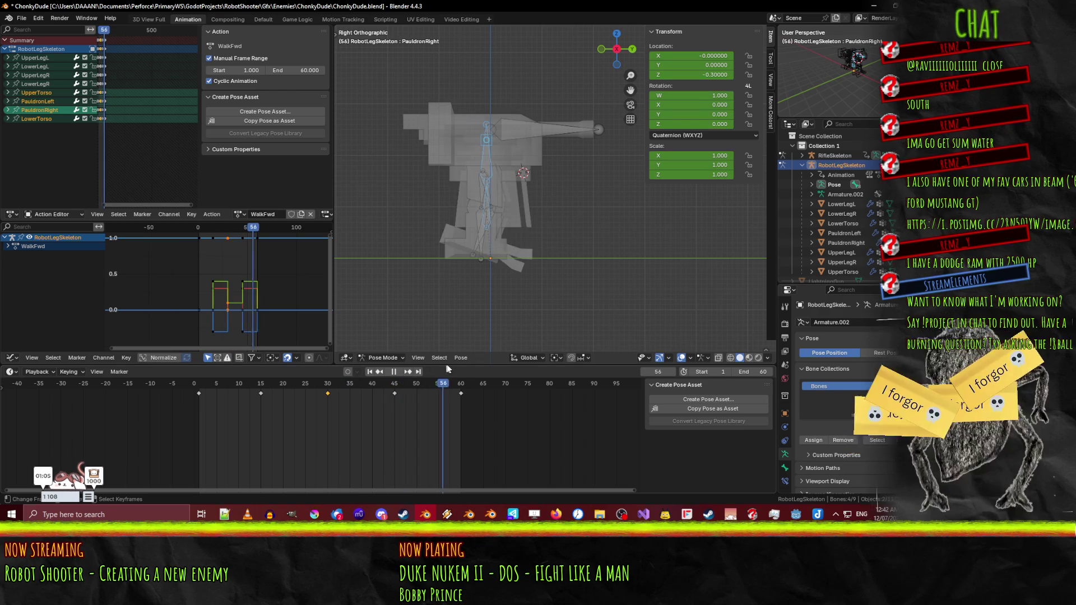
pyautogui.press('Escape')
# - Orbit and zoom around the walking robot, scrubbing to frame 8
pyautogui.moveTo(504, 252); pyautogui.dragTo(558, 300)
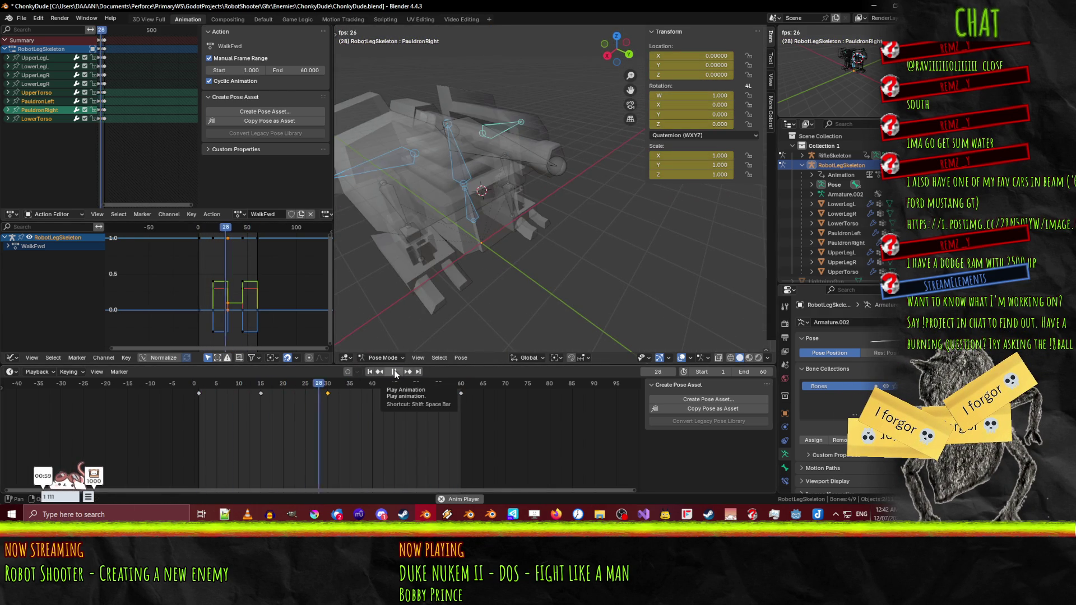
pyautogui.moveTo(475, 307)
pyautogui.mouseDown()
pyautogui.moveTo(526, 221)
pyautogui.moveTo(552, 228)
pyautogui.mouseUp()
pyautogui.scroll(-3, 508, 249)
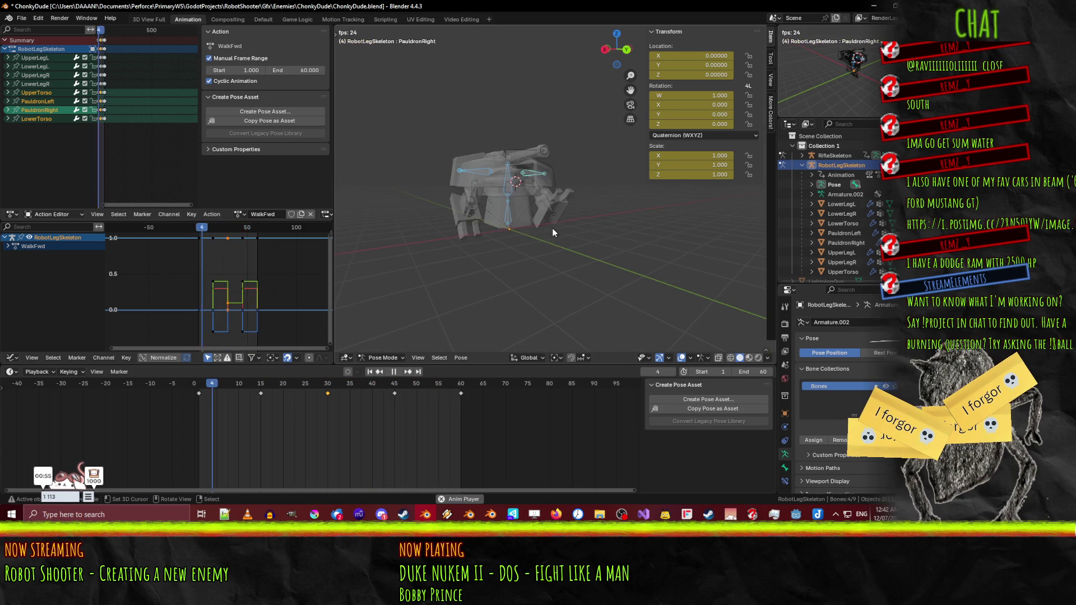
pyautogui.moveTo(553, 227)
pyautogui.mouseDown()
pyautogui.moveTo(526, 268)
pyautogui.moveTo(539, 264)
pyautogui.moveTo(528, 264)
pyautogui.mouseUp()
pyautogui.scroll(4, 538, 262)
pyautogui.scroll(-3, 555, 268)
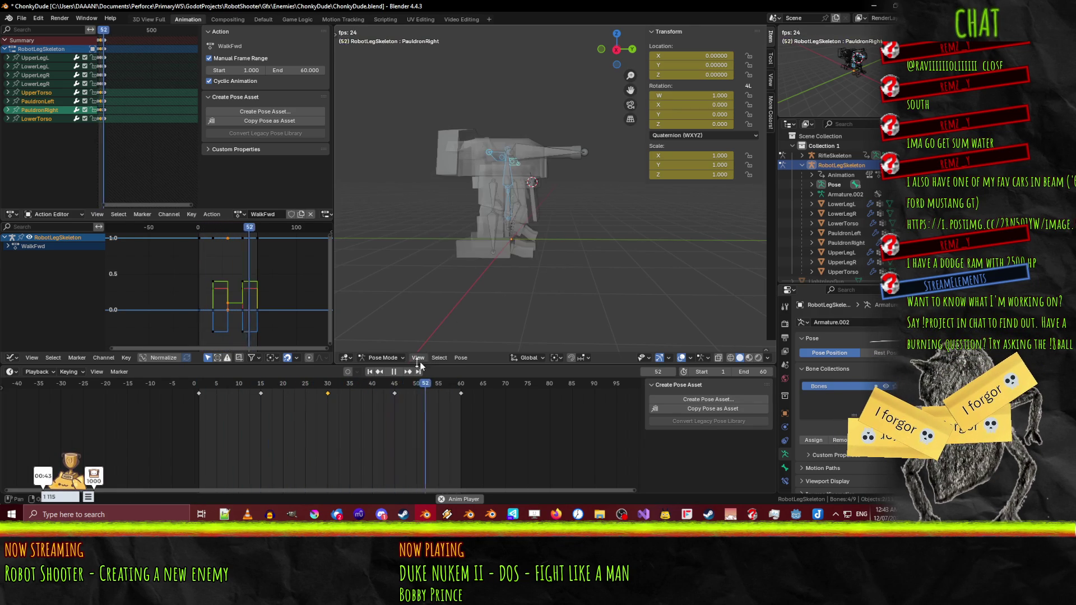
pyautogui.moveTo(407, 387); pyautogui.dragTo(199, 390)
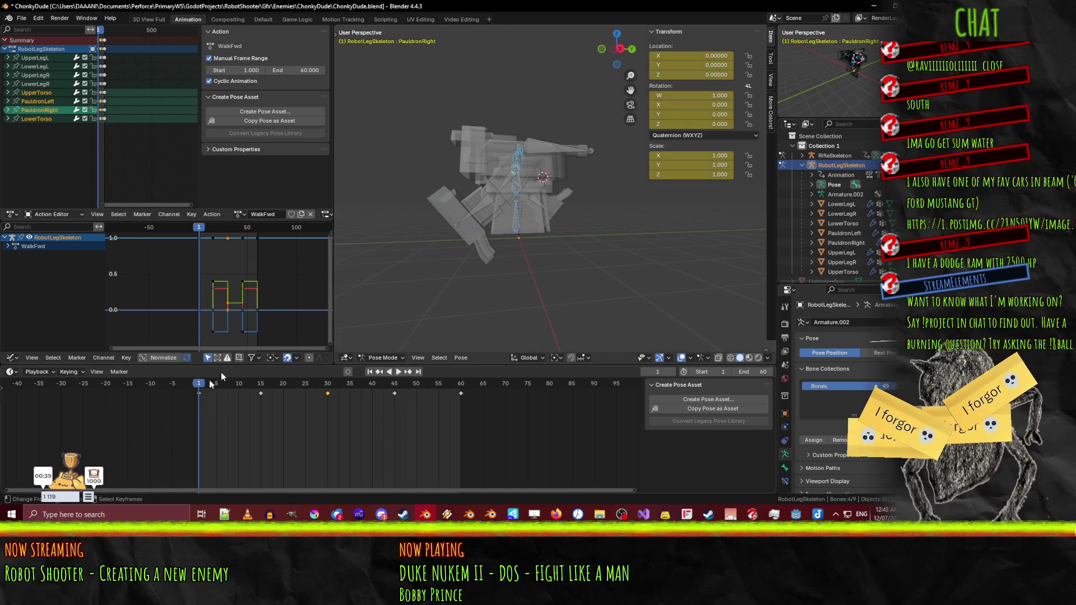
pyautogui.scroll(4, 499, 236)
pyautogui.scroll(-3, 499, 235)
pyautogui.moveTo(500, 240)
pyautogui.mouseDown()
pyautogui.moveTo(503, 270)
pyautogui.moveTo(511, 241)
pyautogui.mouseUp()
pyautogui.scroll(3, 513, 218)
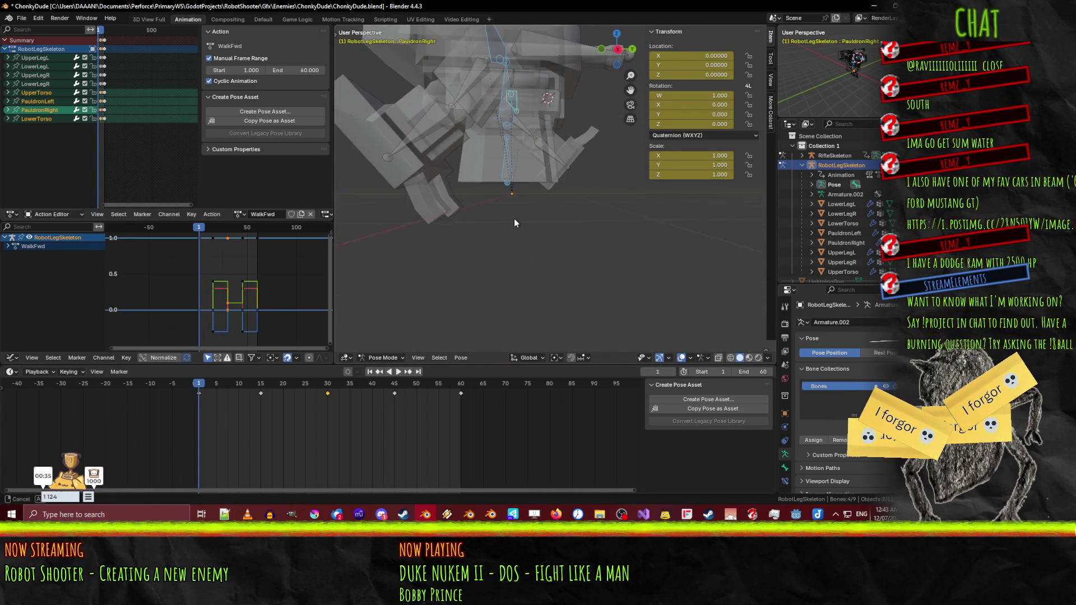
pyautogui.scroll(-3, 512, 223)
# - Switch to Right Ortho view, scrub the walk cycle, and select the lower left leg bone
pyautogui.press('KP_3')
pyautogui.scroll(3, 513, 223)
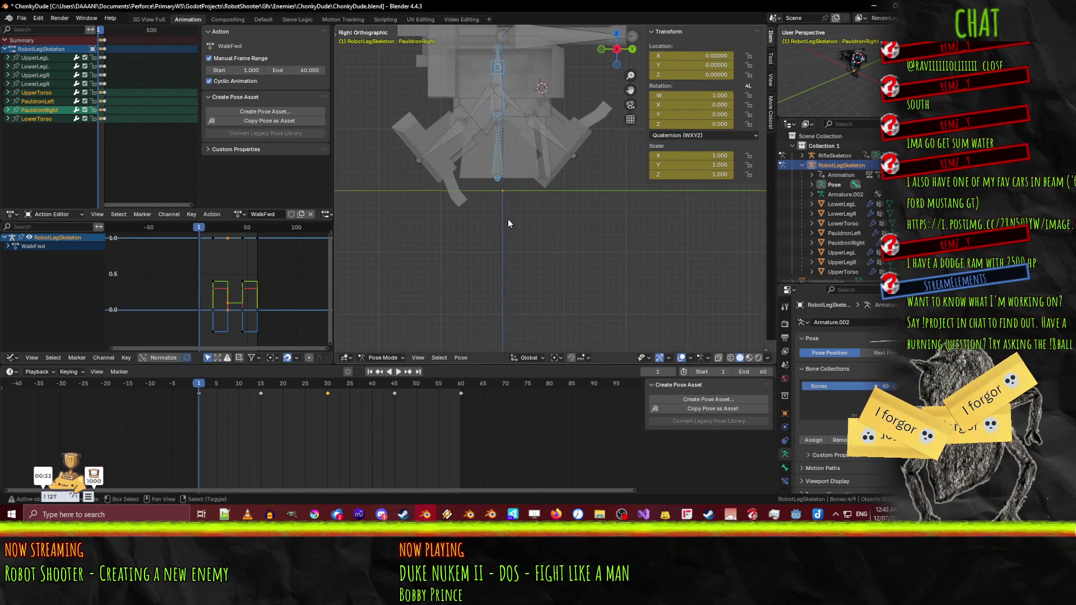
pyautogui.scroll(-1, 426, 314)
pyautogui.moveTo(258, 385)
pyautogui.mouseDown()
pyautogui.moveTo(288, 384)
pyautogui.moveTo(213, 392)
pyautogui.moveTo(197, 387)
pyautogui.moveTo(263, 384)
pyautogui.moveTo(198, 380)
pyautogui.mouseUp()
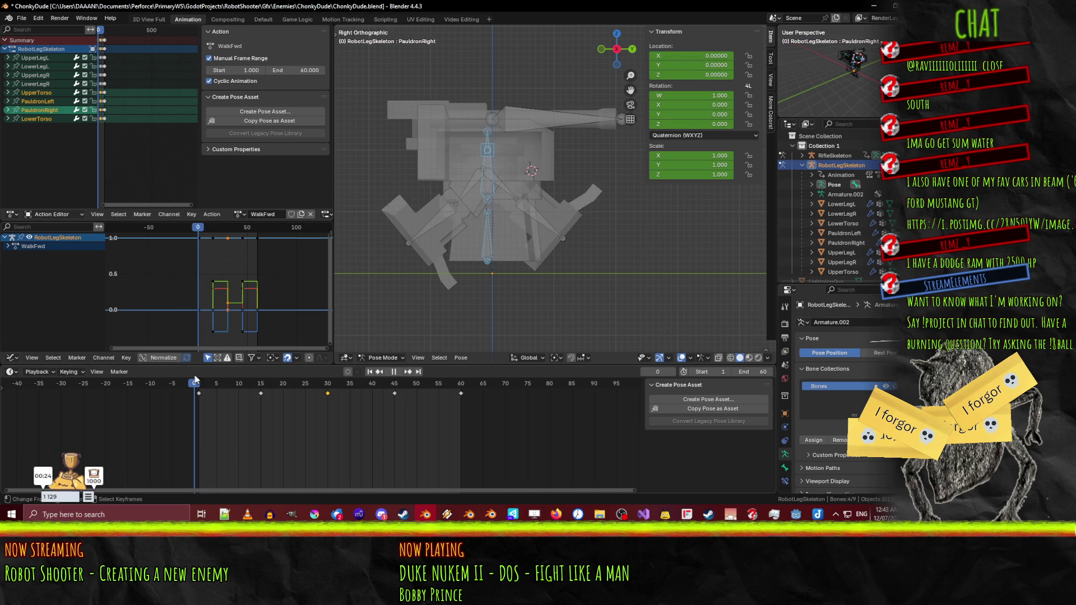
pyautogui.click(533, 217)
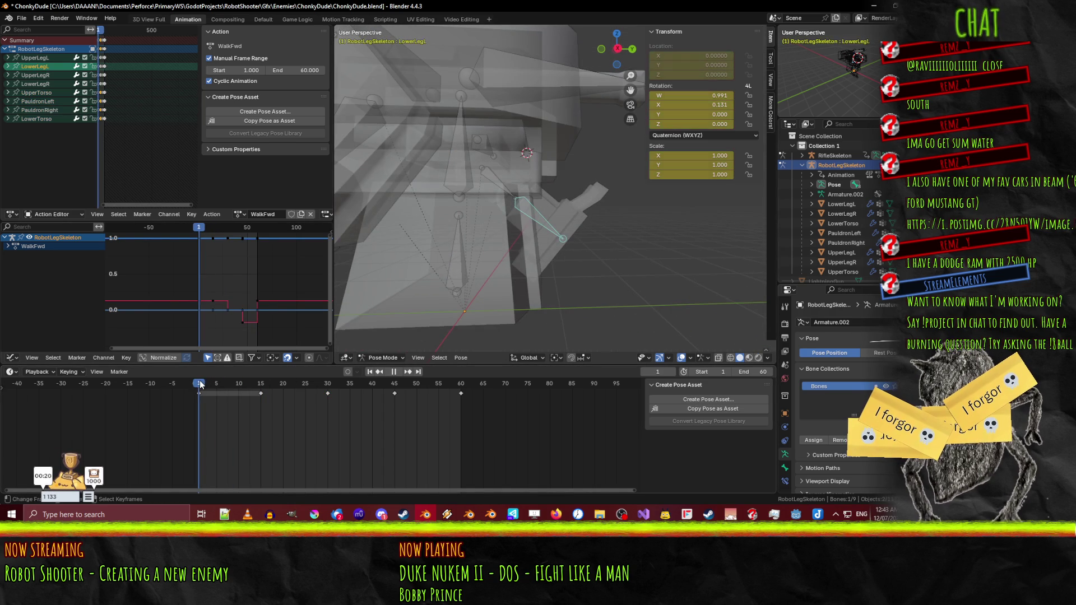
# - In right side view, rotate UpperLegL forward and LowerLegL back to pose the left step
pyautogui.moveTo(248, 383)
pyautogui.mouseDown()
pyautogui.moveTo(261, 383)
pyautogui.moveTo(216, 387)
pyautogui.mouseUp()
pyautogui.scroll(-5, 577, 296)
pyautogui.click(553, 195)
pyautogui.press('KP_3')
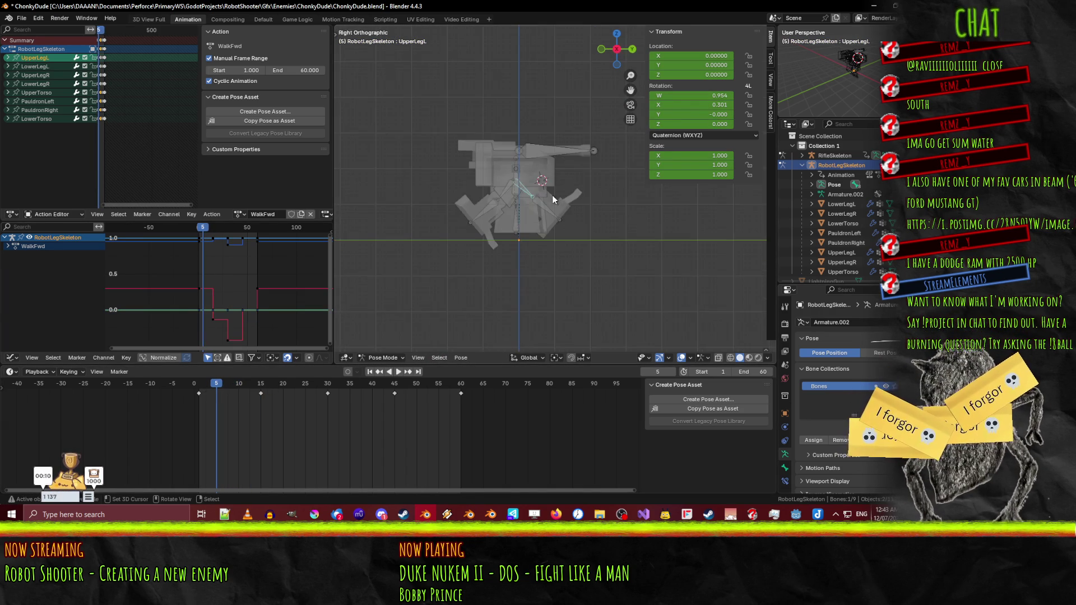
pyautogui.scroll(3, 552, 195)
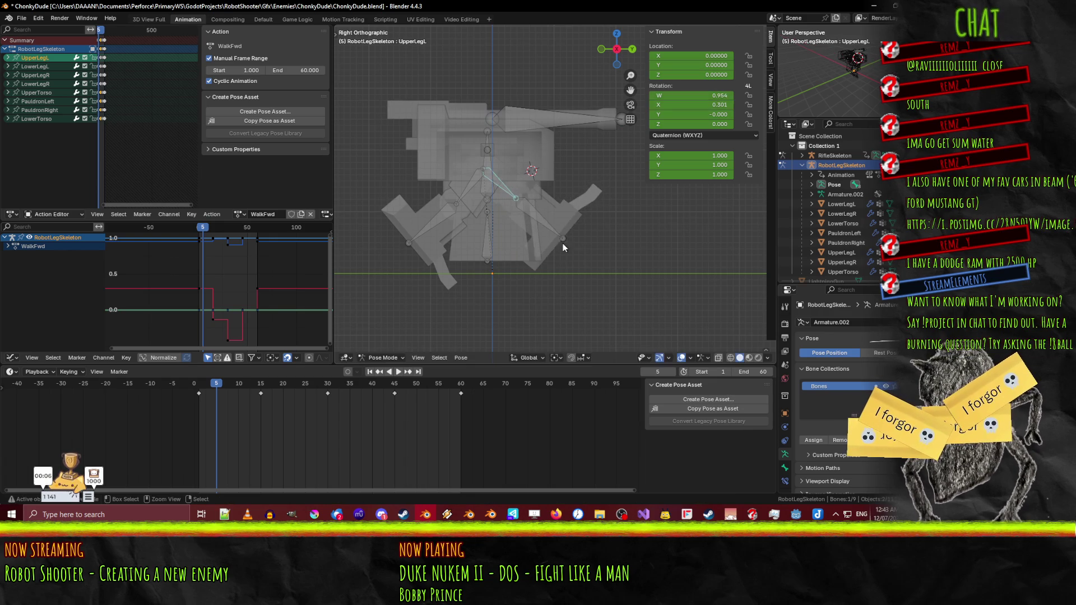
pyautogui.press('r')
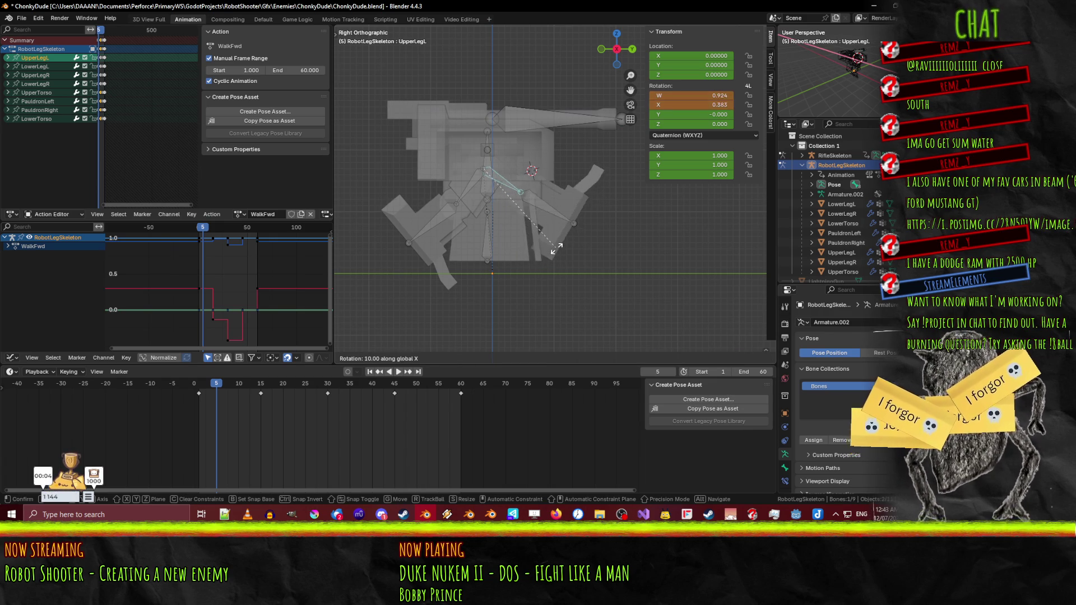
pyautogui.click(556, 249)
pyautogui.click(538, 212)
pyautogui.press('r')
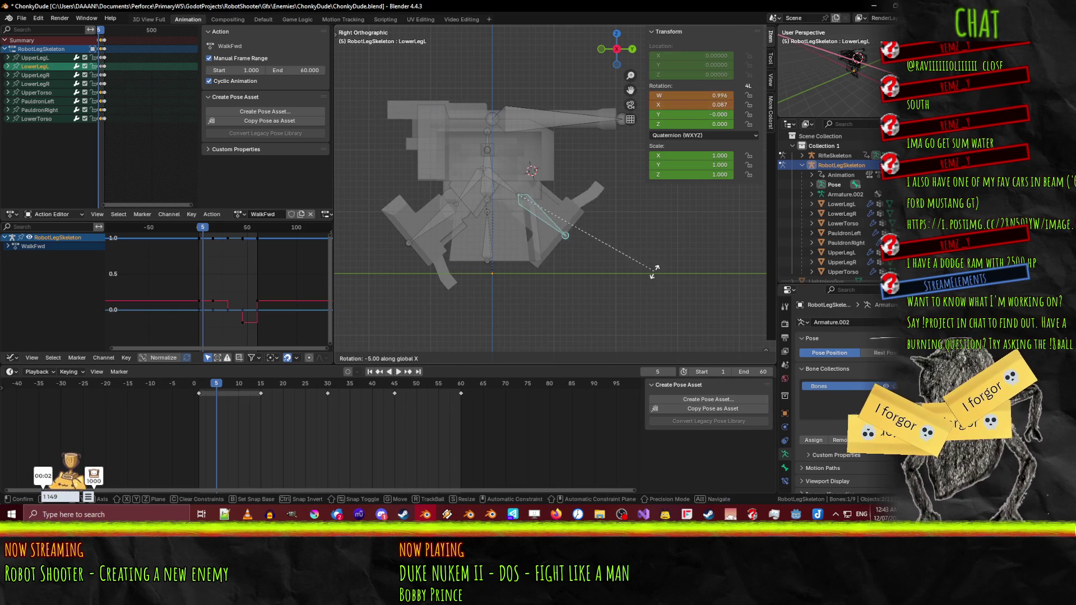
pyautogui.click(591, 317)
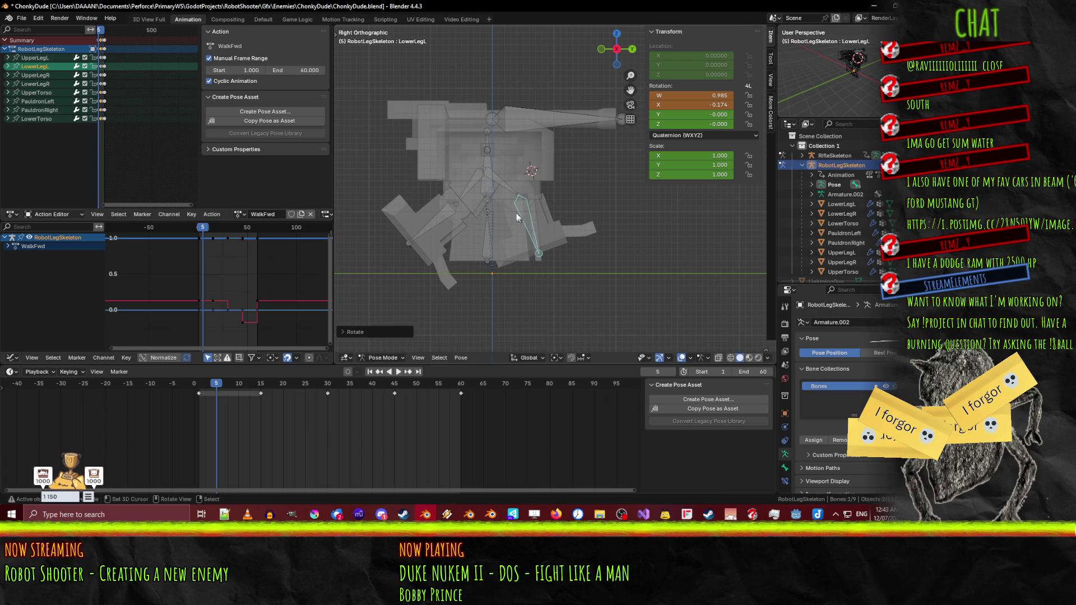
pyautogui.keyDown('shift'); pyautogui.click(505, 189); pyautogui.keyUp('shift')
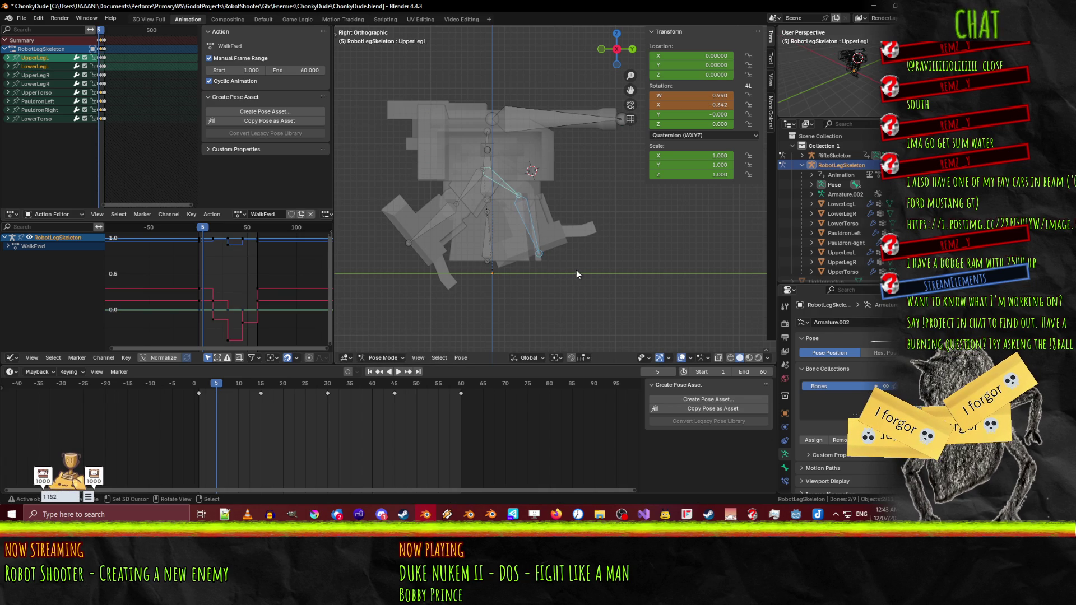
pyautogui.moveTo(255, 384)
pyautogui.mouseDown()
pyautogui.moveTo(270, 385)
pyautogui.moveTo(237, 383)
pyautogui.mouseUp()
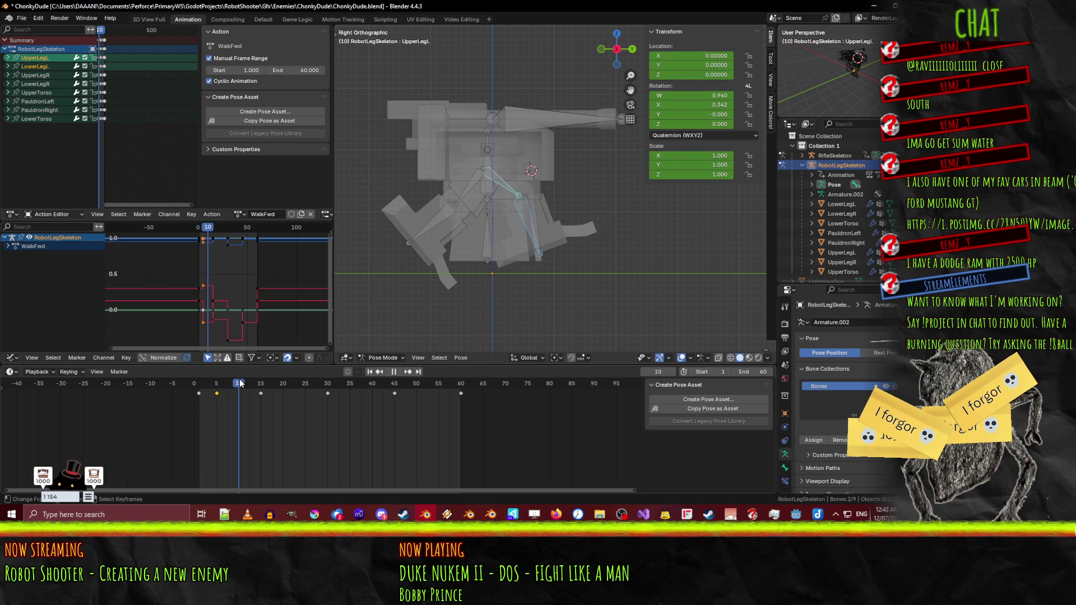
# - Lift the upper left leg with an X rotation of -10, then select the lower left leg
pyautogui.click(512, 183)
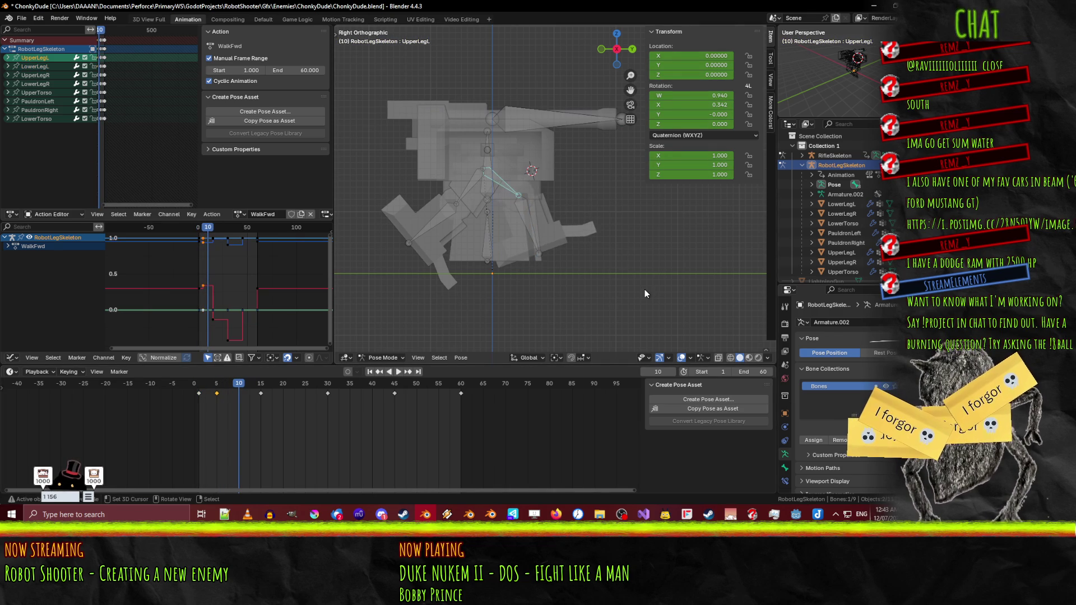
pyautogui.click(511, 188)
pyautogui.write('rx-10')
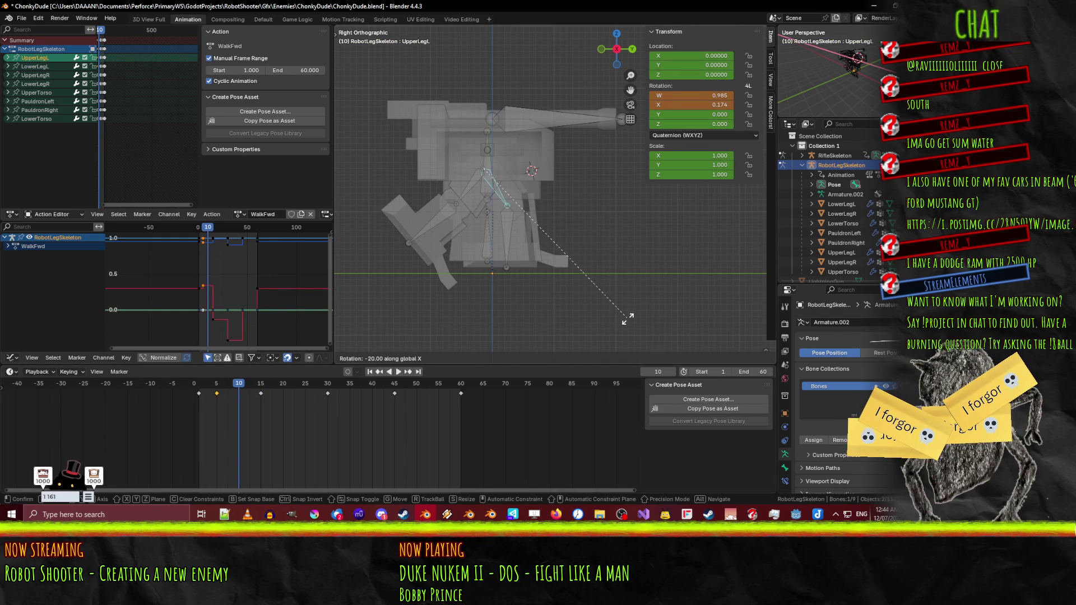
pyautogui.click(628, 323)
pyautogui.click(512, 235)
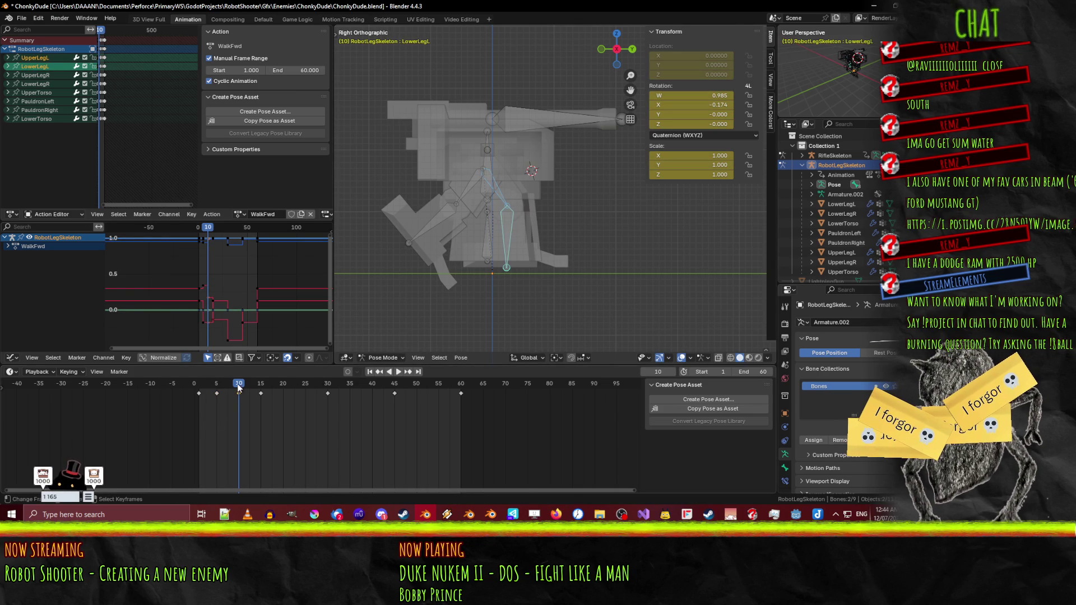
# - Scrub and play the walk cycle to check the left-leg lift
pyautogui.moveTo(253, 384)
pyautogui.mouseDown()
pyautogui.moveTo(263, 386)
pyautogui.moveTo(213, 389)
pyautogui.moveTo(288, 388)
pyautogui.moveTo(191, 387)
pyautogui.mouseUp()
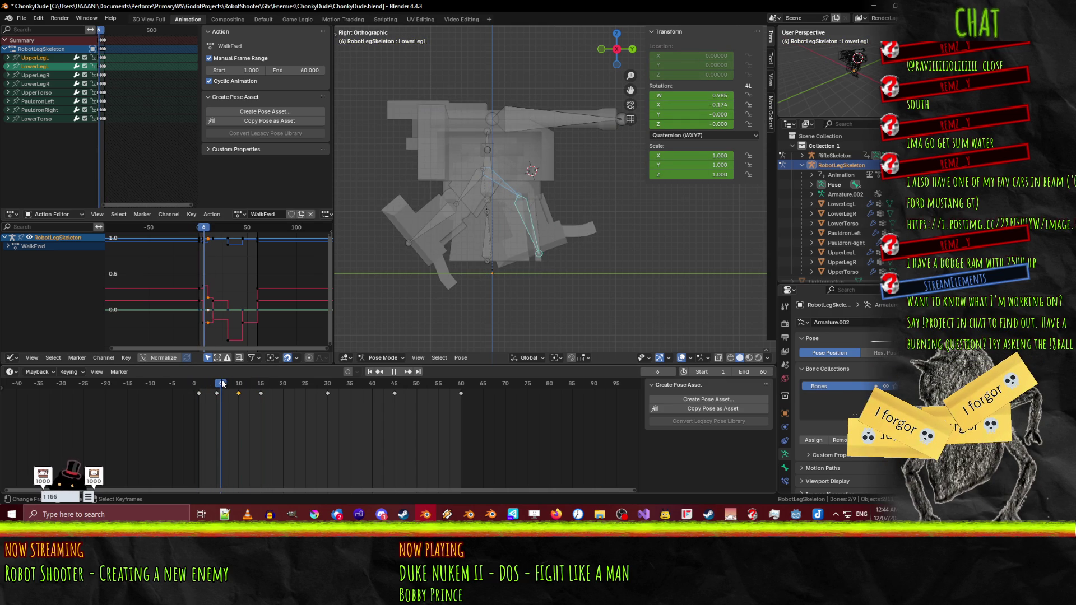
pyautogui.moveTo(221, 384)
pyautogui.mouseDown()
pyautogui.moveTo(263, 385)
pyautogui.moveTo(191, 387)
pyautogui.moveTo(280, 385)
pyautogui.moveTo(198, 385)
pyautogui.moveTo(240, 386)
pyautogui.moveTo(223, 388)
pyautogui.mouseUp()
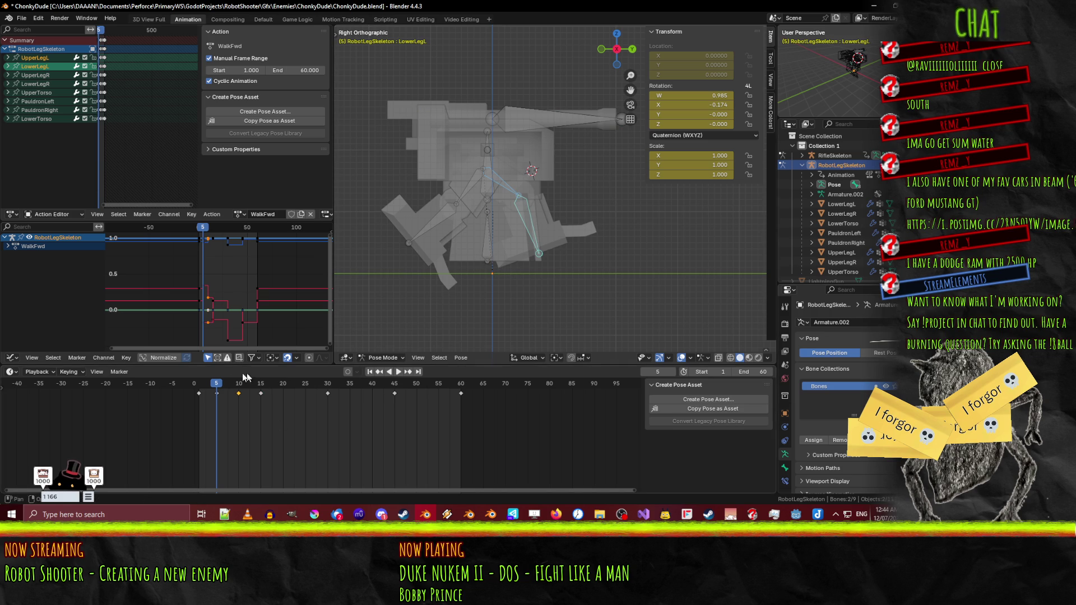
pyautogui.moveTo(220, 385); pyautogui.dragTo(191, 386)
pyautogui.press('space')
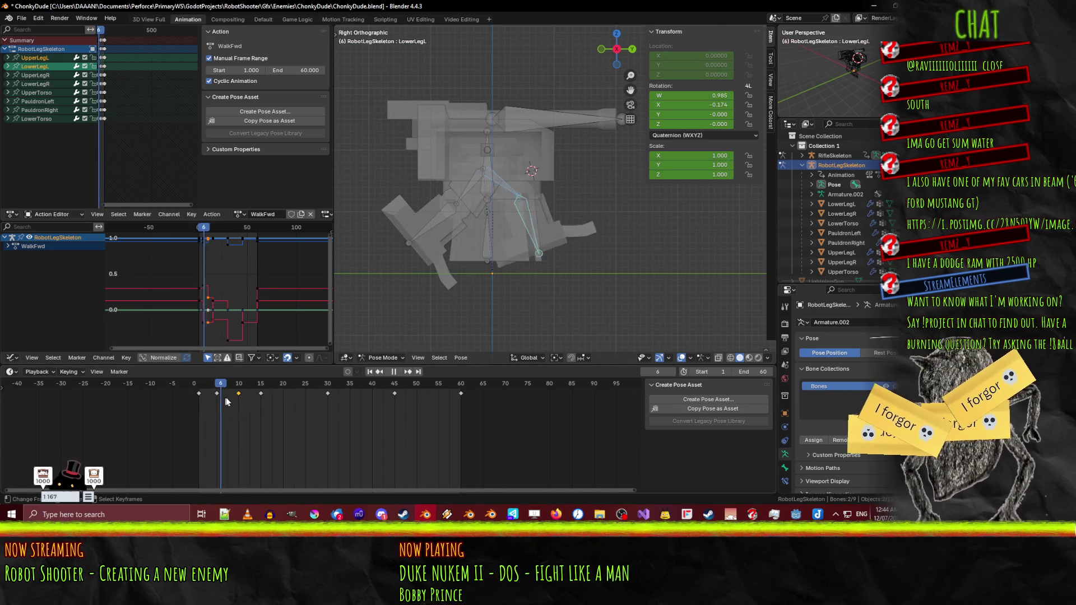
pyautogui.moveTo(274, 394); pyautogui.dragTo(201, 391)
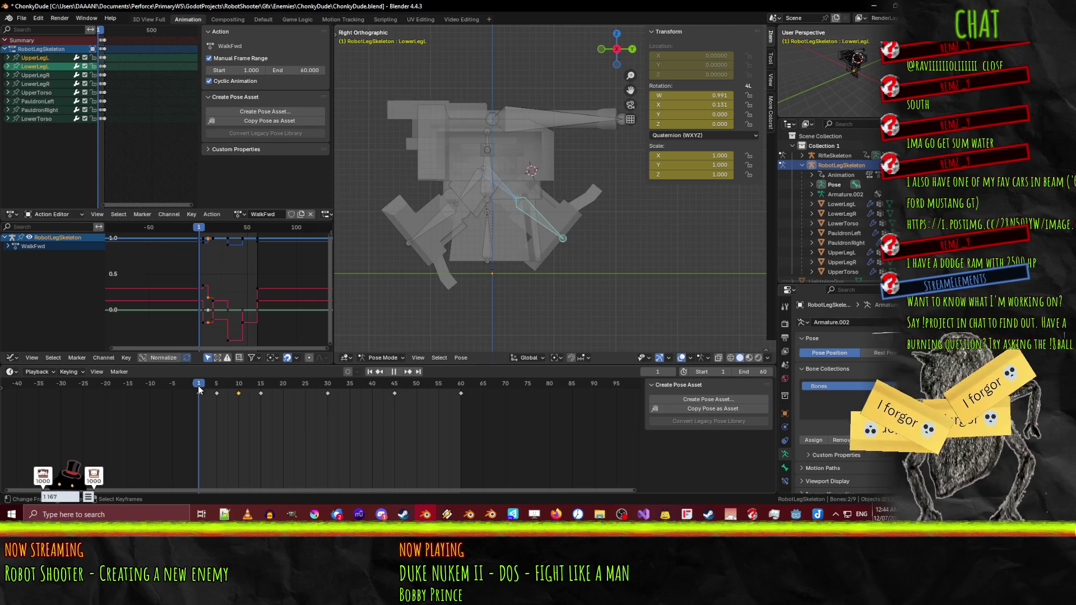
pyautogui.press('space')
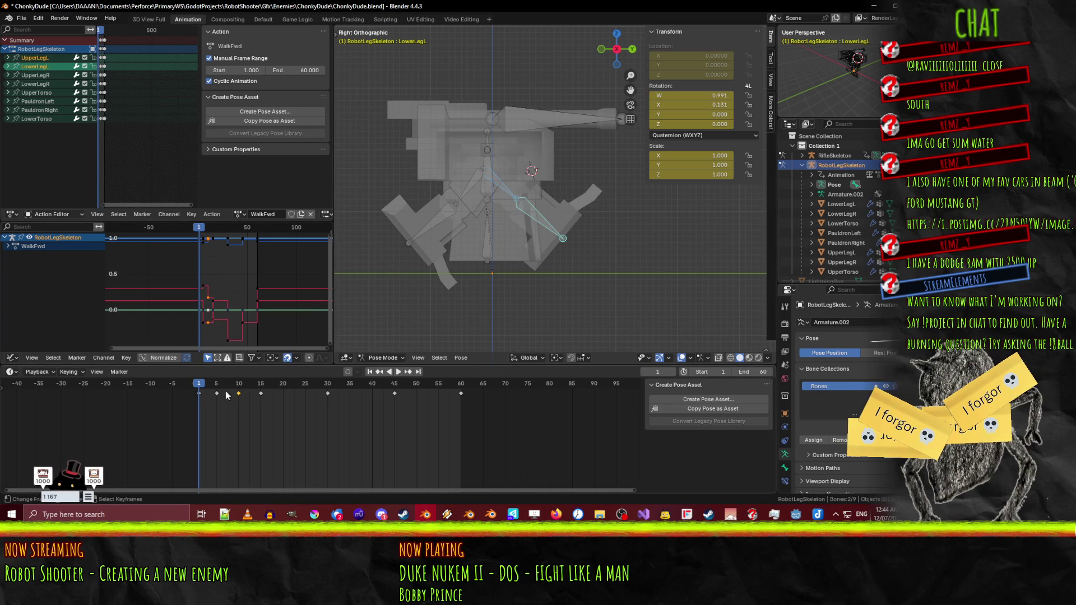
pyautogui.moveTo(214, 384)
pyautogui.mouseDown()
pyautogui.moveTo(402, 383)
pyautogui.moveTo(195, 363)
pyautogui.mouseUp()
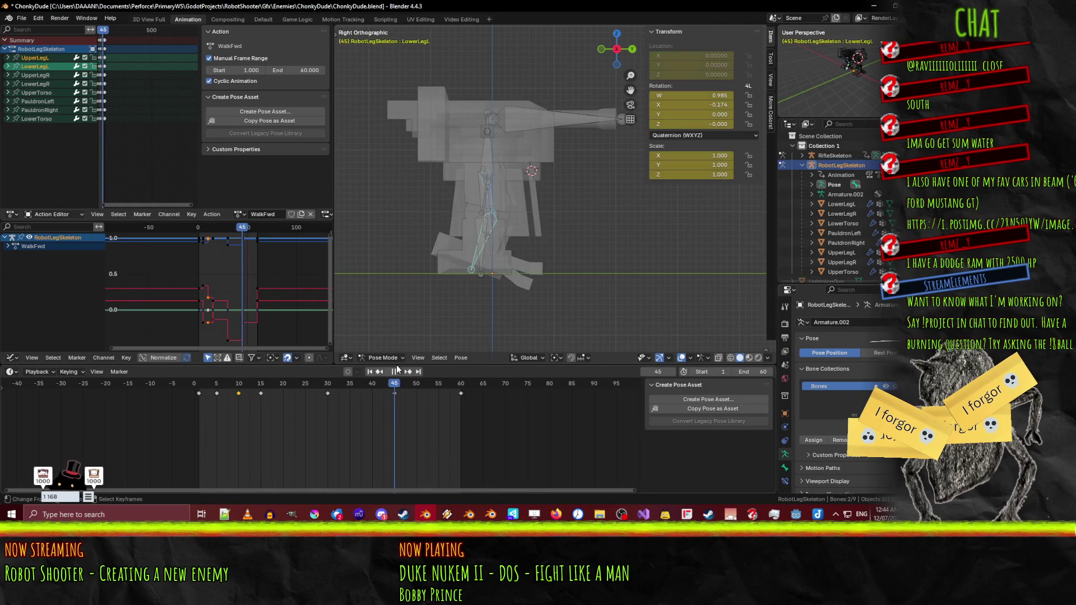
pyautogui.press('Escape')
# - In right side view, rotate the UpperLegR and LowerLegR bones to bend the right leg
pyautogui.moveTo(392, 336)
pyautogui.mouseDown()
pyautogui.moveTo(577, 301)
pyautogui.moveTo(599, 316)
pyautogui.moveTo(583, 277)
pyautogui.mouseUp()
pyautogui.click(500, 233)
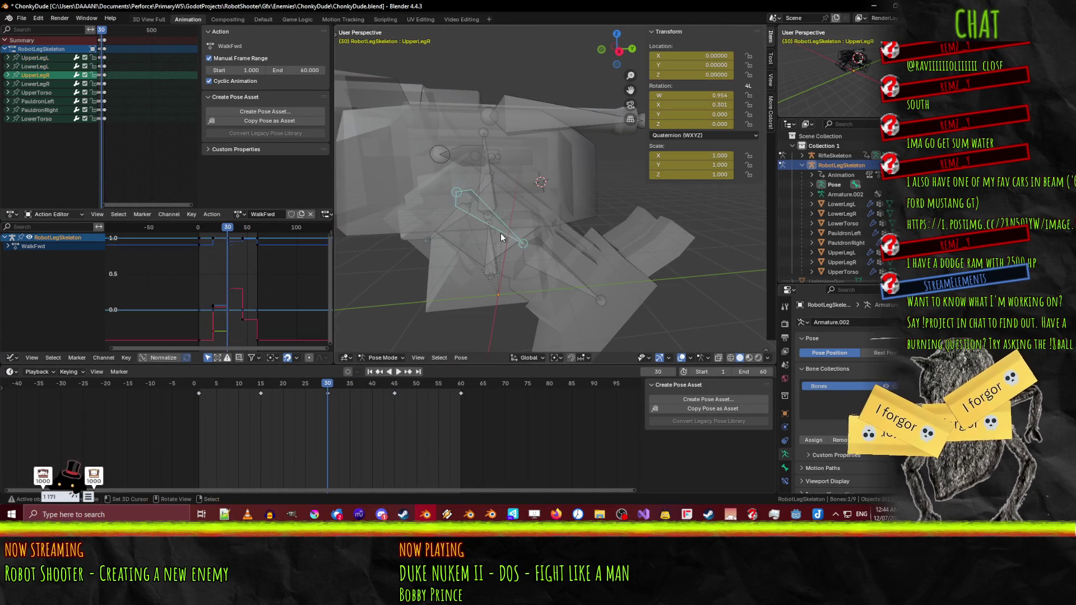
pyautogui.press('KP_3')
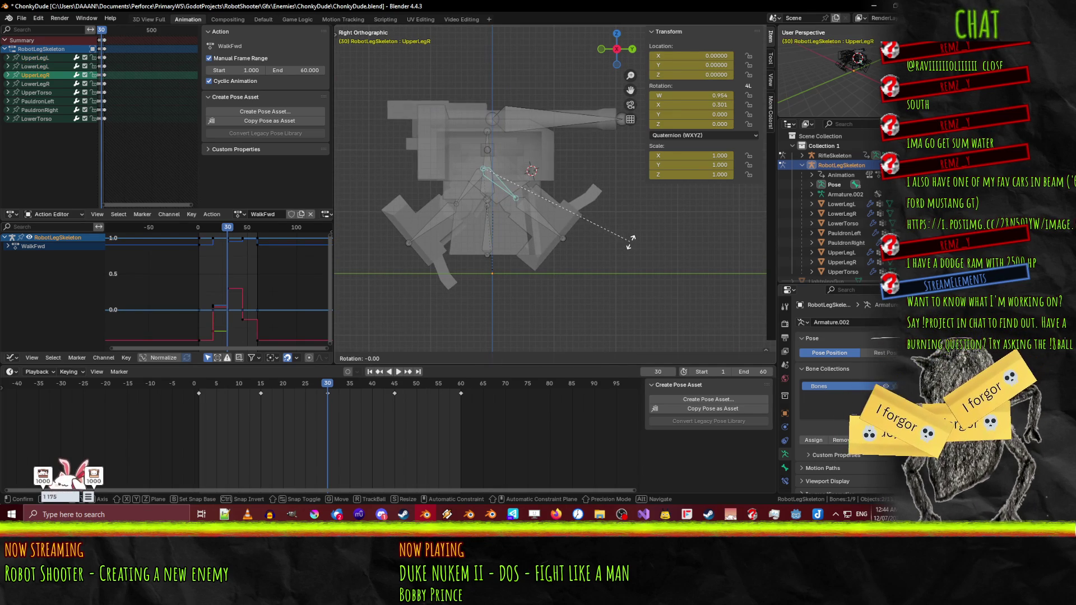
pyautogui.press('r')
pyautogui.click(524, 220)
pyautogui.click(531, 219)
pyautogui.press('r')
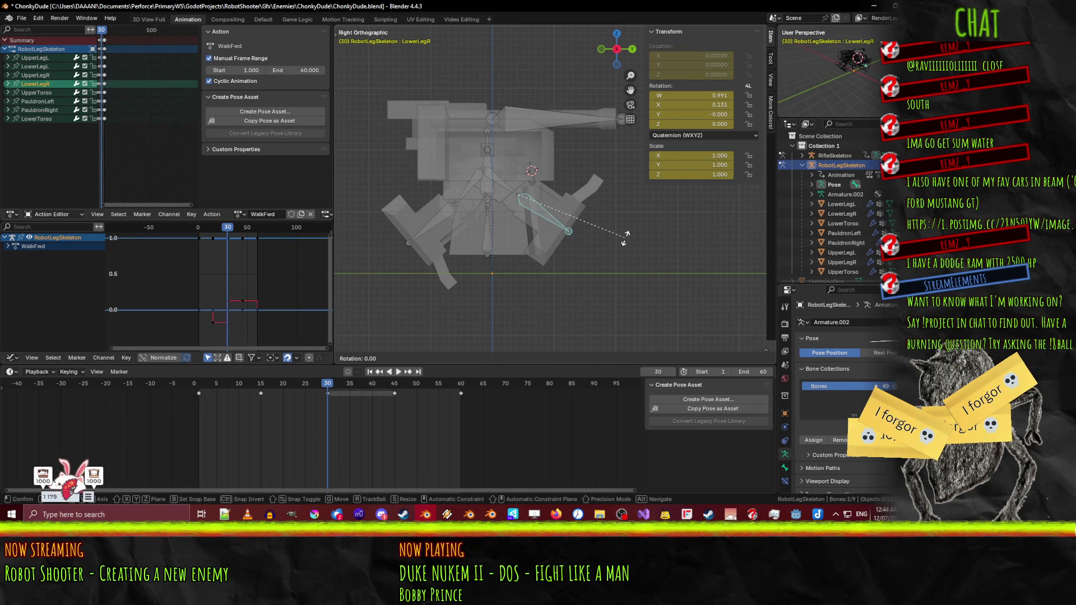
pyautogui.click(617, 244)
pyautogui.press('space')
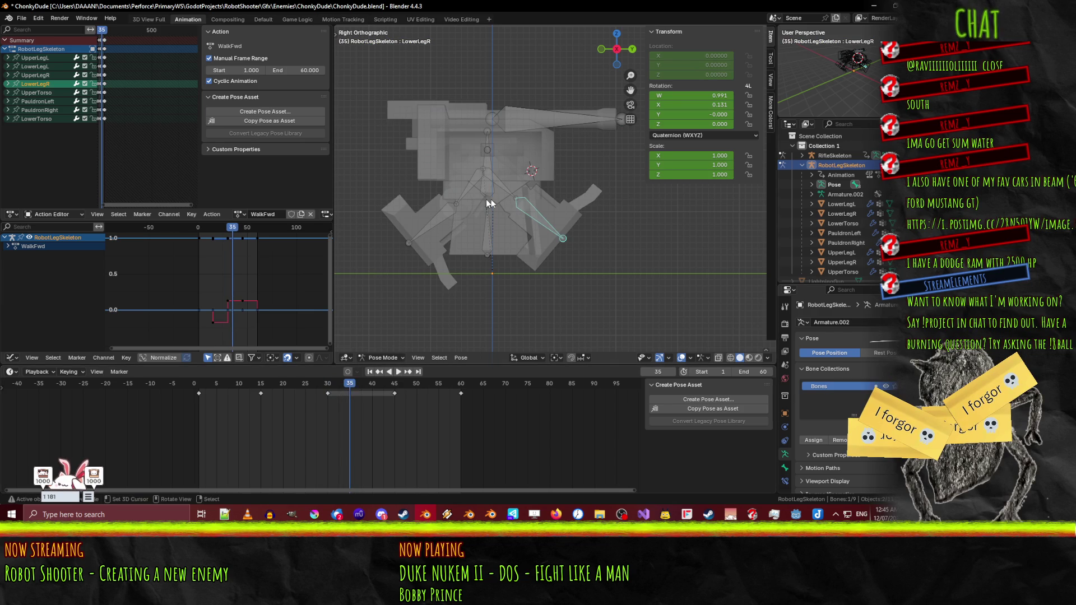
# - Re-pose both right leg bones, bending LowerLegR further, and key the lifted pose
pyautogui.click(518, 202)
pyautogui.press('r')
pyautogui.click(601, 315)
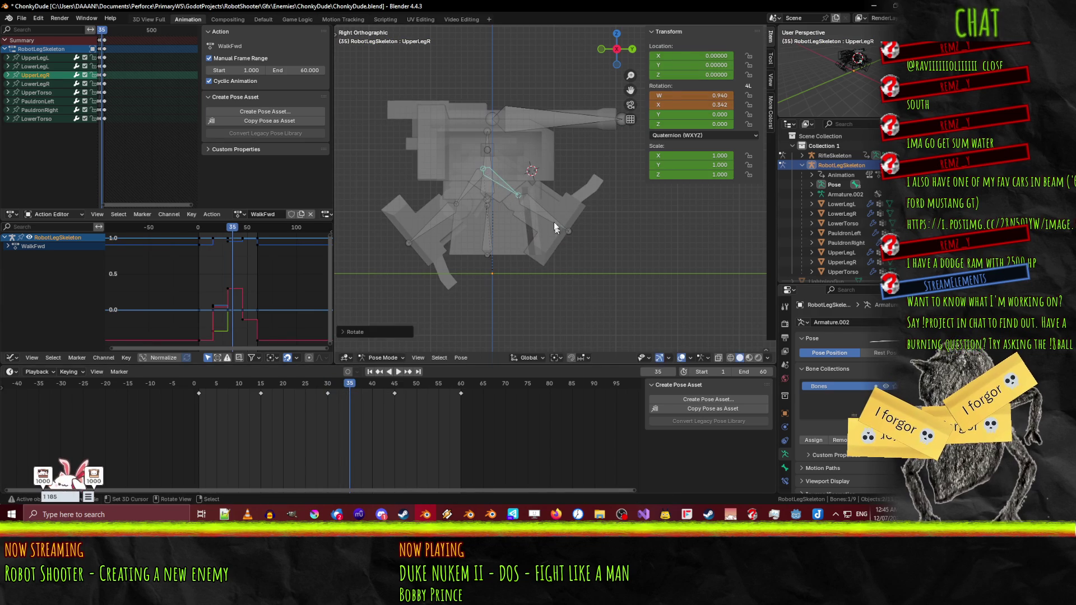
pyautogui.click(544, 213)
pyautogui.press('r')
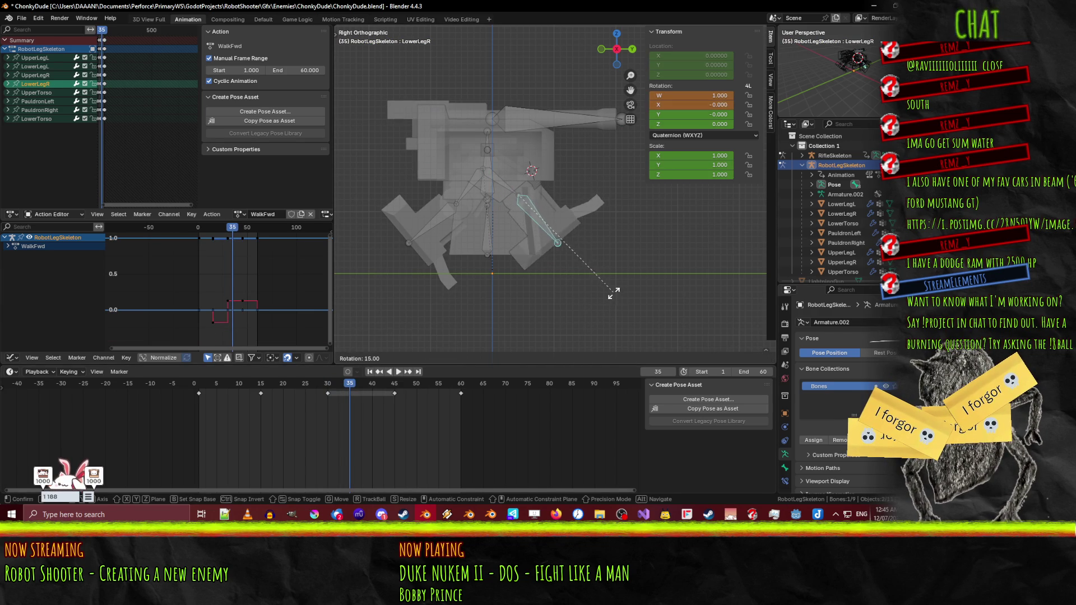
pyautogui.click(605, 296)
pyautogui.press('r')
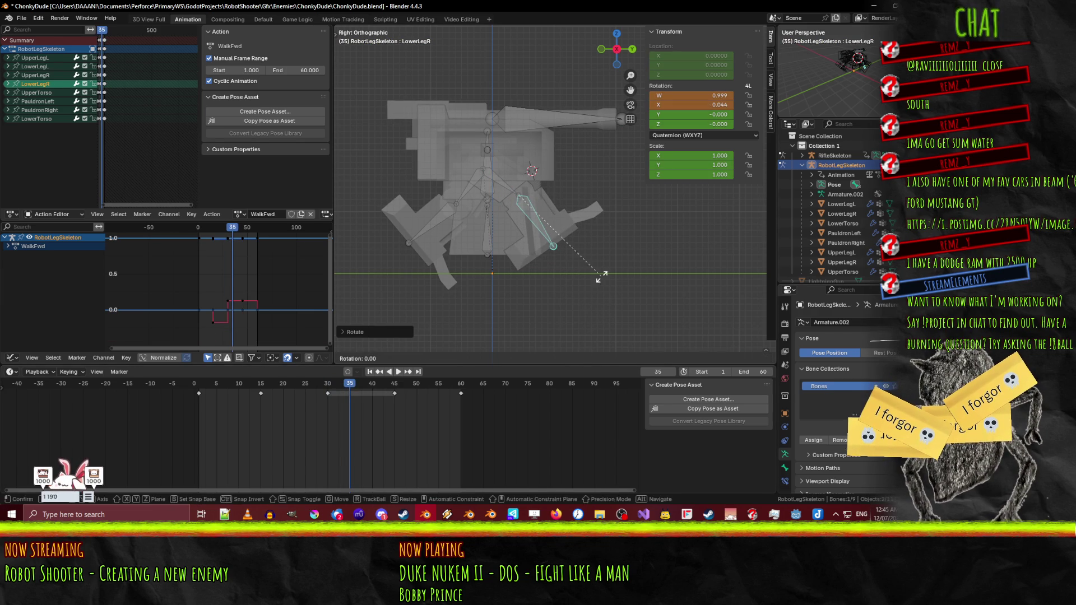
pyautogui.click(582, 288)
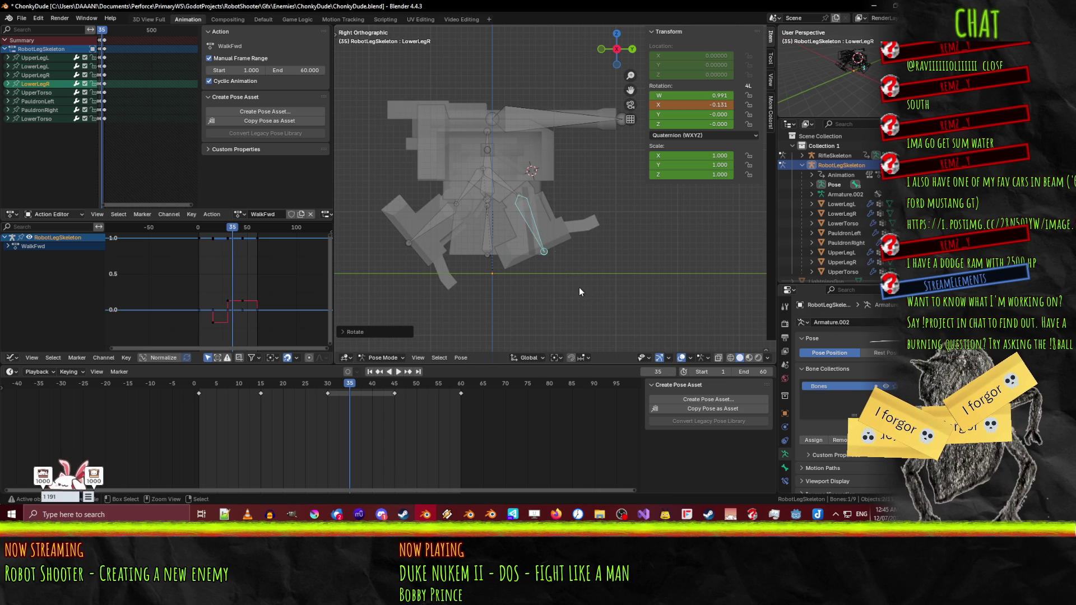
pyautogui.keyDown('shift'); pyautogui.click(495, 177); pyautogui.keyUp('shift')
pyautogui.press('i')
# - Refine the right leg rotations (UpperLegR about 0.342, LowerLegR -0.301) and replay the cycle
pyautogui.click(398, 371)
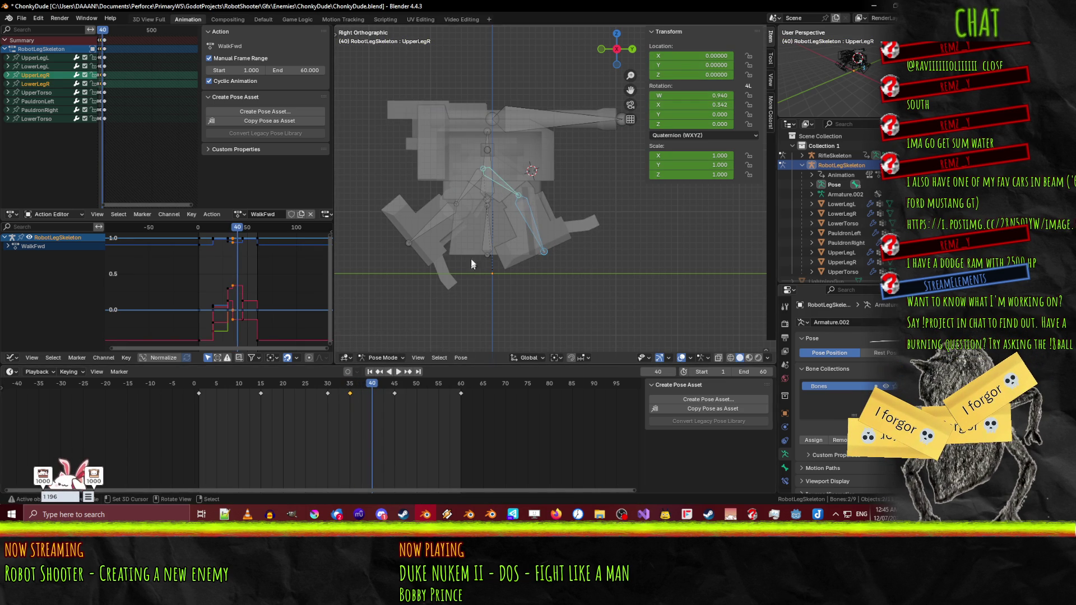
pyautogui.press('r')
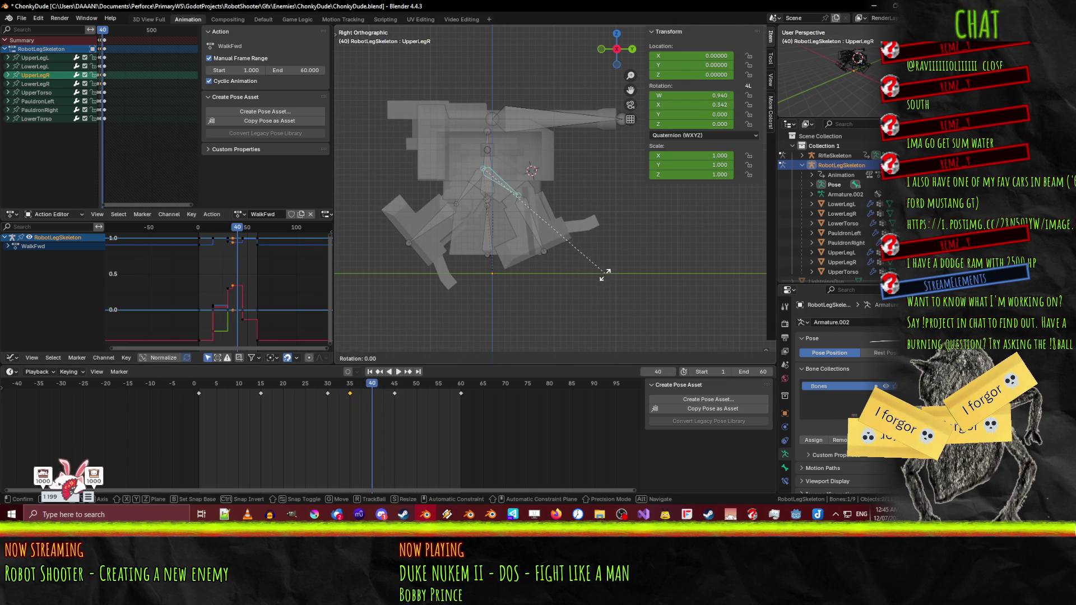
pyautogui.click(526, 230)
pyautogui.click(525, 230)
pyautogui.press('r')
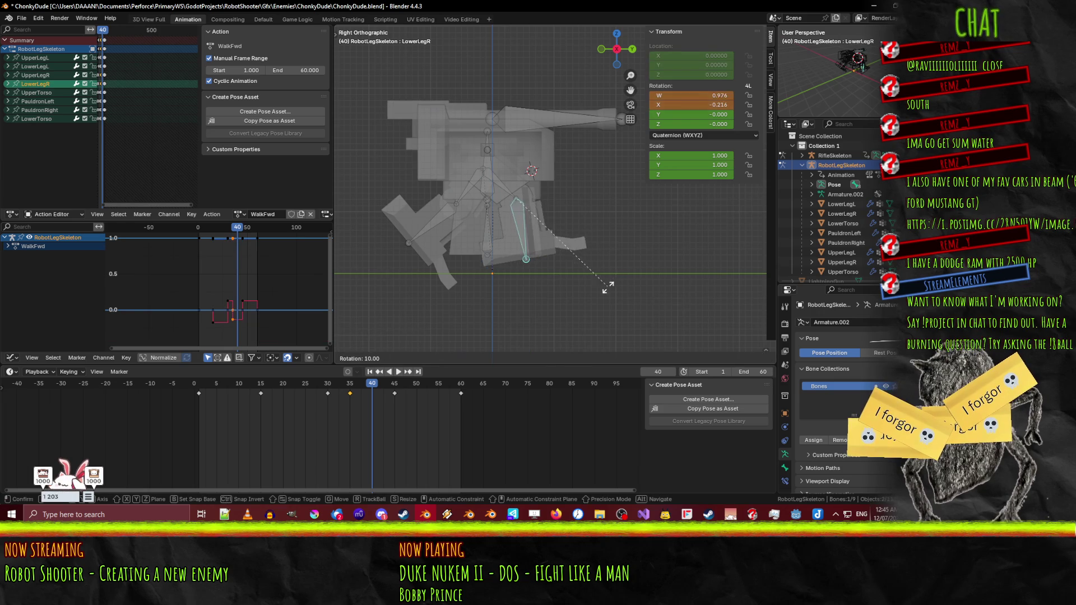
pyautogui.click(584, 294)
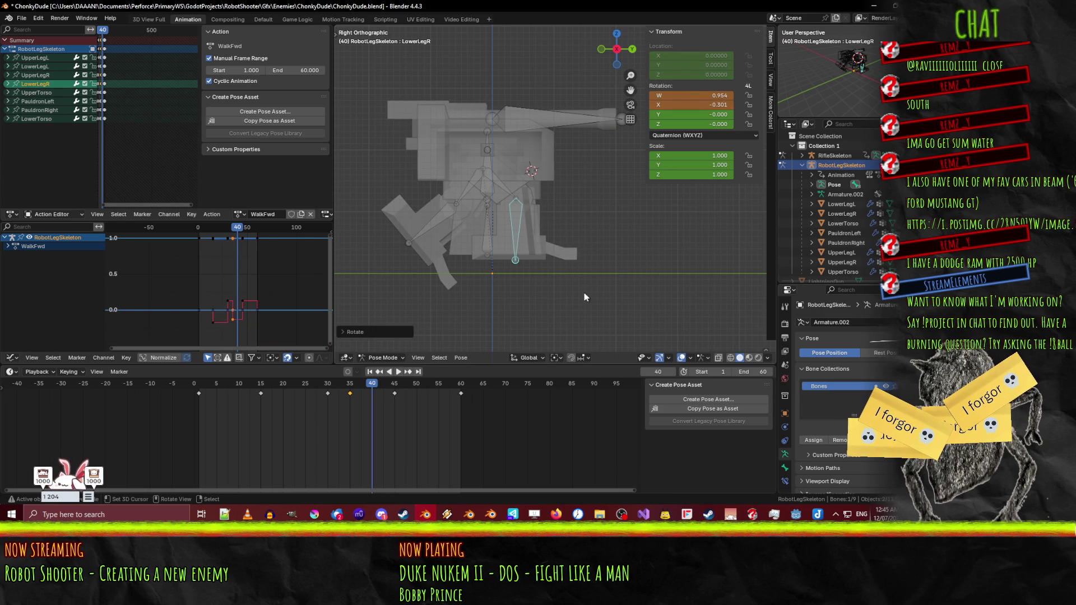
pyautogui.keyDown('shift'); pyautogui.click(507, 197); pyautogui.keyUp('shift')
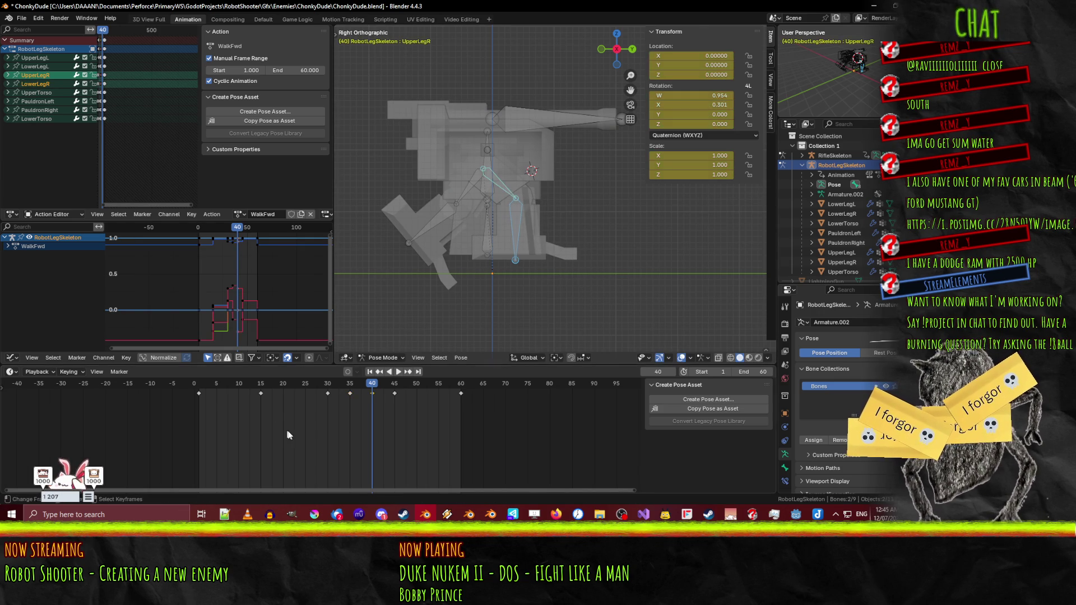
pyautogui.press('space')
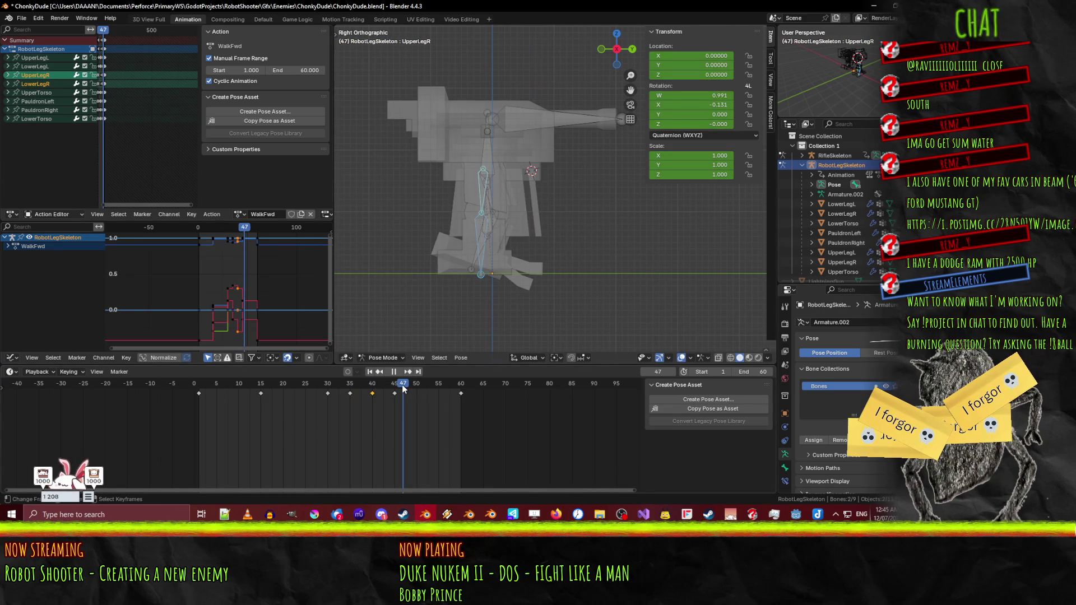
pyautogui.moveTo(554, 310); pyautogui.dragTo(598, 250)
pyautogui.press('space')
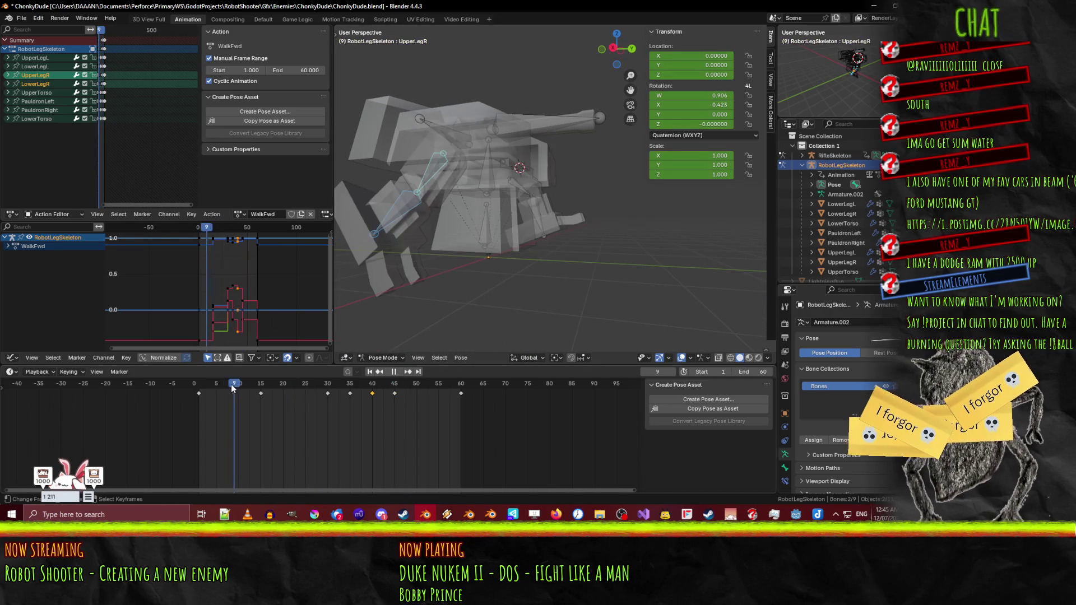
# - Watch the walk from a lower front angle and scrub to the mid-step frame
pyautogui.click(208, 386)
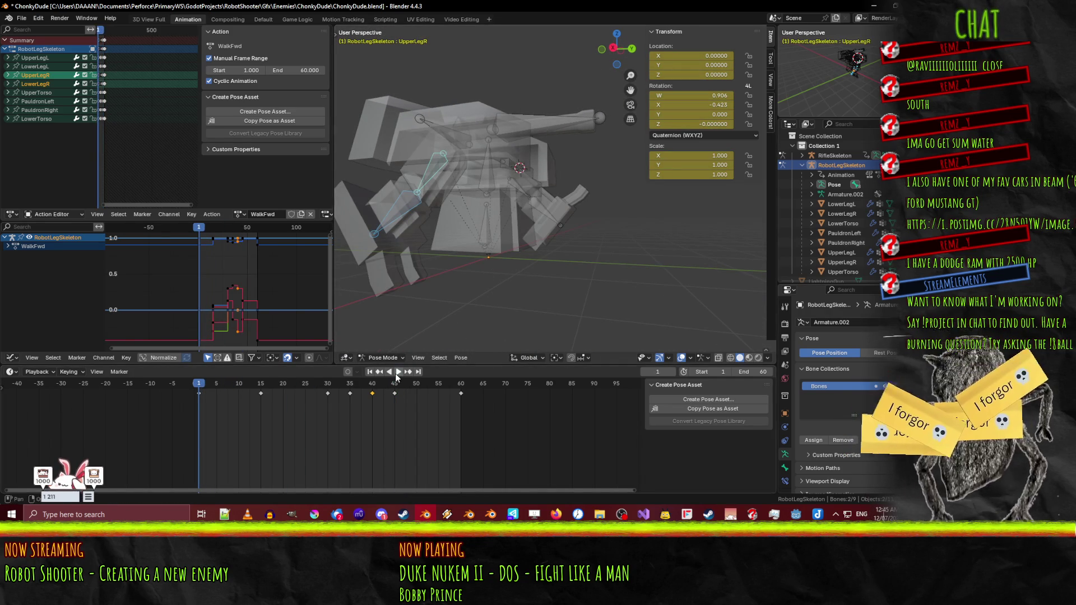
pyautogui.moveTo(576, 211); pyautogui.dragTo(548, 241)
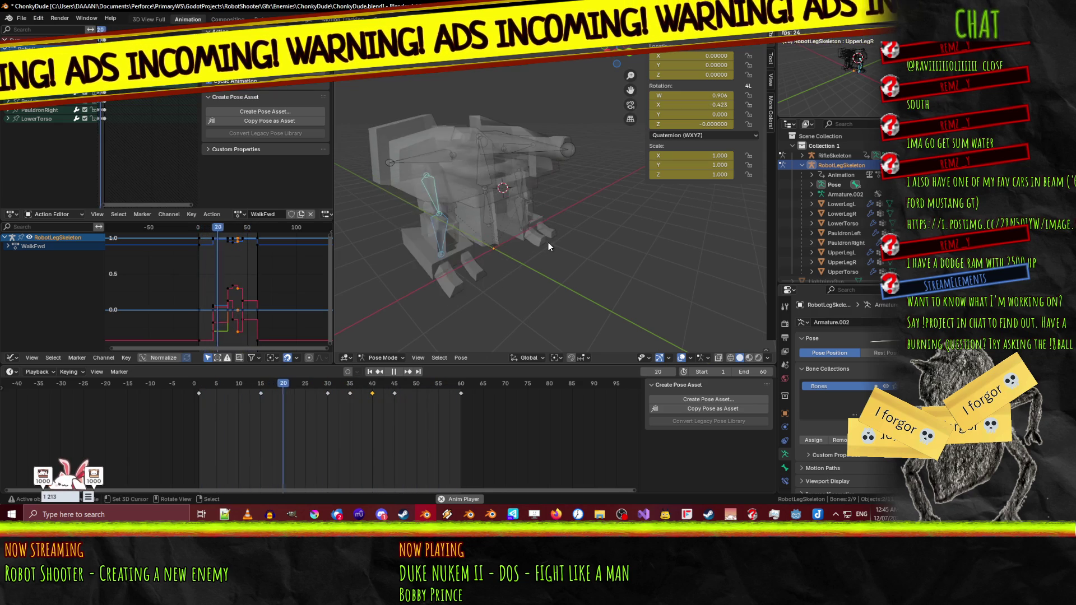
pyautogui.moveTo(552, 258)
pyautogui.mouseDown()
pyautogui.moveTo(618, 270)
pyautogui.moveTo(601, 241)
pyautogui.moveTo(617, 234)
pyautogui.moveTo(607, 238)
pyautogui.mouseUp()
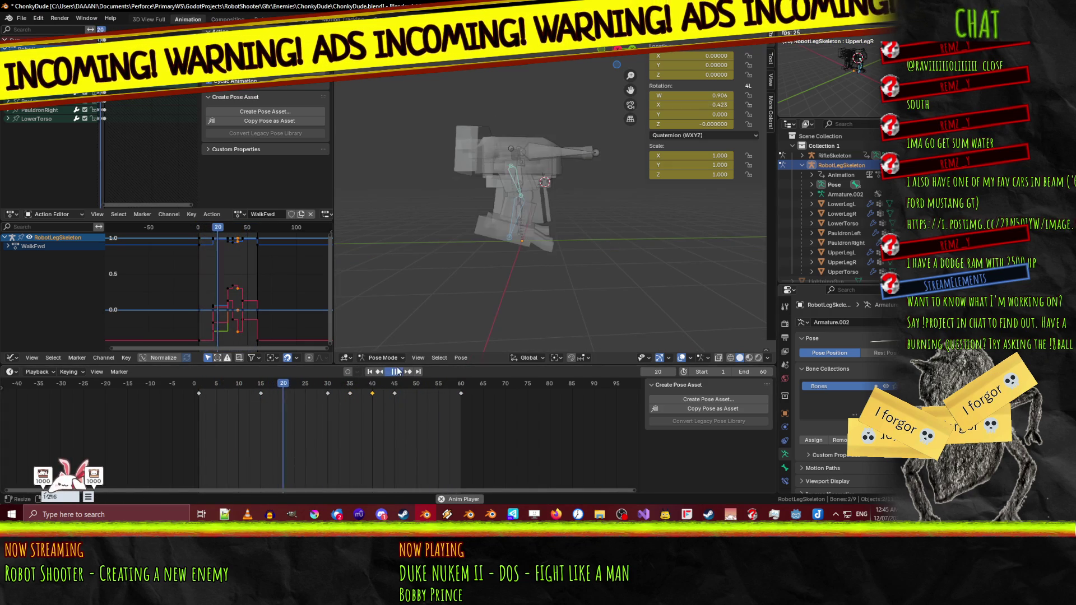
pyautogui.press('space')
pyautogui.click(287, 383)
pyautogui.press('space')
pyautogui.click(199, 384)
pyautogui.moveTo(226, 388)
pyautogui.mouseDown()
pyautogui.moveTo(328, 371)
pyautogui.moveTo(262, 384)
pyautogui.moveTo(325, 375)
pyautogui.moveTo(301, 382)
pyautogui.mouseUp()
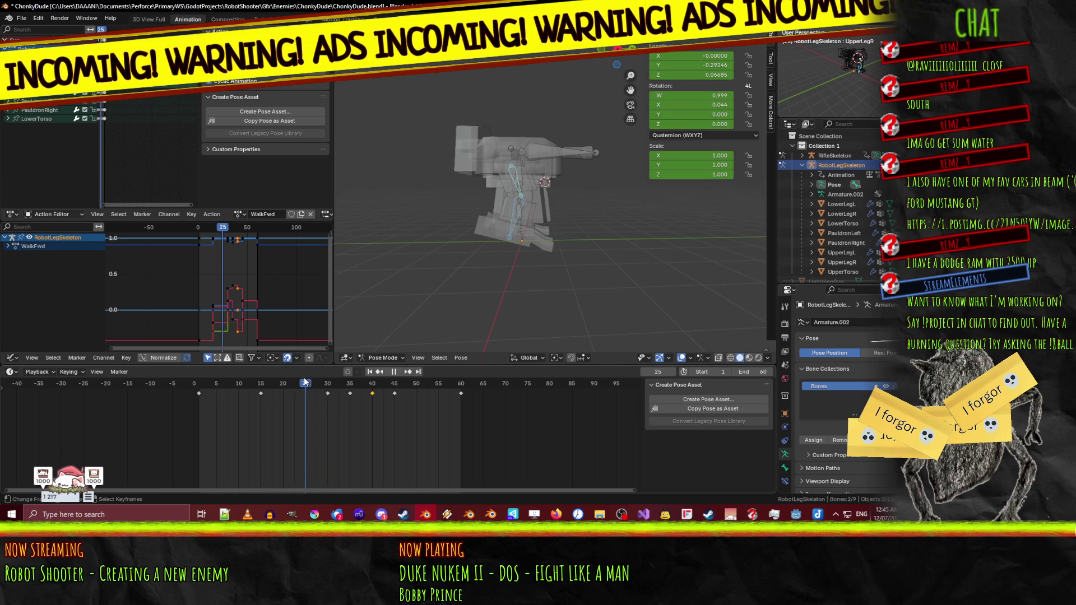
# - In side view, rotate UpperLegR -25° and key both right leg bones at frame 25
pyautogui.scroll(5, 481, 291)
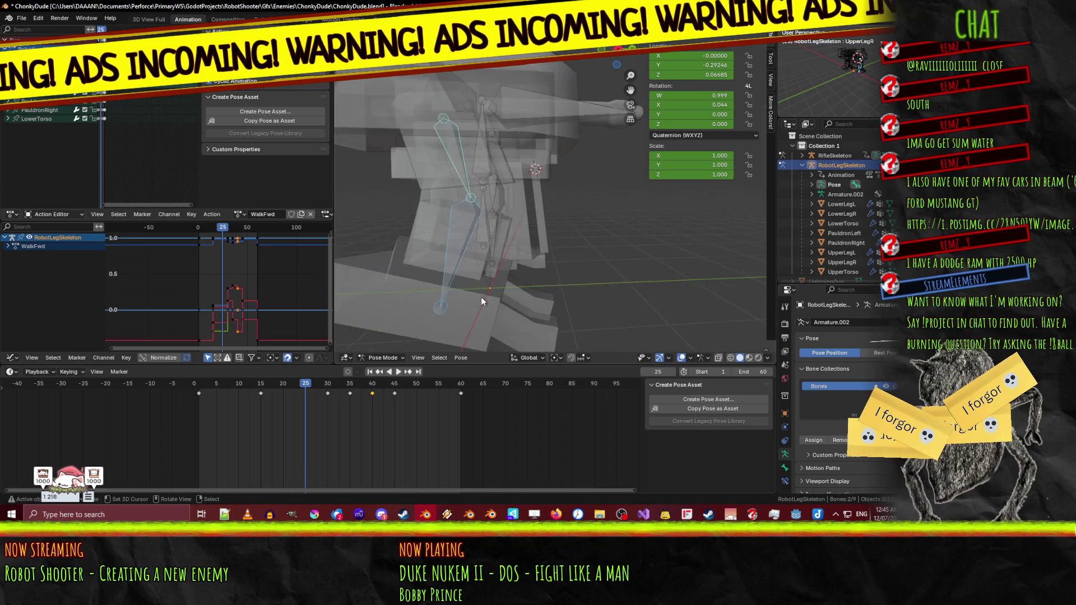
pyautogui.press('KP_1')
pyautogui.press('KP_3')
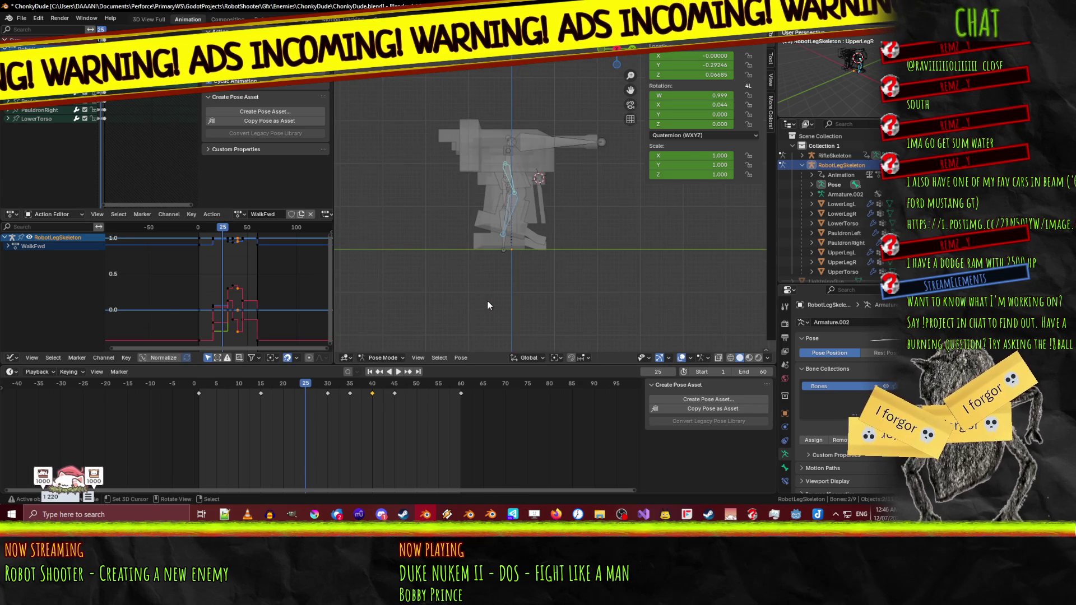
pyautogui.press('r')
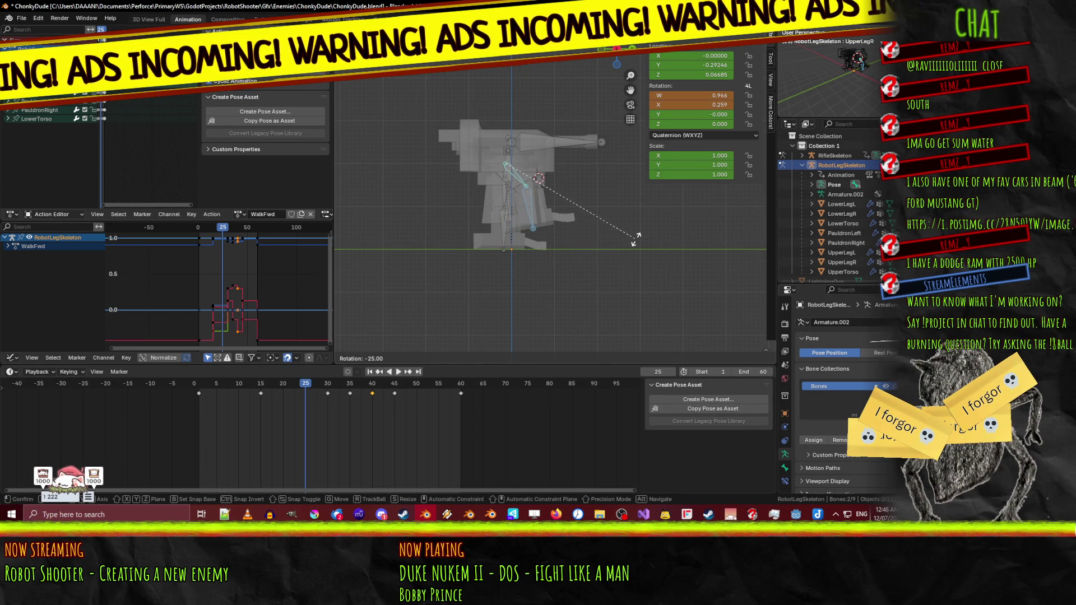
pyautogui.click(582, 243)
pyautogui.click(521, 178)
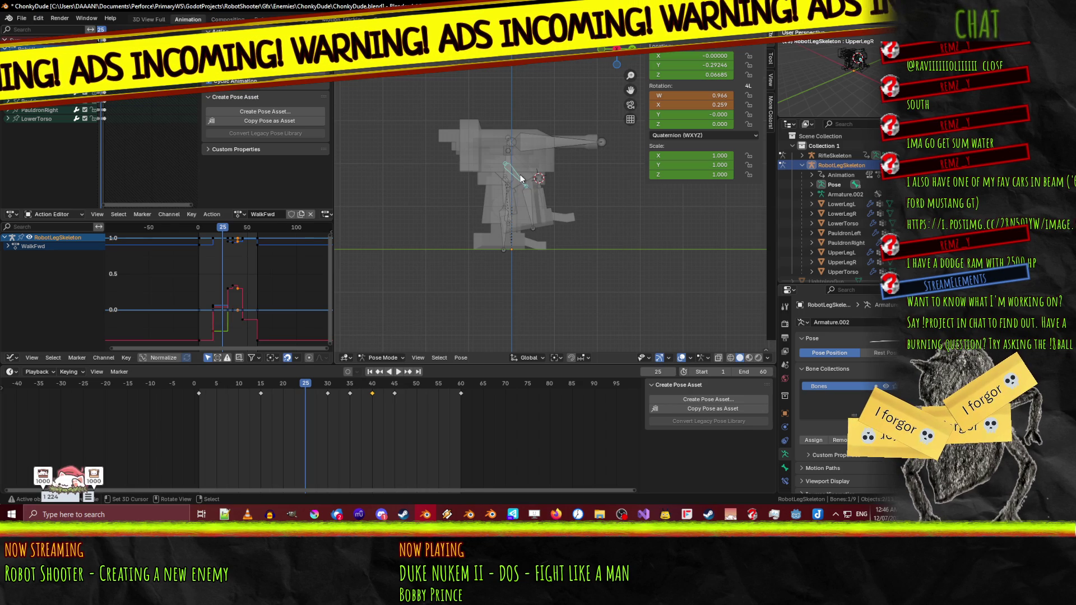
pyautogui.keyDown('shift'); pyautogui.click(528, 219); pyautogui.keyUp('shift')
pyautogui.press('i')
pyautogui.press('space')
pyautogui.moveTo(334, 382)
pyautogui.mouseDown()
pyautogui.moveTo(205, 382)
pyautogui.moveTo(272, 379)
pyautogui.mouseUp()
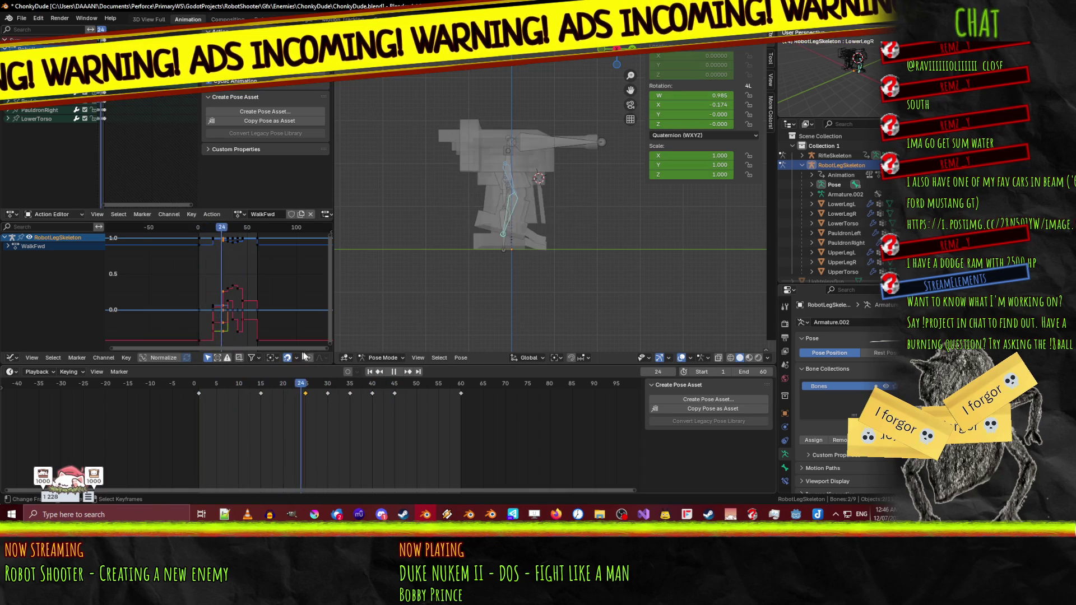
# - Scrub the timeline back to frame 1, select another leg bone, and snap to the side view
pyautogui.moveTo(356, 349)
pyautogui.mouseDown()
pyautogui.moveTo(300, 357)
pyautogui.moveTo(326, 349)
pyautogui.mouseUp()
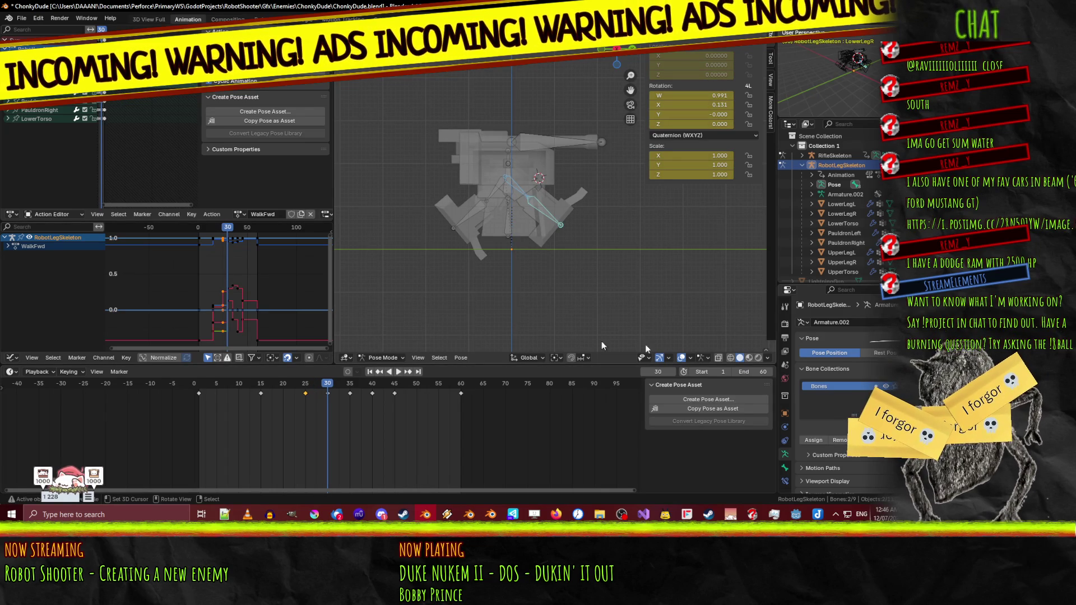
pyautogui.click(544, 213)
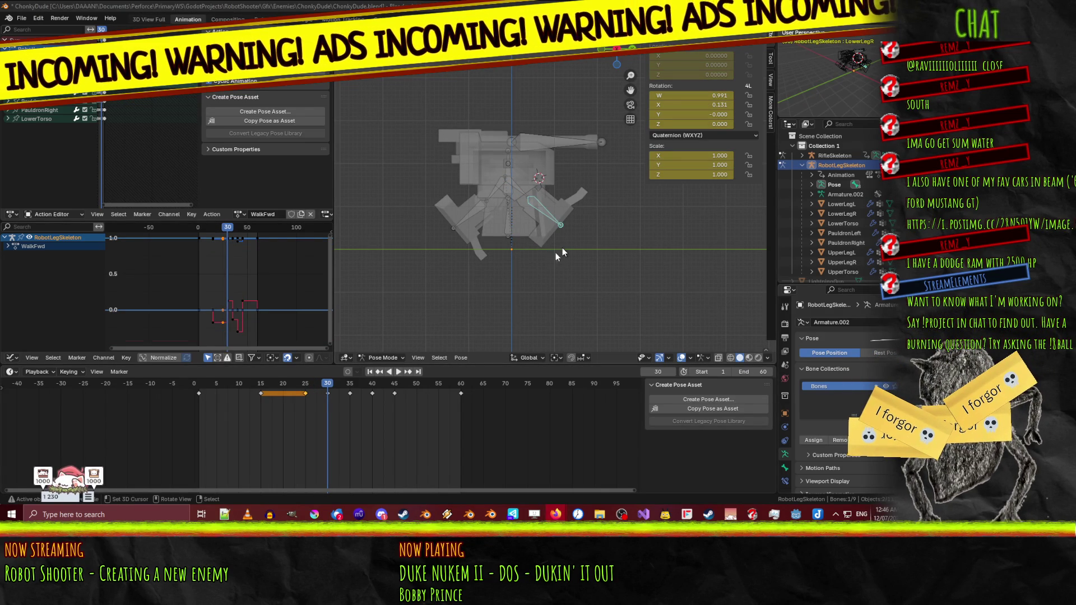
pyautogui.moveTo(325, 386); pyautogui.dragTo(200, 375)
pyautogui.moveTo(532, 268)
pyautogui.mouseDown()
pyautogui.moveTo(593, 268)
pyautogui.moveTo(496, 270)
pyautogui.mouseUp()
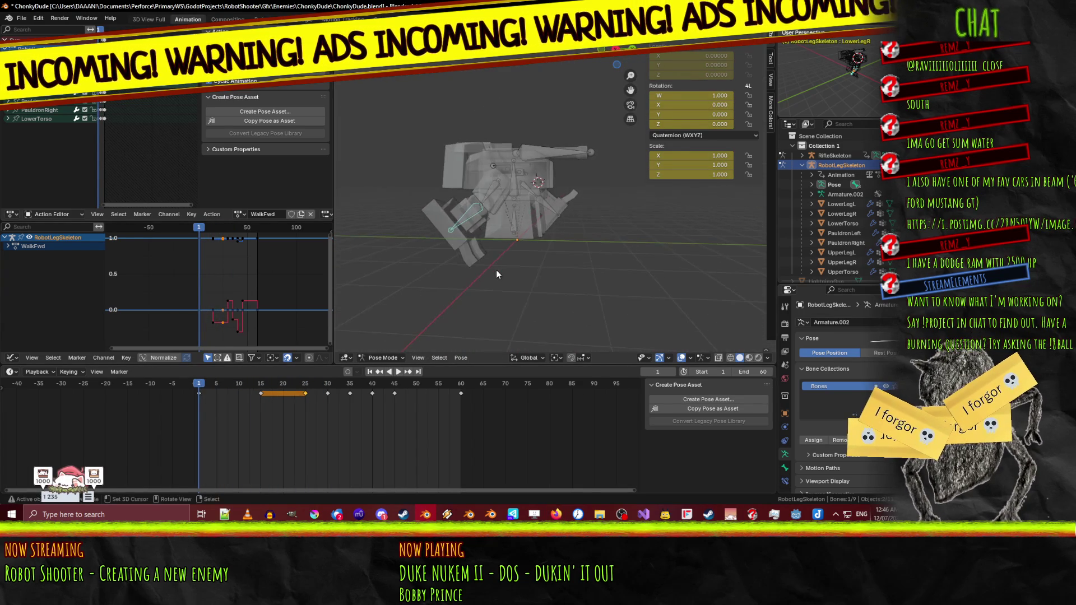
pyautogui.press('KP_3')
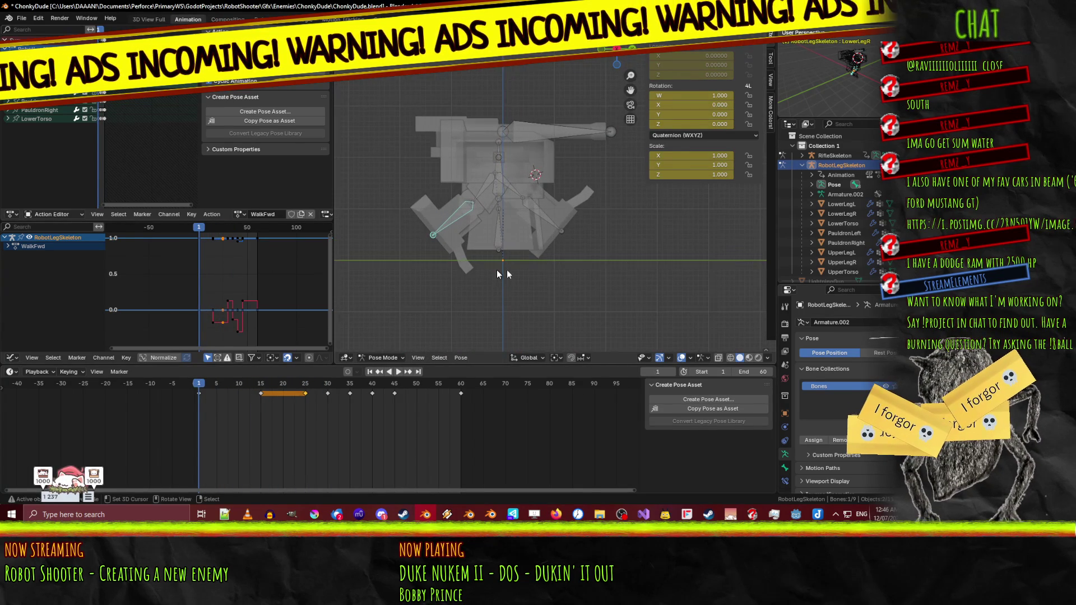
# - Turn on overlays and toggle X-ray while switching the armature to Edit Mode and back to Pose Mode
pyautogui.click(681, 361)
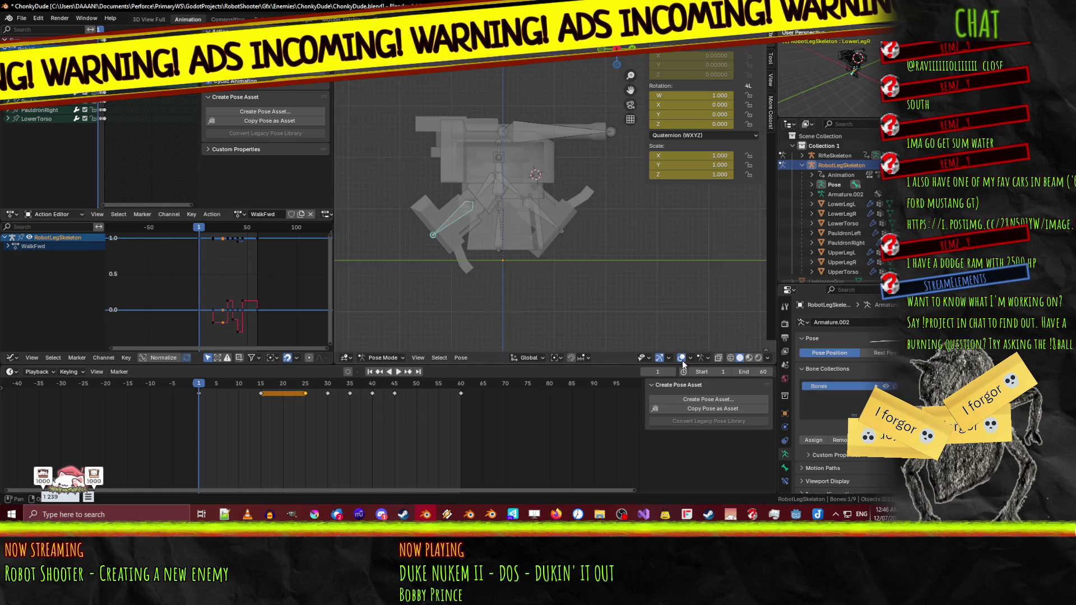
pyautogui.click(718, 360)
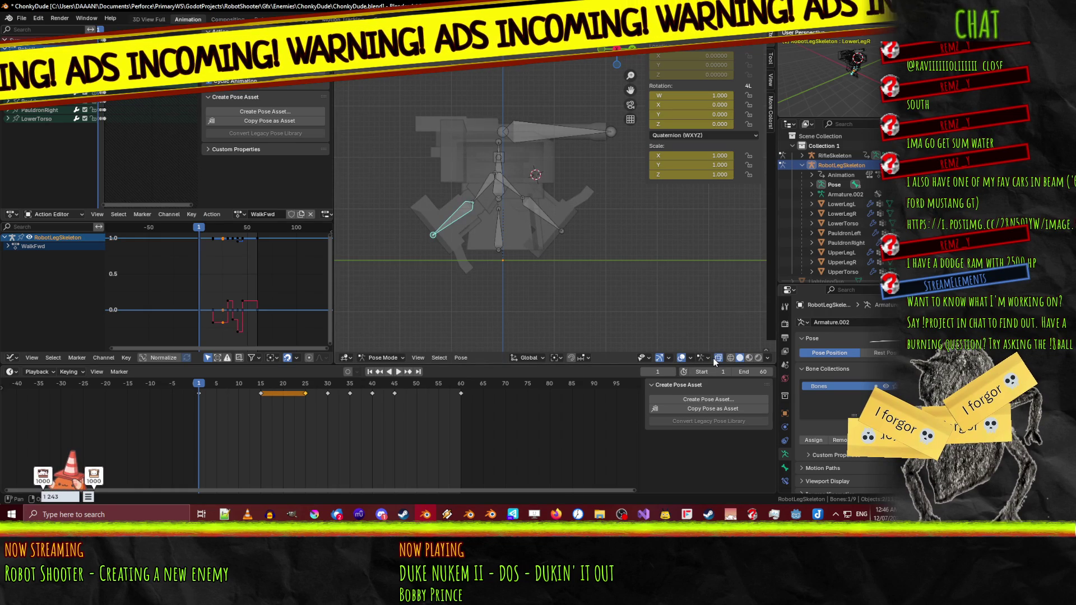
pyautogui.press('Tab')
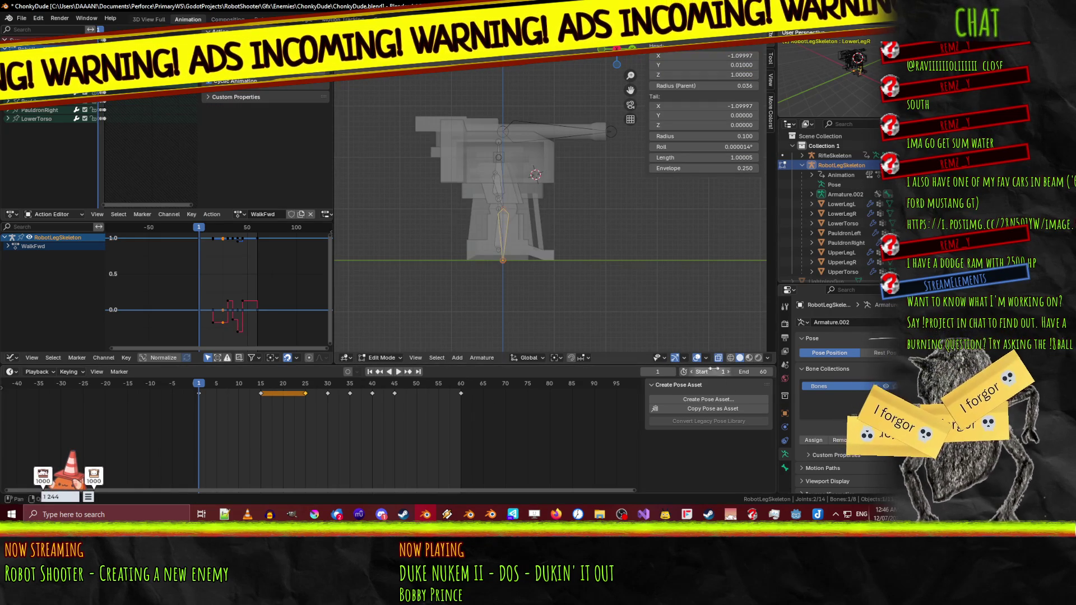
pyautogui.click(718, 357)
pyautogui.press('Tab')
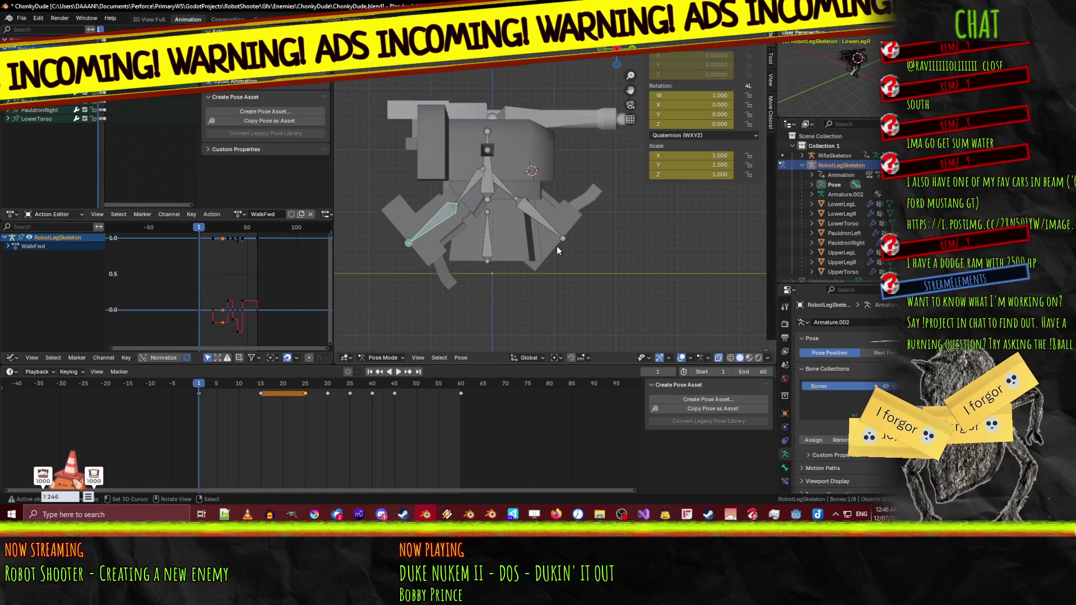
# - Orbit the rig, settle on the right orthographic view and play the walk cycle
pyautogui.moveTo(556, 246)
pyautogui.mouseDown()
pyautogui.moveTo(396, 209)
pyautogui.moveTo(446, 208)
pyautogui.mouseUp()
pyautogui.press('KP_1')
pyautogui.press('KP_3')
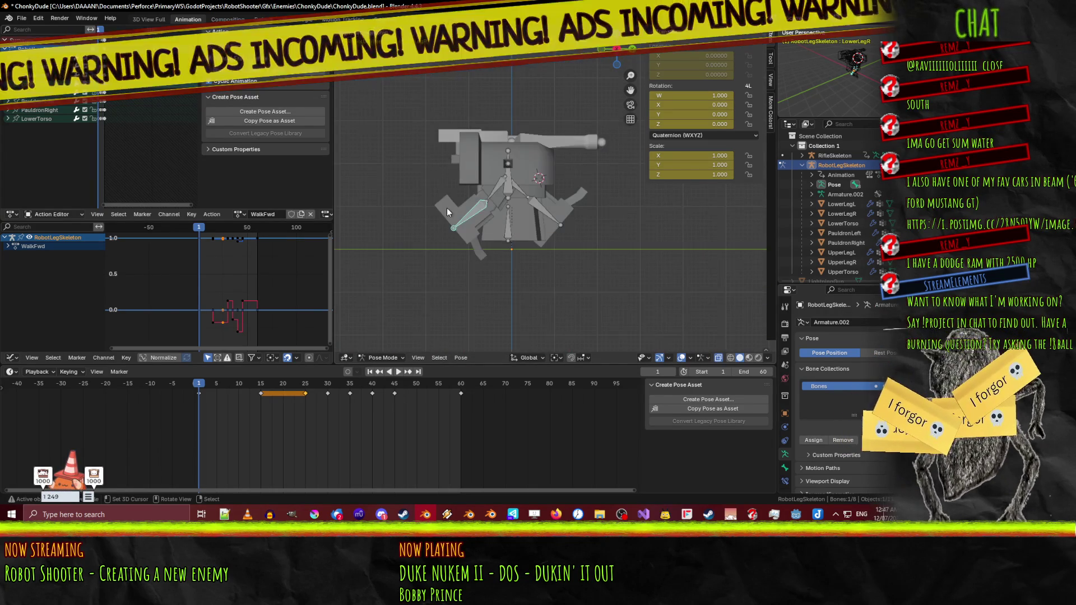
pyautogui.press('space')
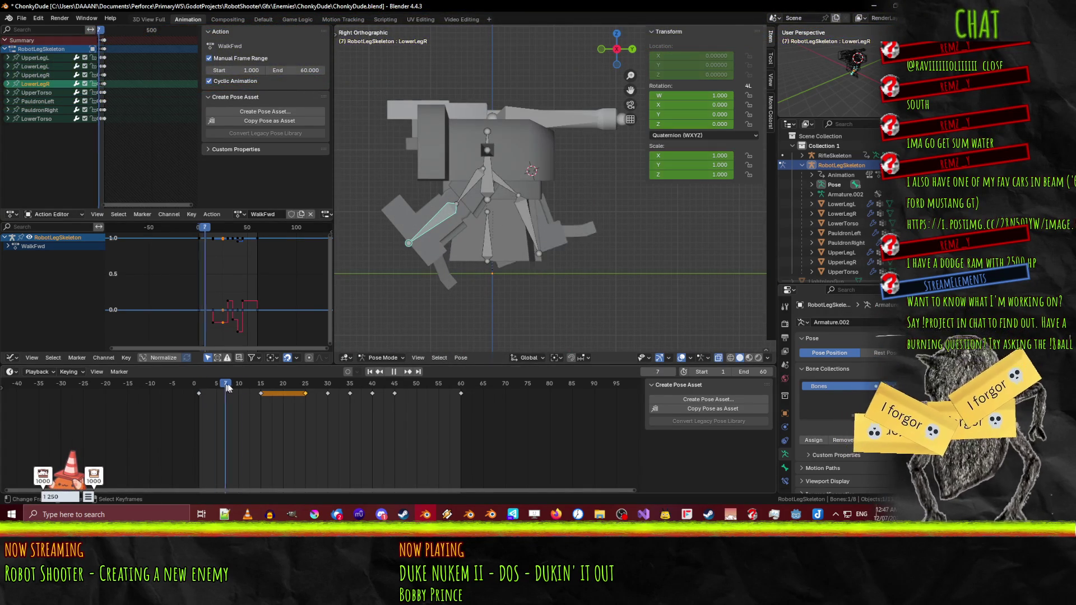
# - Scrub and orbit to review the rig, then play it in the right side view
pyautogui.moveTo(336, 382); pyautogui.dragTo(198, 389)
pyautogui.moveTo(448, 302)
pyautogui.mouseDown()
pyautogui.moveTo(425, 309)
pyautogui.moveTo(459, 311)
pyautogui.mouseUp()
pyautogui.moveTo(196, 390); pyautogui.dragTo(320, 384)
pyautogui.moveTo(439, 290); pyautogui.dragTo(476, 288)
pyautogui.moveTo(319, 386)
pyautogui.mouseDown()
pyautogui.moveTo(371, 378)
pyautogui.moveTo(196, 377)
pyautogui.moveTo(305, 367)
pyautogui.mouseUp()
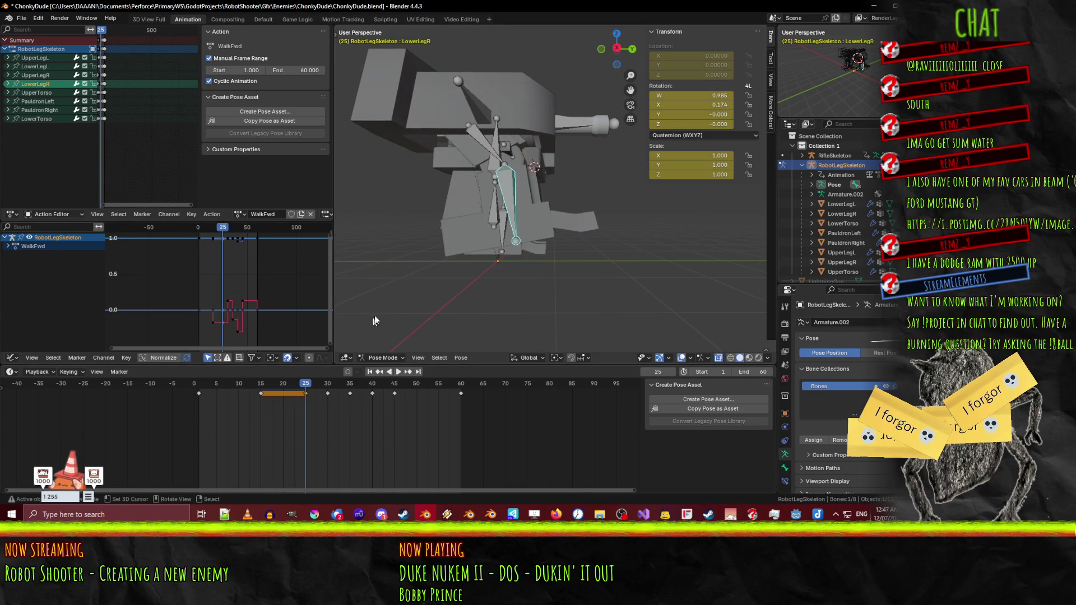
pyautogui.press('KP_3')
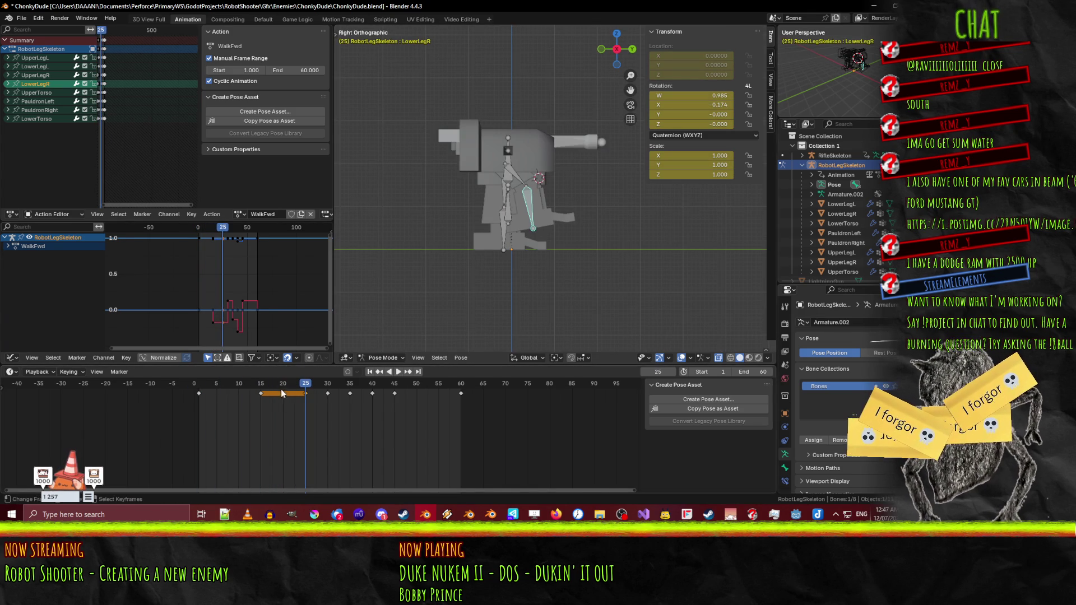
pyautogui.press('space')
# - Bend the right lower leg around frame 15, key it, and play back to check
pyautogui.click(265, 384)
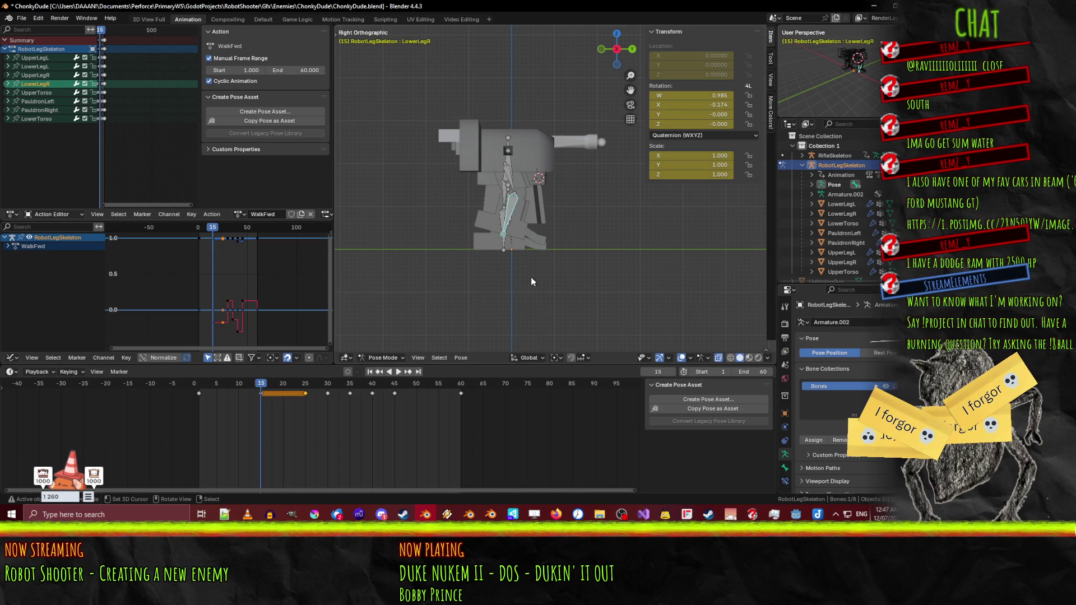
pyautogui.press('r')
pyautogui.click(514, 278)
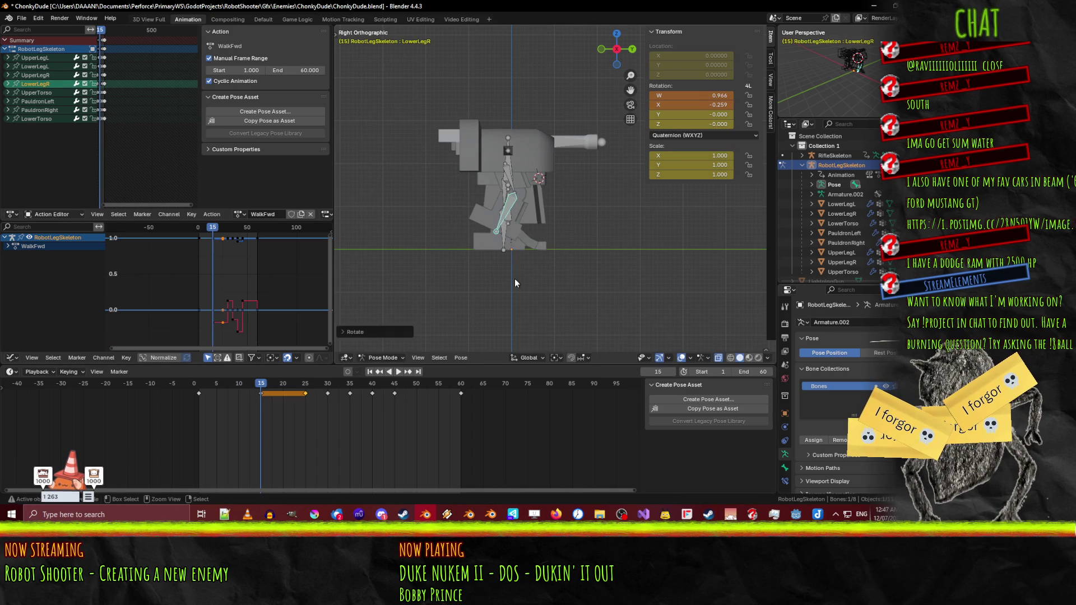
pyautogui.press('i')
pyautogui.press('space')
# - Go back to frame 5, bend LowerLegR and insert a keyframe
pyautogui.moveTo(309, 382); pyautogui.dragTo(197, 384)
pyautogui.click(212, 384)
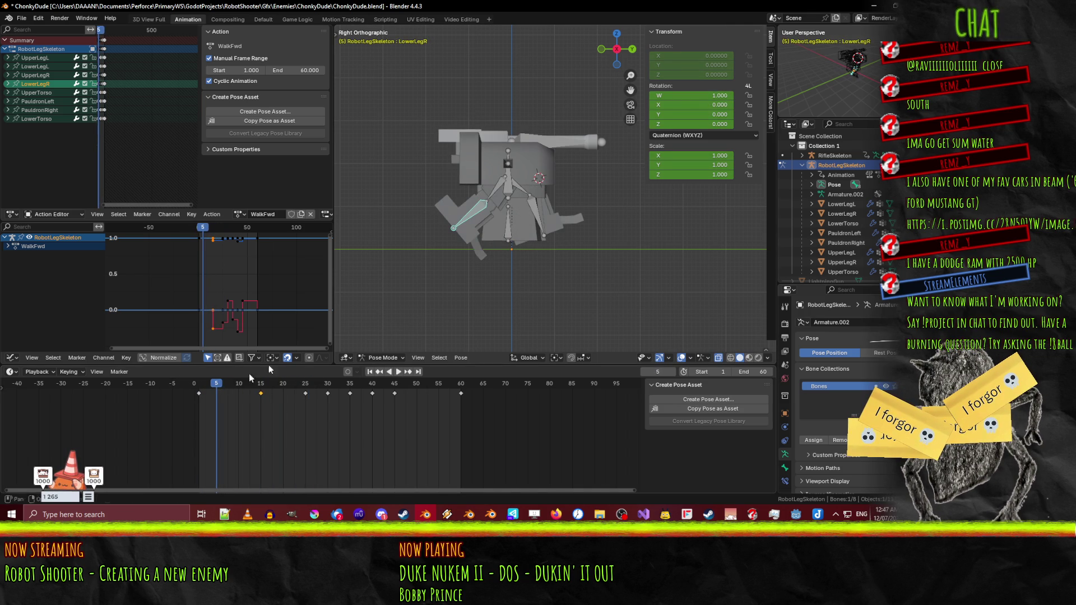
pyautogui.press('r')
pyautogui.click(465, 261)
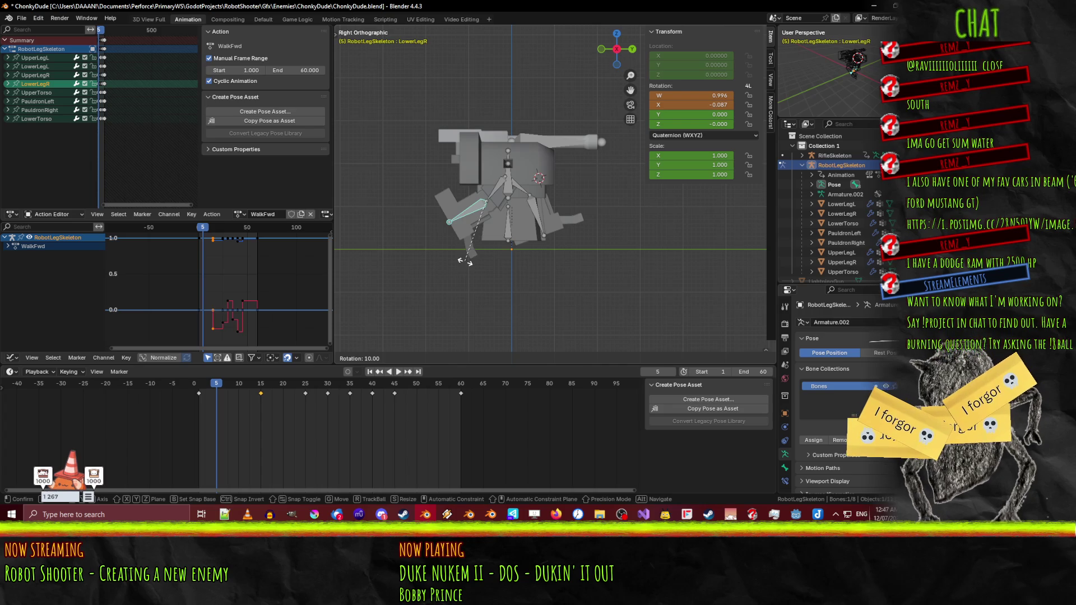
pyautogui.press('i')
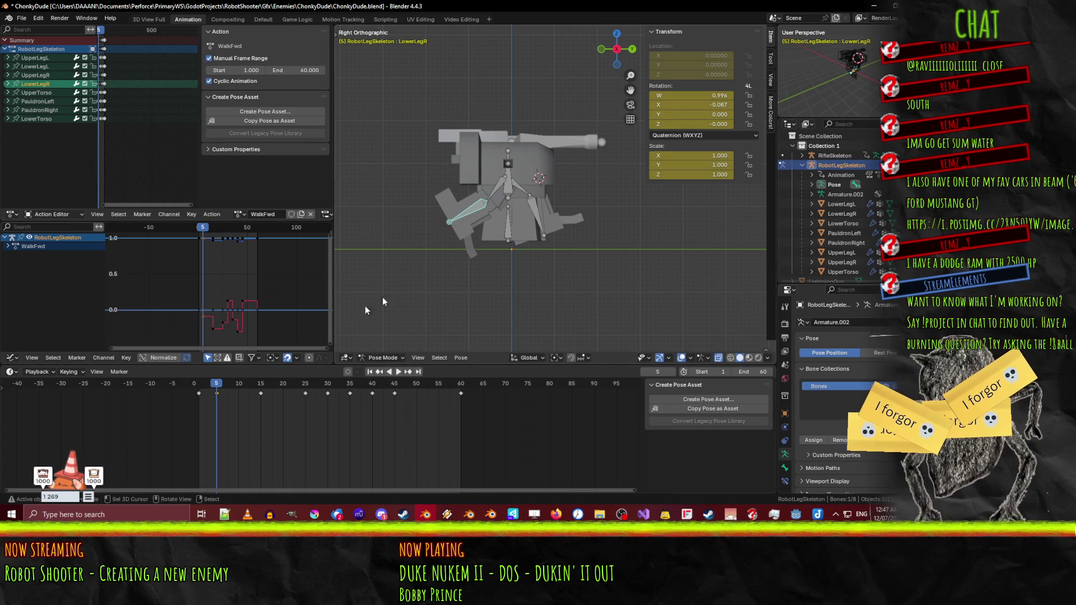
# - At frame 10, raise UpperLegR and rotate LowerLegR, then scrub to frame 16 to preview
pyautogui.click(487, 200)
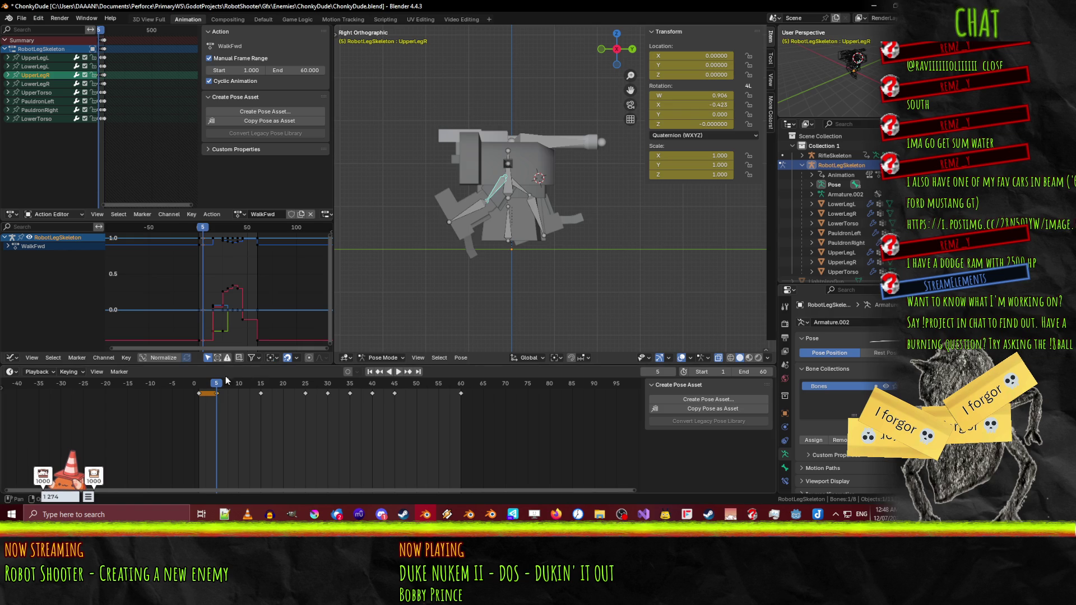
pyautogui.moveTo(226, 380); pyautogui.dragTo(203, 387)
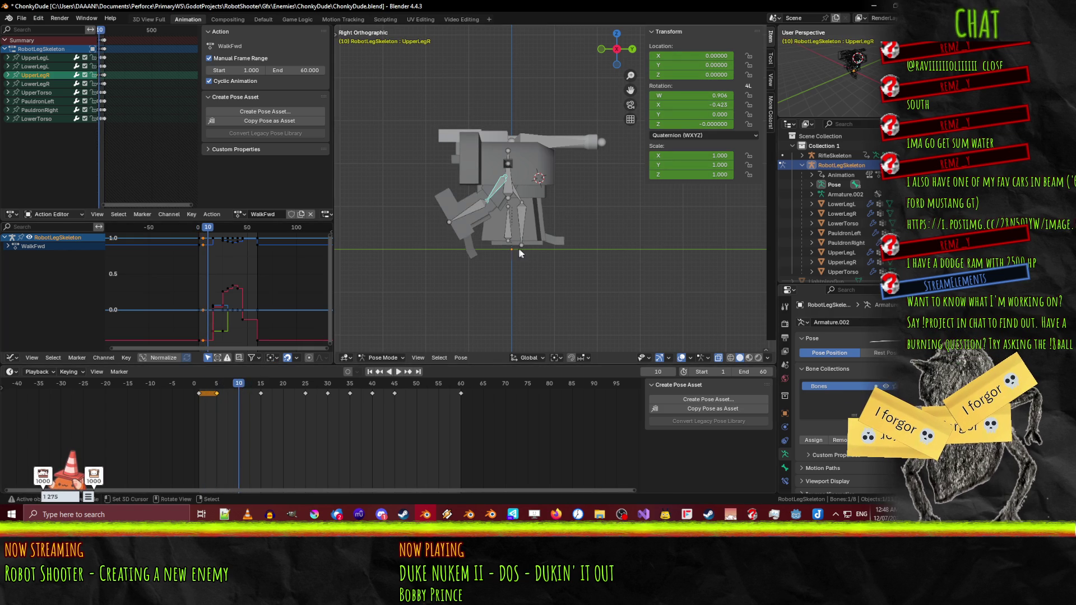
pyautogui.press('r')
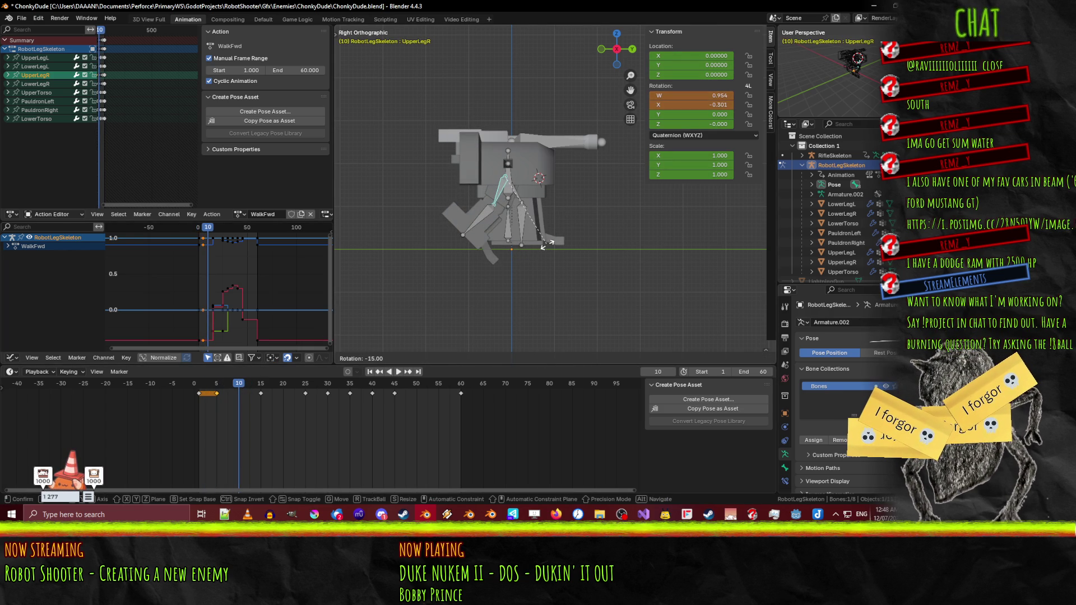
pyautogui.click(544, 245)
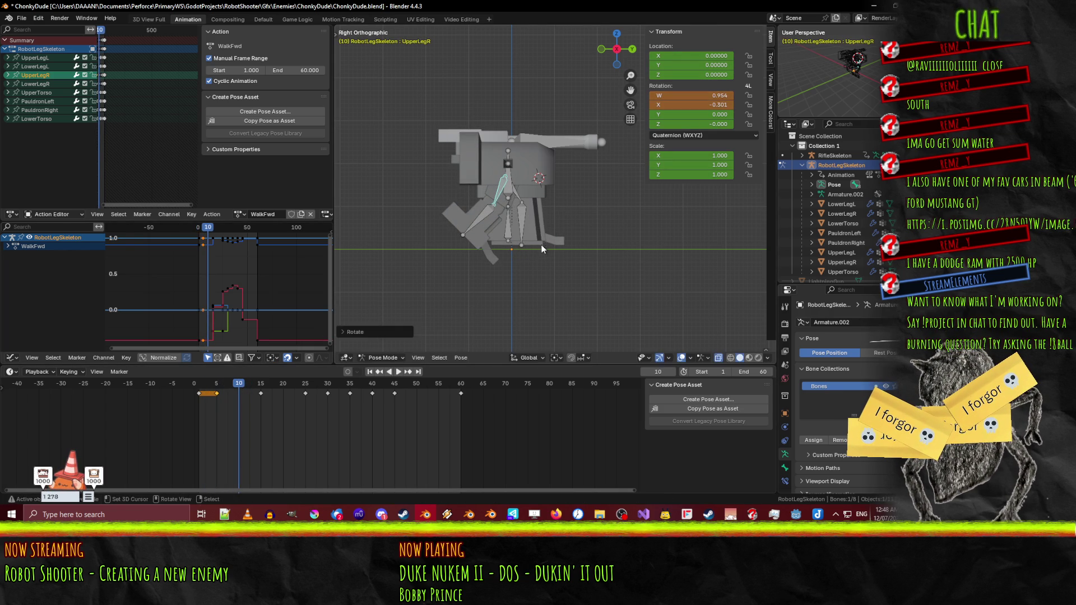
pyautogui.click(486, 223)
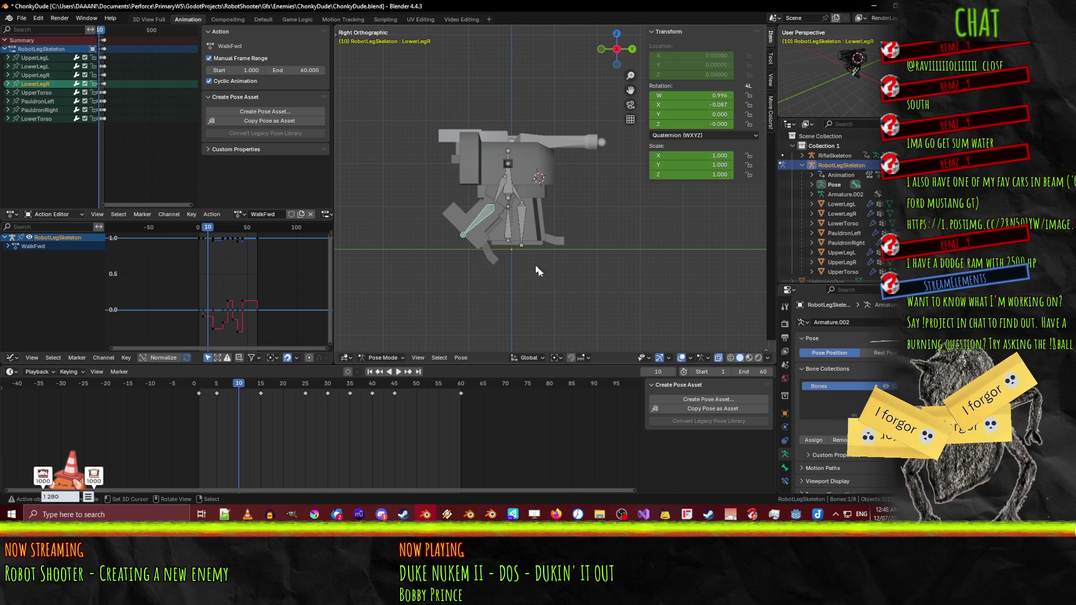
pyautogui.press('r')
pyautogui.click(527, 275)
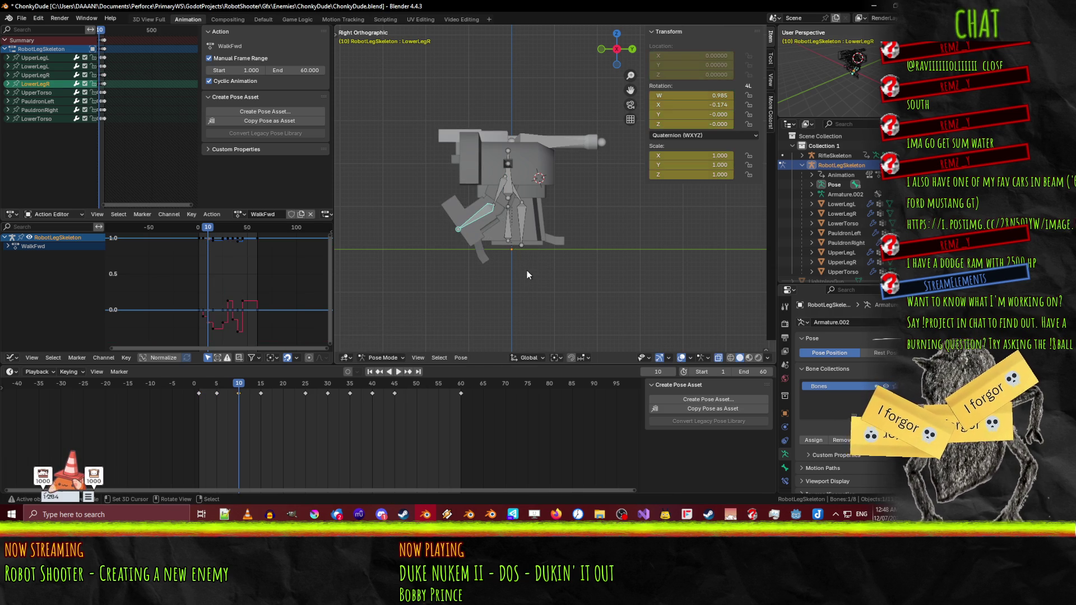
pyautogui.click(253, 387)
pyautogui.moveTo(253, 387)
pyautogui.mouseDown()
pyautogui.moveTo(266, 386)
pyautogui.moveTo(196, 387)
pyautogui.moveTo(366, 370)
pyautogui.moveTo(196, 371)
pyautogui.moveTo(263, 362)
pyautogui.moveTo(182, 373)
pyautogui.moveTo(267, 372)
pyautogui.mouseUp()
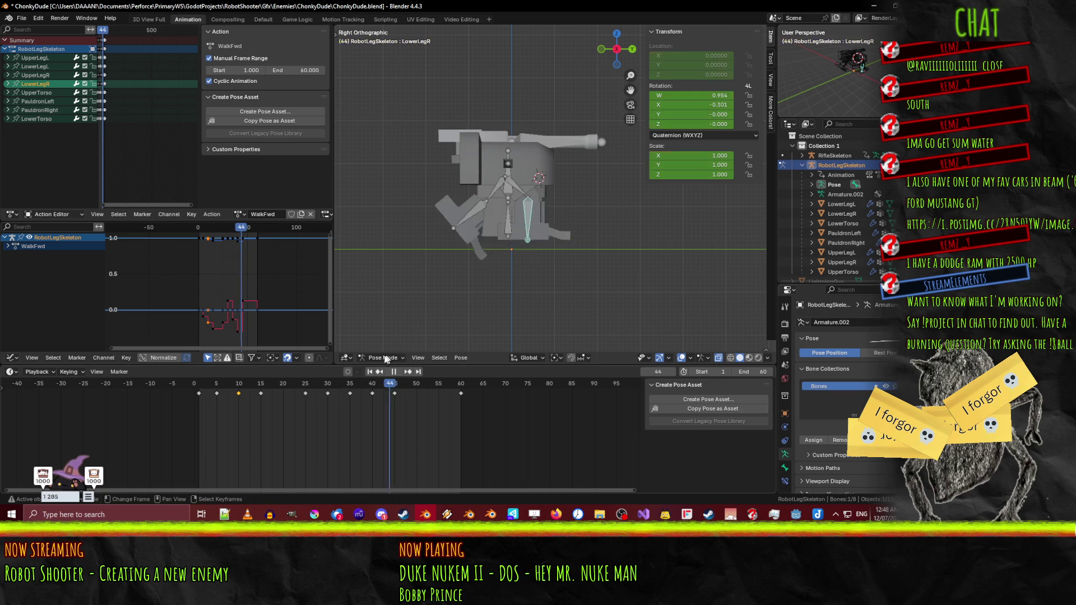
pyautogui.press('Escape')
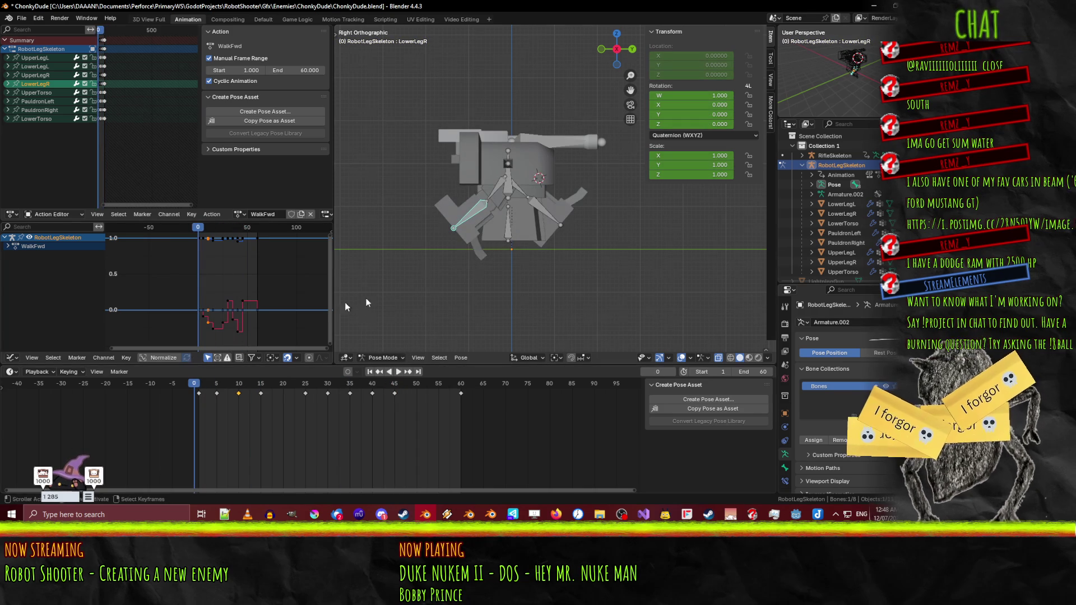
pyautogui.press('space')
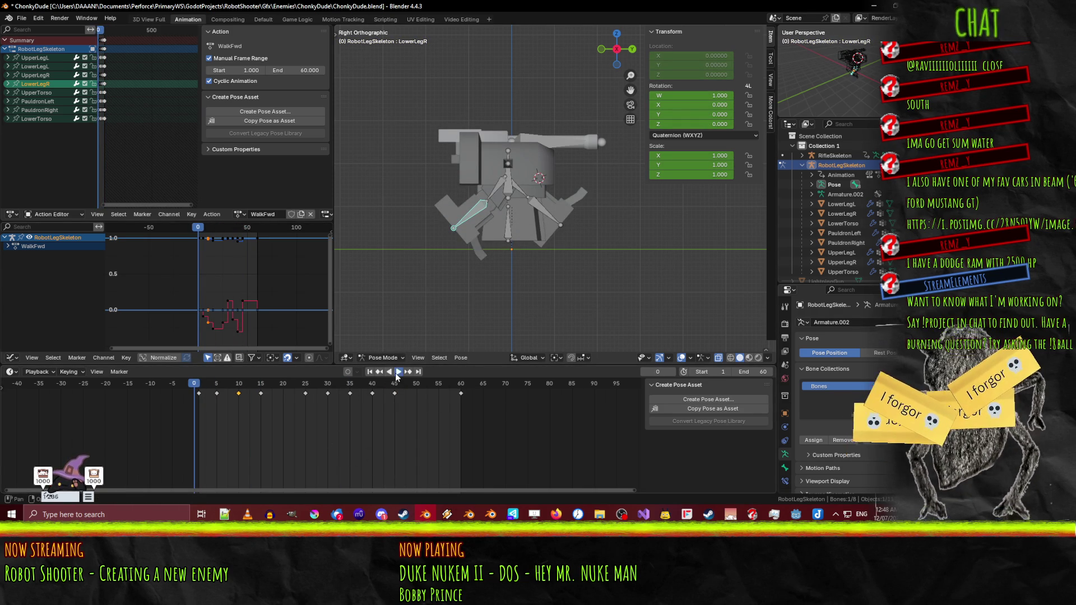
pyautogui.moveTo(443, 334)
pyautogui.mouseDown()
pyautogui.moveTo(505, 266)
pyautogui.moveTo(476, 267)
pyautogui.moveTo(487, 268)
pyautogui.mouseUp()
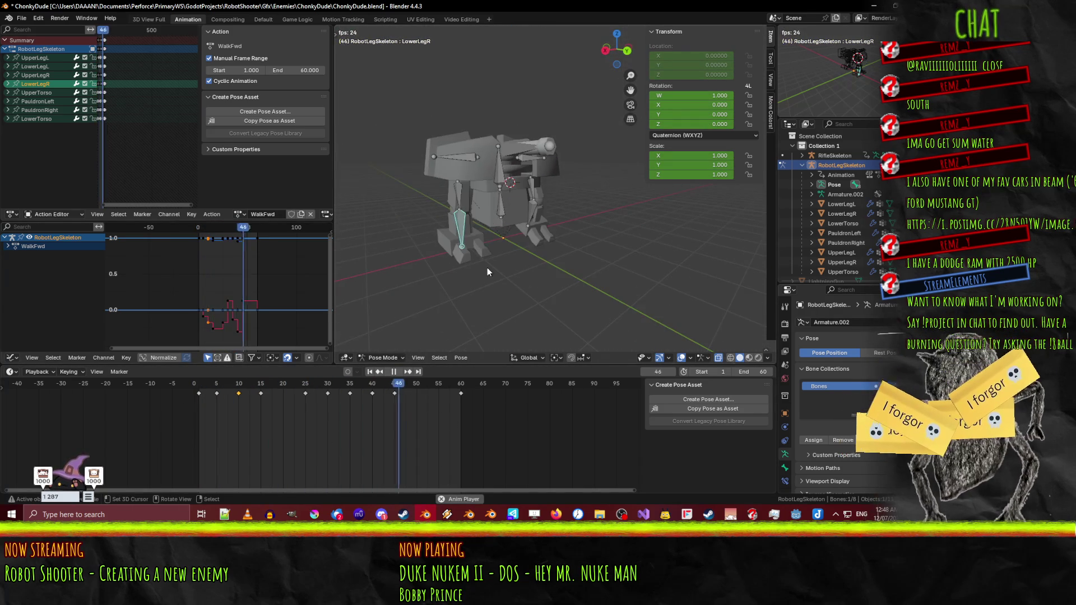
pyautogui.moveTo(401, 328)
pyautogui.mouseDown()
pyautogui.moveTo(488, 274)
pyautogui.moveTo(430, 252)
pyautogui.mouseUp()
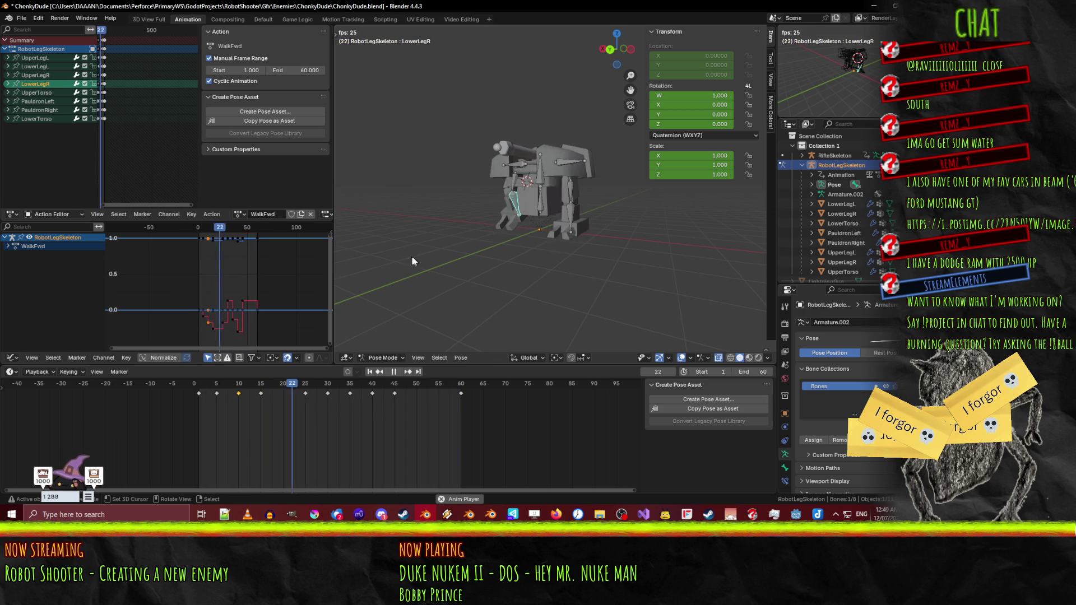
pyautogui.moveTo(411, 249); pyautogui.dragTo(550, 241)
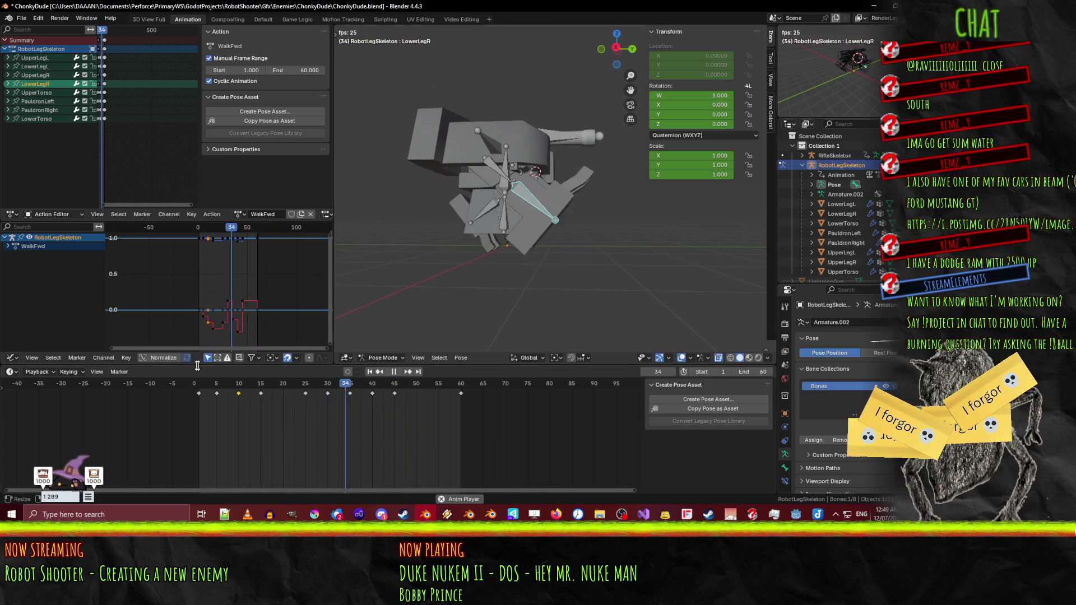
pyautogui.moveTo(425, 415)
pyautogui.mouseDown()
pyautogui.moveTo(235, 395)
pyautogui.moveTo(456, 397)
pyautogui.moveTo(203, 404)
pyautogui.moveTo(357, 395)
pyautogui.moveTo(398, 398)
pyautogui.moveTo(364, 403)
pyautogui.moveTo(391, 407)
pyautogui.mouseUp()
pyautogui.press('KP_1')
pyautogui.press('KP_3')
pyautogui.scroll(3, 455, 313)
pyautogui.moveTo(404, 383)
pyautogui.mouseDown()
pyautogui.moveTo(168, 388)
pyautogui.moveTo(423, 385)
pyautogui.moveTo(196, 383)
pyautogui.moveTo(359, 375)
pyautogui.moveTo(403, 385)
pyautogui.moveTo(201, 386)
pyautogui.moveTo(307, 374)
pyautogui.moveTo(395, 385)
pyautogui.mouseUp()
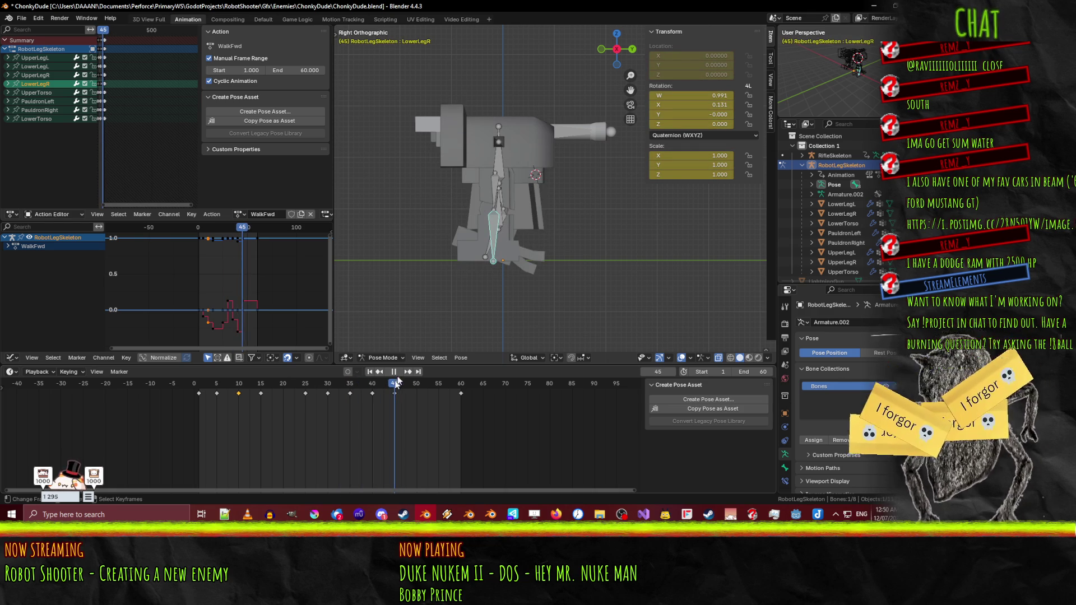
# - Select UpperLegR, return to the right side view and move to frame 50
pyautogui.scroll(5, 523, 257)
pyautogui.scroll(-3, 524, 254)
pyautogui.click(594, 238)
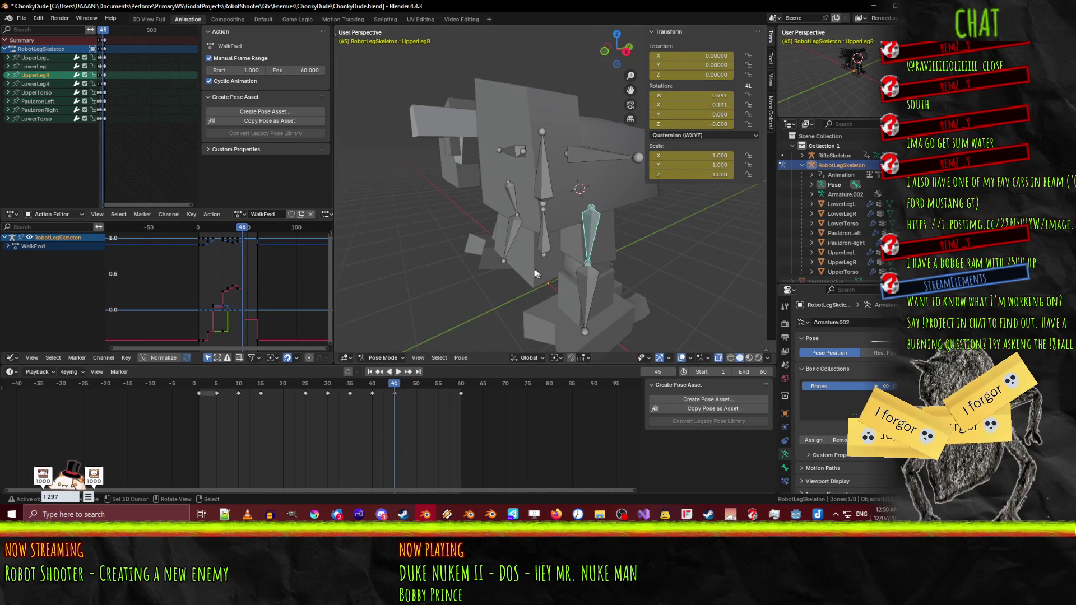
pyautogui.scroll(-2, 511, 258)
pyautogui.press('KP_3')
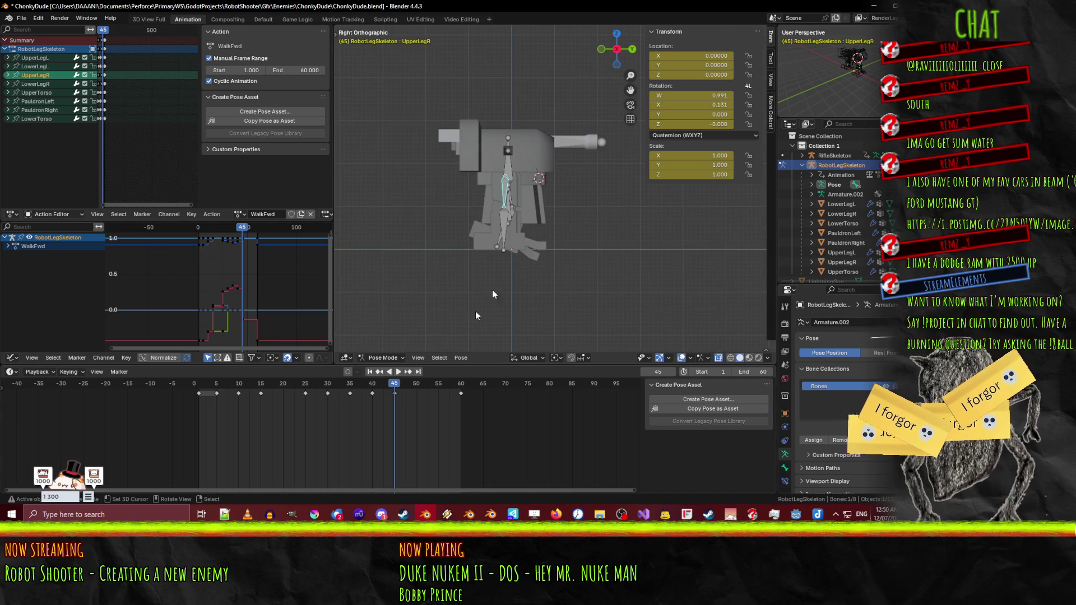
pyautogui.press('space')
pyautogui.moveTo(408, 389)
pyautogui.mouseDown()
pyautogui.moveTo(424, 385)
pyautogui.moveTo(414, 392)
pyautogui.mouseUp()
pyautogui.scroll(1, 616, 243)
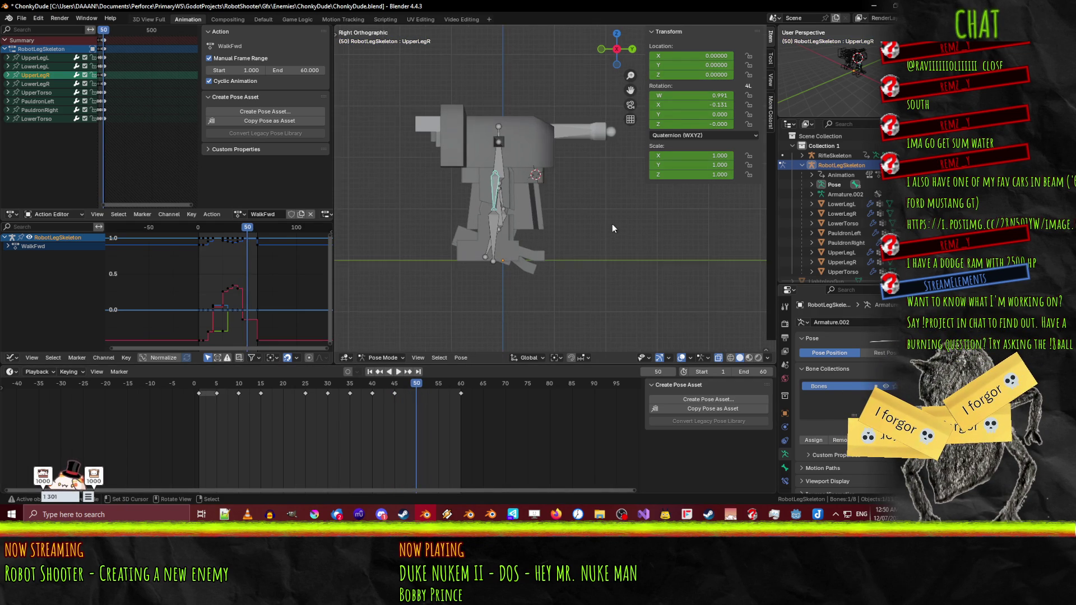
# - Tilt UpperLegR about 15 degrees at frame 50 after cancelling a first attempt
pyautogui.press('r')
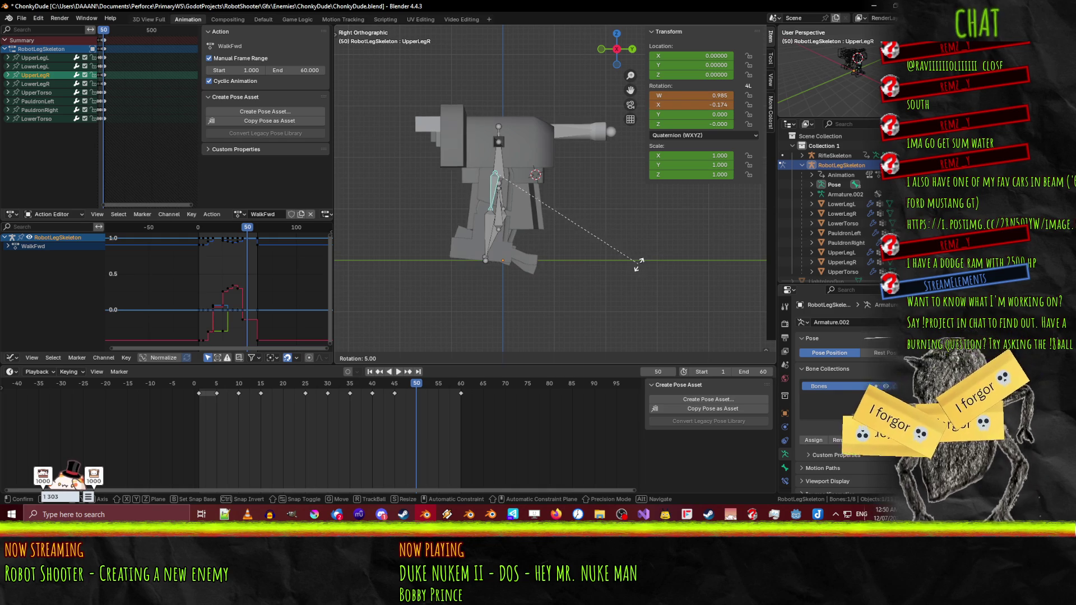
pyautogui.rightClick(654, 264)
pyautogui.scroll(4, 568, 253)
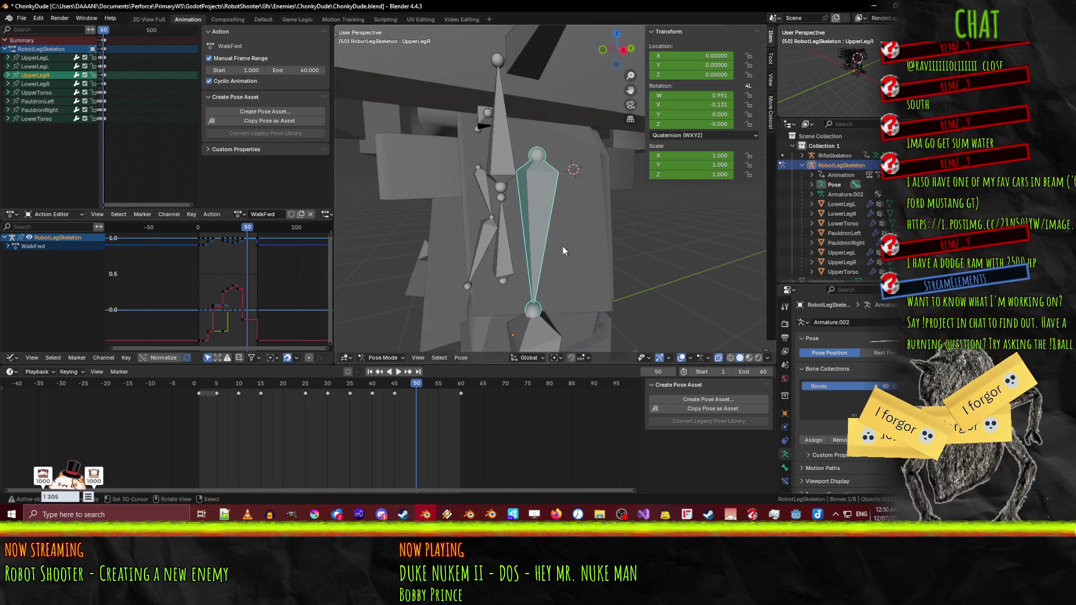
pyautogui.press('KP_3')
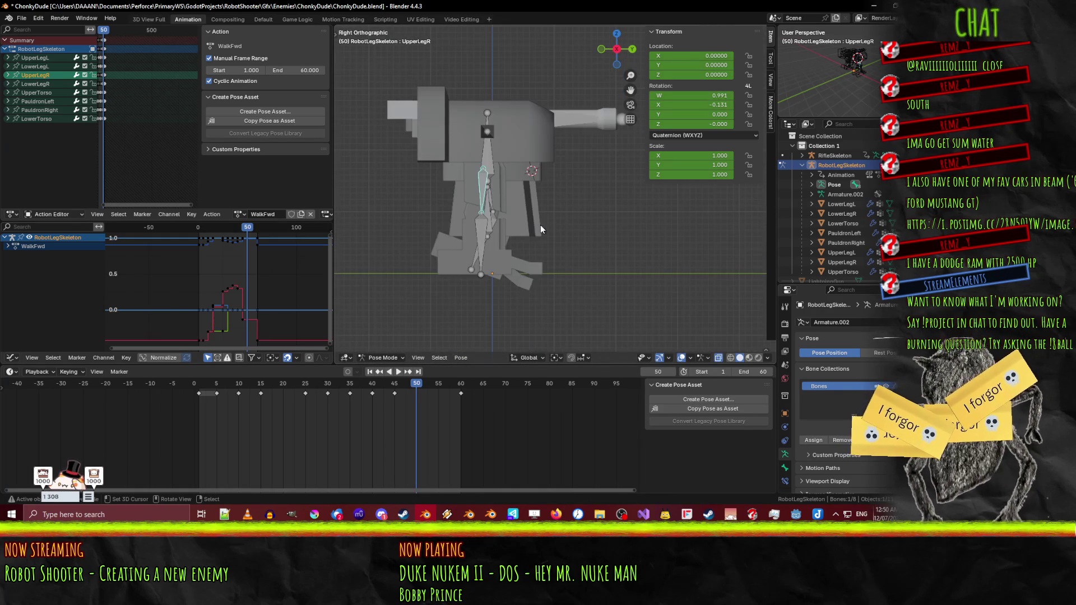
pyautogui.press('r')
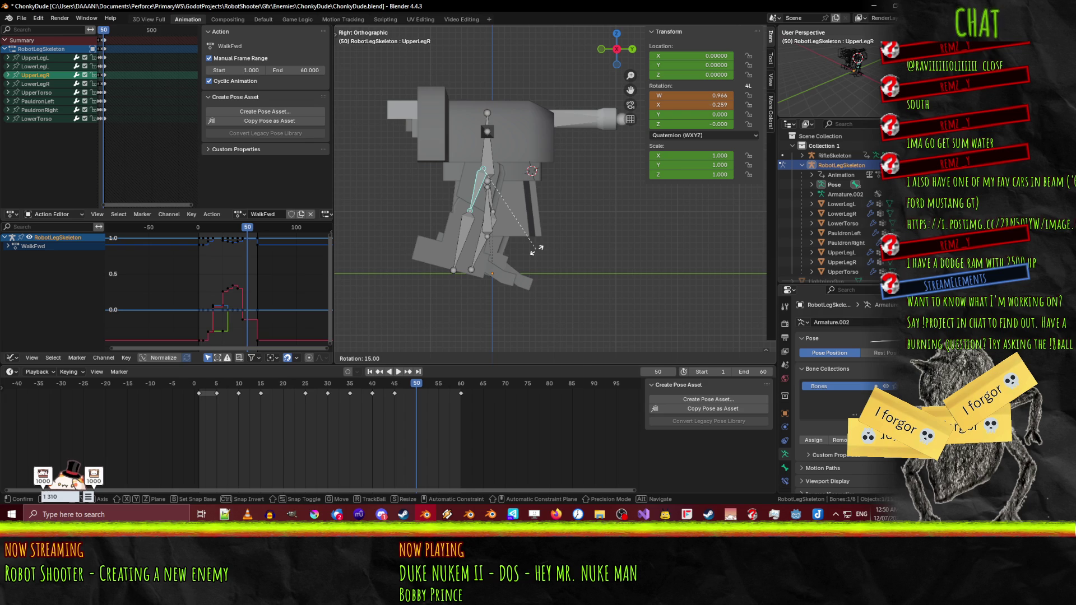
pyautogui.click(536, 250)
# - Rotate and readjust LowerLegR, then key both right leg bones at frame 50
pyautogui.click(448, 253)
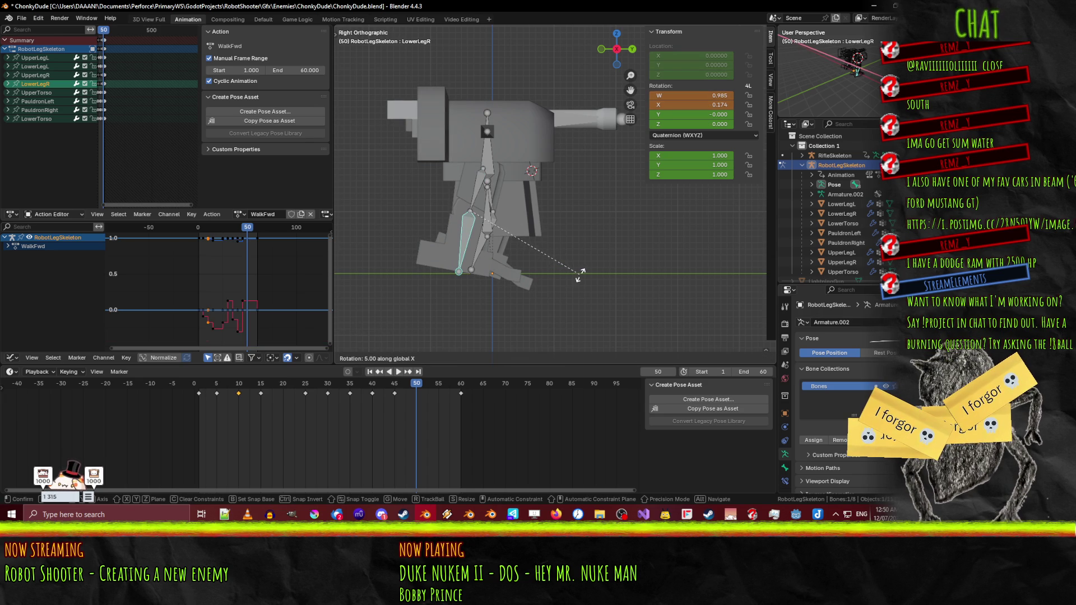
pyautogui.click(537, 264)
pyautogui.moveTo(536, 263)
pyautogui.mouseDown()
pyautogui.moveTo(535, 279)
pyautogui.moveTo(531, 258)
pyautogui.mouseUp()
pyautogui.press('KP_3')
pyautogui.press('r')
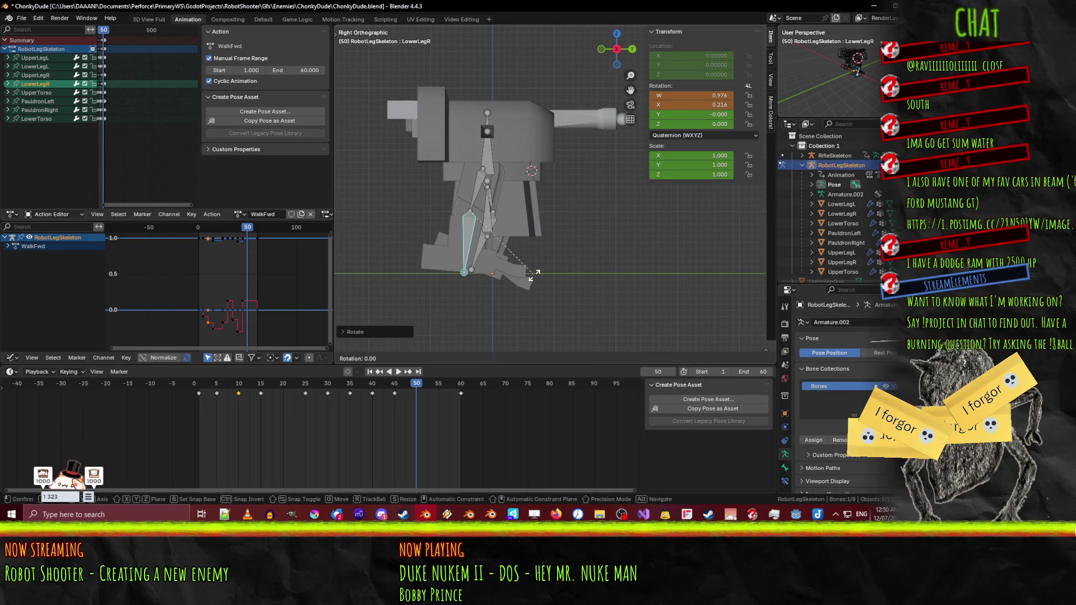
pyautogui.click(542, 276)
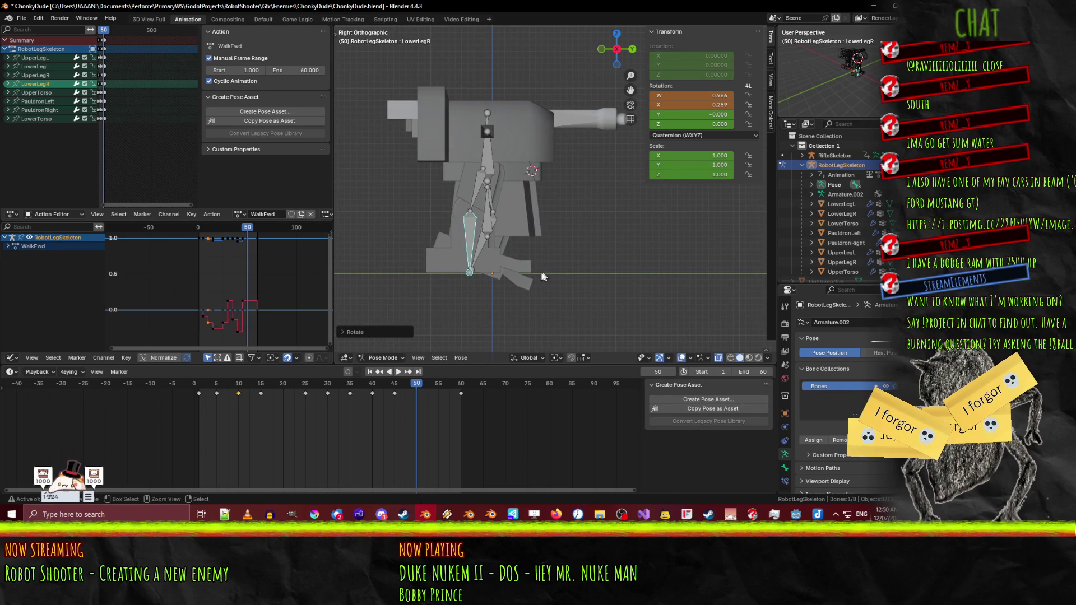
pyautogui.keyDown('shift'); pyautogui.click(471, 186); pyautogui.keyUp('shift')
pyautogui.press('i')
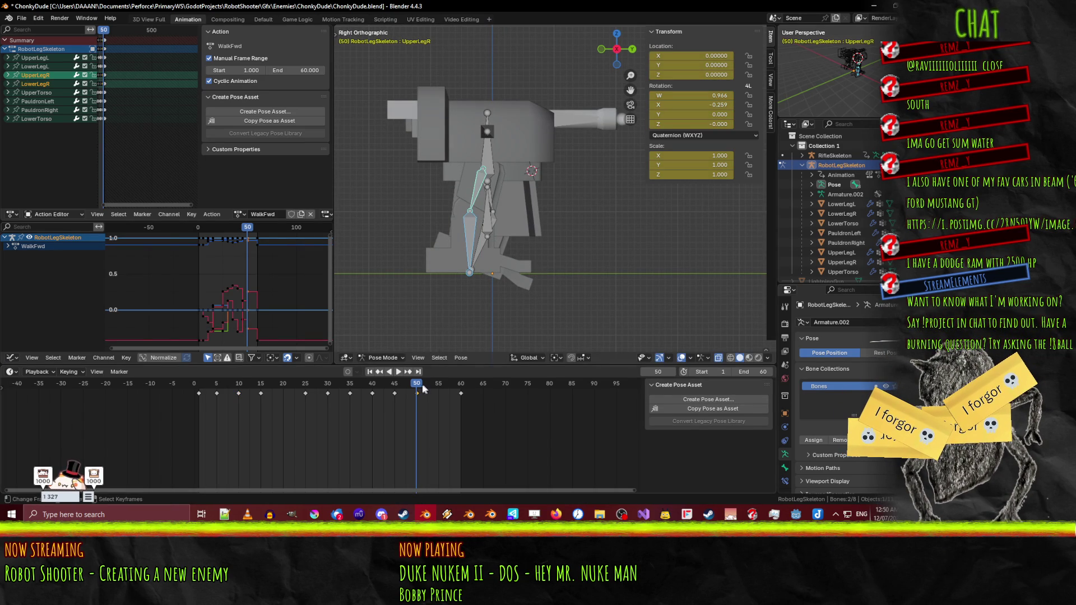
# - At frame 55, rotate LowerLegR and then UpperLegR on the X axis
pyautogui.moveTo(430, 389)
pyautogui.mouseDown()
pyautogui.moveTo(461, 387)
pyautogui.moveTo(356, 384)
pyautogui.moveTo(424, 375)
pyautogui.mouseUp()
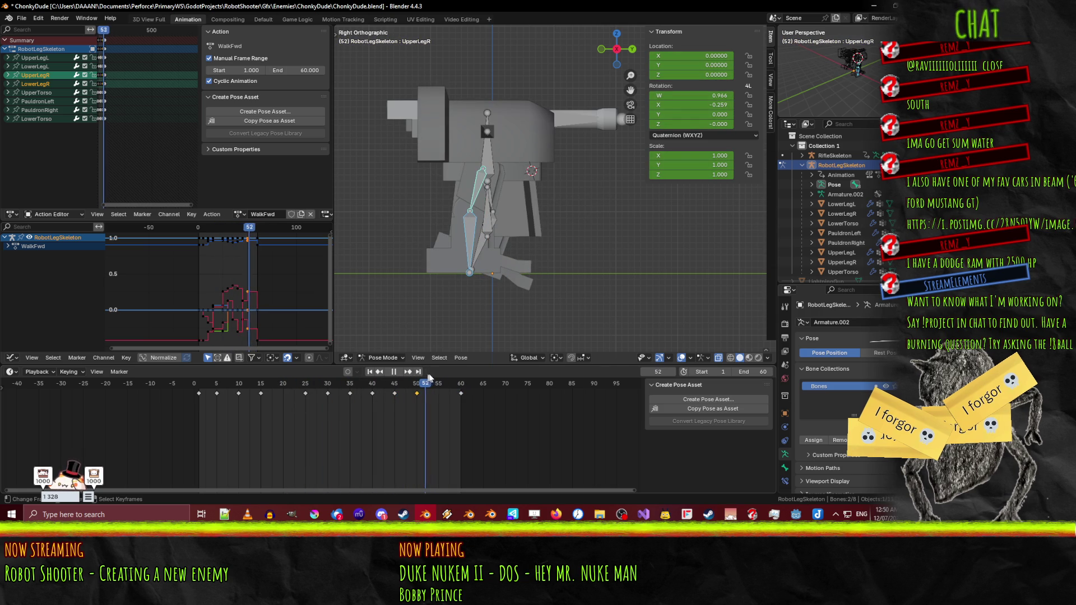
pyautogui.moveTo(439, 374); pyautogui.dragTo(439, 374)
pyautogui.click(468, 236)
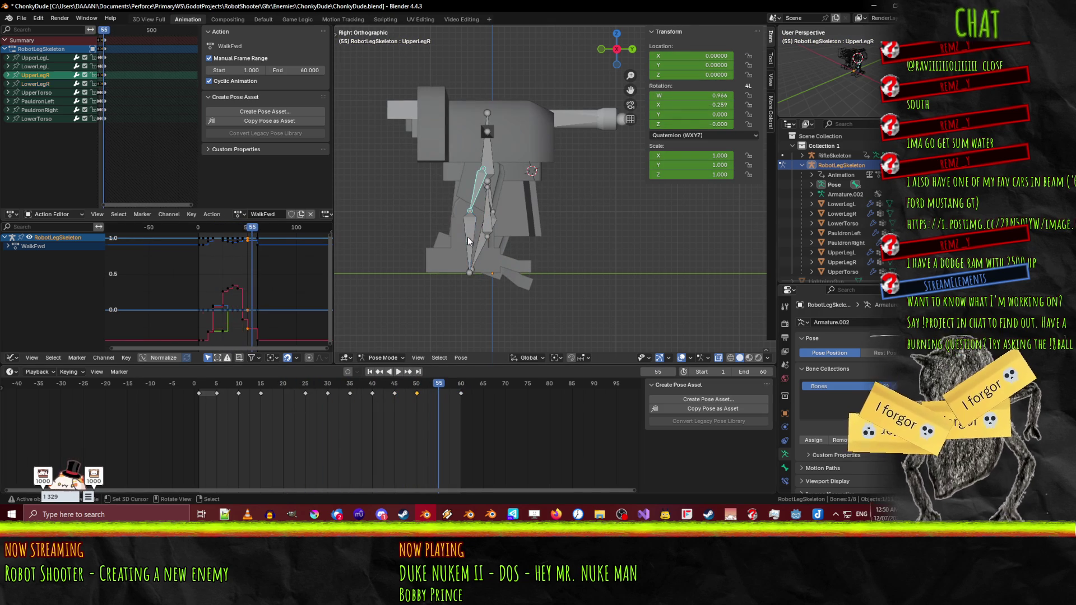
pyautogui.press('r')
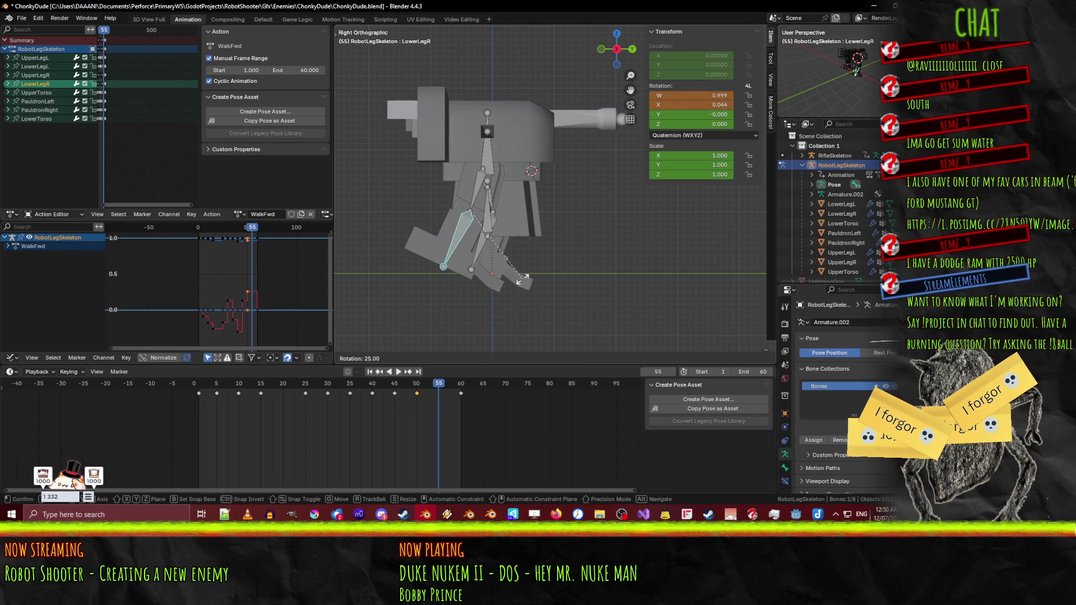
pyautogui.click(512, 278)
pyautogui.click(476, 189)
pyautogui.press('r')
pyautogui.press('x')
pyautogui.click(479, 247)
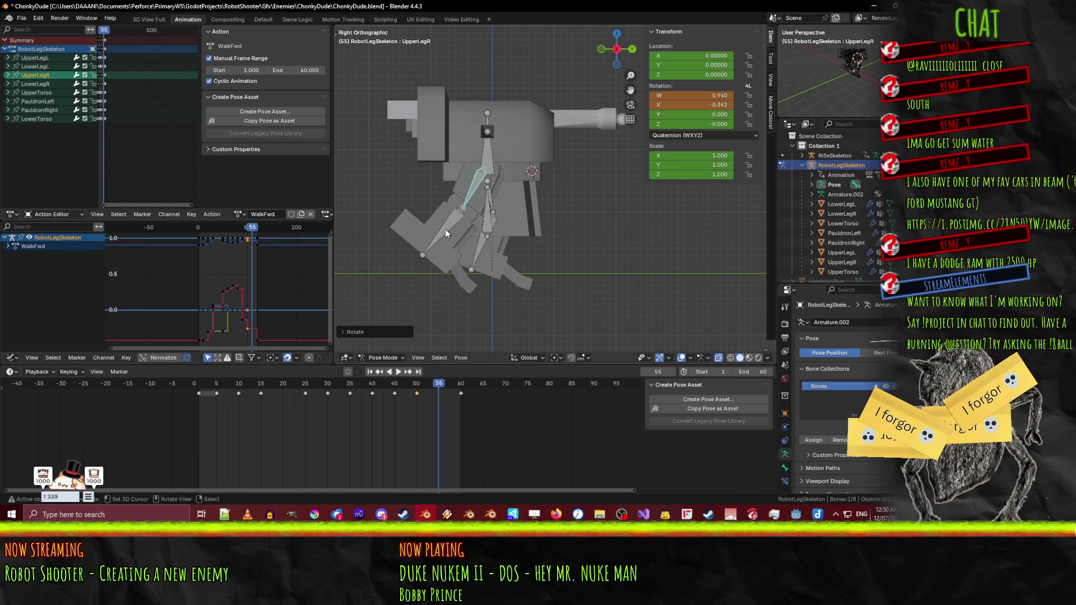
# - Re-rotate LowerLegR on X, key both right leg bones at frame 55, and play it back
pyautogui.click(497, 254)
pyautogui.press('r')
pyautogui.press('x')
pyautogui.click(504, 255)
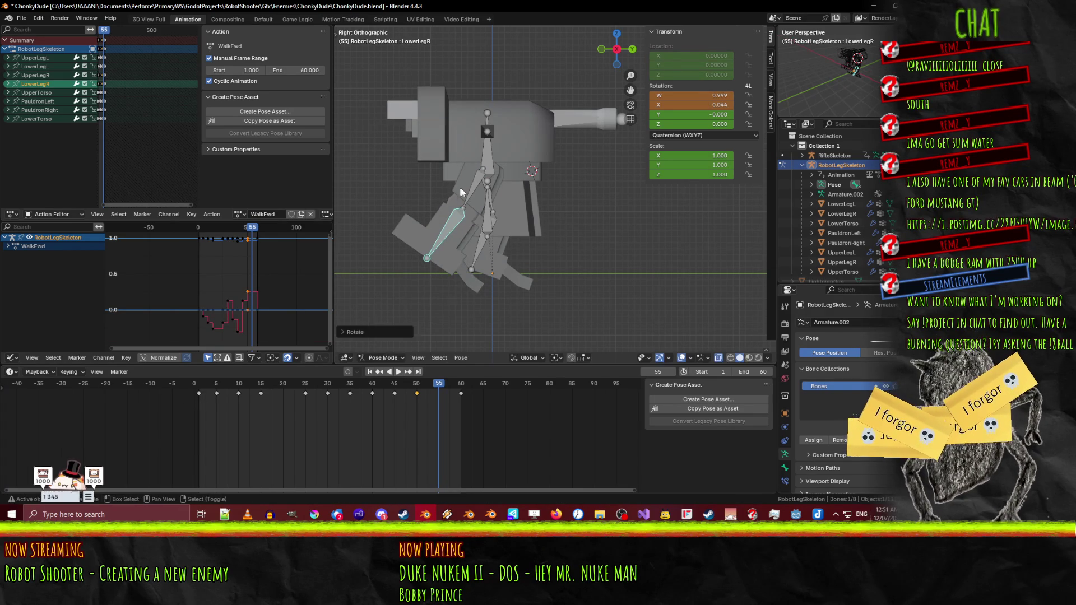
pyautogui.keyDown('shift'); pyautogui.click(470, 189); pyautogui.keyUp('shift')
pyautogui.press('i')
pyautogui.press('space')
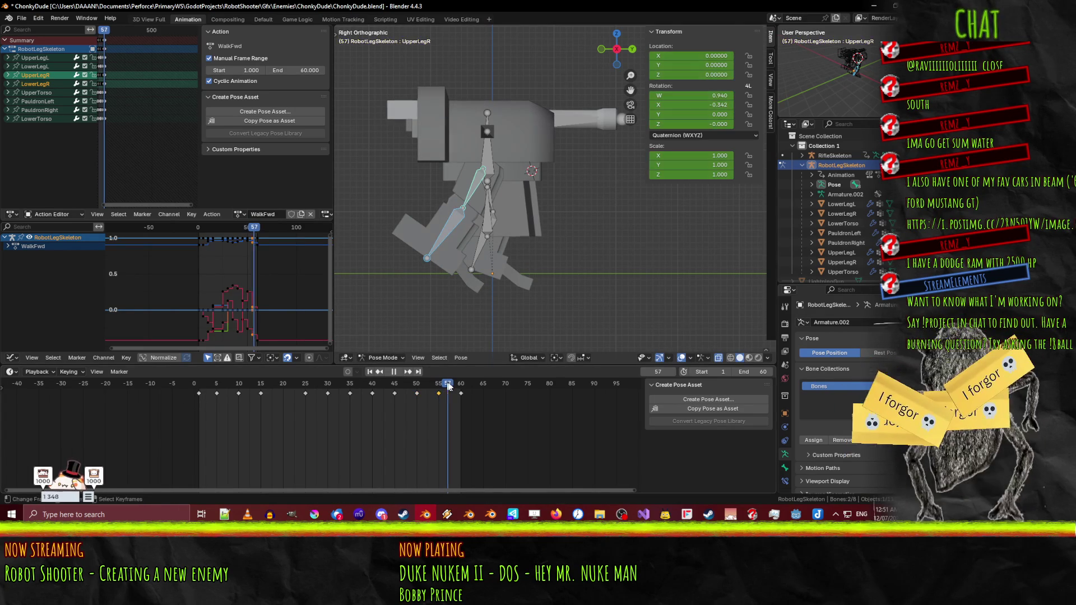
pyautogui.click(469, 385)
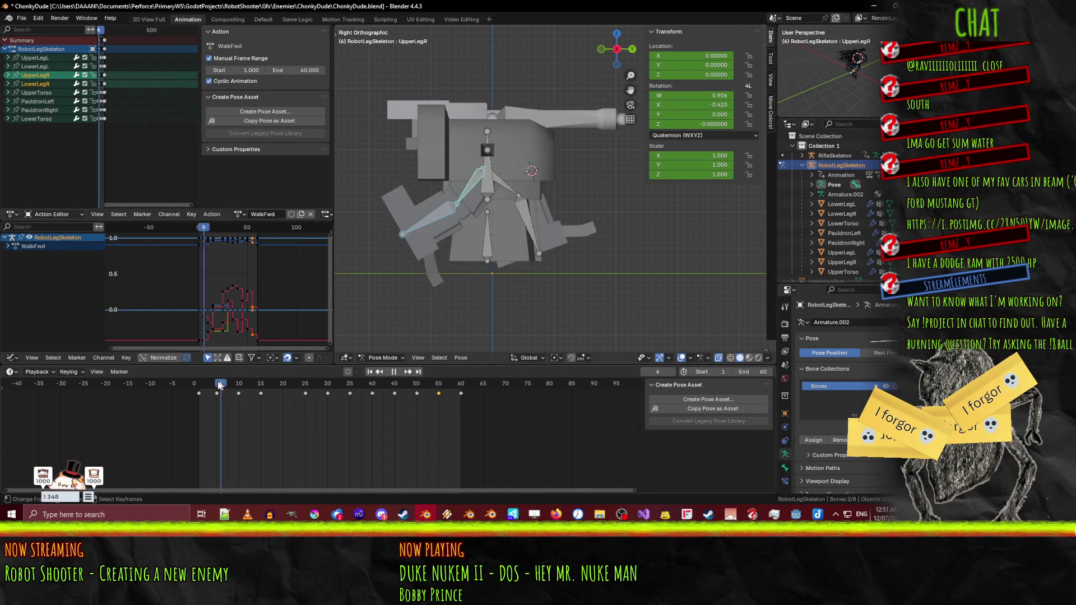
pyautogui.click(325, 383)
pyautogui.moveTo(325, 383)
pyautogui.mouseDown()
pyautogui.moveTo(474, 374)
pyautogui.moveTo(424, 390)
pyautogui.moveTo(463, 393)
pyautogui.mouseUp()
pyautogui.moveTo(370, 403)
pyautogui.mouseDown()
pyautogui.moveTo(197, 399)
pyautogui.moveTo(476, 400)
pyautogui.moveTo(183, 405)
pyautogui.moveTo(199, 407)
pyautogui.mouseUp()
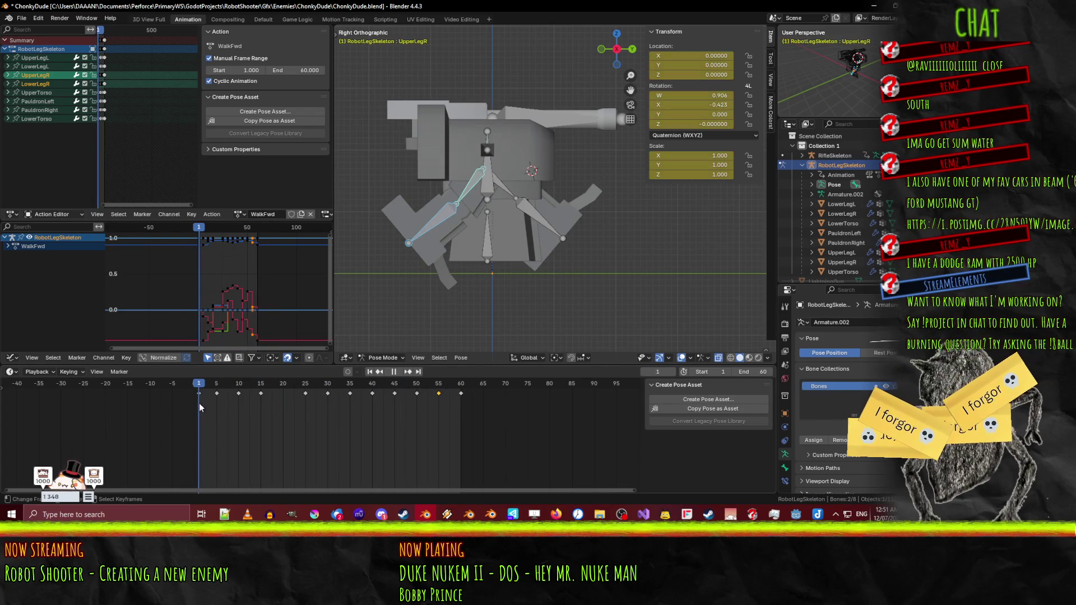
pyautogui.click(398, 372)
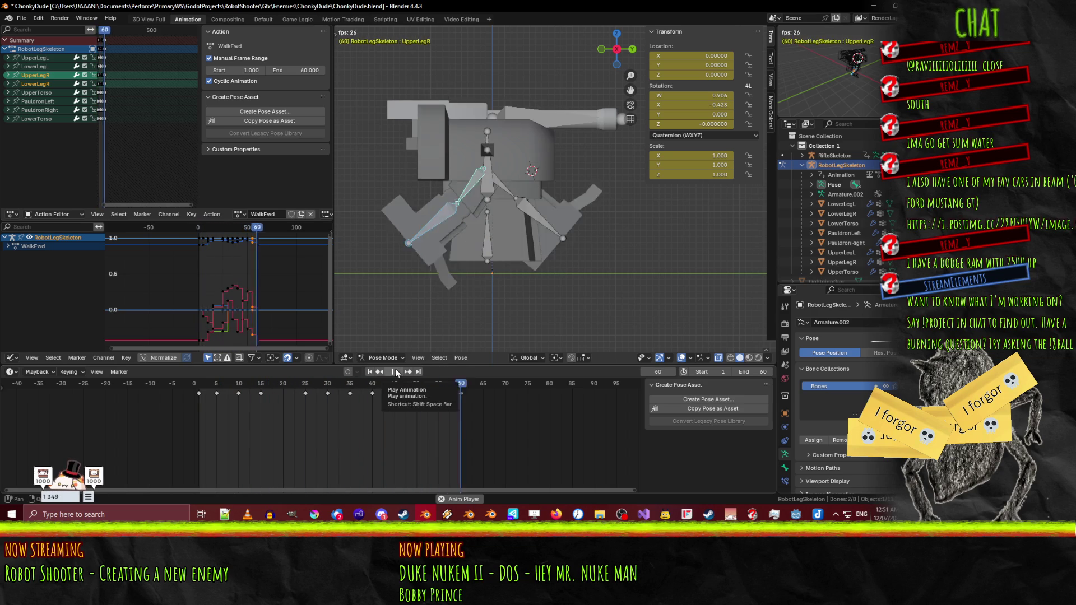
pyautogui.click(396, 372)
pyautogui.click(396, 372)
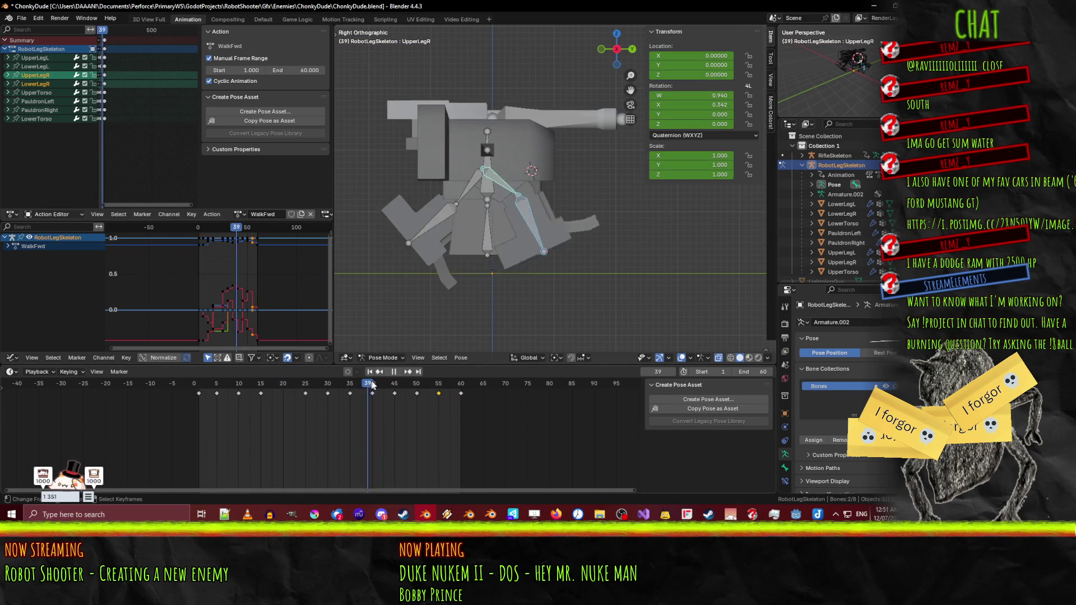
pyautogui.moveTo(312, 395); pyautogui.dragTo(201, 399)
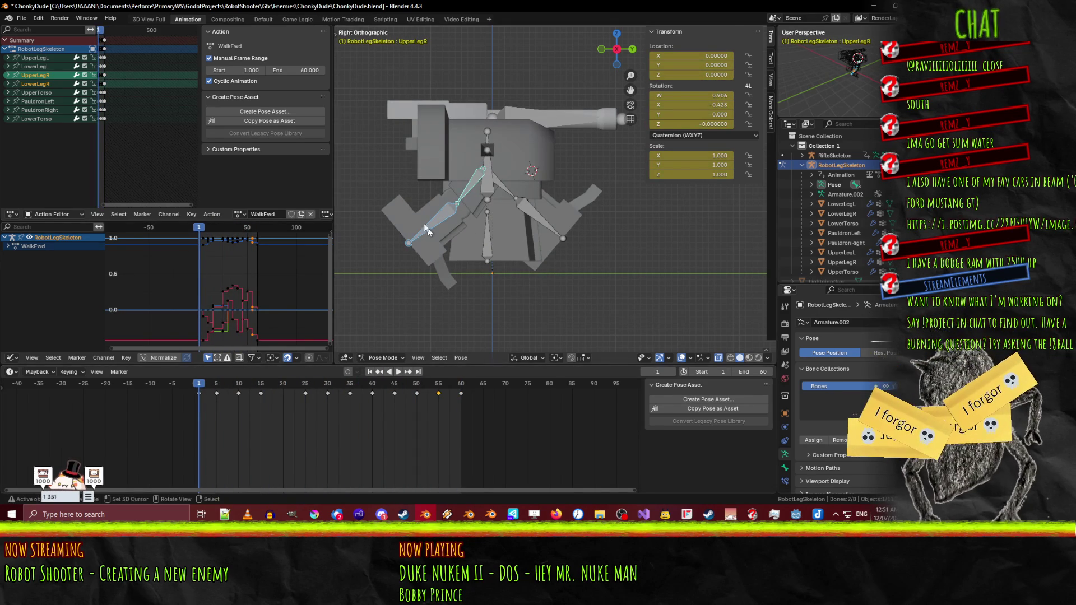
pyautogui.press('a')
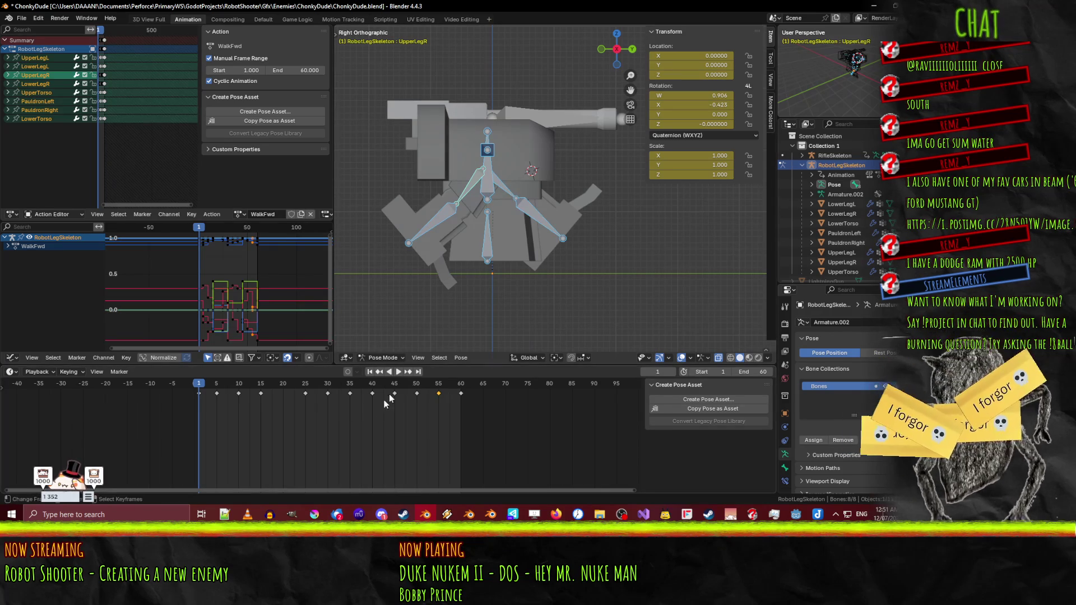
# - Delete all WalkFwd keyframes and rotate UpperLegR on the X axis
pyautogui.press('x')
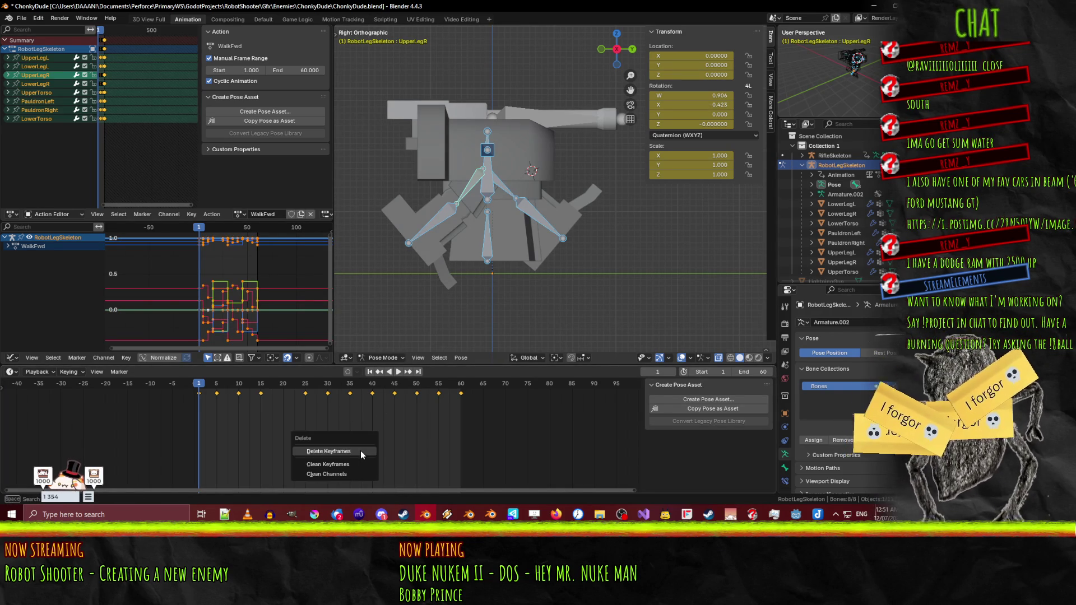
pyautogui.click(361, 450)
pyautogui.click(466, 194)
pyautogui.press('r')
pyautogui.press('x')
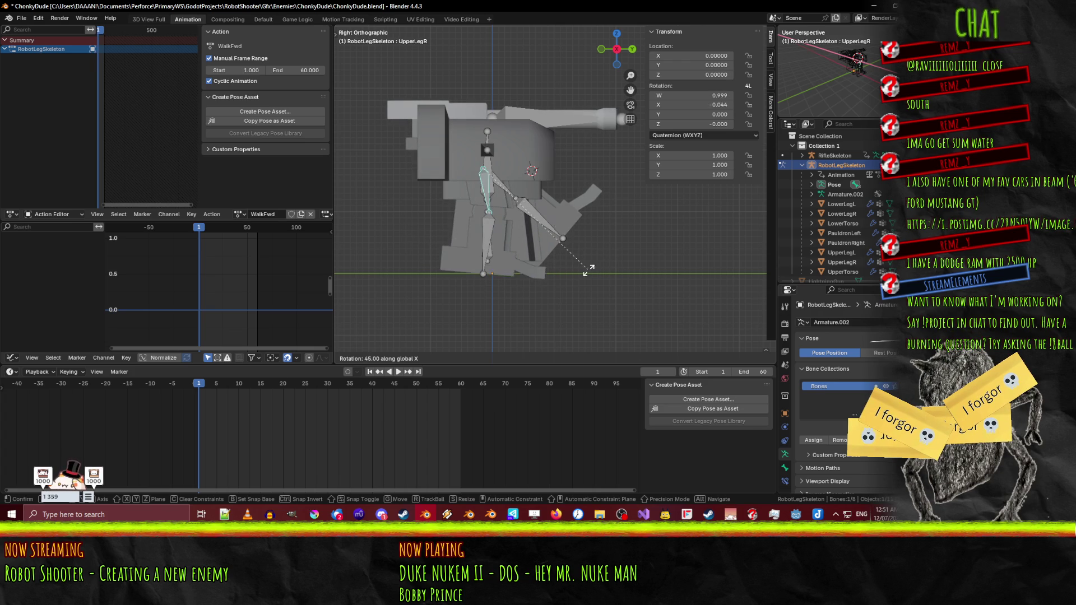
pyautogui.click(549, 277)
# - Rotate LowerLegR on X, then readjust UpperLegR on X after cancelling a stray rotation
pyautogui.click(466, 256)
pyautogui.press('r')
pyautogui.press('x')
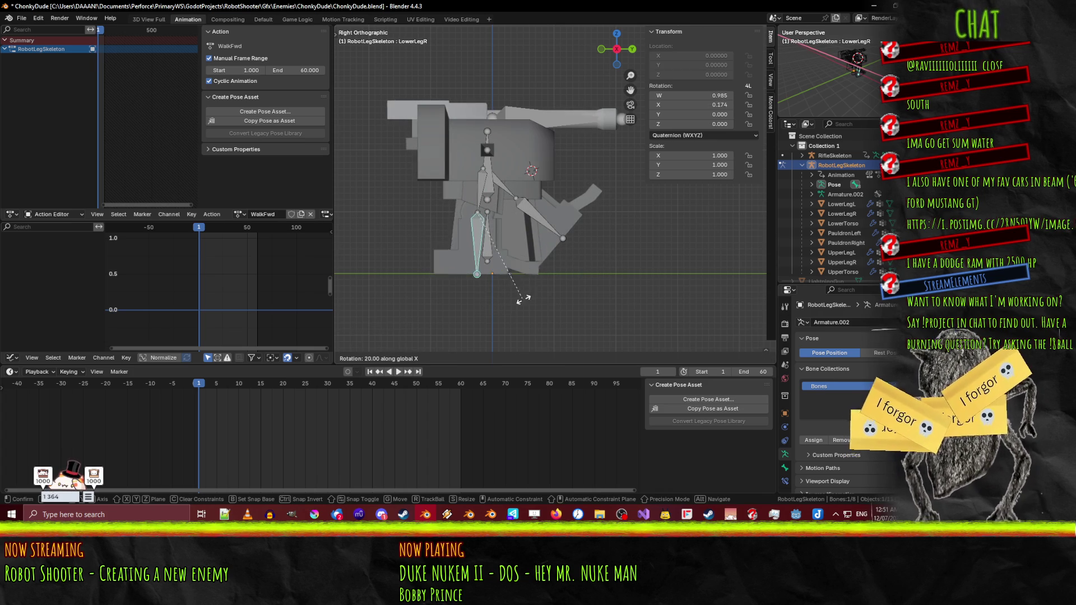
pyautogui.click(520, 298)
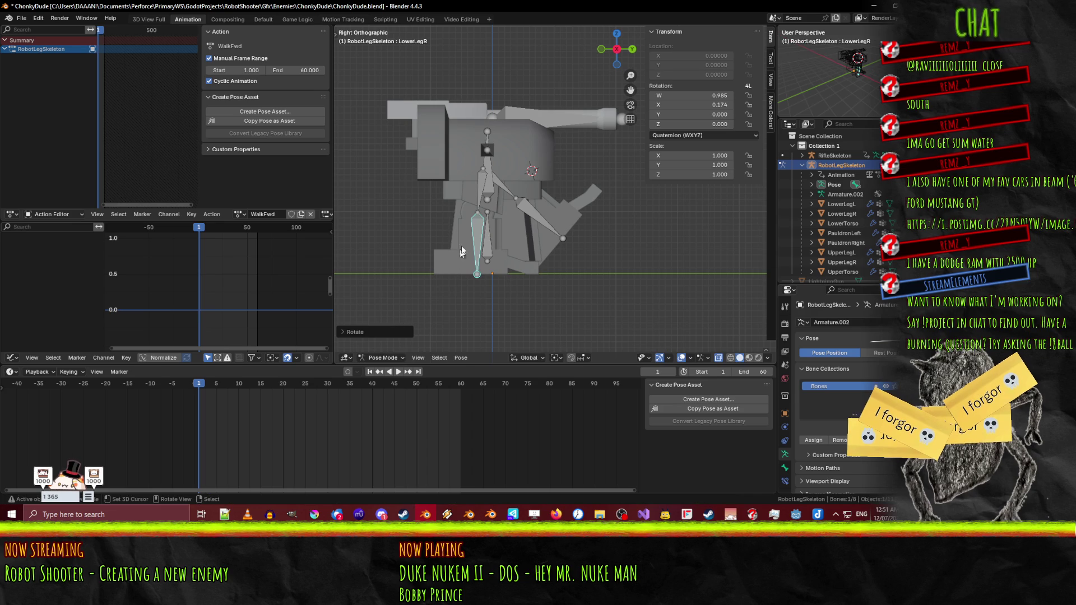
pyautogui.click(480, 201)
pyautogui.press('r')
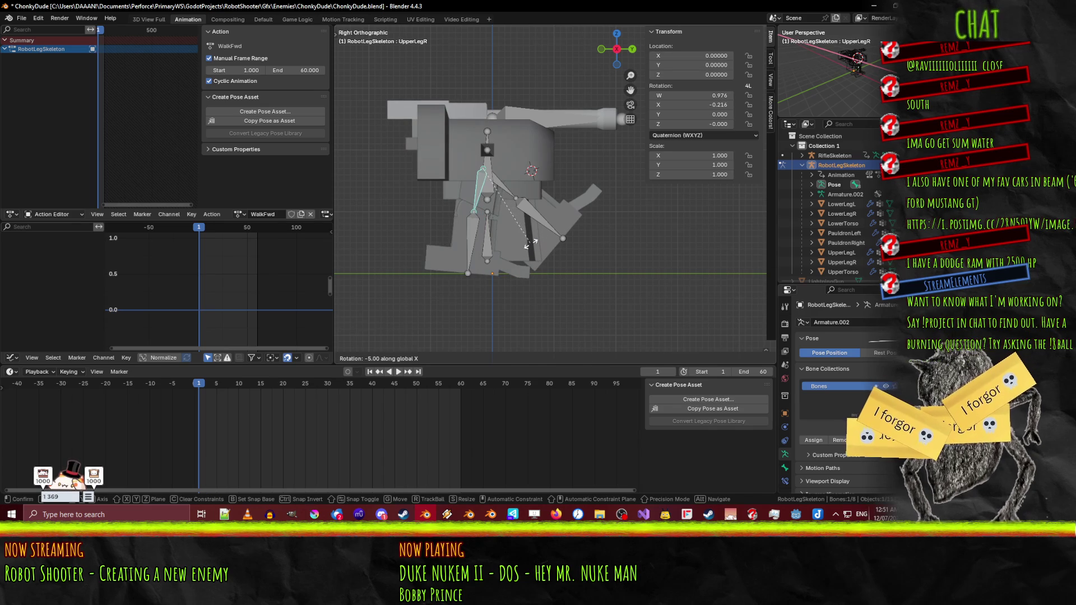
pyautogui.press('Escape')
pyautogui.press('r')
pyautogui.press('x')
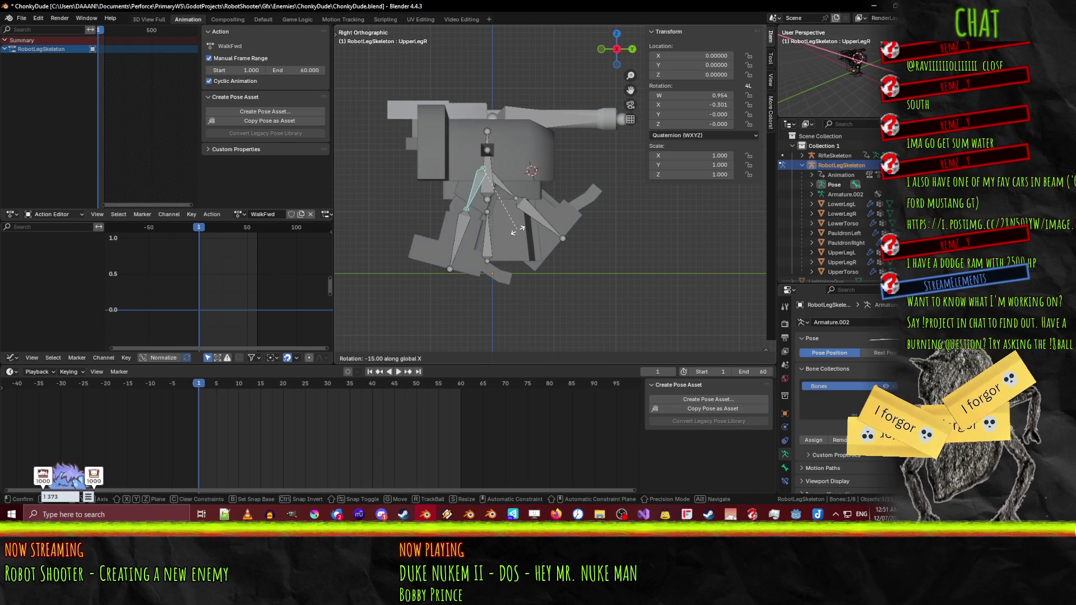
pyautogui.click(516, 229)
# - Rotate LowerLegR on X again and zoom in to inspect the leg
pyautogui.click(462, 240)
pyautogui.press('r')
pyautogui.press('x')
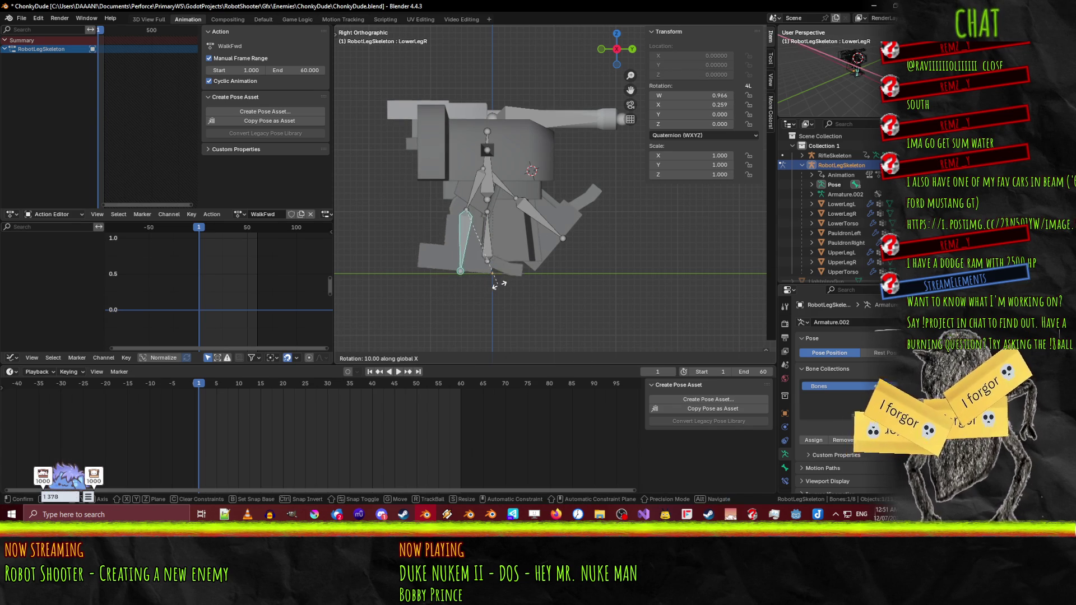
pyautogui.click(510, 284)
pyautogui.click(477, 190)
pyautogui.scroll(4, 581, 252)
pyautogui.moveTo(582, 252)
pyautogui.mouseDown()
pyautogui.moveTo(521, 225)
pyautogui.moveTo(555, 220)
pyautogui.moveTo(538, 212)
pyautogui.mouseUp()
# - Bend LowerLegR to about 0.301 and key both right leg bones at frame 1
pyautogui.click(441, 156)
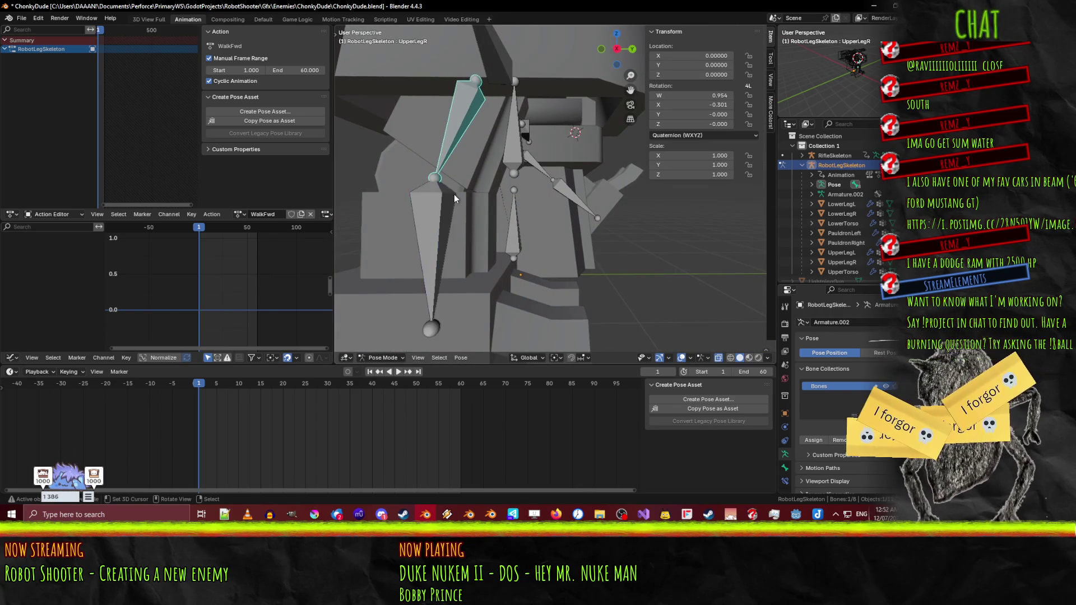
pyautogui.click(429, 217)
pyautogui.press('r')
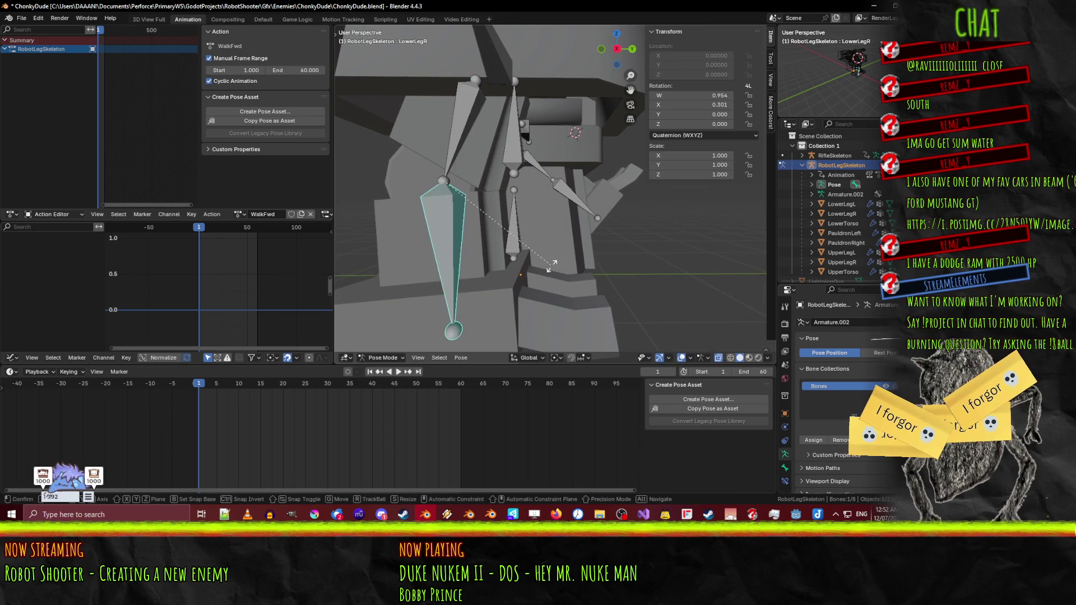
pyautogui.click(536, 271)
pyautogui.scroll(-5, 482, 162)
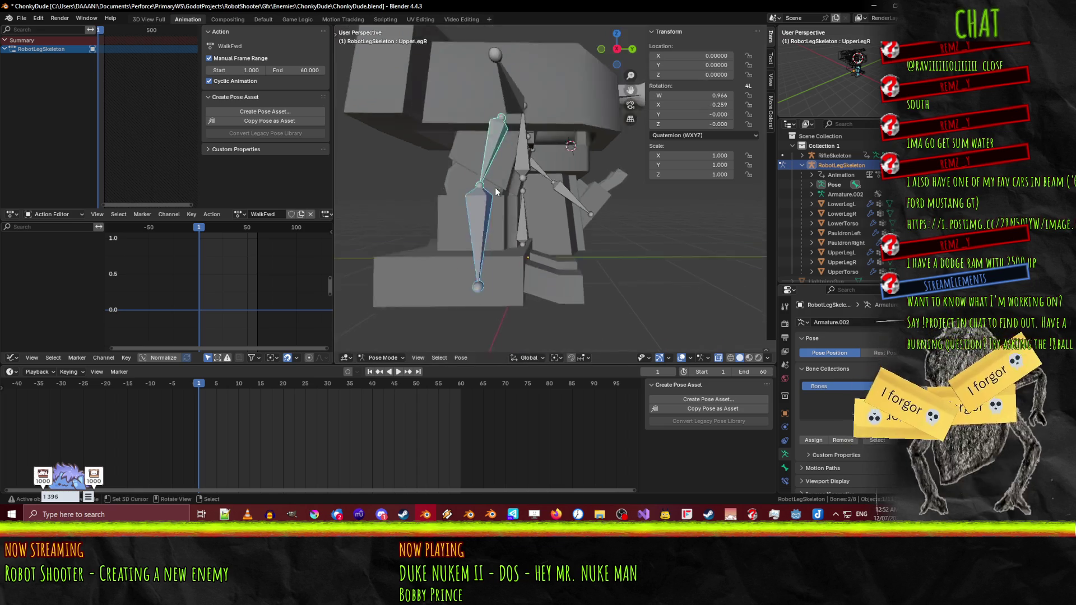
pyautogui.keyDown('shift'); pyautogui.click(527, 224); pyautogui.keyUp('shift')
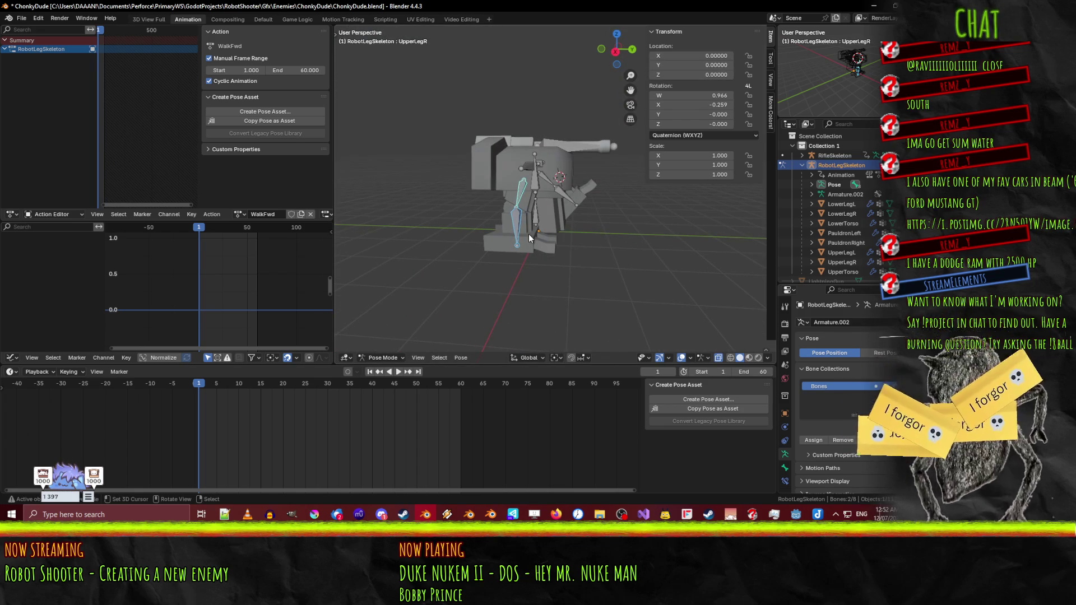
pyautogui.press('i')
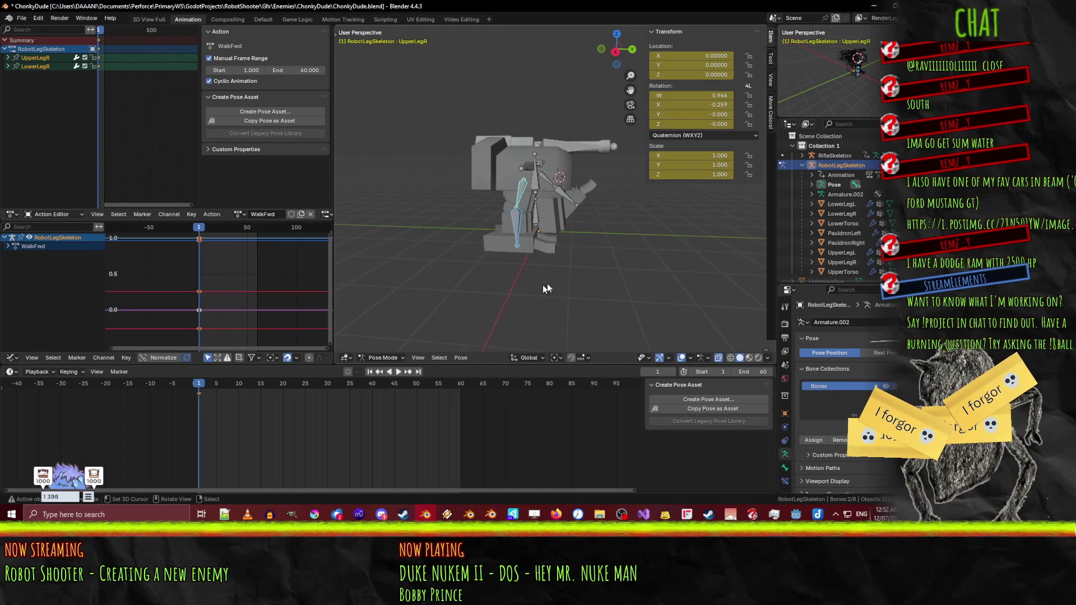
# - Place the duplicated standing-pose keys at frame 60 and preview playback in the right side view
pyautogui.press('KP_3')
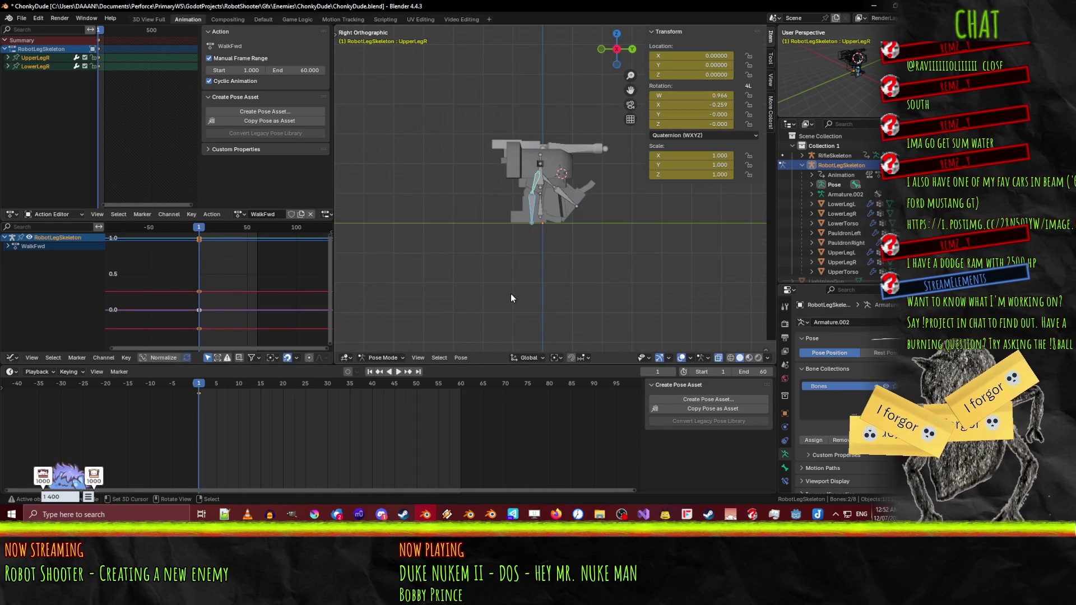
pyautogui.scroll(3, 509, 294)
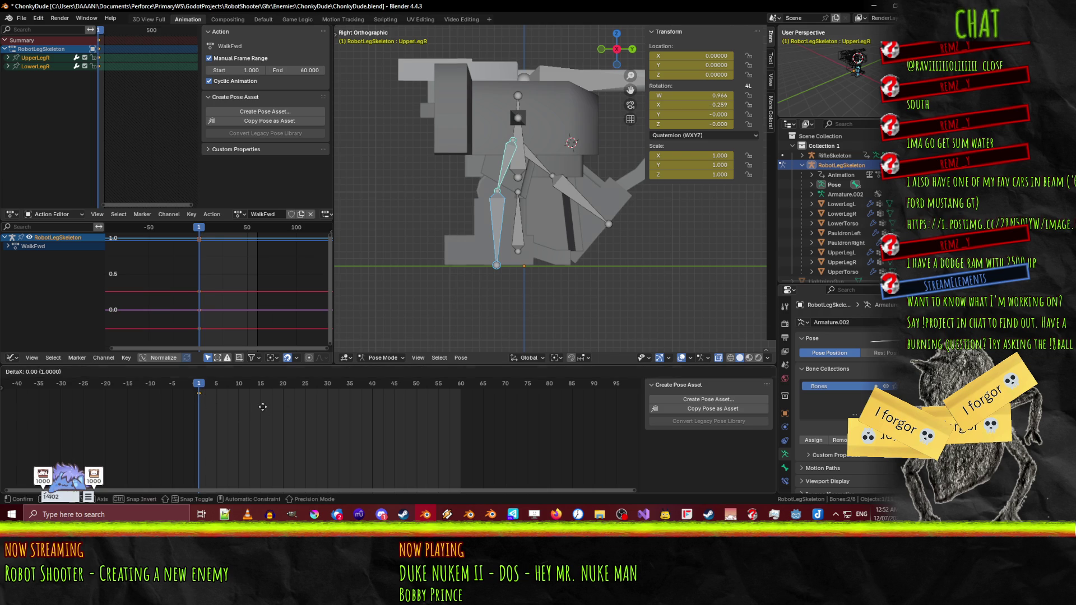
pyautogui.click(523, 403)
pyautogui.press('space')
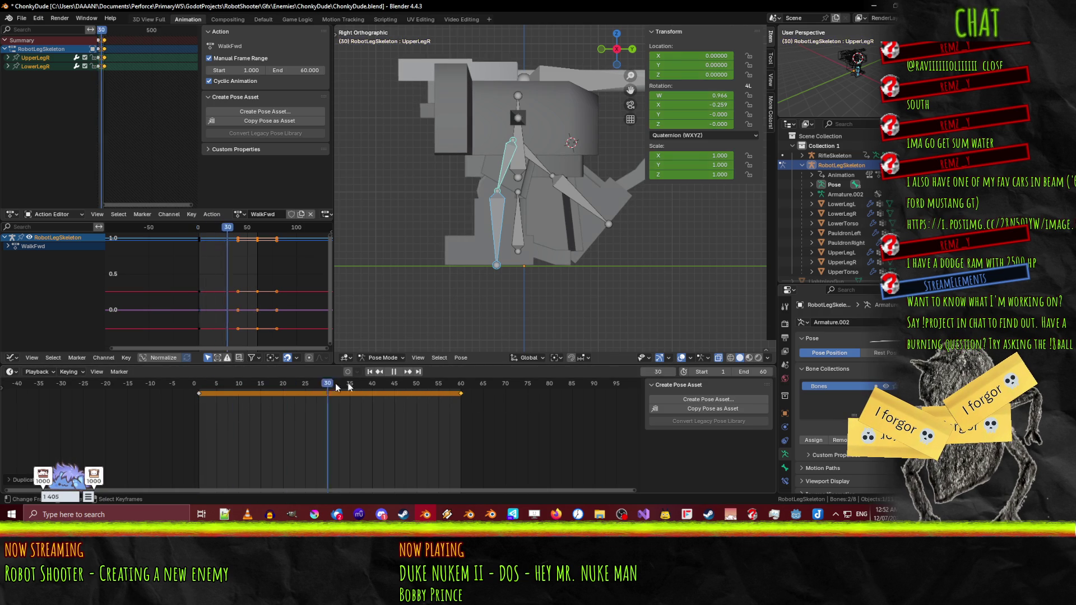
# - At frame 30, raise UpperLegR 45° and bend LowerLegR -45° on X, key them, and play
pyautogui.moveTo(278, 383); pyautogui.dragTo(324, 383)
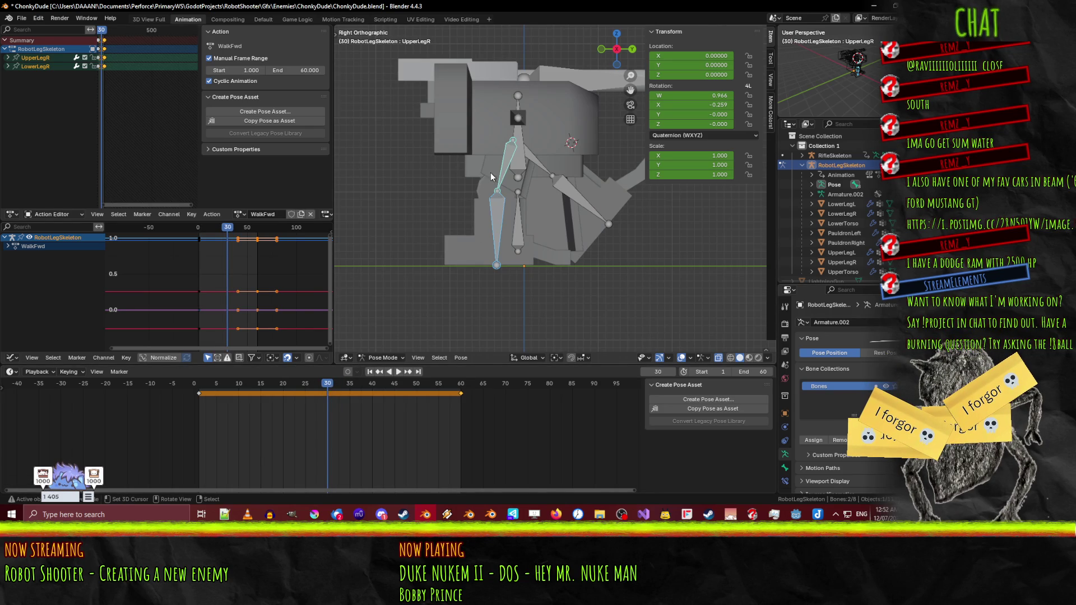
pyautogui.press('r')
pyautogui.press('x')
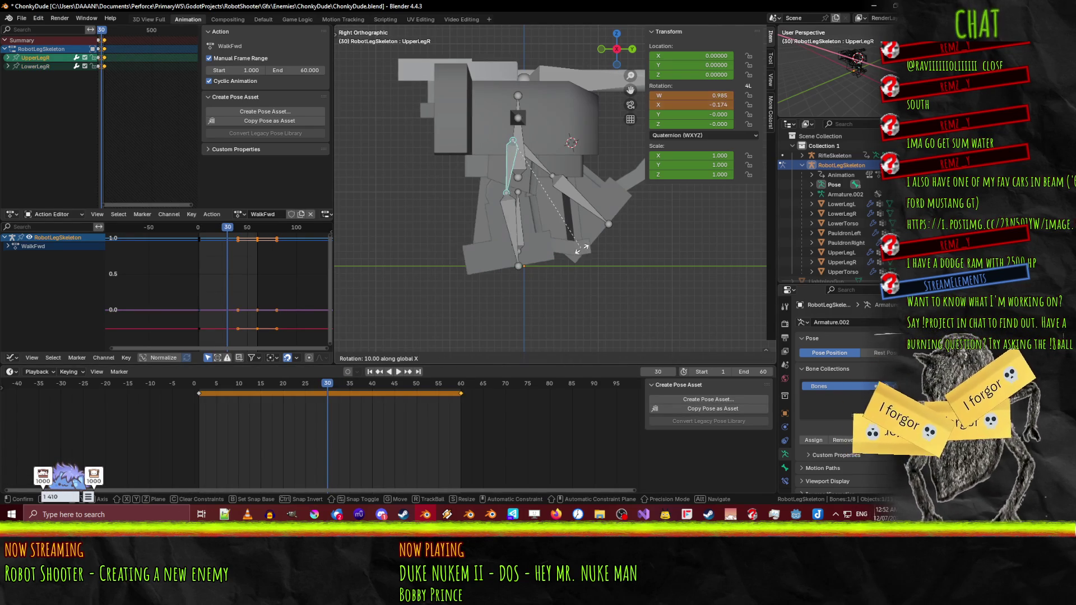
pyautogui.click(675, 215)
pyautogui.click(571, 221)
pyautogui.press('r')
pyautogui.press('x')
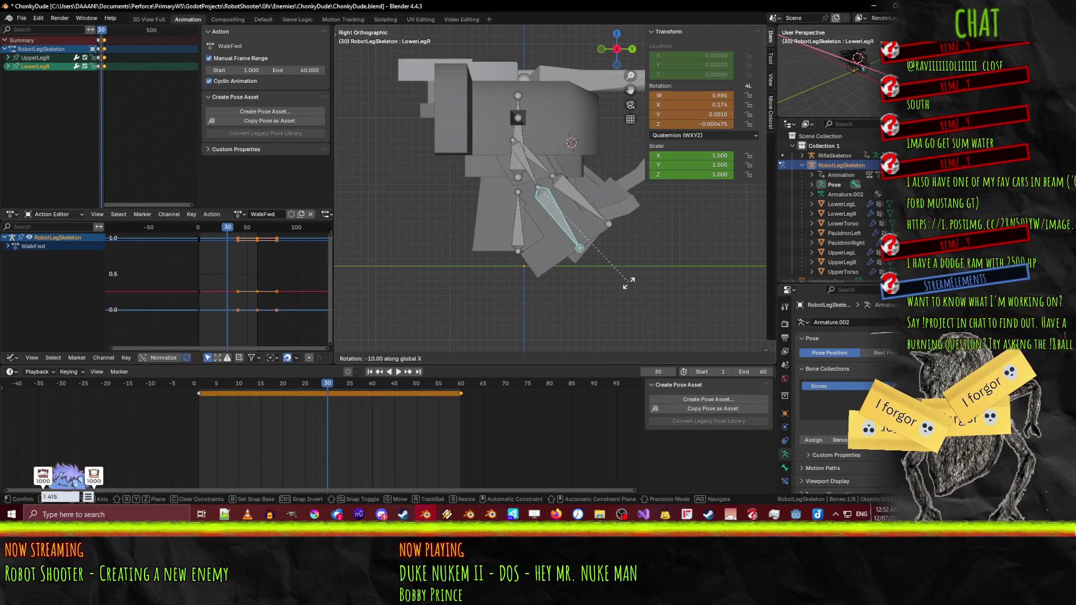
pyautogui.click(555, 299)
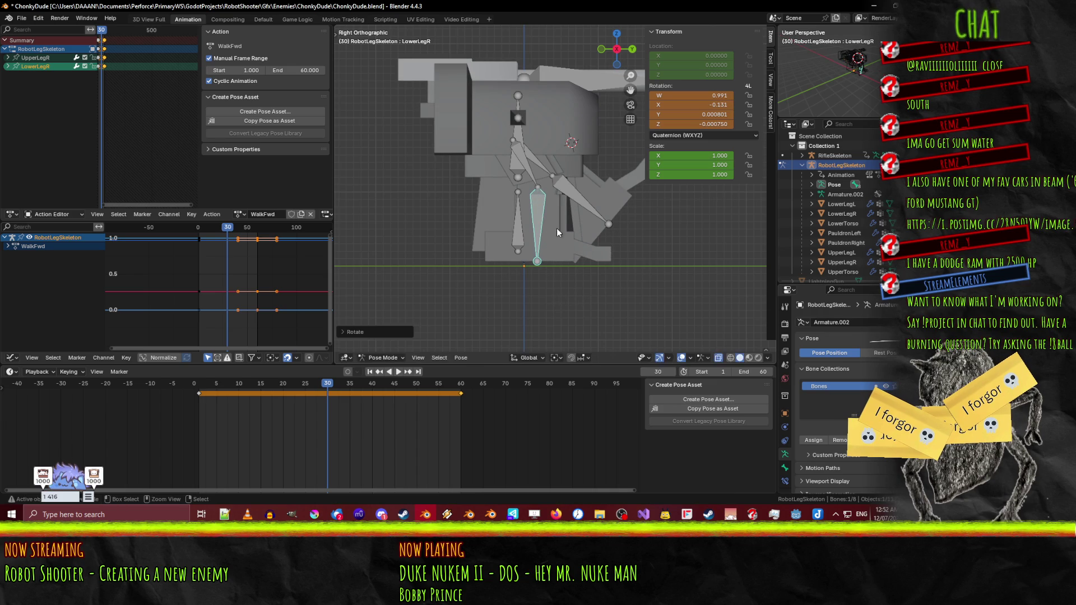
pyautogui.press('i')
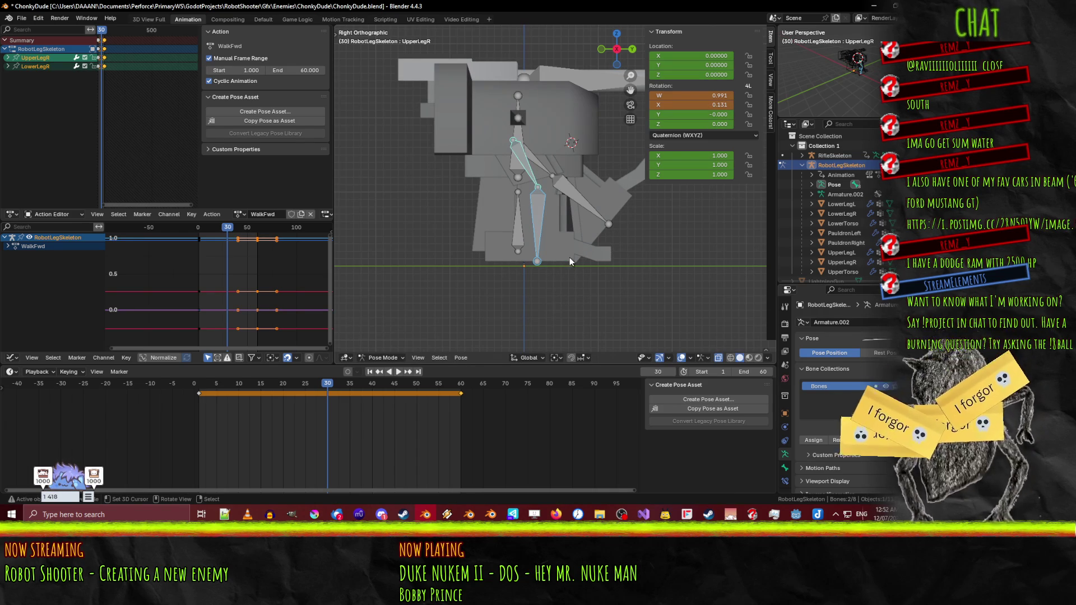
pyautogui.hotkey('shift', '[')
pyautogui.press('space')
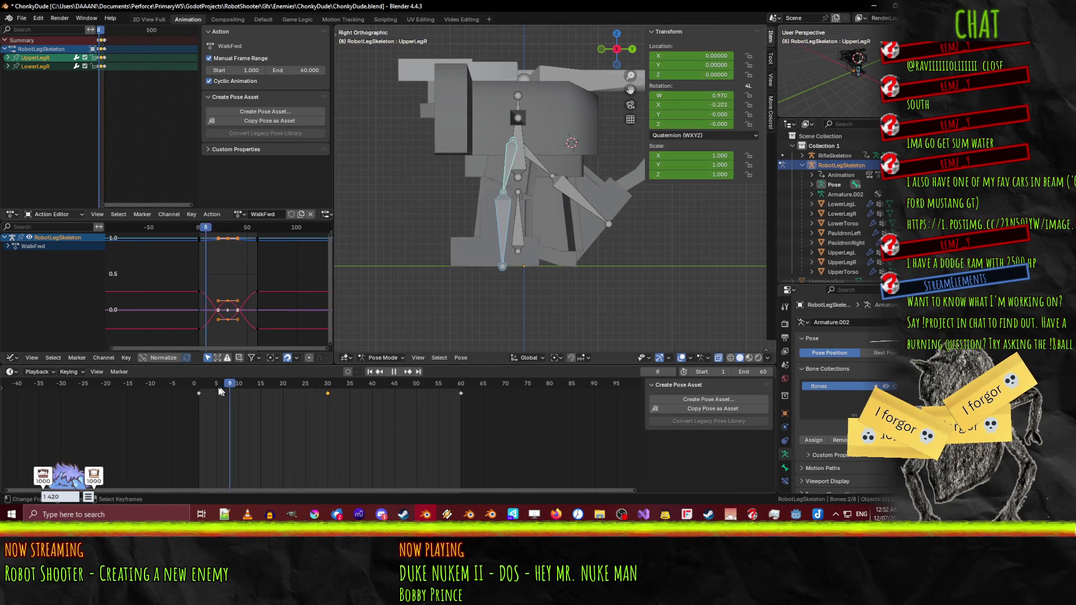
# - Scrub the timeline and select all bones of the rig
pyautogui.moveTo(230, 391)
pyautogui.mouseDown()
pyautogui.moveTo(213, 390)
pyautogui.moveTo(237, 390)
pyautogui.mouseUp()
pyautogui.press('a')
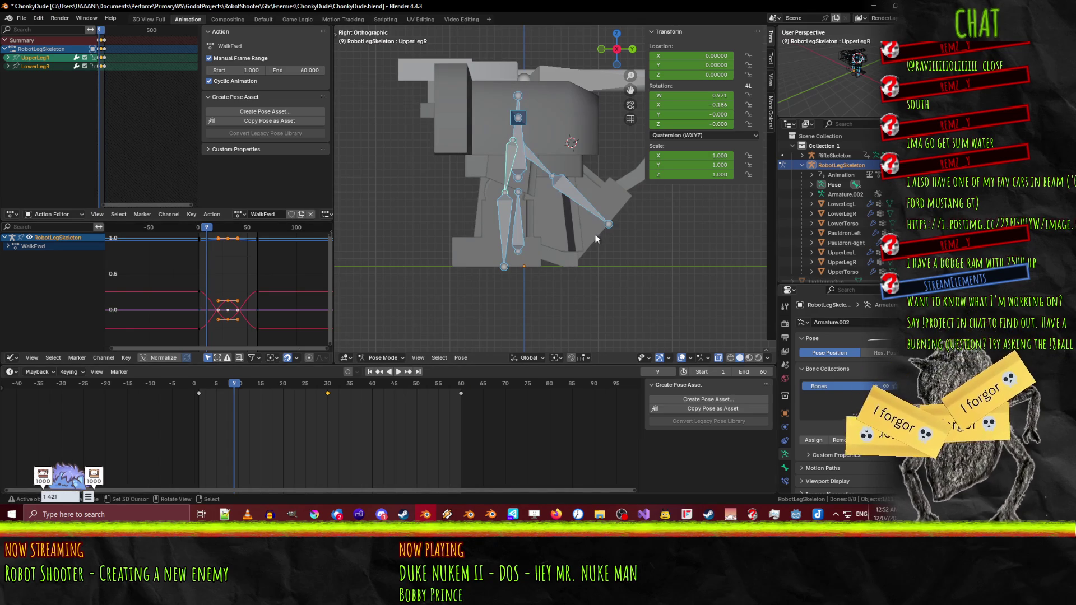
pyautogui.press('F3')
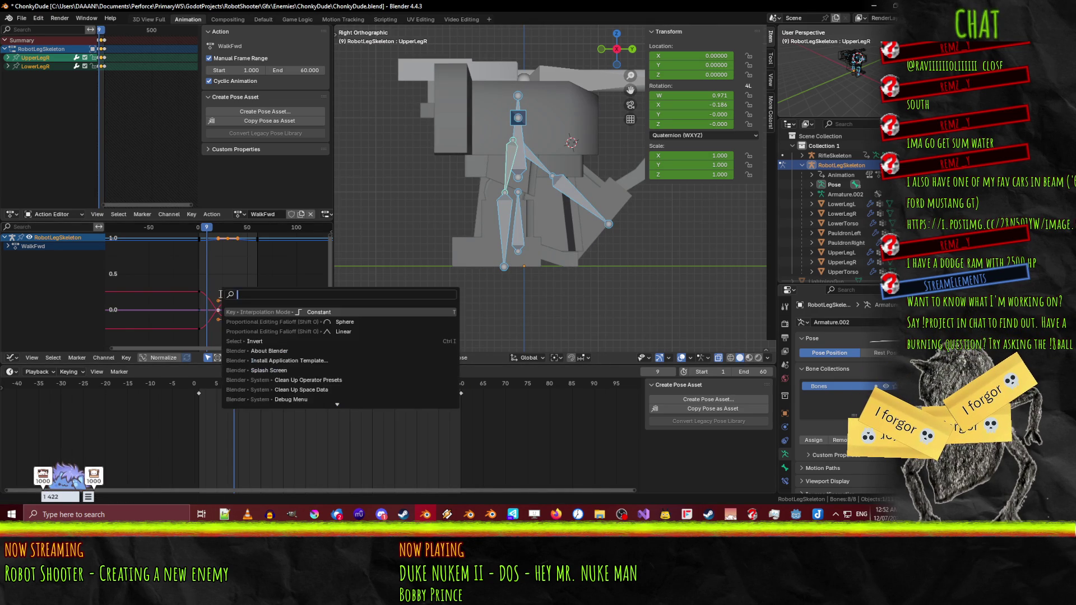
pyautogui.click(565, 298)
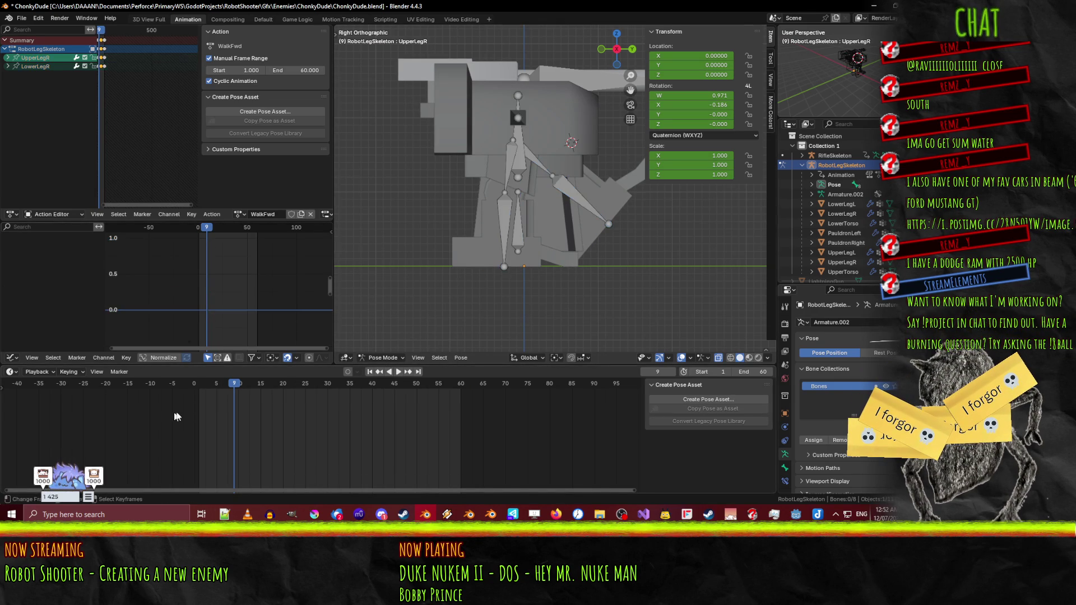
pyautogui.moveTo(238, 386); pyautogui.dragTo(212, 386)
pyautogui.click(398, 371)
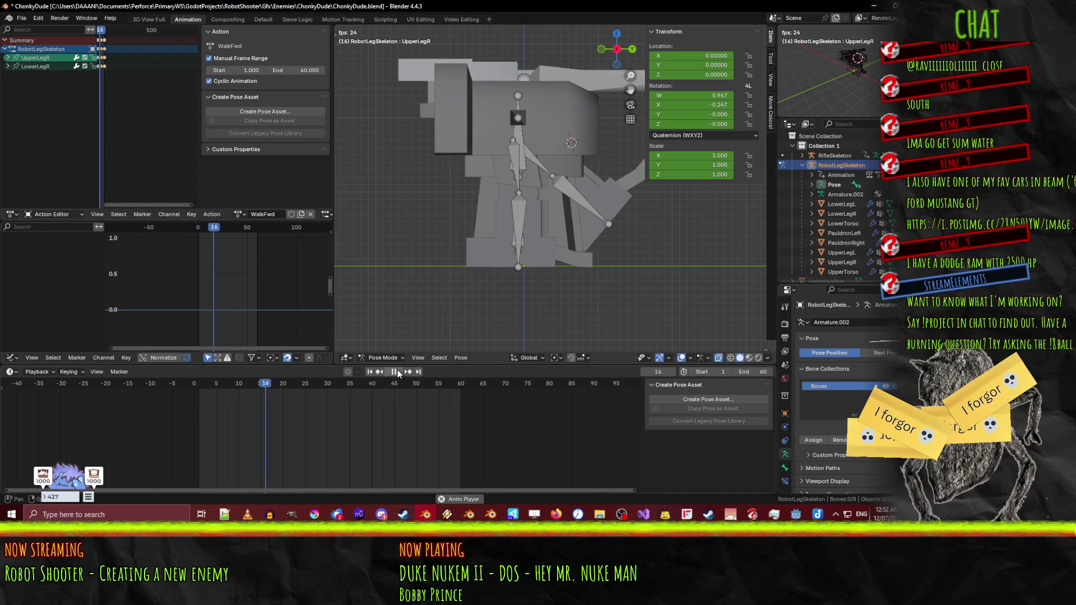
pyautogui.press('space')
pyautogui.press('a')
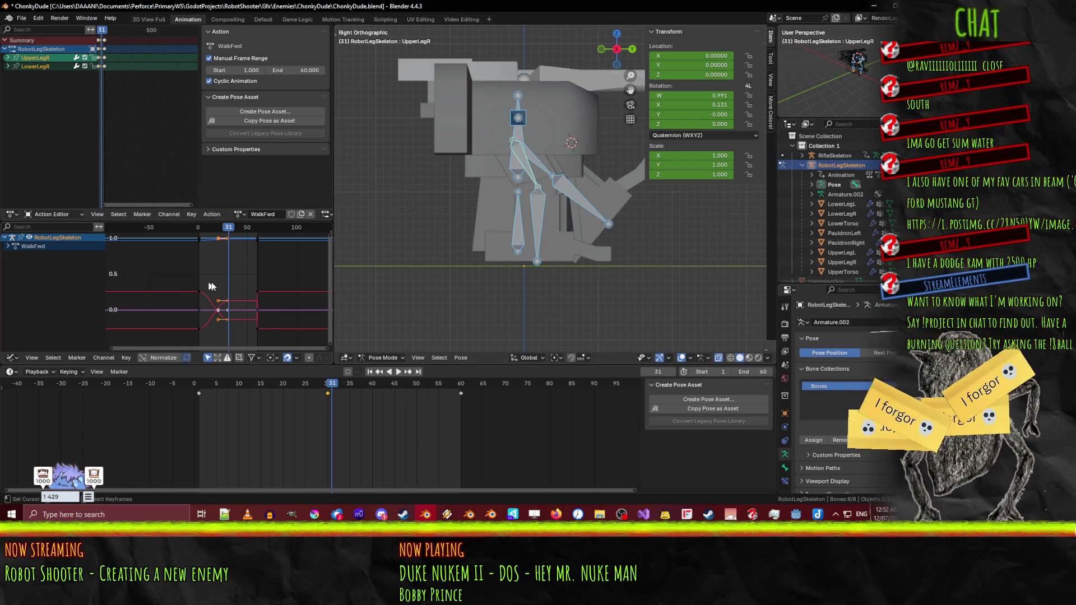
# - Switch the keys to Constant interpolation, play the stepped walk, and stop at frame 30
pyautogui.press('t')
pyautogui.click(257, 307)
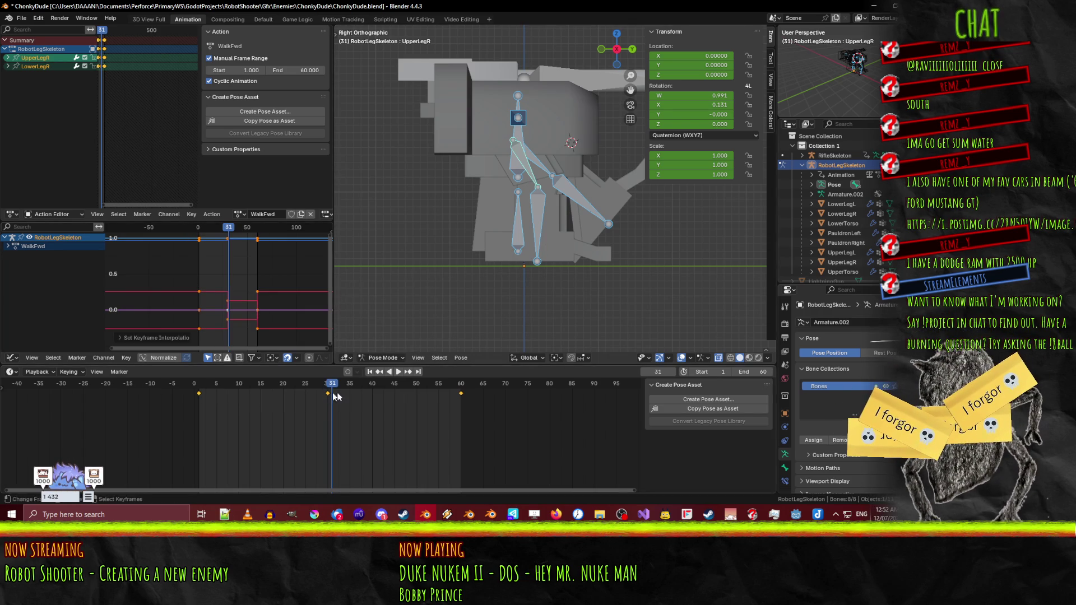
pyautogui.click(194, 383)
pyautogui.press('space')
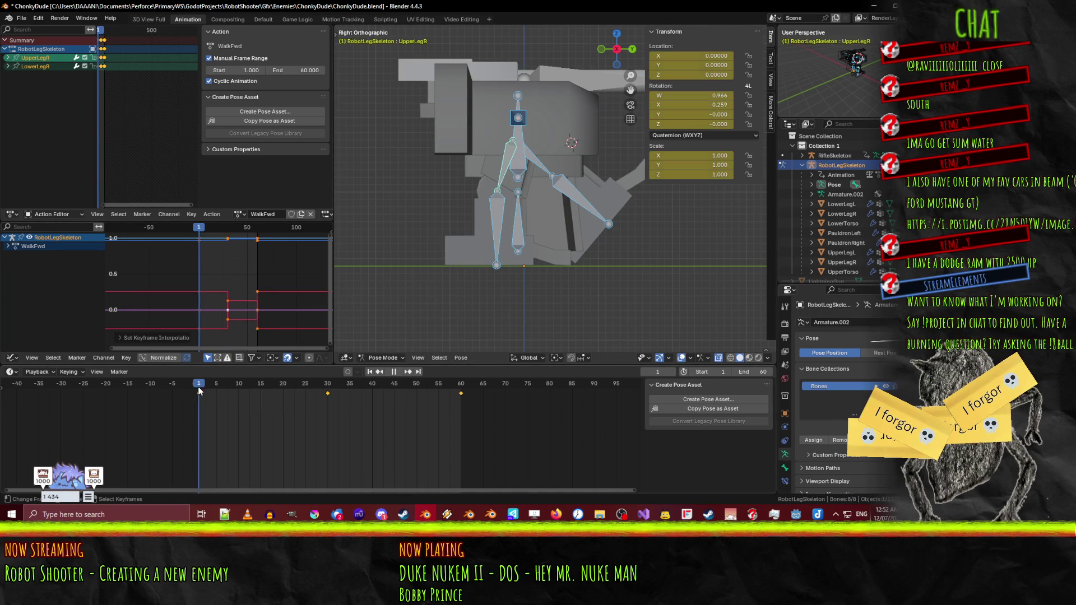
pyautogui.click(395, 371)
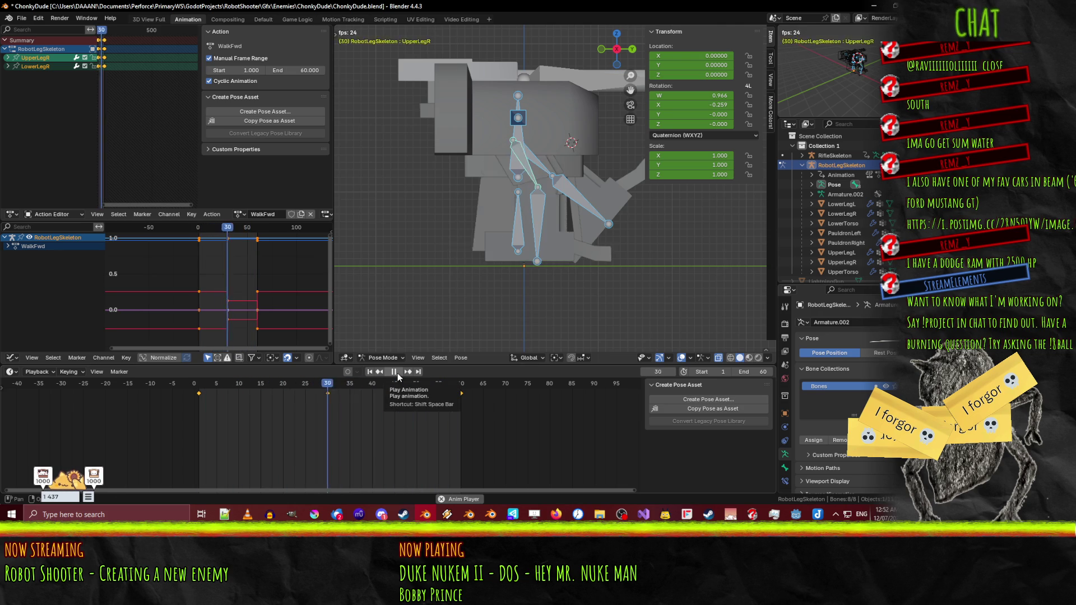
pyautogui.click(194, 394)
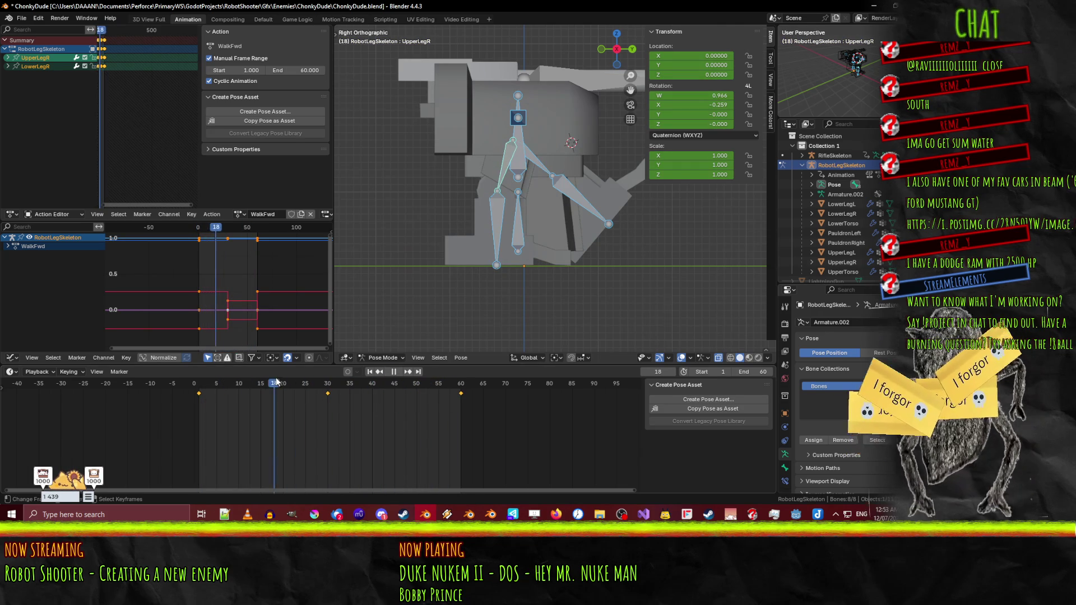
pyautogui.moveTo(316, 378)
pyautogui.mouseDown()
pyautogui.moveTo(329, 374)
pyautogui.moveTo(274, 376)
pyautogui.moveTo(453, 377)
pyautogui.moveTo(218, 377)
pyautogui.moveTo(455, 377)
pyautogui.moveTo(190, 398)
pyautogui.moveTo(387, 387)
pyautogui.moveTo(213, 386)
pyautogui.mouseUp()
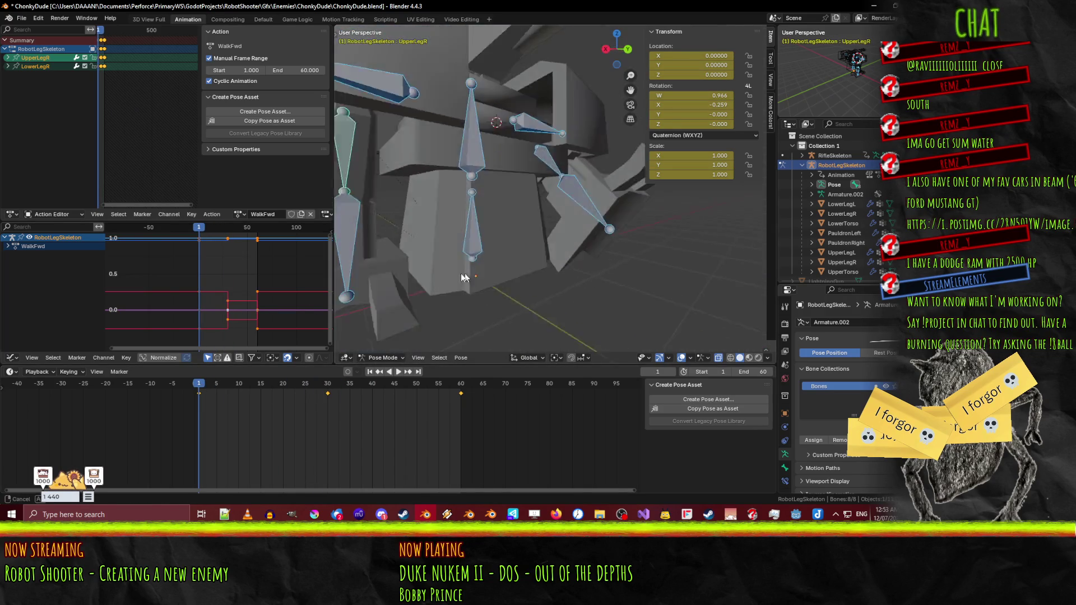
# - Select UpperLegL and test a rotation of it at frame 30 in right side view
pyautogui.click(561, 171)
pyautogui.press('KP_1')
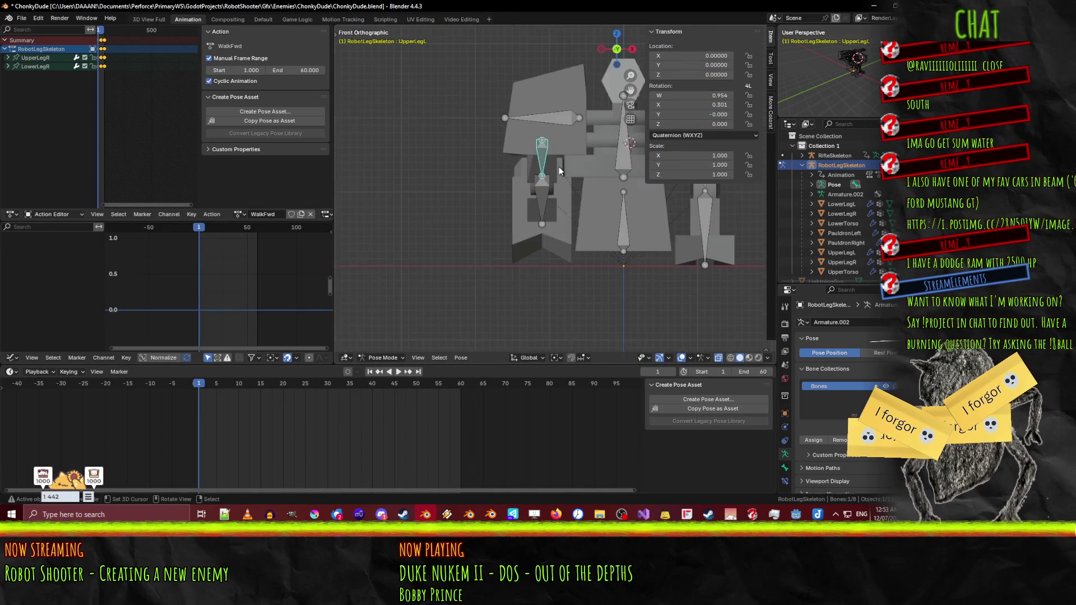
pyautogui.press('KP_3')
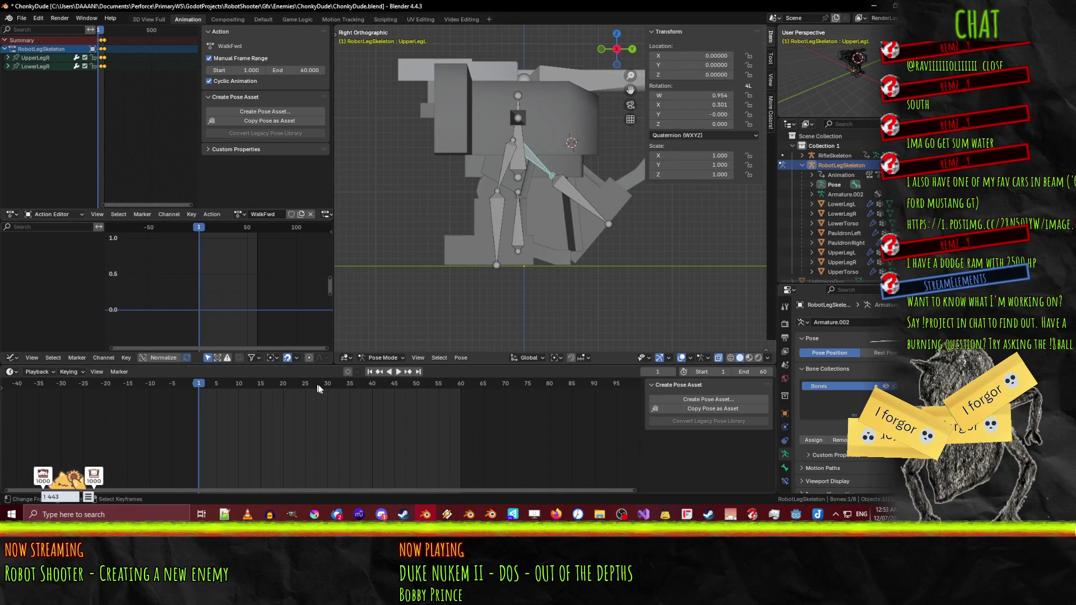
pyautogui.moveTo(315, 387); pyautogui.dragTo(333, 388)
pyautogui.press('r')
pyautogui.click(616, 263)
# - Test-rotate LowerLegL, return to frame 1, and select both left leg bones
pyautogui.click(590, 234)
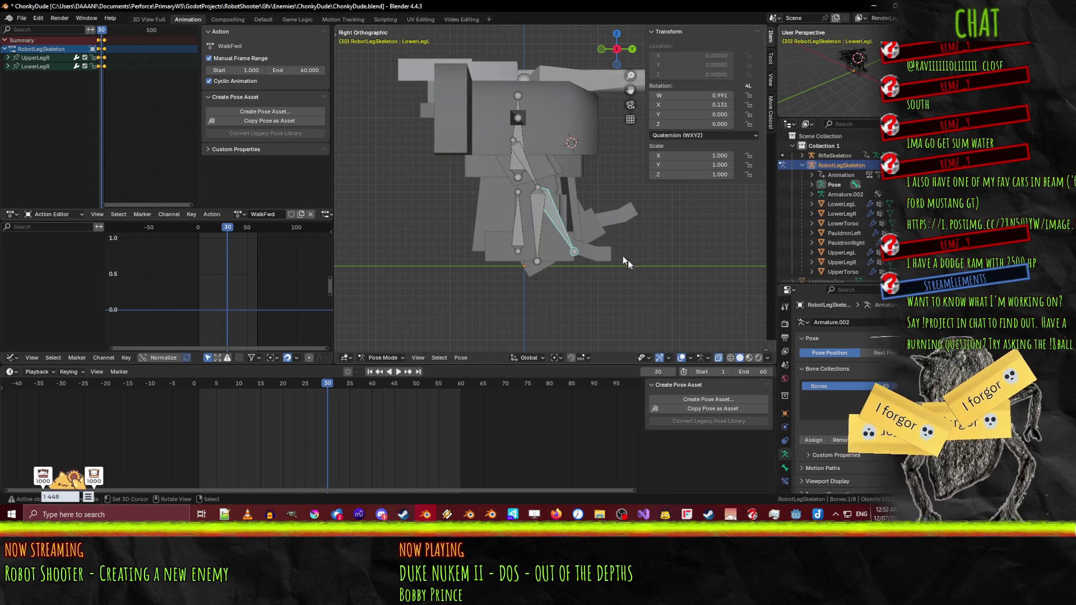
pyautogui.press('r')
pyautogui.click(585, 313)
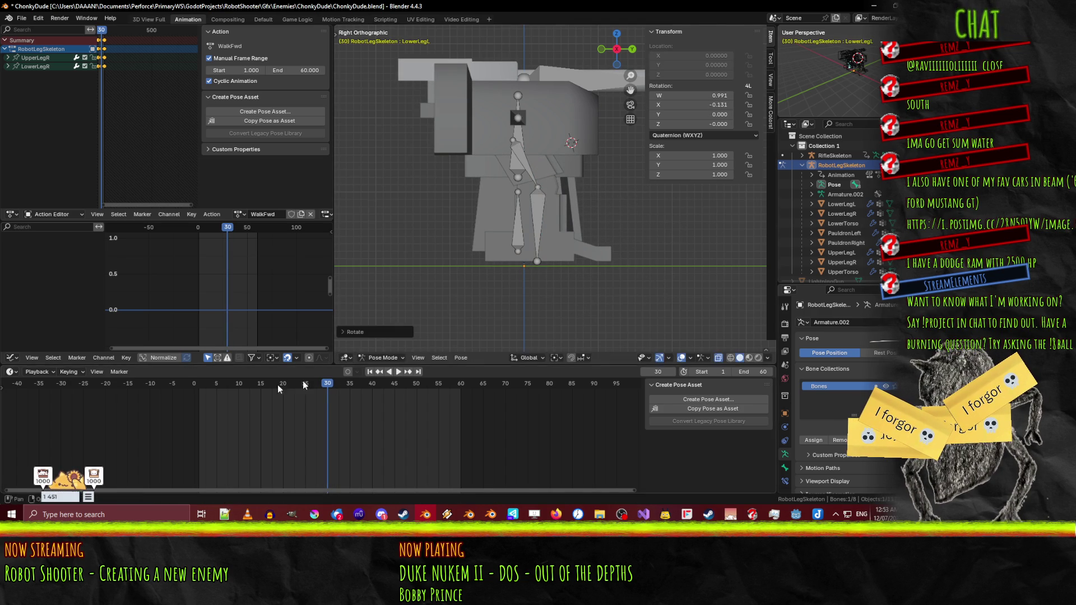
pyautogui.moveTo(323, 392); pyautogui.dragTo(216, 390)
pyautogui.press('space')
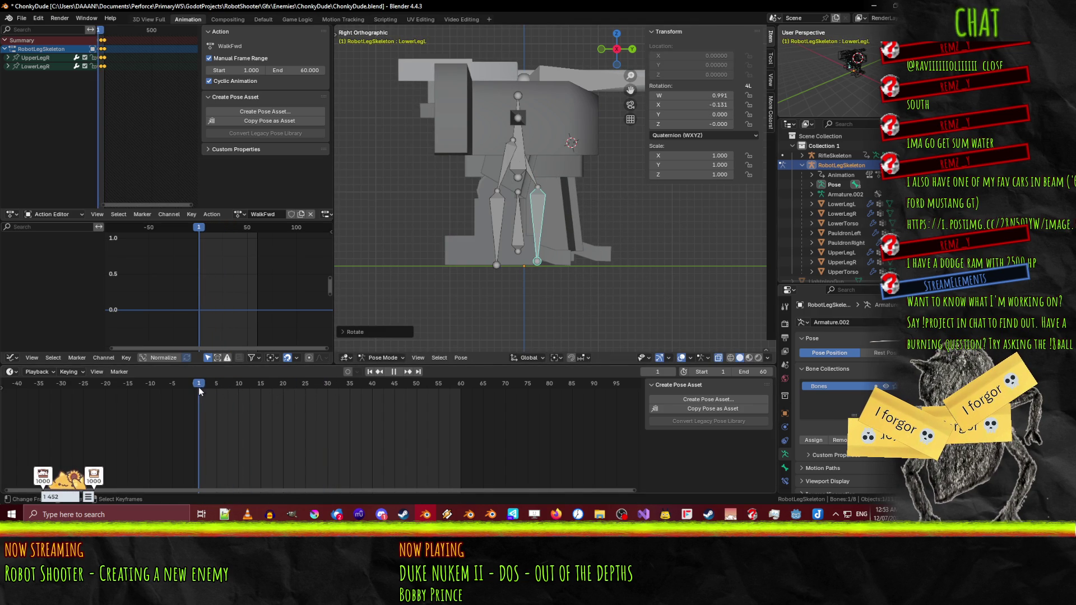
pyautogui.press('space')
pyautogui.keyDown('shift'); pyautogui.click(541, 159); pyautogui.keyUp('shift')
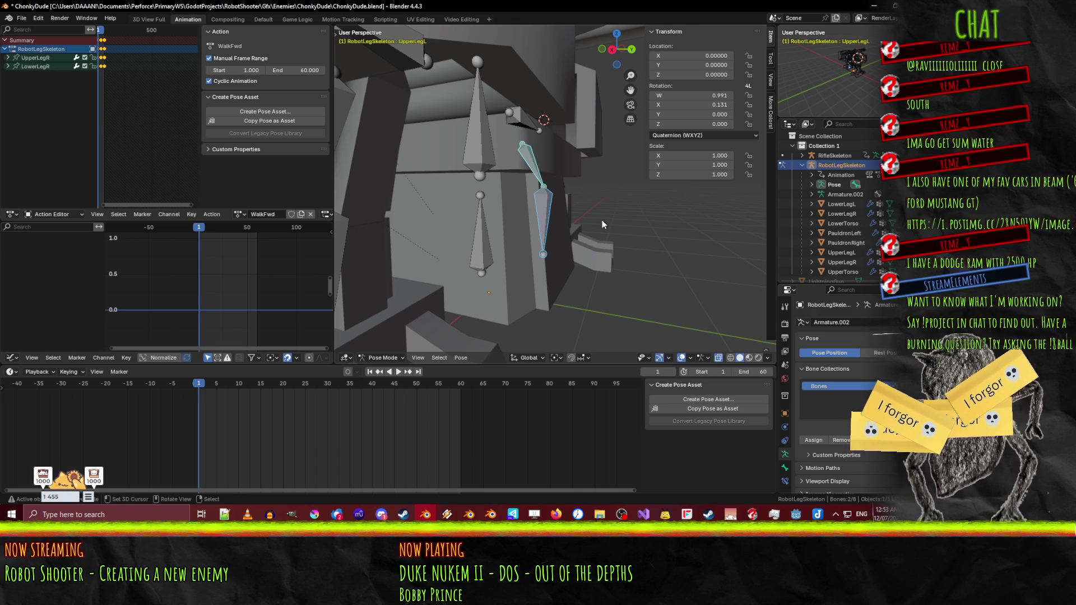
# - Keyframe both left leg bones at frame 1 and duplicate those keys to frame 60
pyautogui.press('i')
pyautogui.press('g')
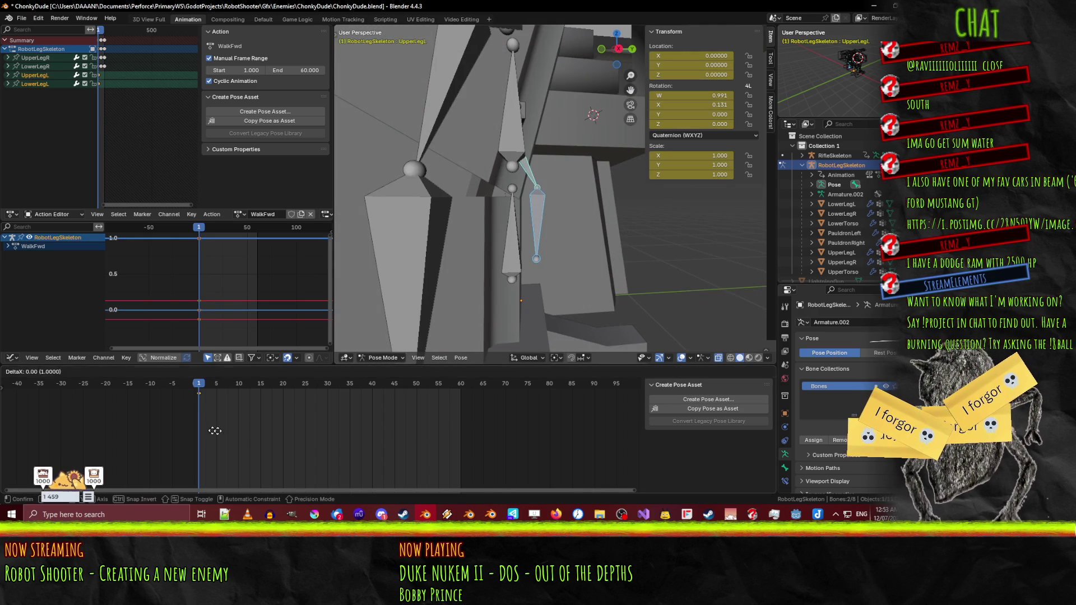
pyautogui.click(471, 426)
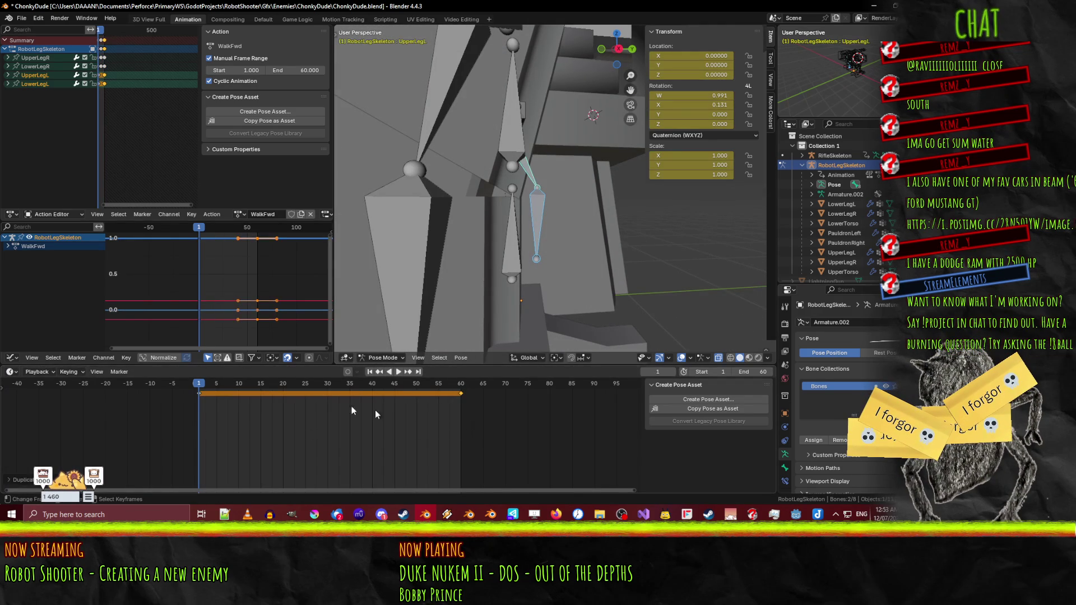
# - At frame 30, swing UpperLegL forward and rotate LowerLegL, checking from the left side
pyautogui.click(327, 384)
pyautogui.press('KP_3')
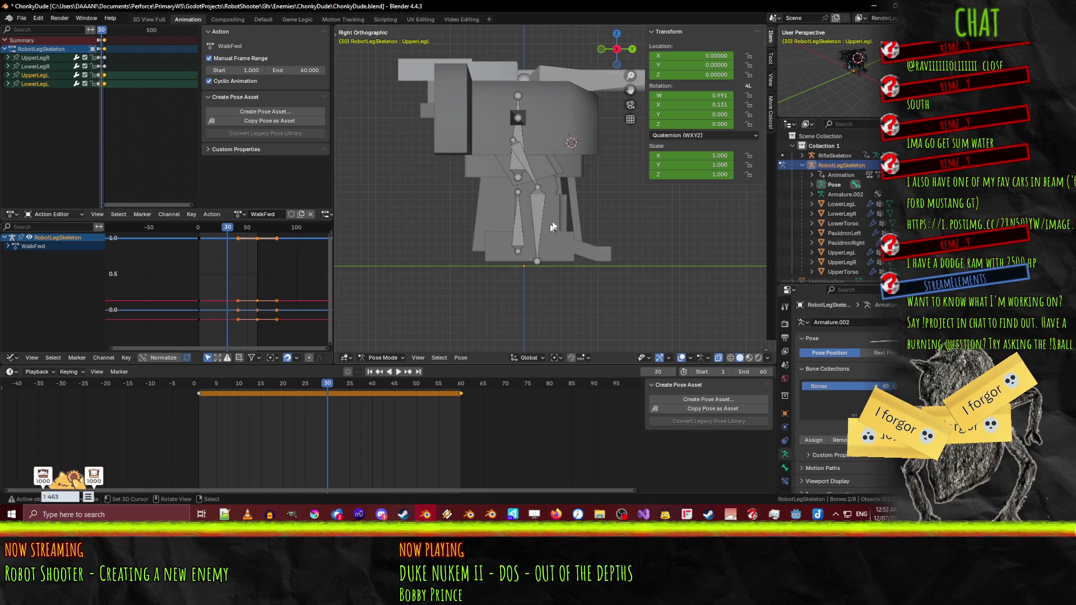
pyautogui.press('r')
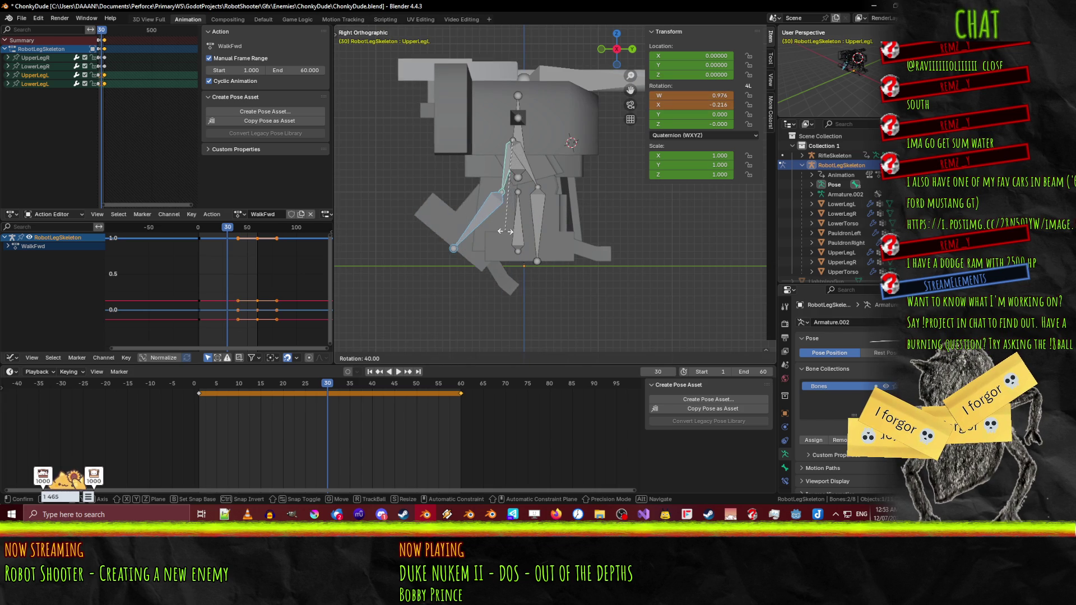
pyautogui.click(502, 230)
pyautogui.click(482, 214)
pyautogui.press('r')
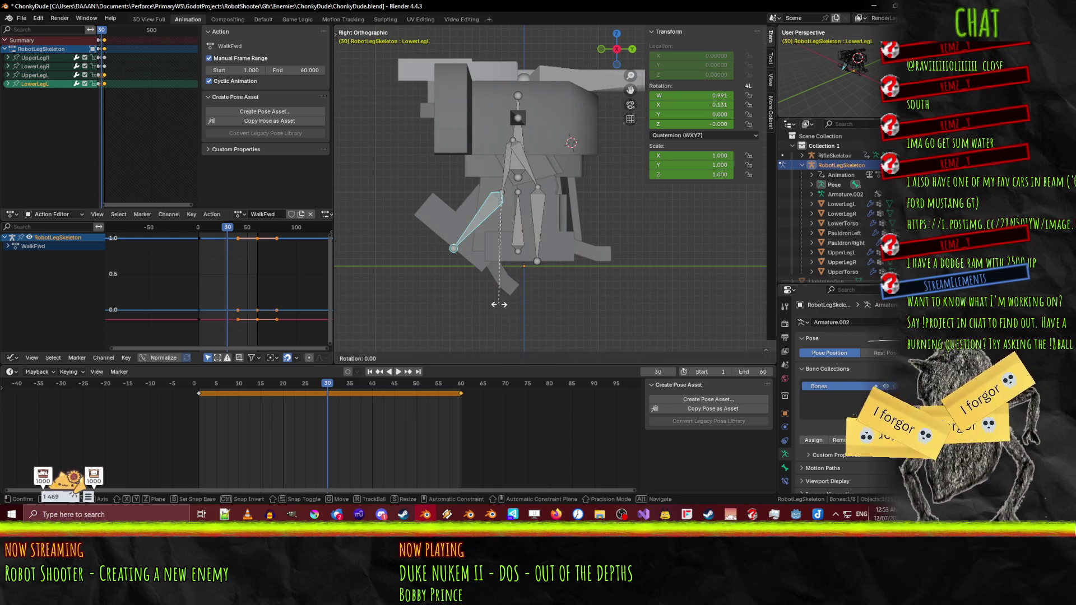
pyautogui.click(571, 298)
pyautogui.press('KP_1')
pyautogui.press('ctrl+KP_3')
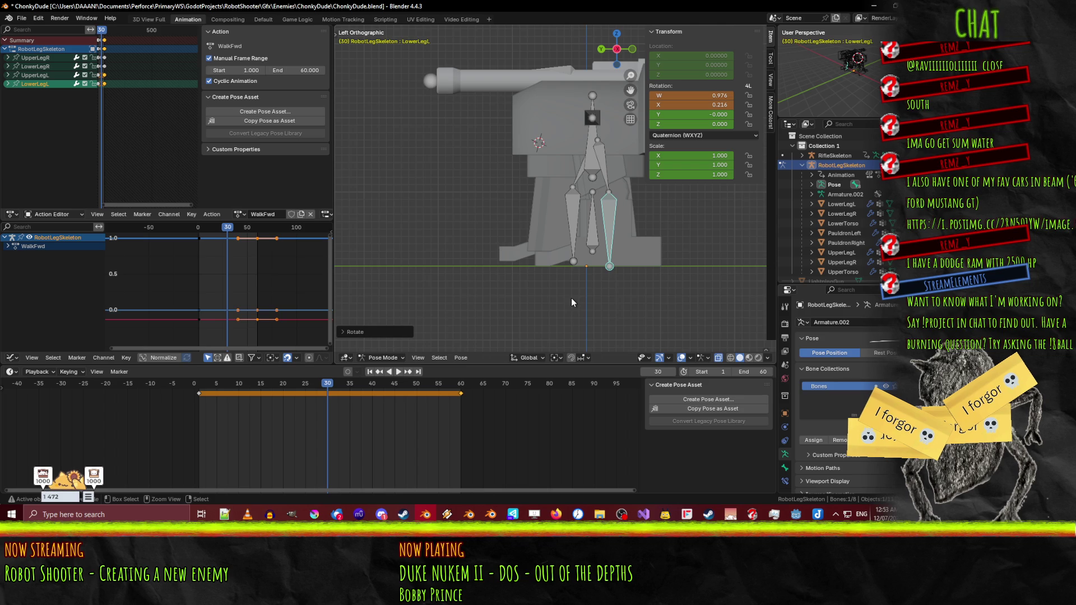
pyautogui.scroll(4, 570, 297)
pyautogui.moveTo(466, 298)
pyautogui.mouseDown()
pyautogui.moveTo(452, 298)
pyautogui.moveTo(488, 301)
pyautogui.moveTo(513, 241)
pyautogui.mouseUp()
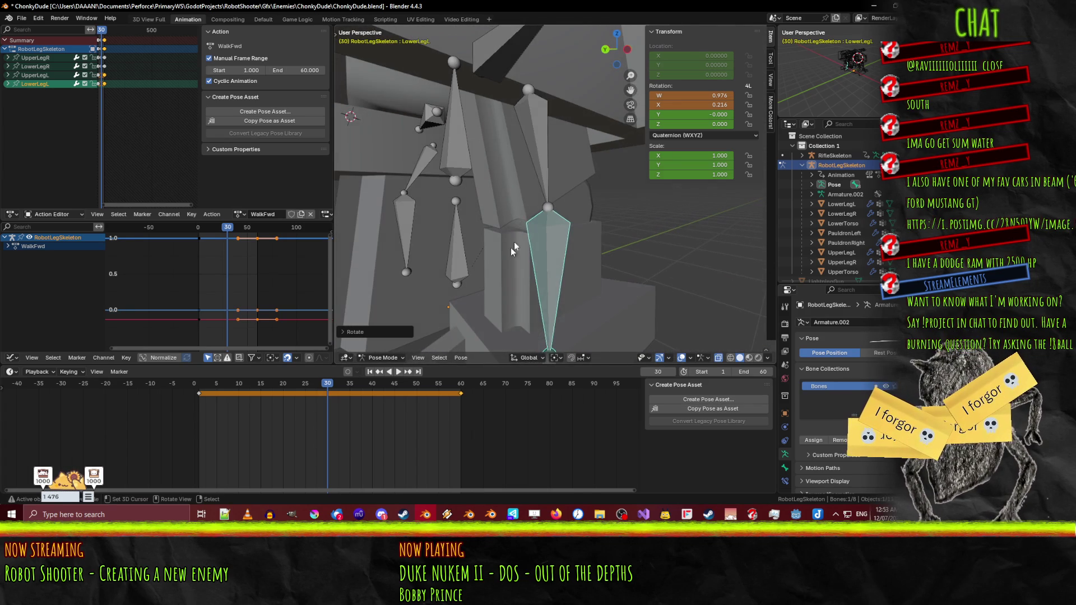
# - Adjust LowerLegL, key both left leg bones at frame 30 (-0.259 and 0.259 X), then play the walk
pyautogui.click(533, 190)
pyautogui.press('KP_1')
pyautogui.press('ctrl+KP_3')
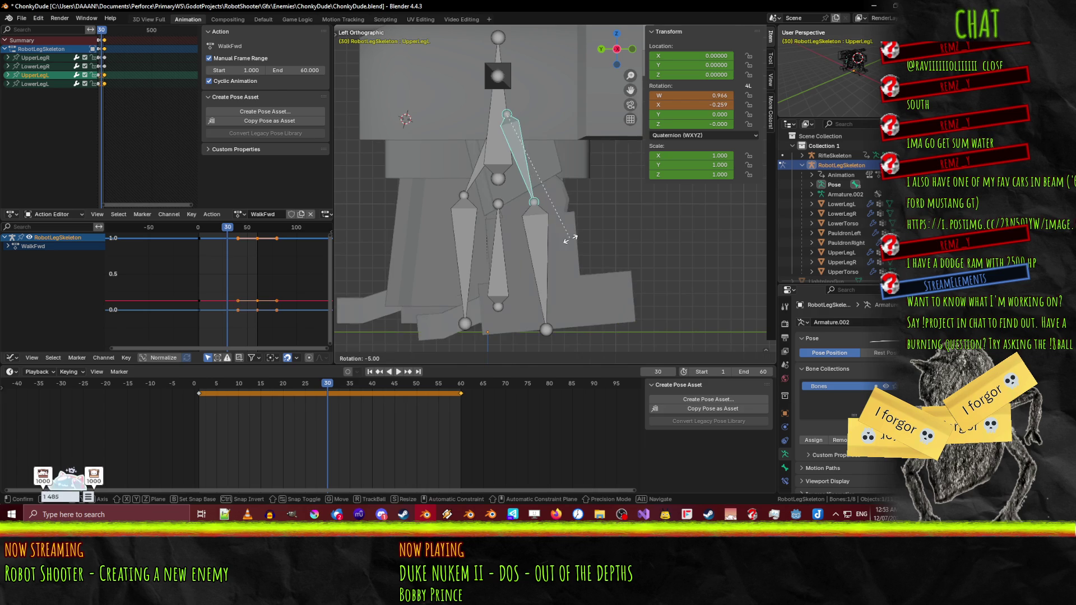
pyautogui.click(511, 232)
pyautogui.press('r')
pyautogui.click(617, 287)
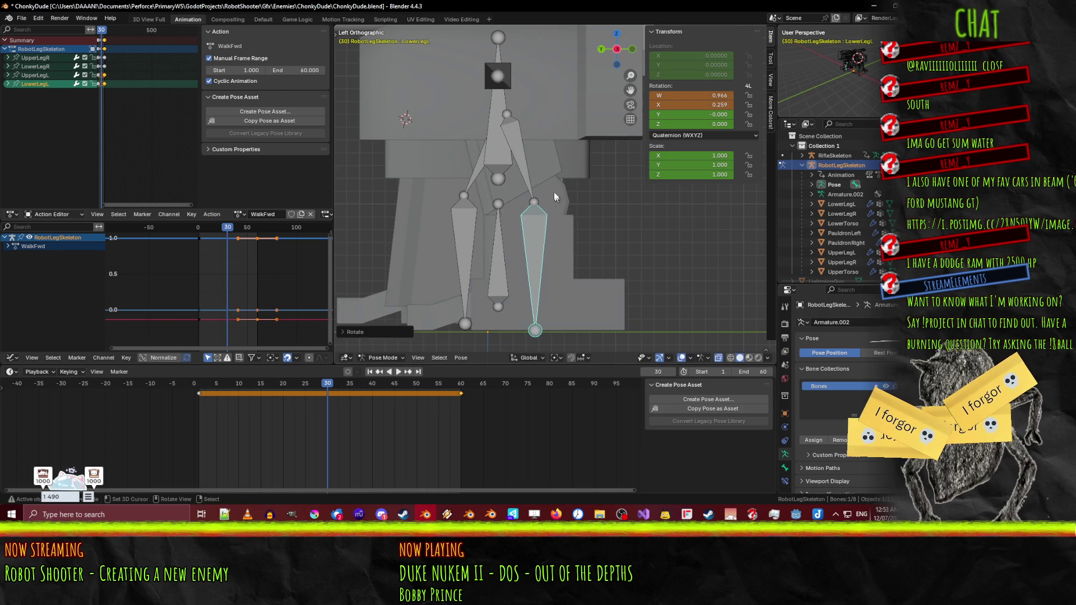
pyautogui.click(563, 203)
pyautogui.press('i')
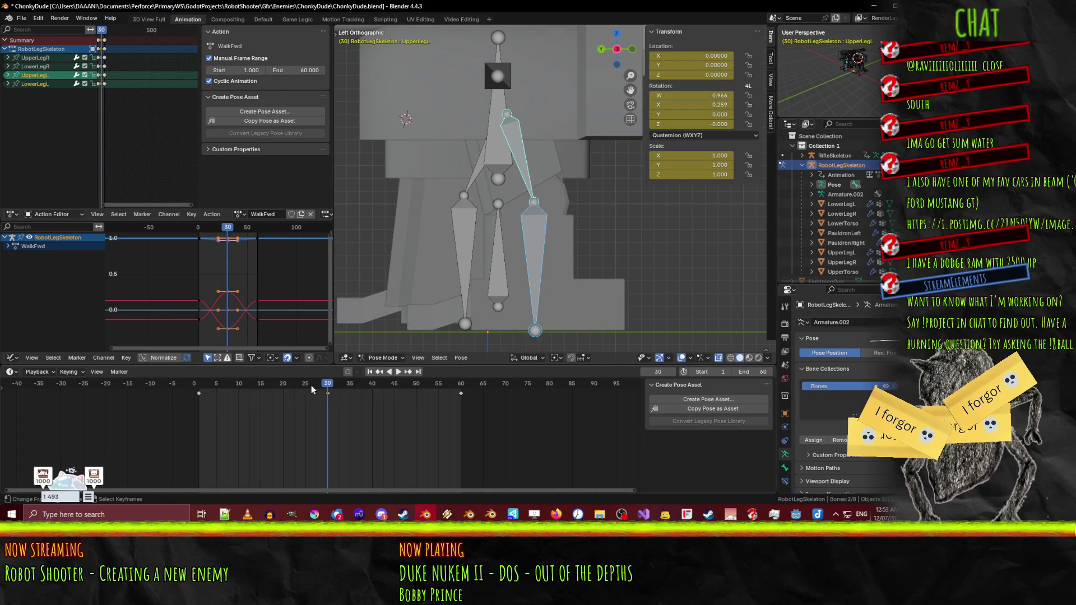
pyautogui.moveTo(444, 326); pyautogui.dragTo(557, 254)
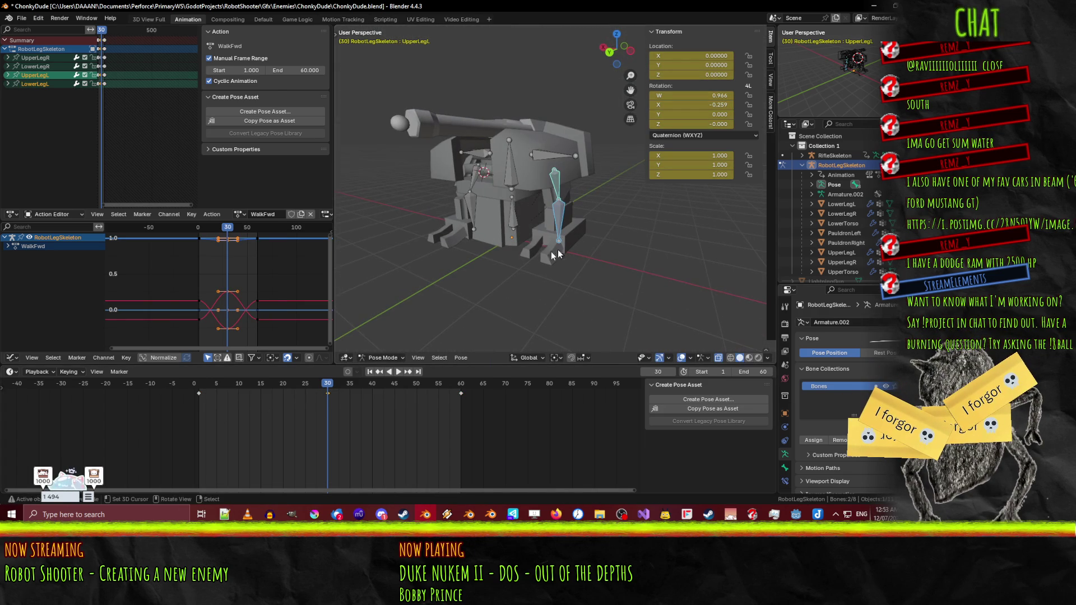
pyautogui.click(397, 372)
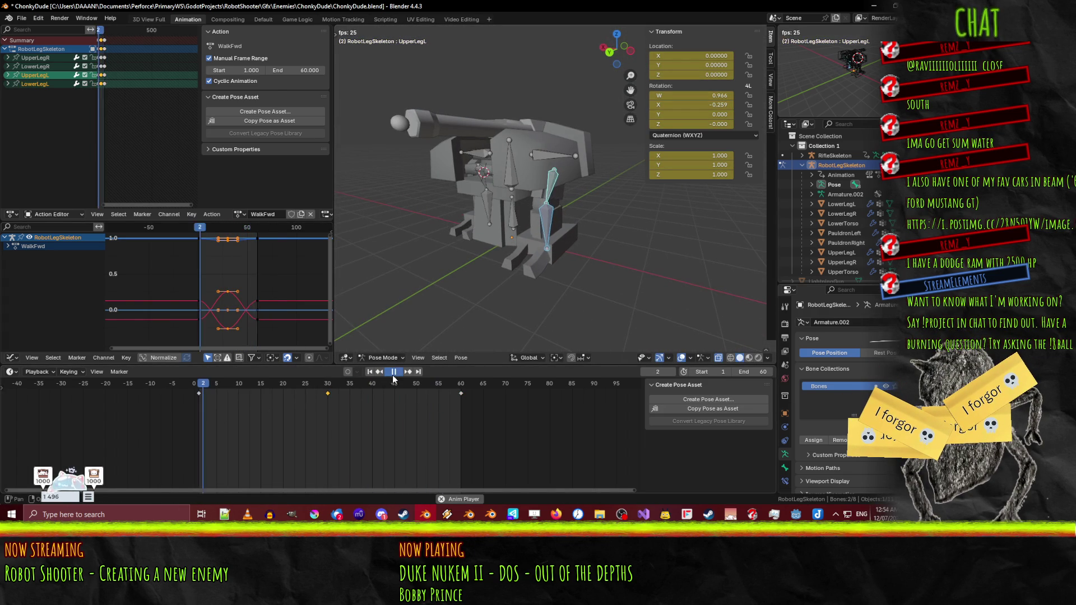
# - Set the left leg keys to Constant interpolation while previewing the walk
pyautogui.click(396, 373)
pyautogui.press('t')
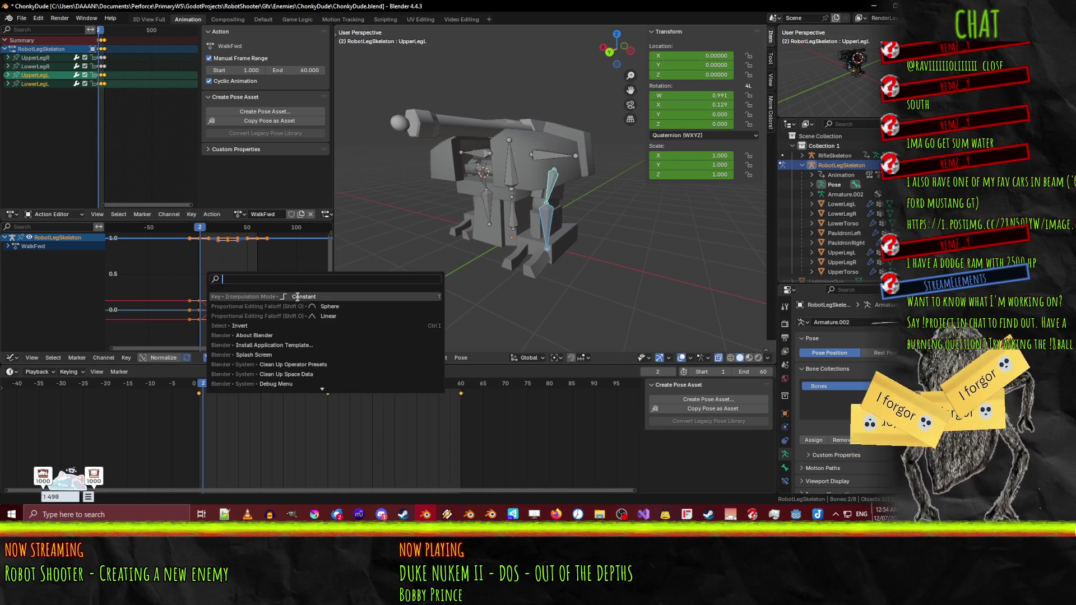
pyautogui.click(286, 301)
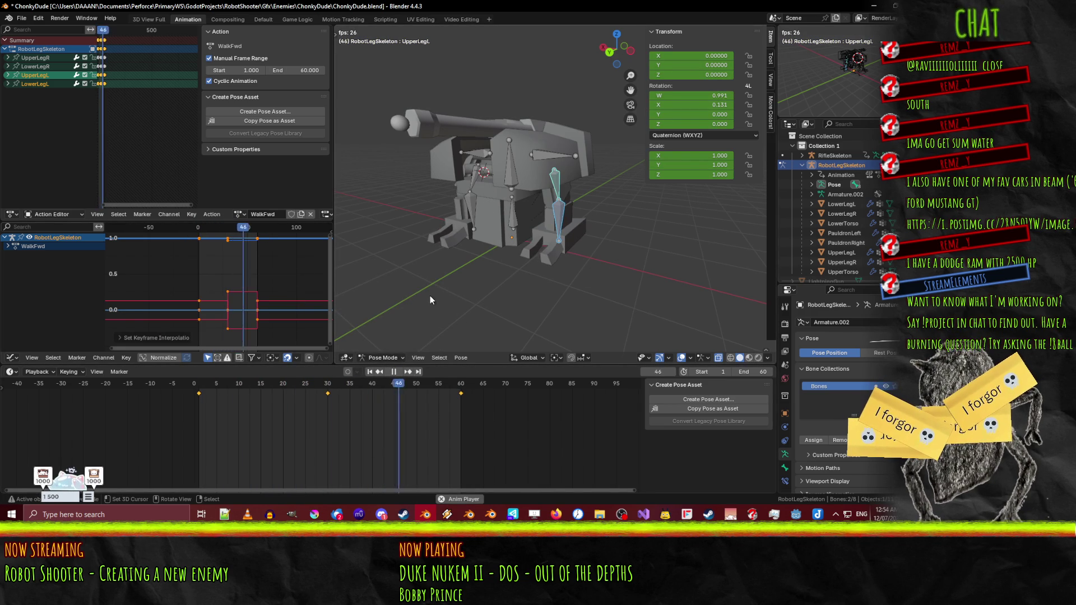
pyautogui.moveTo(395, 287)
pyautogui.mouseDown()
pyautogui.moveTo(536, 277)
pyautogui.moveTo(452, 285)
pyautogui.moveTo(492, 287)
pyautogui.mouseUp()
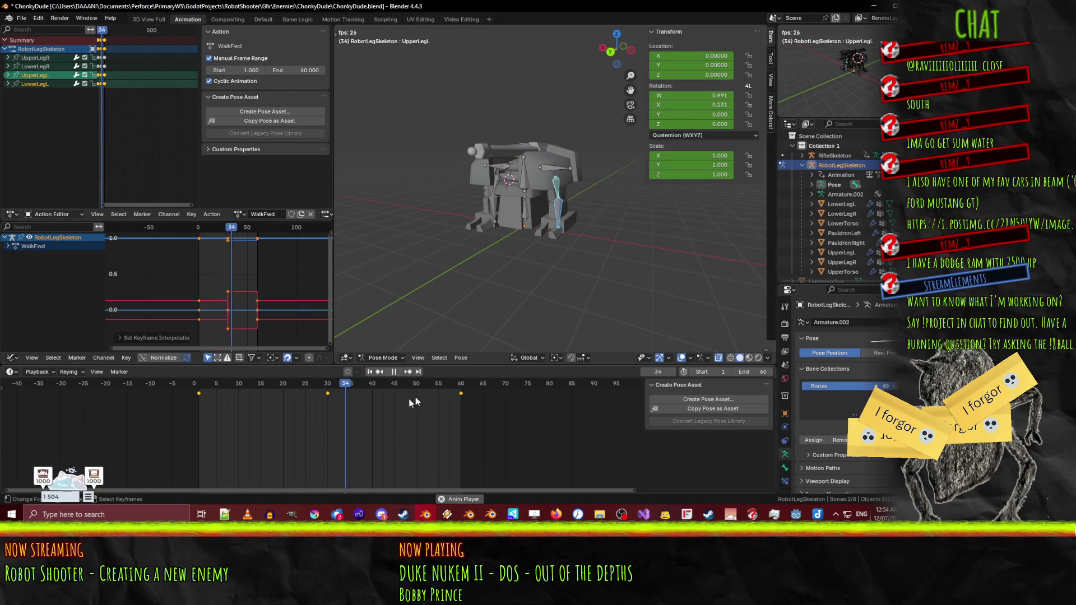
# - Stop playback and zoom in on the leg bones in Right Orthographic view
pyautogui.click(399, 374)
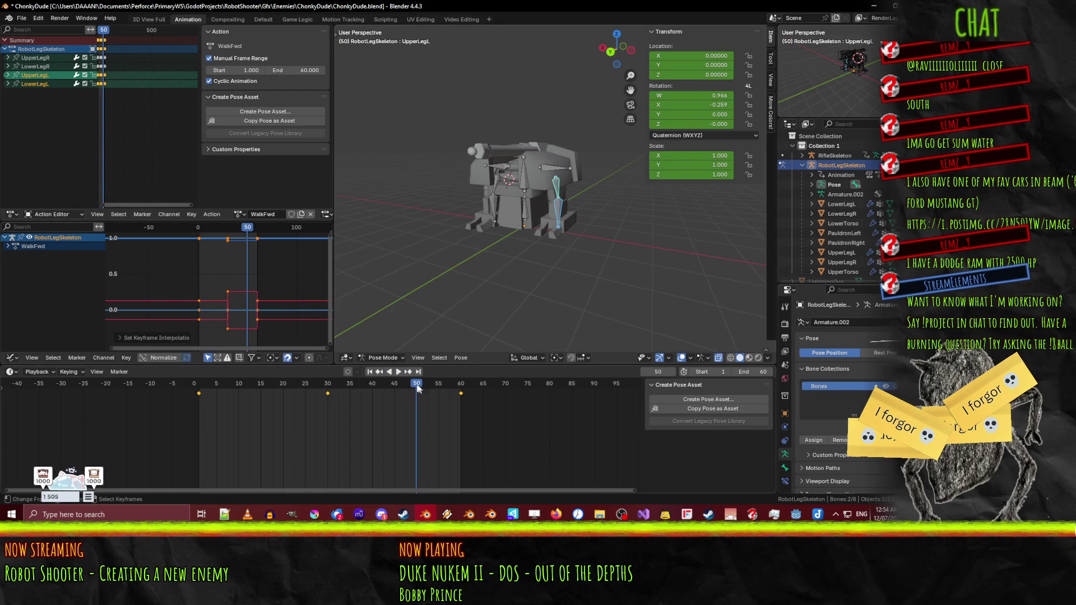
pyautogui.moveTo(421, 389); pyautogui.dragTo(267, 384)
pyautogui.press('space')
pyautogui.press('Escape')
pyautogui.press('KP_3')
pyautogui.scroll(4, 535, 264)
pyautogui.press('KP_3')
pyautogui.scroll(2, 534, 228)
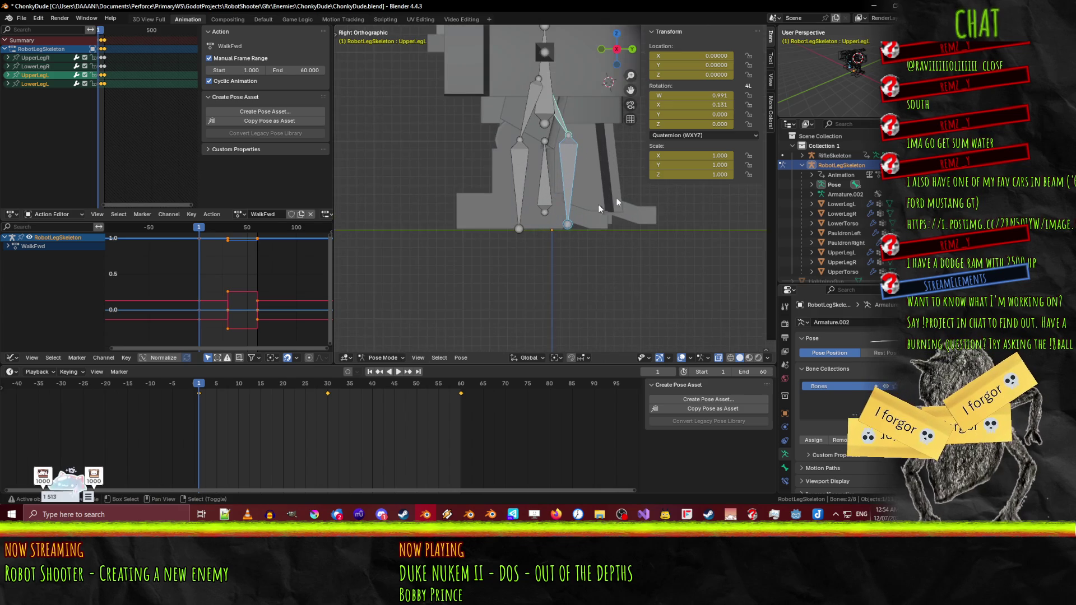
# - Lower UpperLegR and keyframe its location at frame 1
pyautogui.click(455, 144)
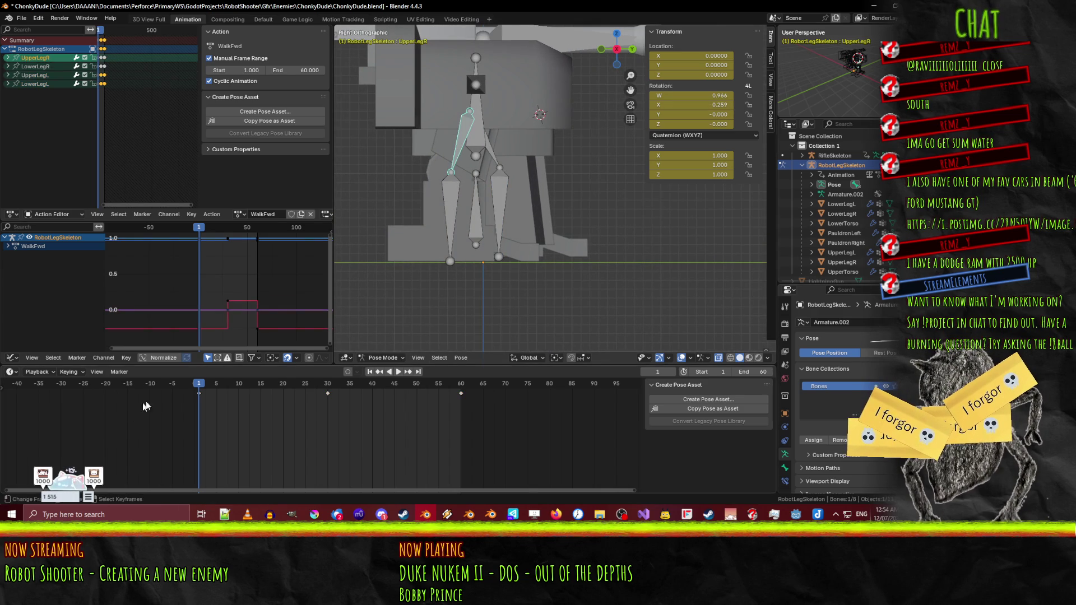
pyautogui.moveTo(198, 385)
pyautogui.mouseDown()
pyautogui.moveTo(347, 391)
pyautogui.moveTo(230, 395)
pyautogui.mouseUp()
pyautogui.scroll(-2, 463, 270)
pyautogui.scroll(1, 500, 220)
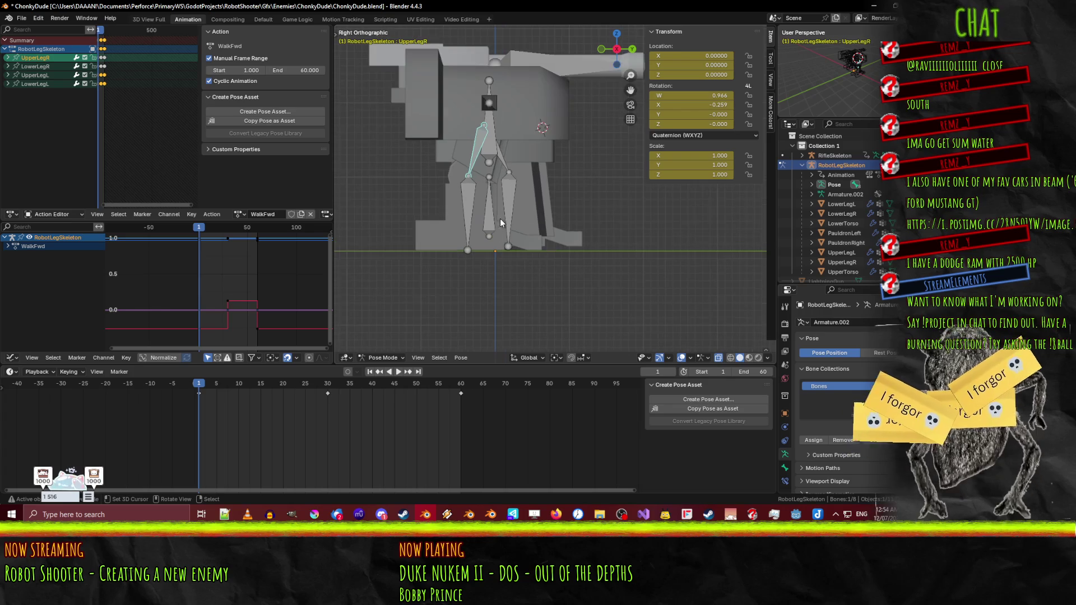
pyautogui.press('g')
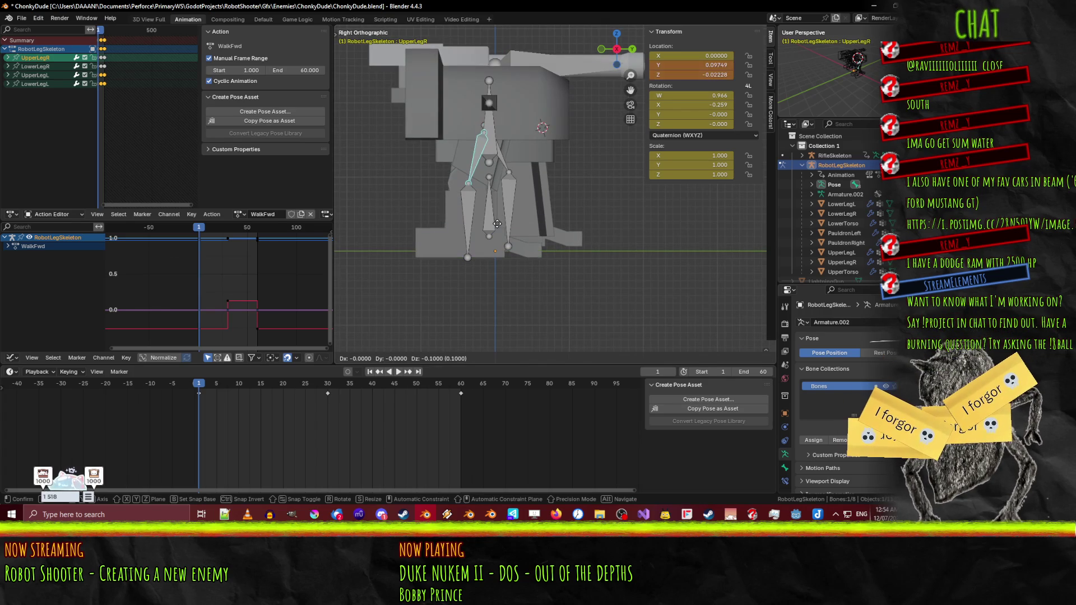
pyautogui.click(483, 218)
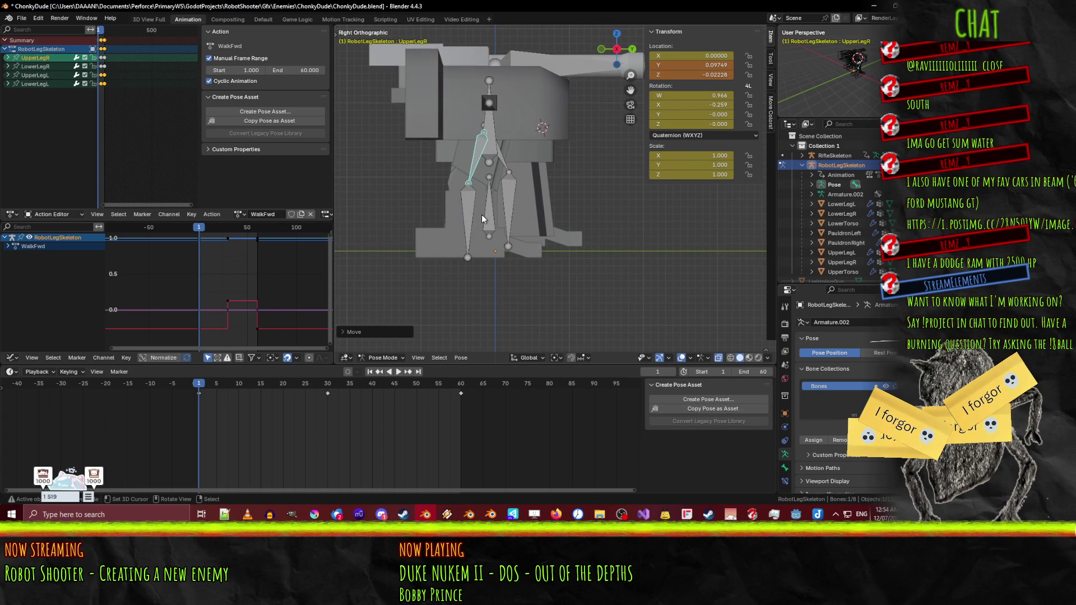
pyautogui.press('i')
# - Lower UpperLegR again and keyframe the same lowered pose at frame 60
pyautogui.press('space')
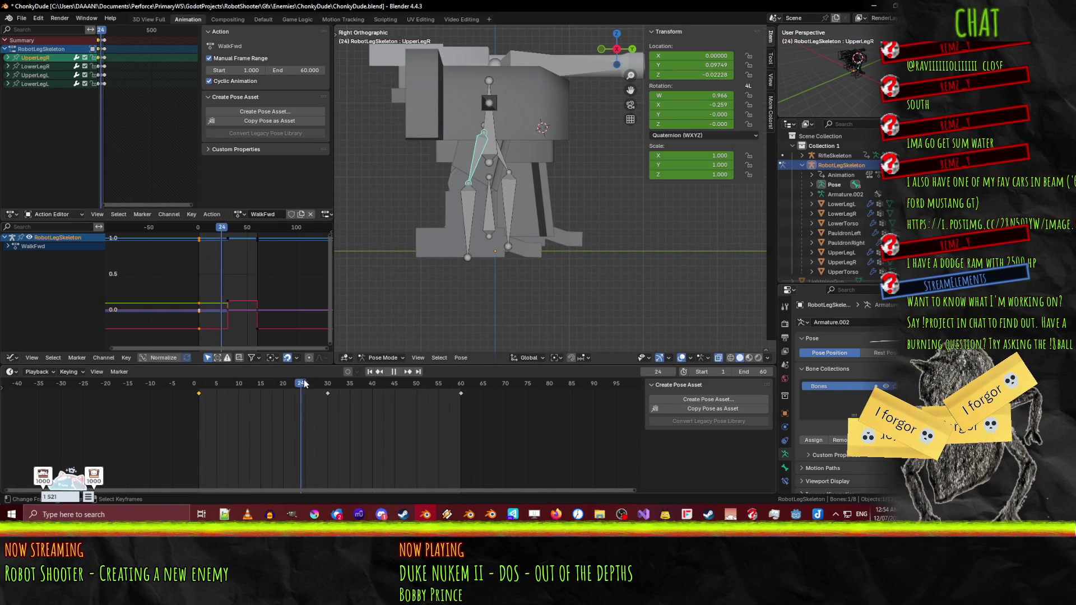
pyautogui.moveTo(331, 383); pyautogui.dragTo(328, 382)
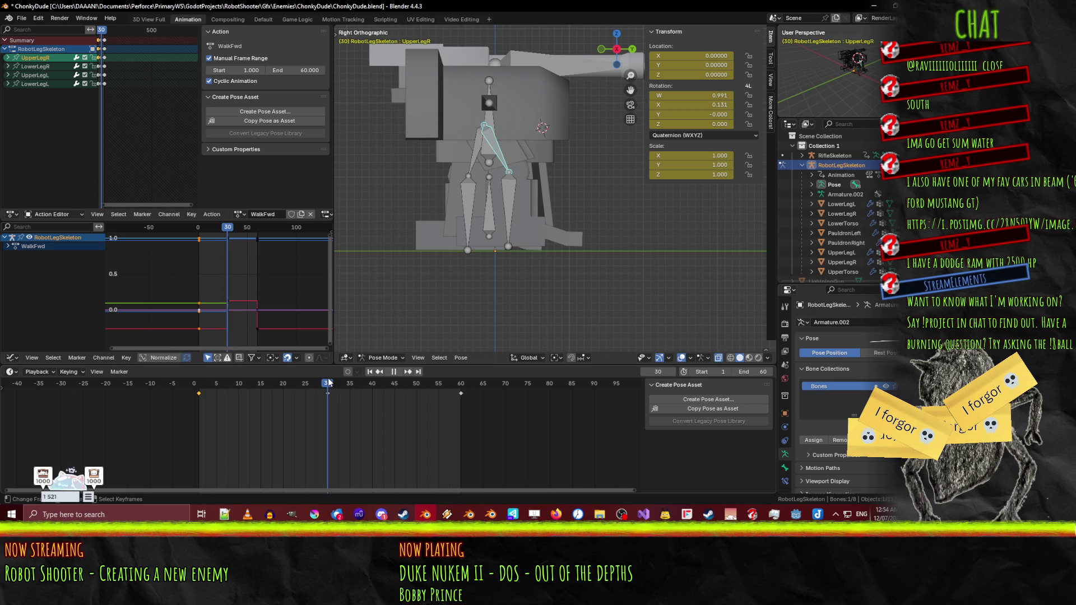
pyautogui.click(306, 383)
pyautogui.moveTo(306, 385); pyautogui.dragTo(462, 387)
pyautogui.press('g')
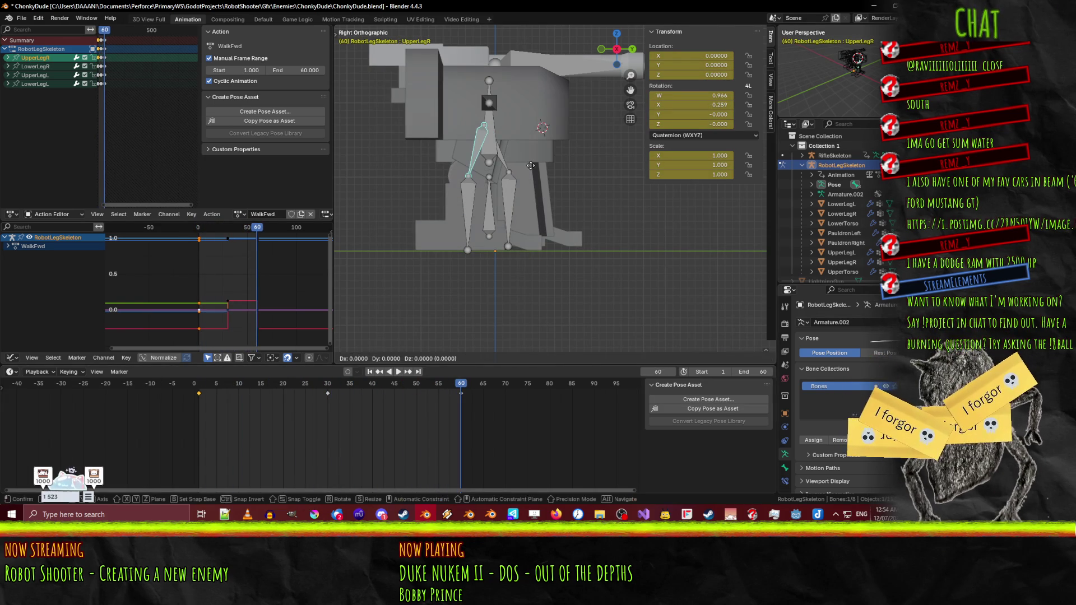
pyautogui.click(527, 178)
pyautogui.press('i')
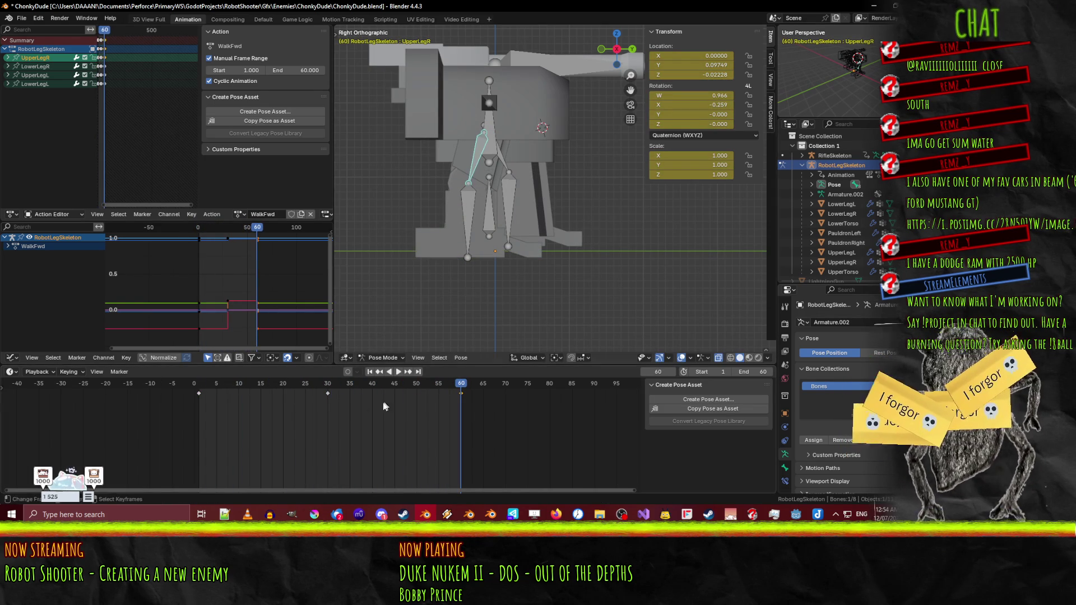
# - Return to the right side view and play the walk cycle from the start
pyautogui.click(522, 171)
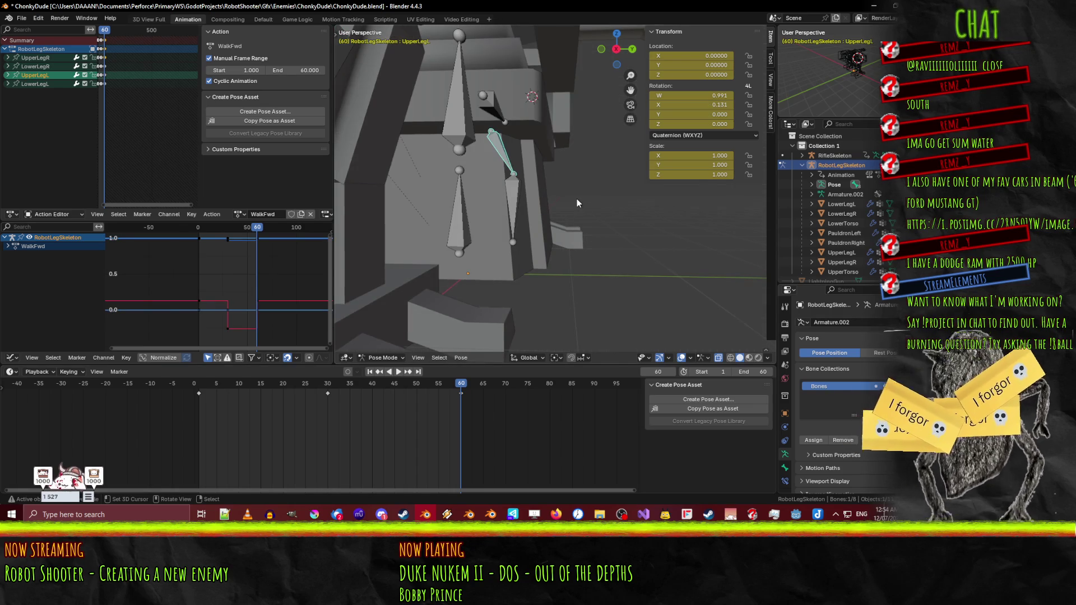
pyautogui.press('KP_1')
pyautogui.press('KP_3')
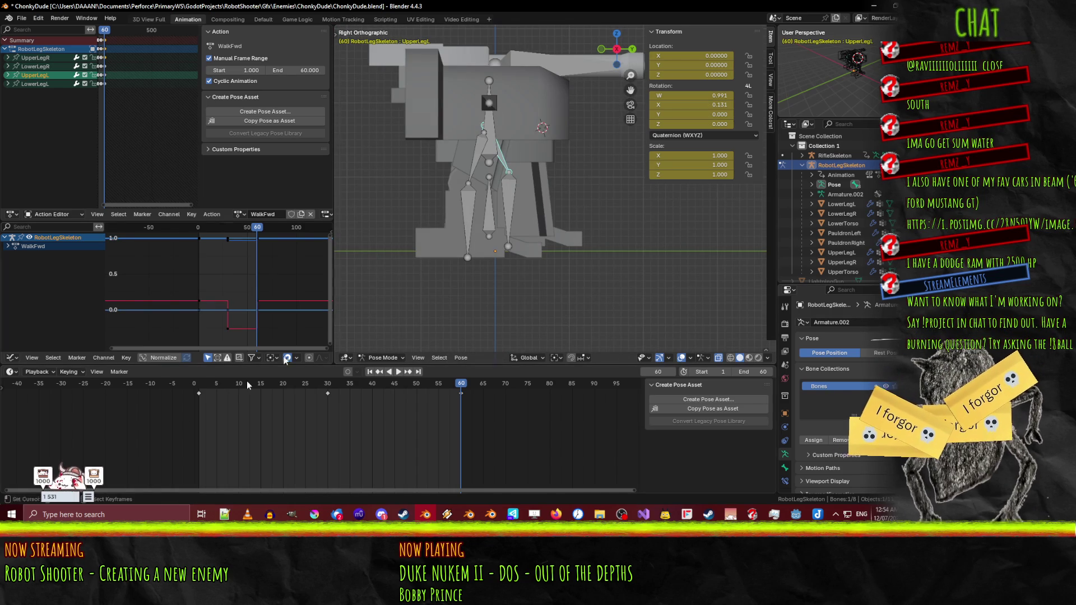
pyautogui.moveTo(426, 385)
pyautogui.mouseDown()
pyautogui.moveTo(200, 382)
pyautogui.moveTo(441, 376)
pyautogui.moveTo(200, 381)
pyautogui.mouseUp()
pyautogui.press('space')
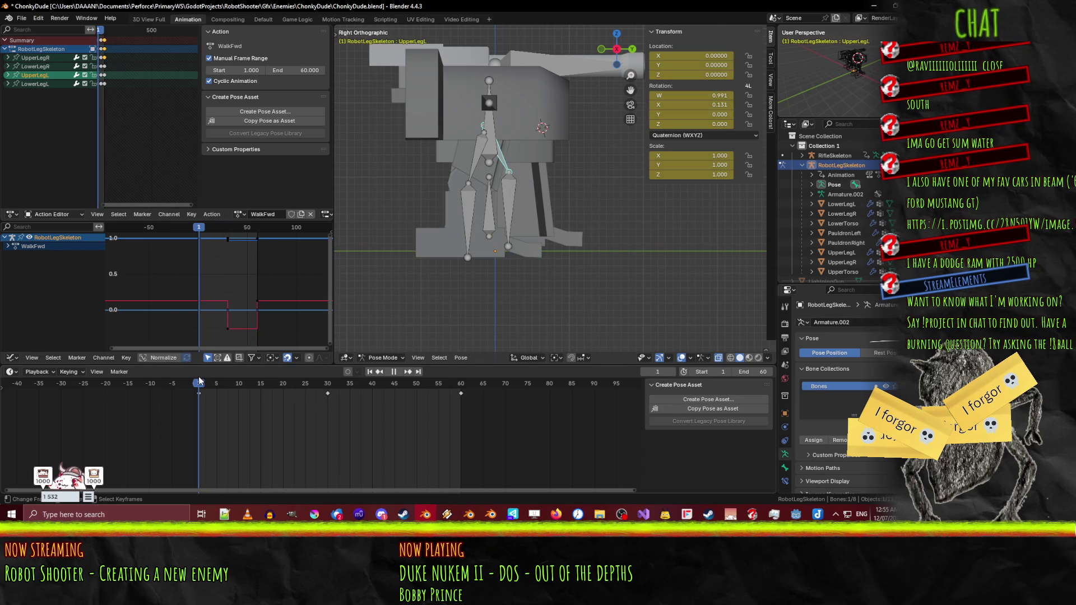
pyautogui.click(486, 115)
# - Raise UpperLegR at frame 5 and keyframe it as the foot lift
pyautogui.click(476, 157)
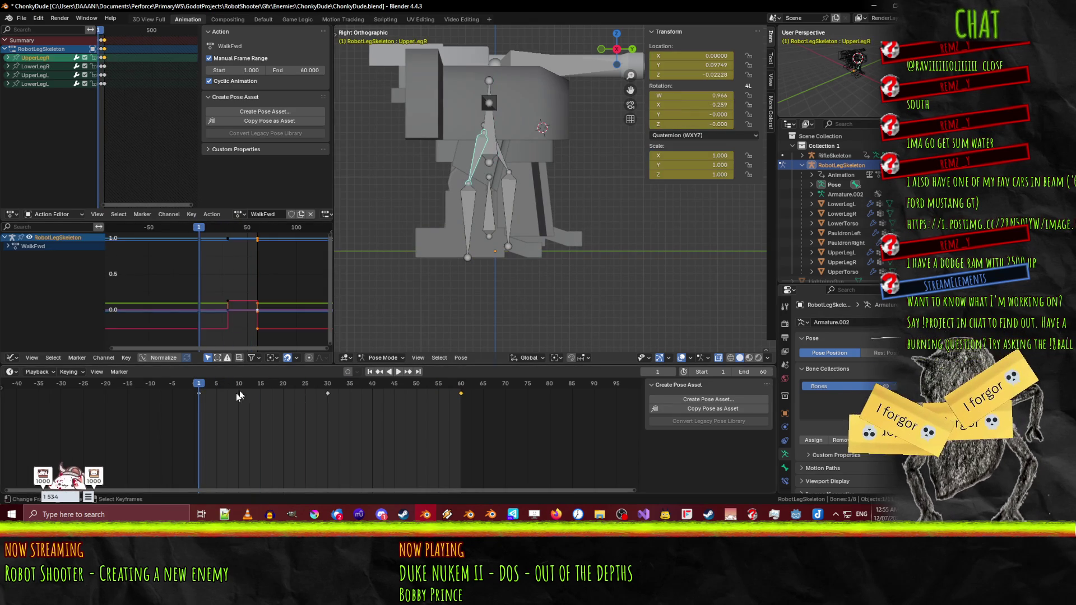
pyautogui.moveTo(210, 382)
pyautogui.mouseDown()
pyautogui.moveTo(243, 384)
pyautogui.moveTo(216, 387)
pyautogui.mouseUp()
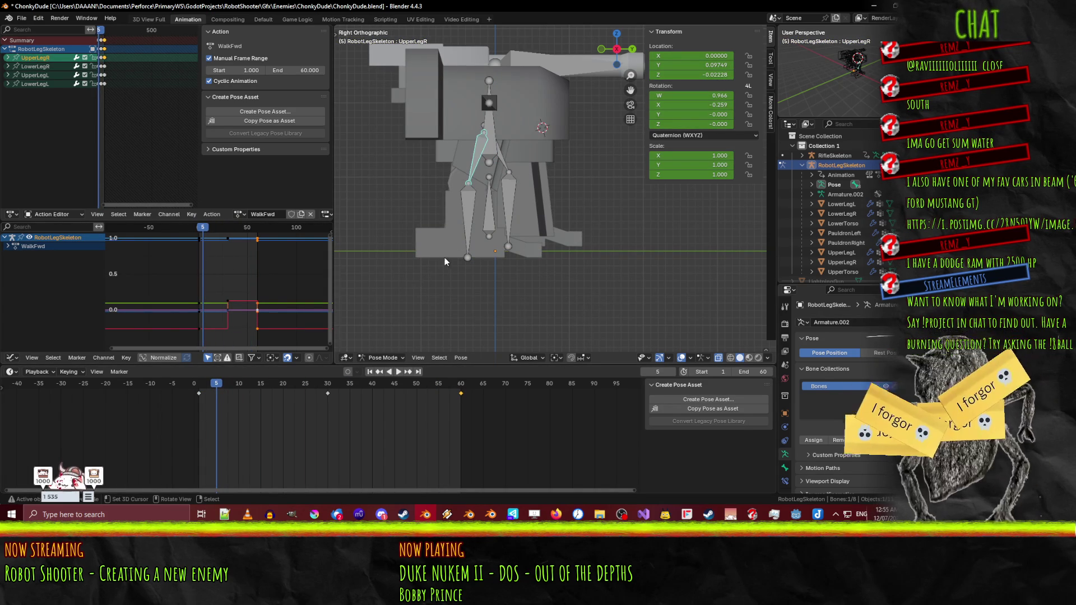
pyautogui.hotkey('alt', 'g')
pyautogui.press('g')
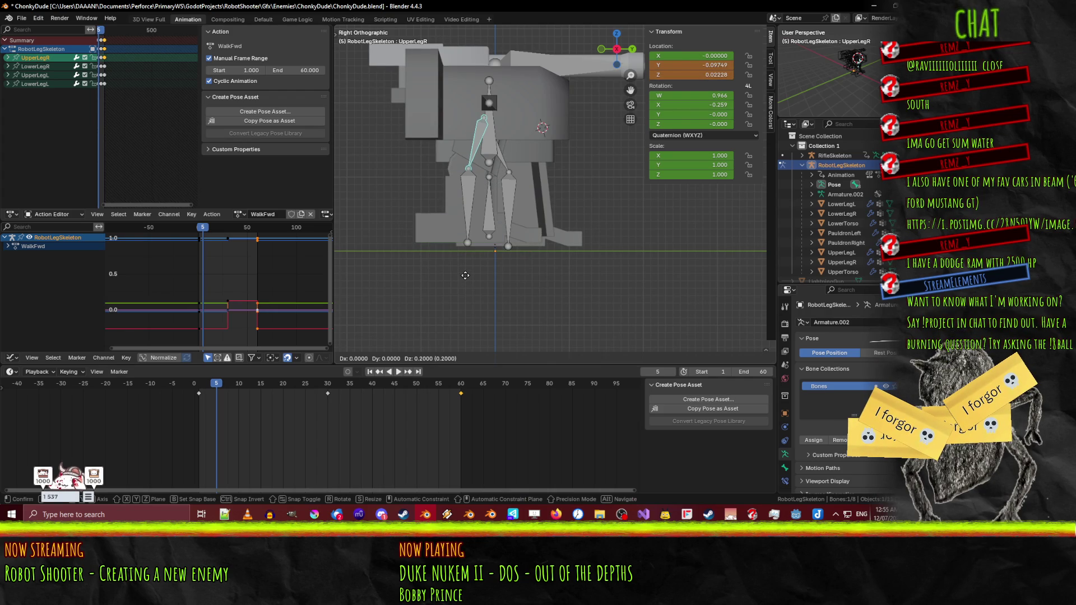
pyautogui.click(465, 275)
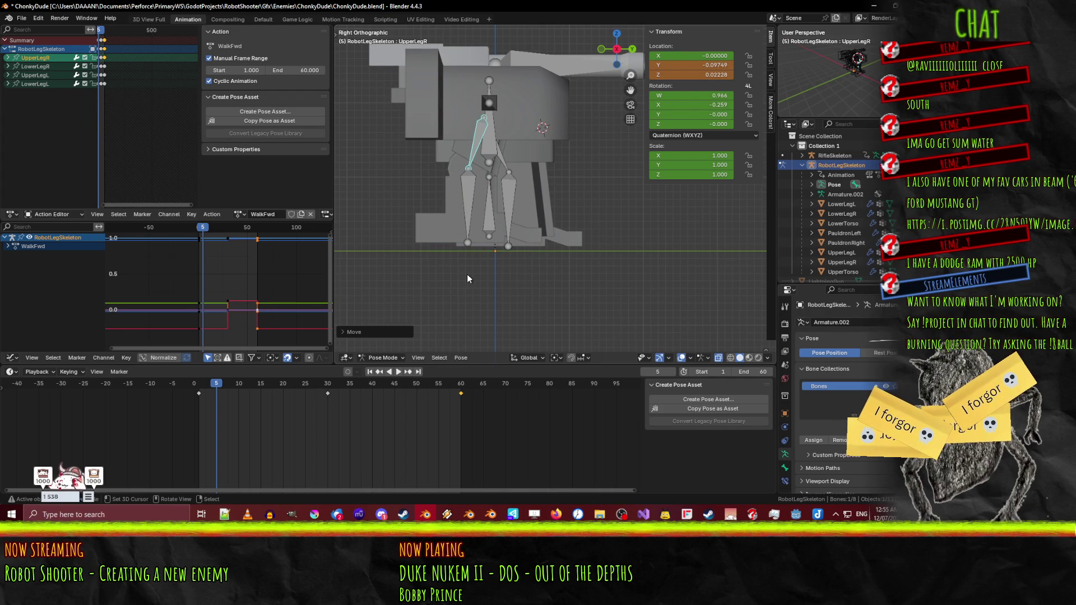
pyautogui.press('i')
# - Re-key the leg pose at frame 60, rewind to frame 1, and select UpperLegL
pyautogui.press('space')
pyautogui.moveTo(250, 386); pyautogui.dragTo(344, 389)
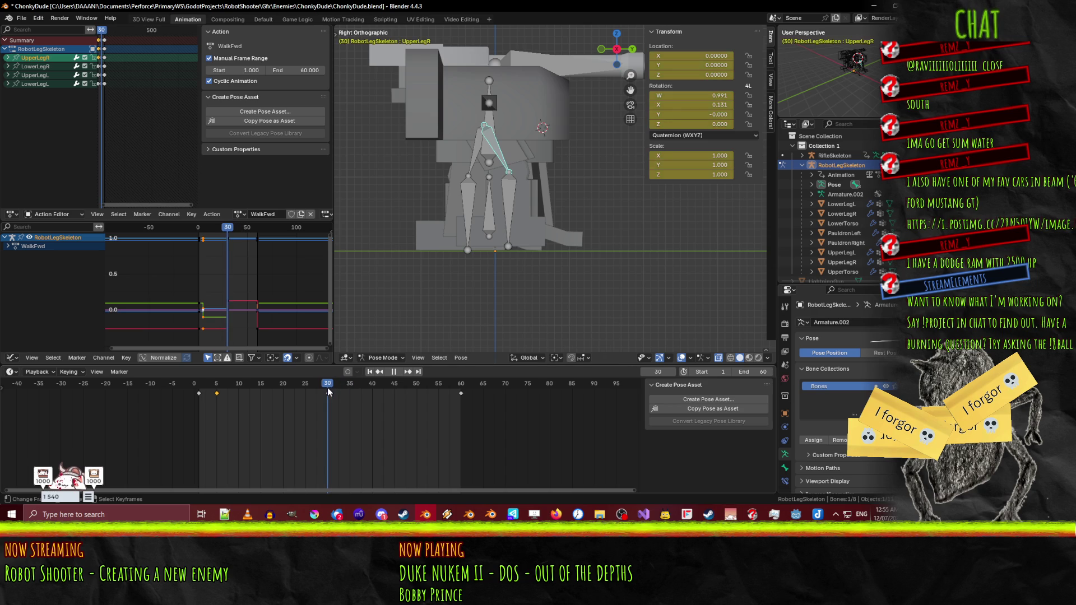
pyautogui.moveTo(327, 388); pyautogui.dragTo(458, 391)
pyautogui.press('i')
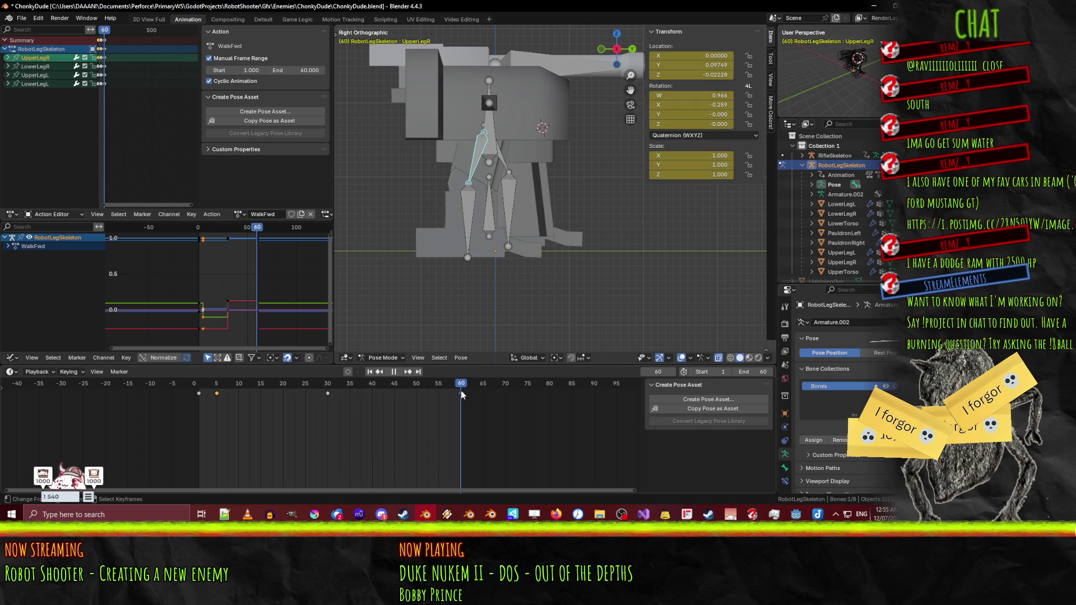
pyautogui.click(194, 385)
pyautogui.press('space')
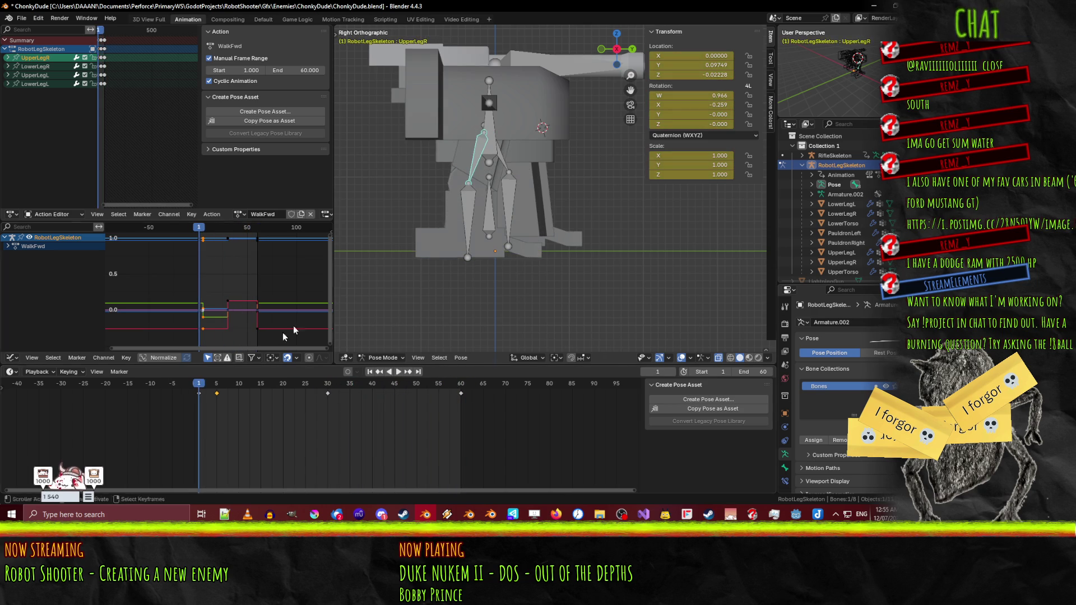
pyautogui.click(487, 164)
pyautogui.click(507, 158)
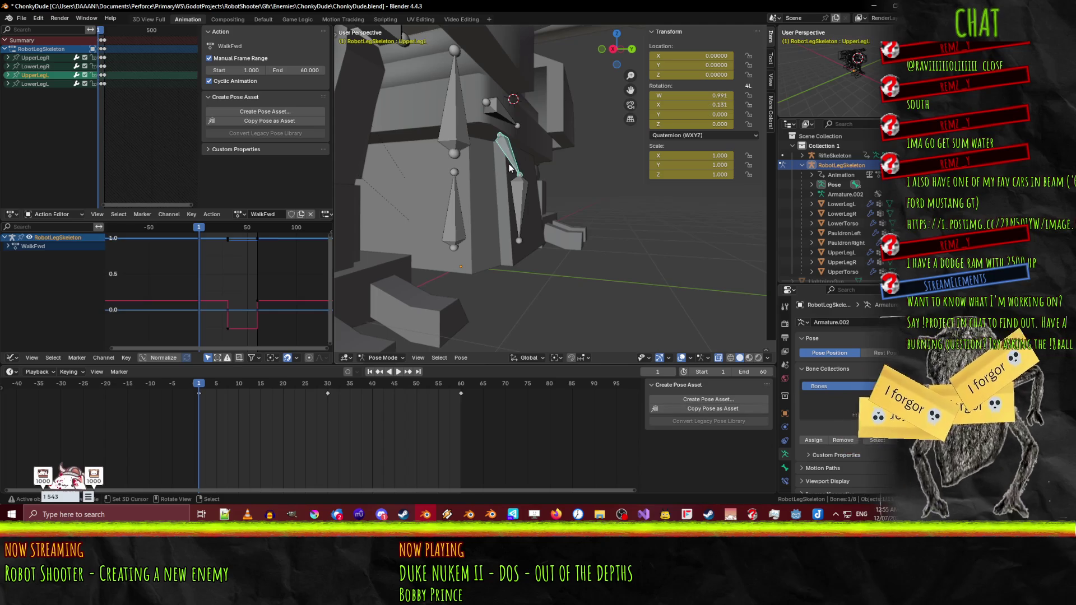
# - Keyframe UpperLegL at frame 5 in right side view
pyautogui.press('KP_3')
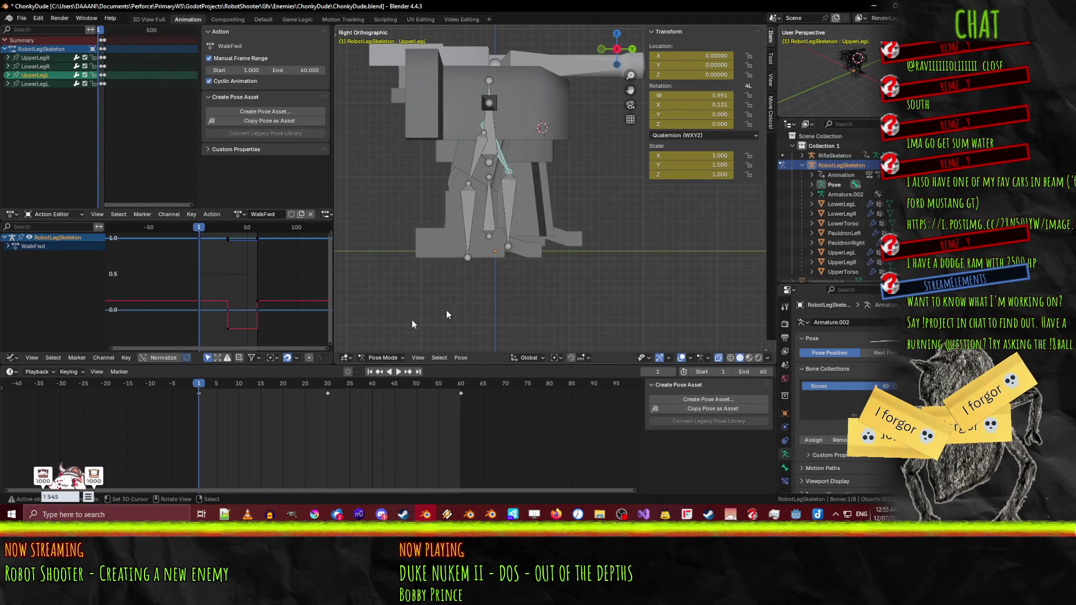
pyautogui.click(218, 387)
pyautogui.press('space')
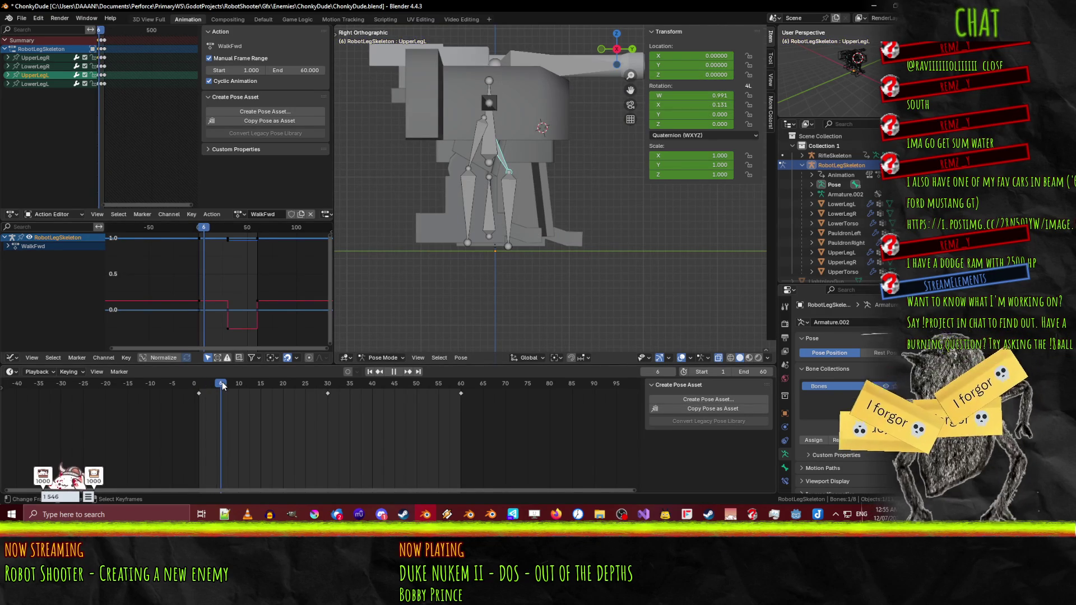
pyautogui.press('Escape')
pyautogui.hscroll(5, 473, 294)
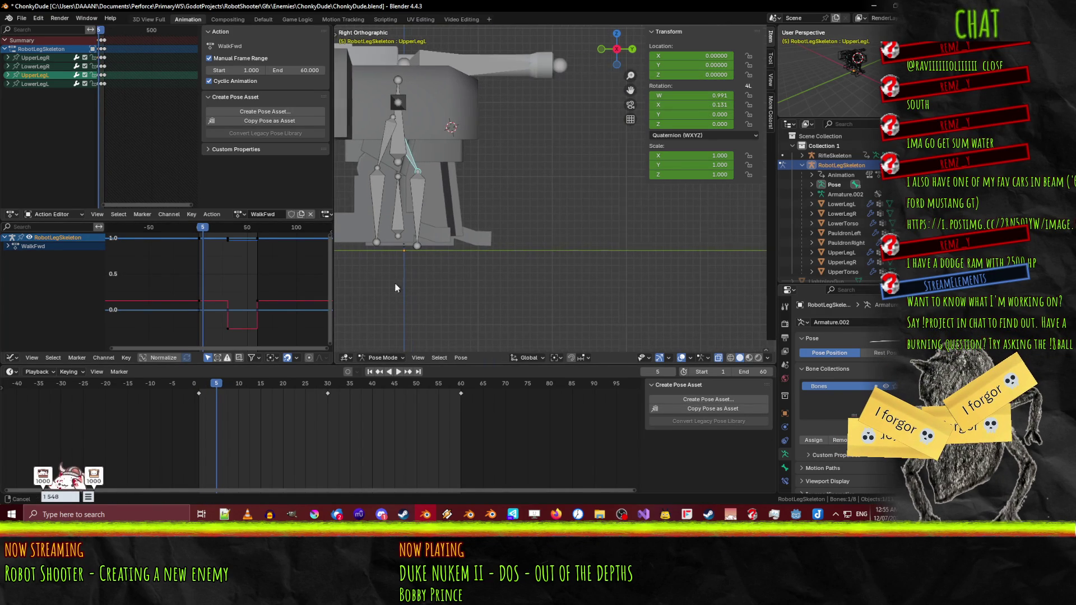
pyautogui.press('g')
pyautogui.click(467, 189)
pyautogui.press('i')
# - Lift UpperLegL at frame 35 and key the raised foot pose
pyautogui.press('space')
pyautogui.click(329, 385)
pyautogui.moveTo(331, 386); pyautogui.dragTo(350, 385)
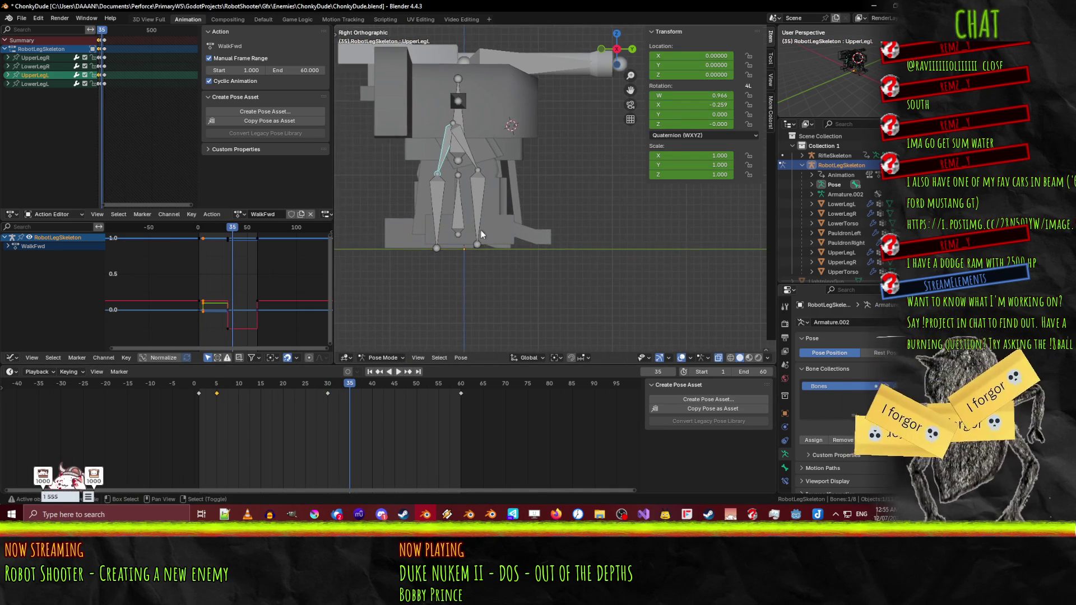
pyautogui.press('g')
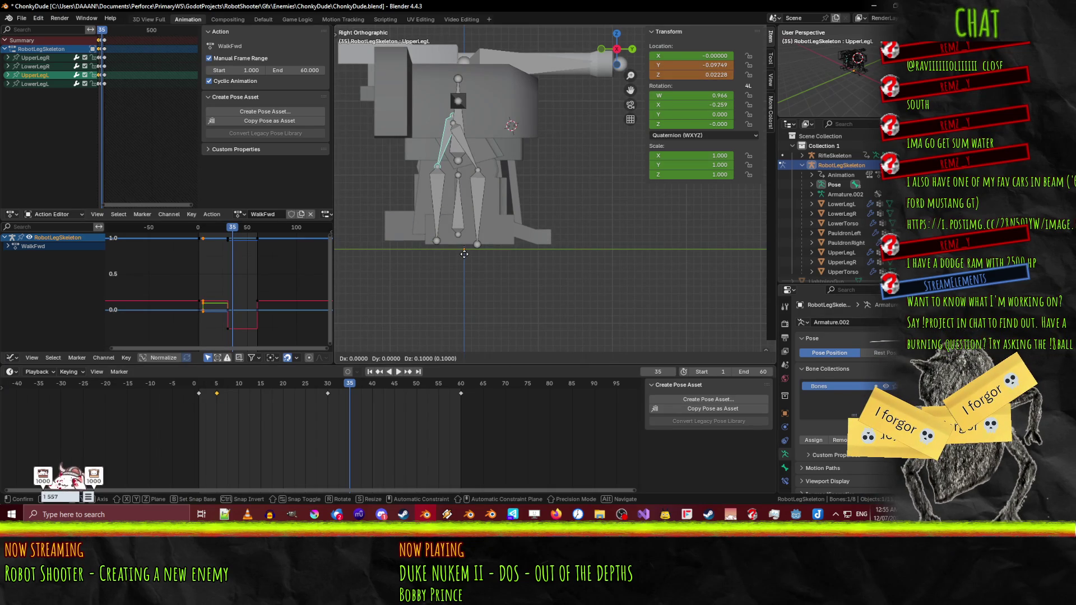
pyautogui.click(464, 248)
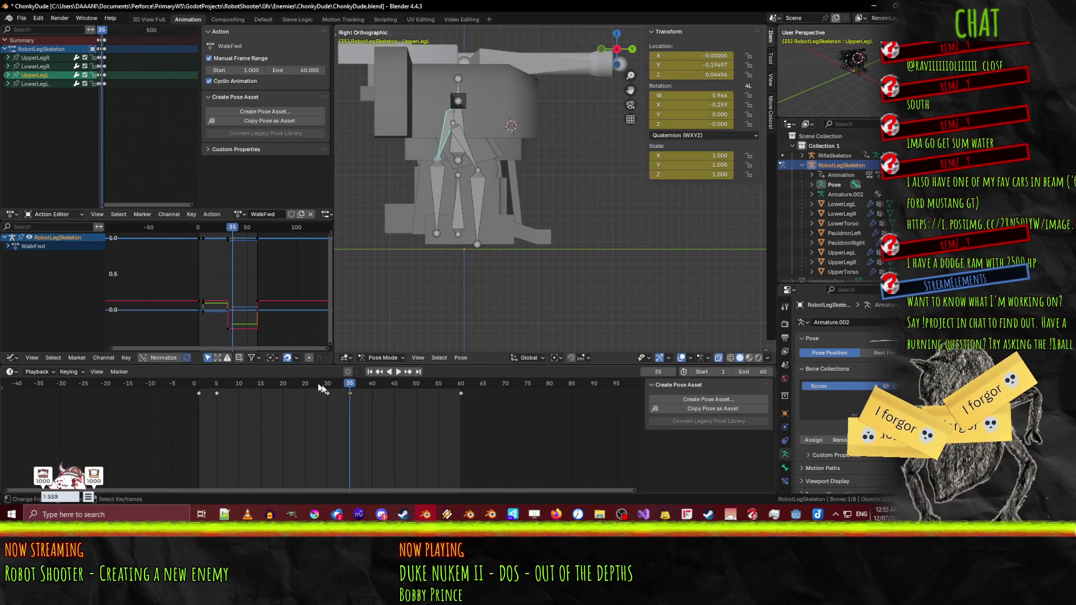
# - Play the walk cycle from frame 1 and orbit into perspective to watch it
pyautogui.press('space')
pyautogui.moveTo(358, 388); pyautogui.dragTo(200, 399)
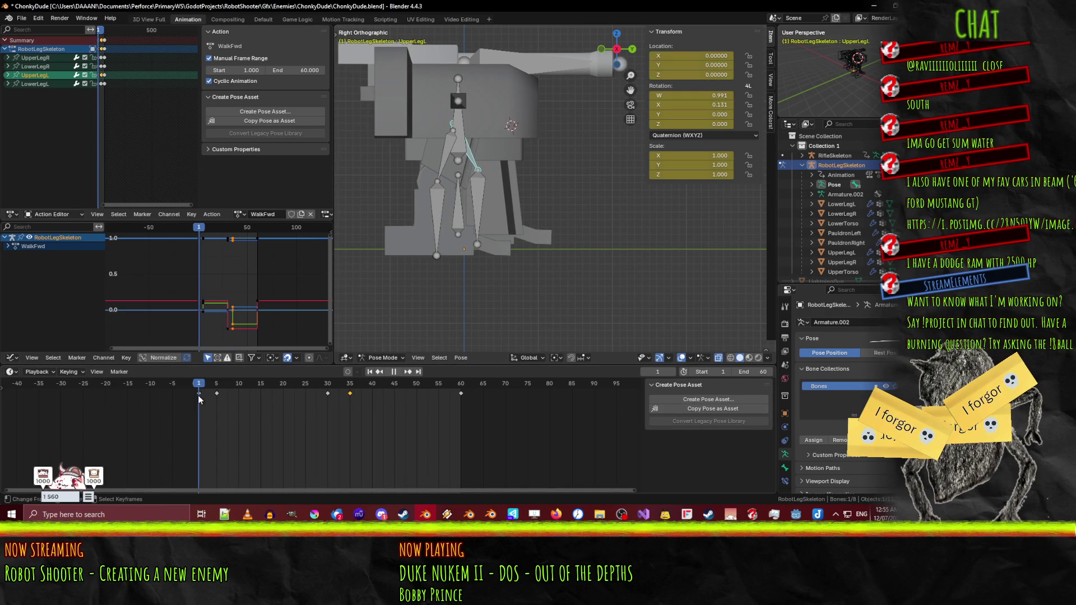
pyautogui.click(398, 372)
pyautogui.moveTo(526, 237); pyautogui.dragTo(470, 256)
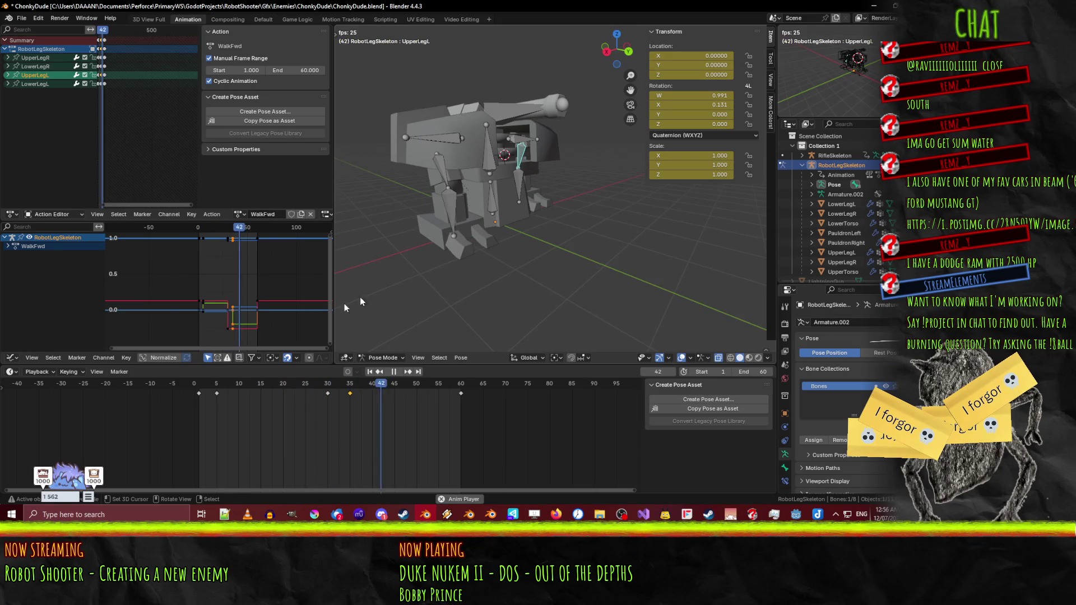
# - Select UpperLegR and move to frame 35 in right side view
pyautogui.click(393, 371)
pyautogui.press('space')
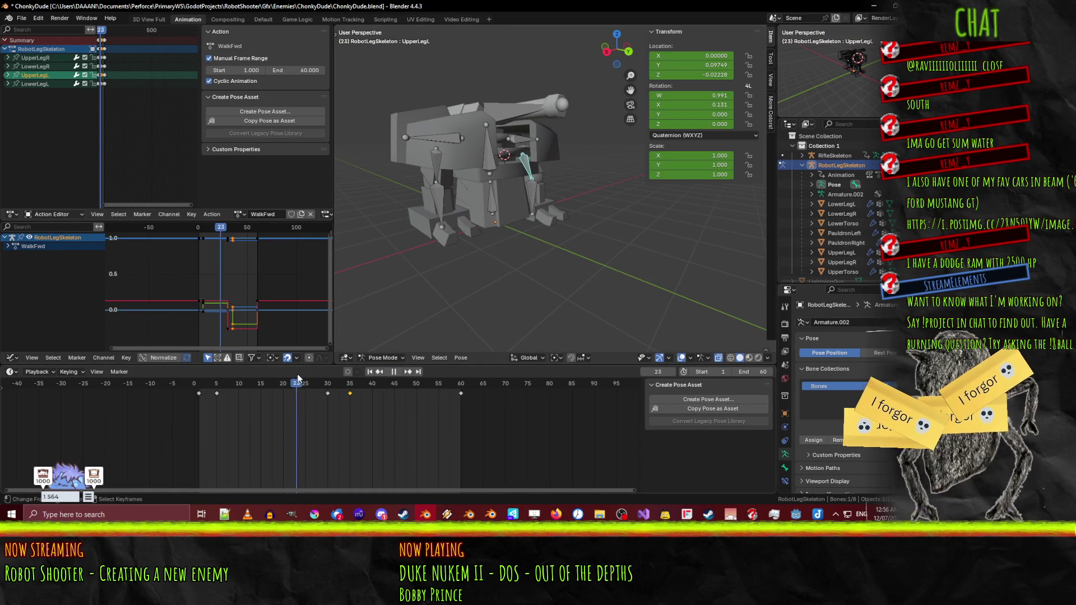
pyautogui.moveTo(357, 376); pyautogui.dragTo(351, 379)
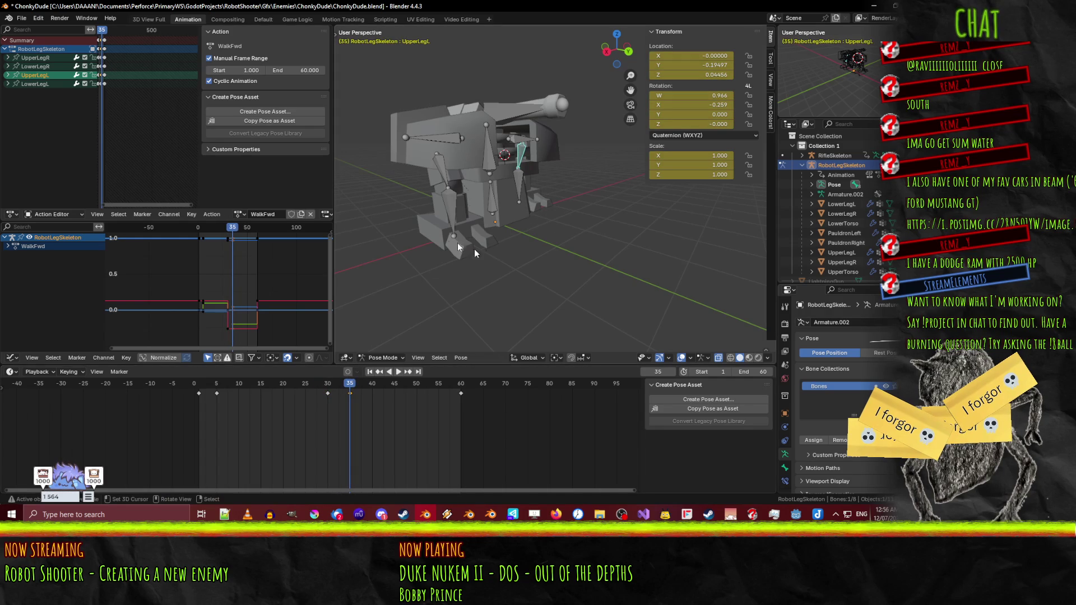
pyautogui.click(439, 192)
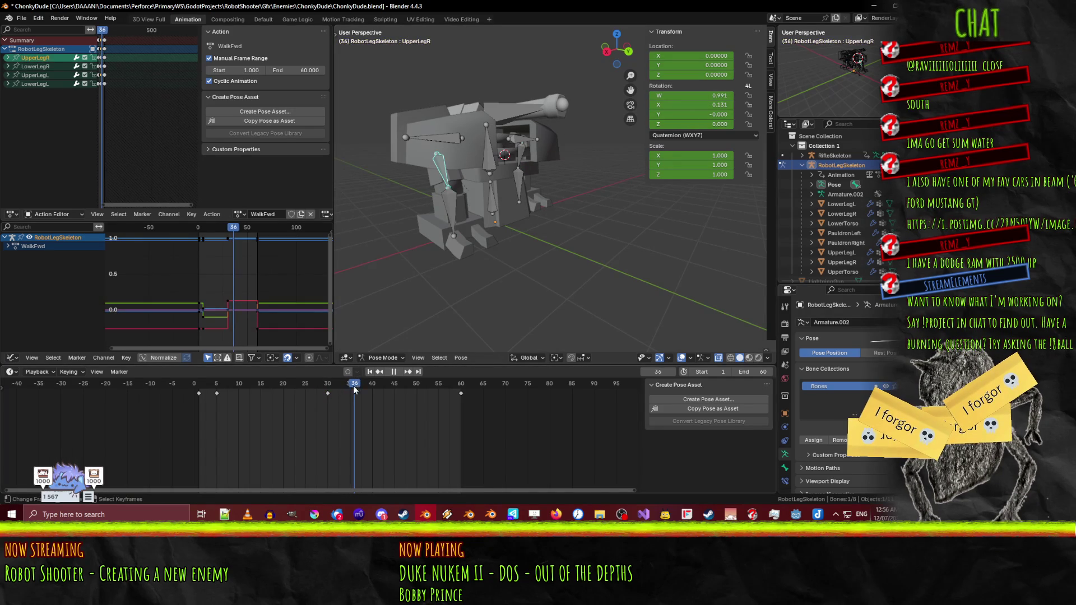
pyautogui.click(200, 392)
pyautogui.press('space')
pyautogui.click(329, 382)
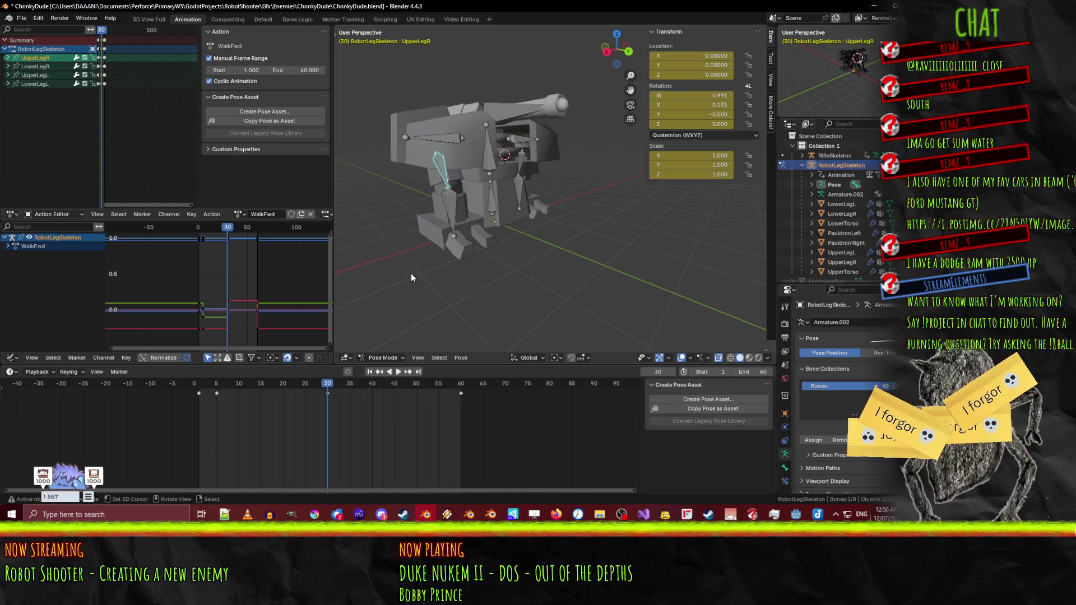
pyautogui.press('KP_3')
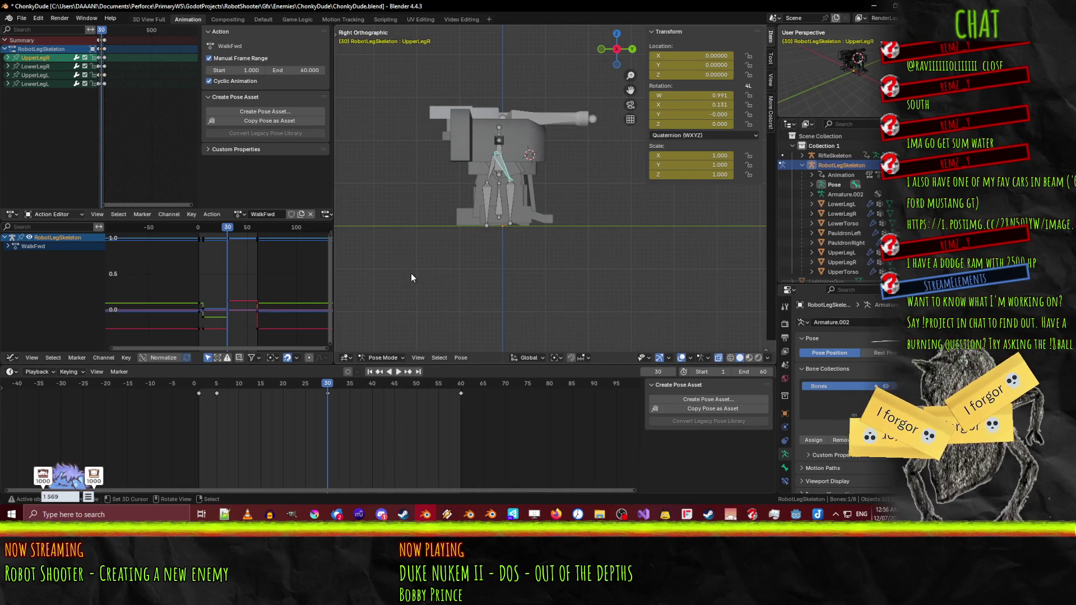
pyautogui.click(345, 384)
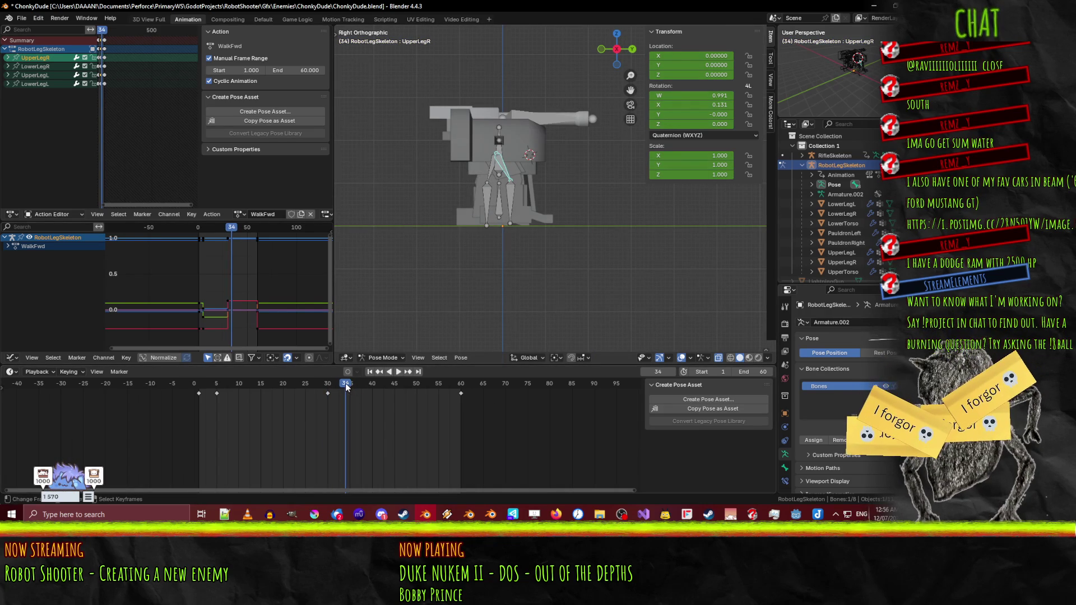
pyautogui.press('space')
pyautogui.scroll(2, 563, 164)
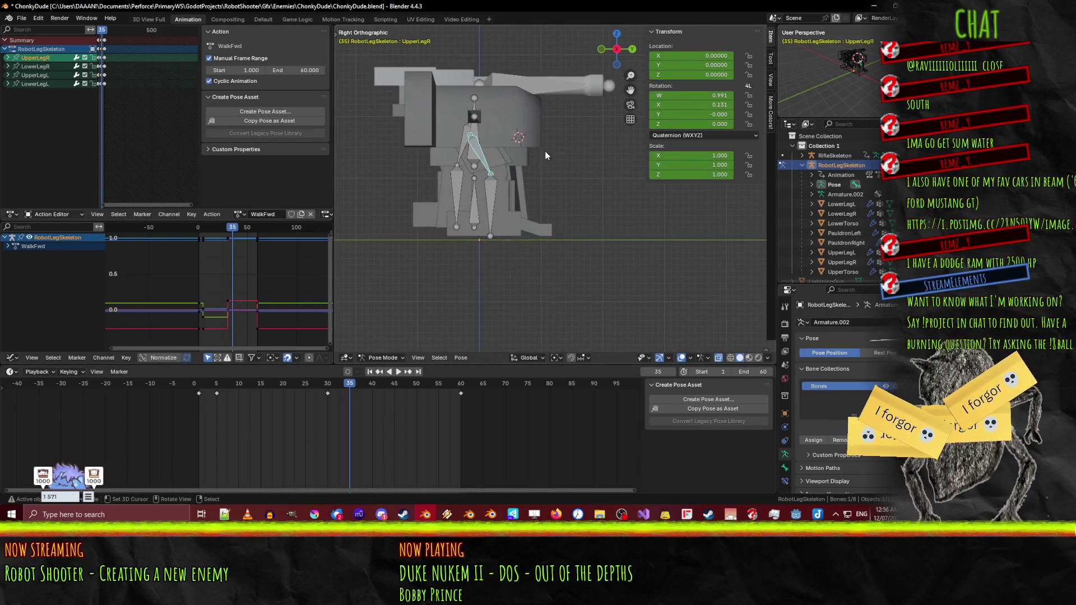
# - Shift UpperLegR and keyframe it at frame 35, then rewind to the start
pyautogui.press('g')
pyautogui.press('Return')
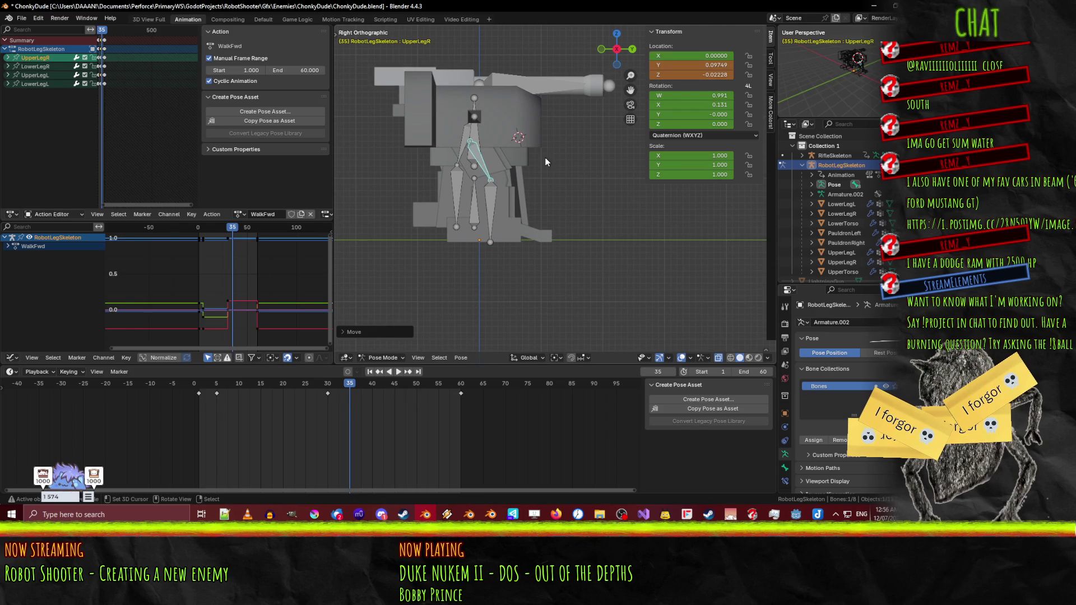
pyautogui.press('i')
pyautogui.press('space')
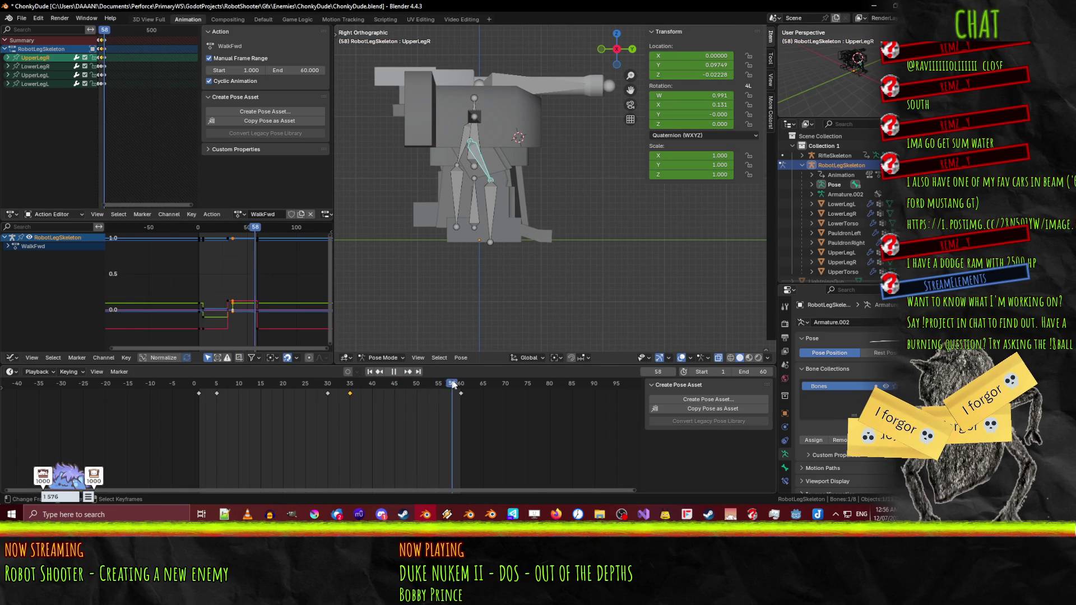
pyautogui.click(193, 386)
pyautogui.press('space')
# - Select UpperLegL and play the walk from frame 1 in perspective view
pyautogui.moveTo(481, 264); pyautogui.dragTo(506, 159)
pyautogui.click(509, 163)
pyautogui.press('KP_3')
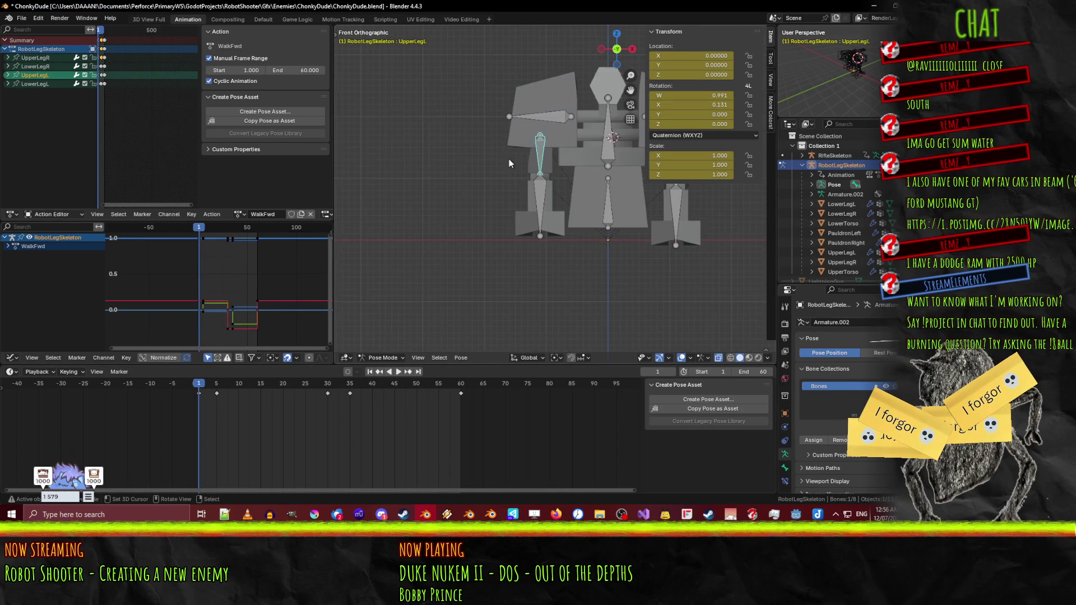
pyautogui.moveTo(611, 131); pyautogui.dragTo(560, 184)
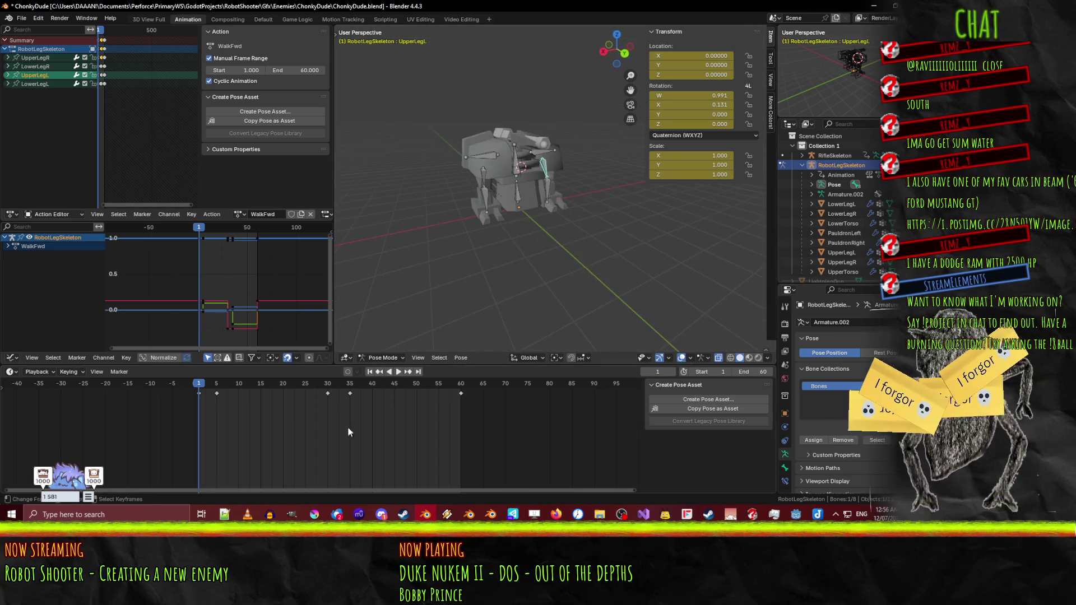
pyautogui.click(398, 372)
pyautogui.scroll(2, 488, 241)
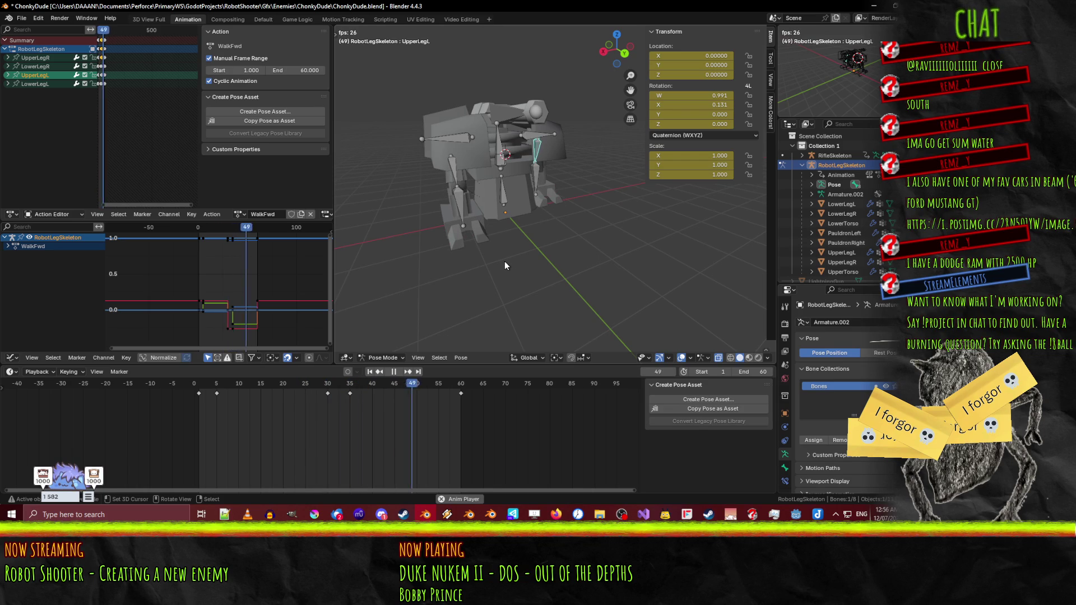
pyautogui.scroll(5, 433, 247)
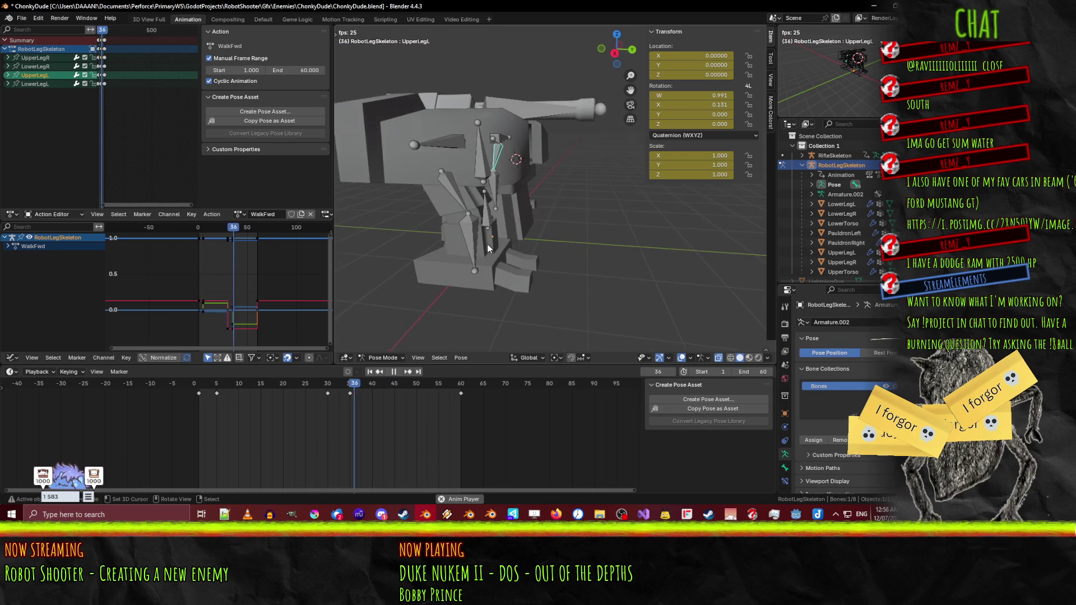
# - Save ChonkyDude.blend and review the leg poses from the side and in perspective
pyautogui.hotkey('ctrl', 's')
pyautogui.hotkey('shift', 'Left')
pyautogui.scroll(3, 429, 256)
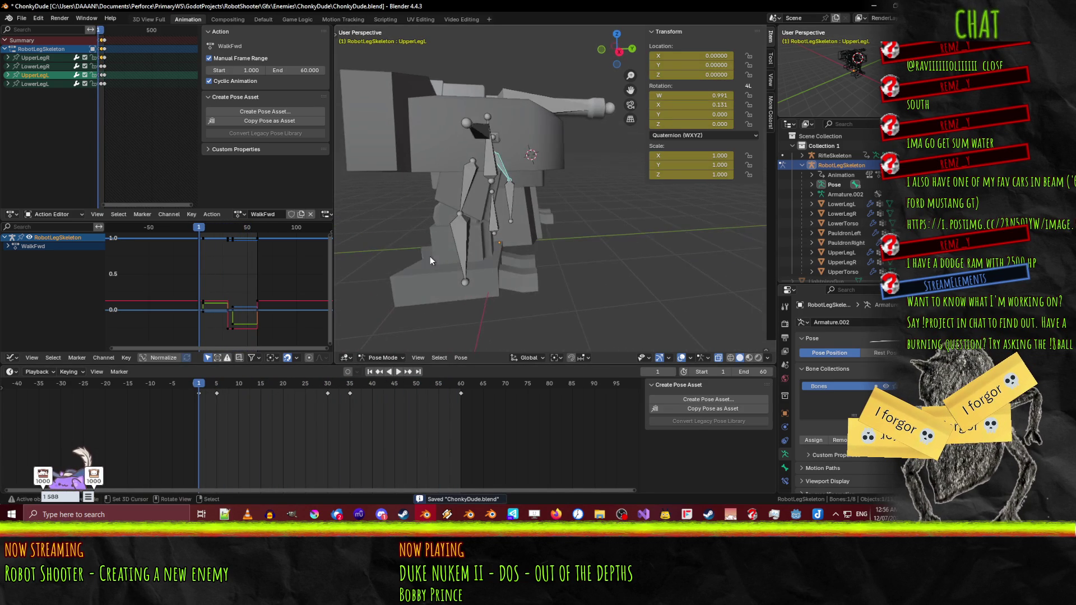
pyautogui.press('KP_1')
pyautogui.press('KP_3')
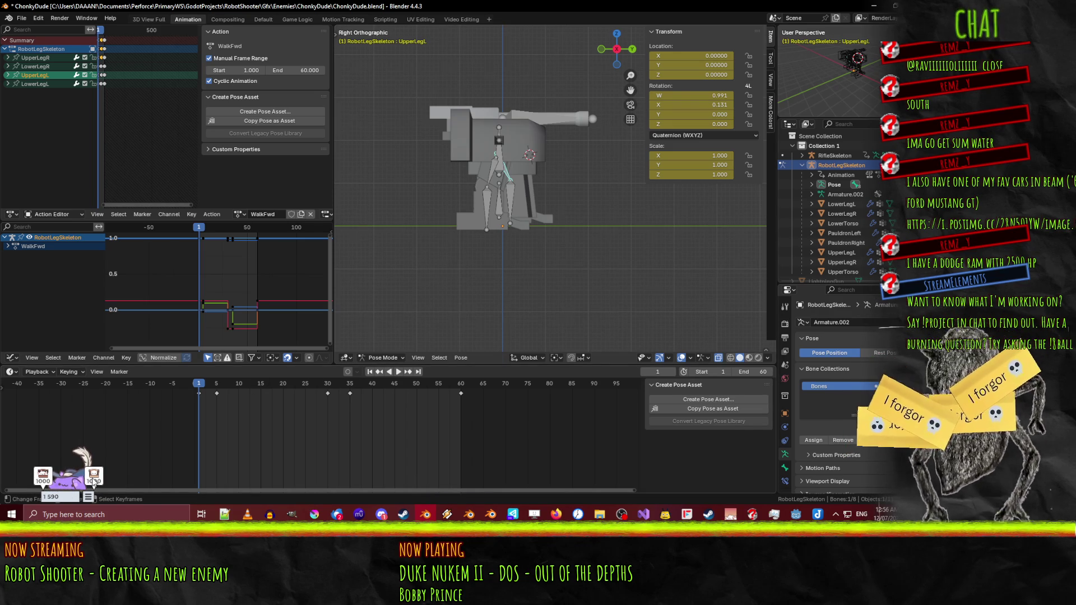
pyautogui.moveTo(681, 285)
pyautogui.mouseDown()
pyautogui.moveTo(582, 224)
pyautogui.moveTo(591, 227)
pyautogui.mouseUp()
pyautogui.scroll(3, 596, 230)
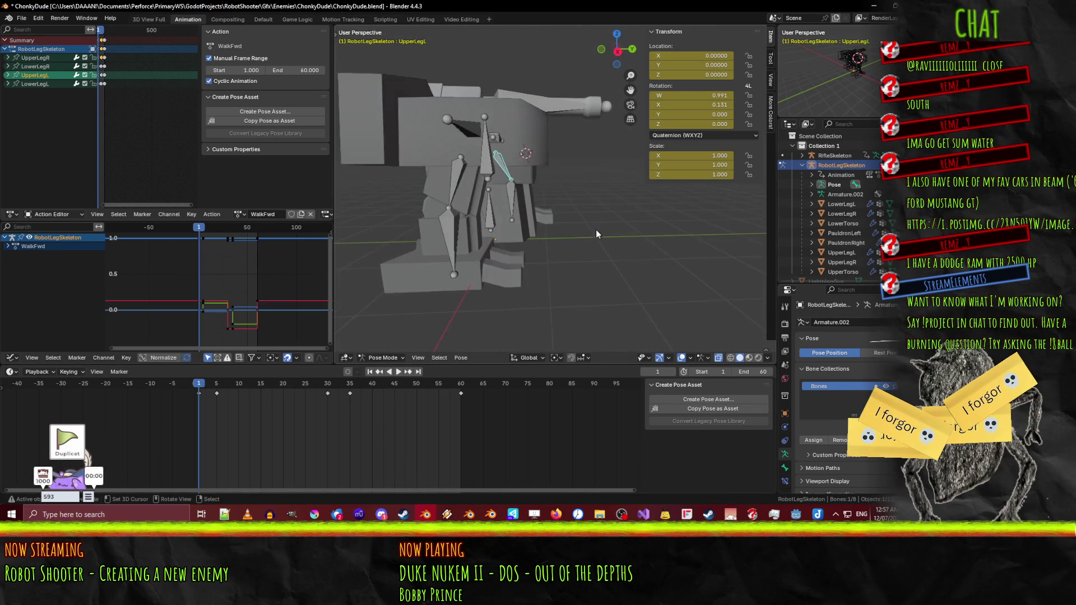
pyautogui.press('KP_3')
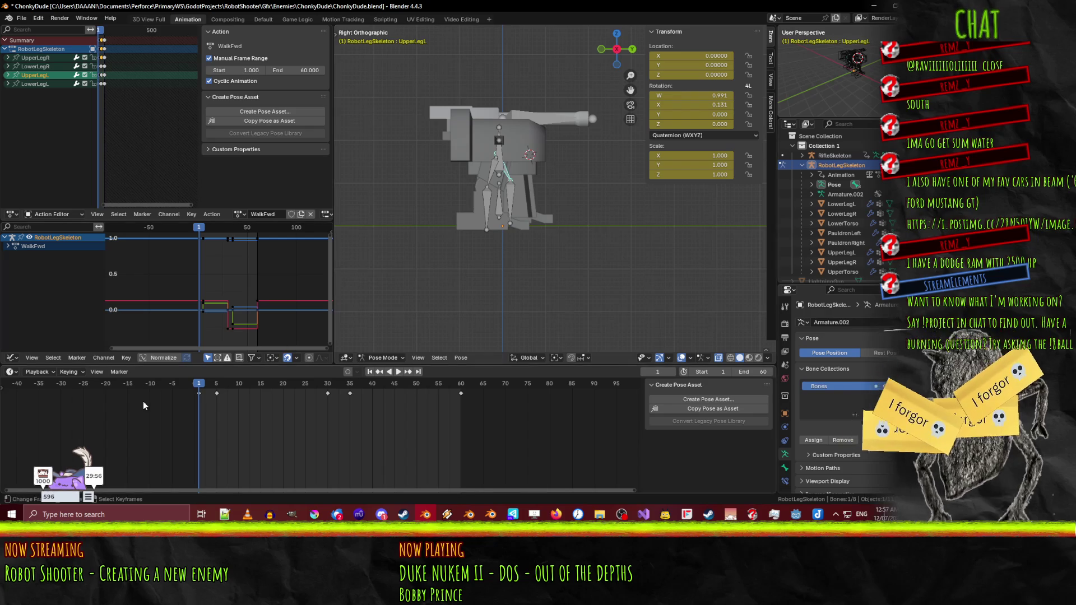
pyautogui.moveTo(199, 383)
pyautogui.mouseDown()
pyautogui.moveTo(383, 385)
pyautogui.moveTo(190, 377)
pyautogui.moveTo(201, 378)
pyautogui.mouseUp()
pyautogui.moveTo(472, 242); pyautogui.dragTo(442, 273)
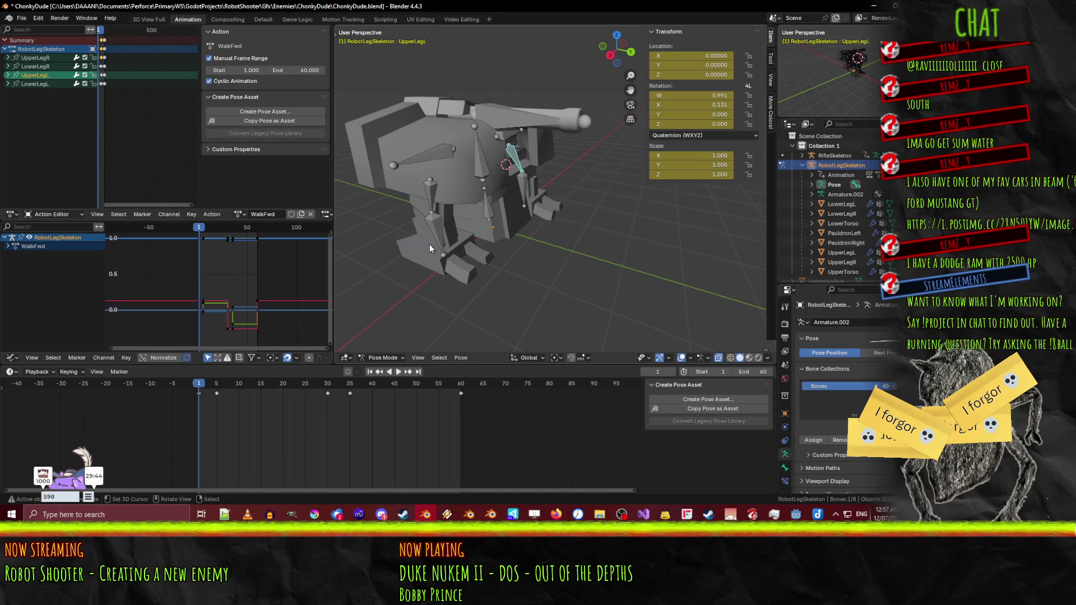
# - Preview the walk at frame 15 from the right side view and select UpperLegR
pyautogui.press('space')
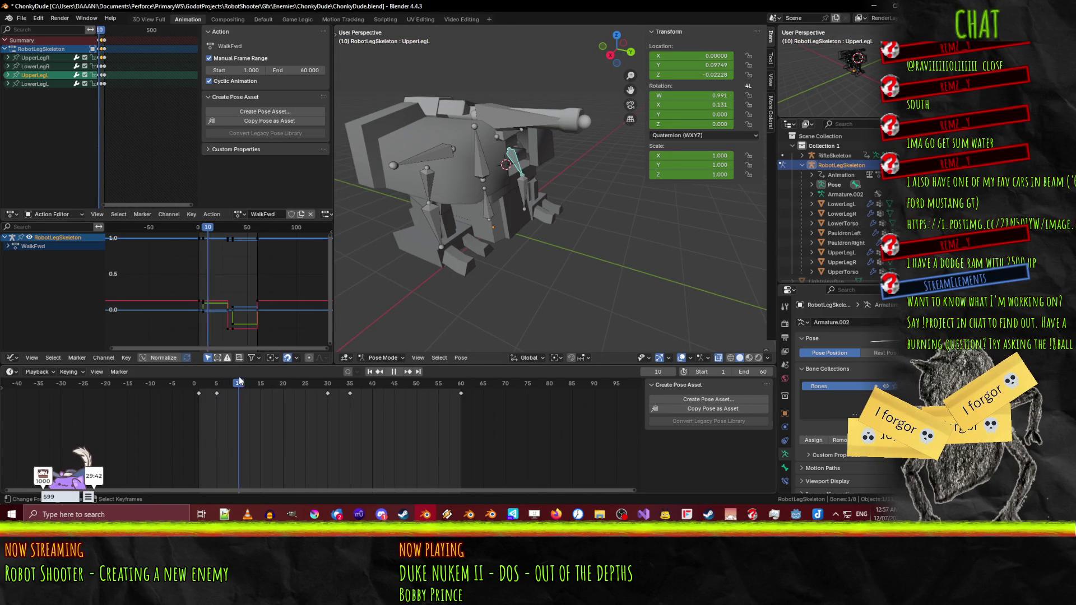
pyautogui.moveTo(287, 372)
pyautogui.mouseDown()
pyautogui.moveTo(311, 371)
pyautogui.moveTo(263, 372)
pyautogui.mouseUp()
pyautogui.press('KP_3')
pyautogui.scroll(2, 395, 259)
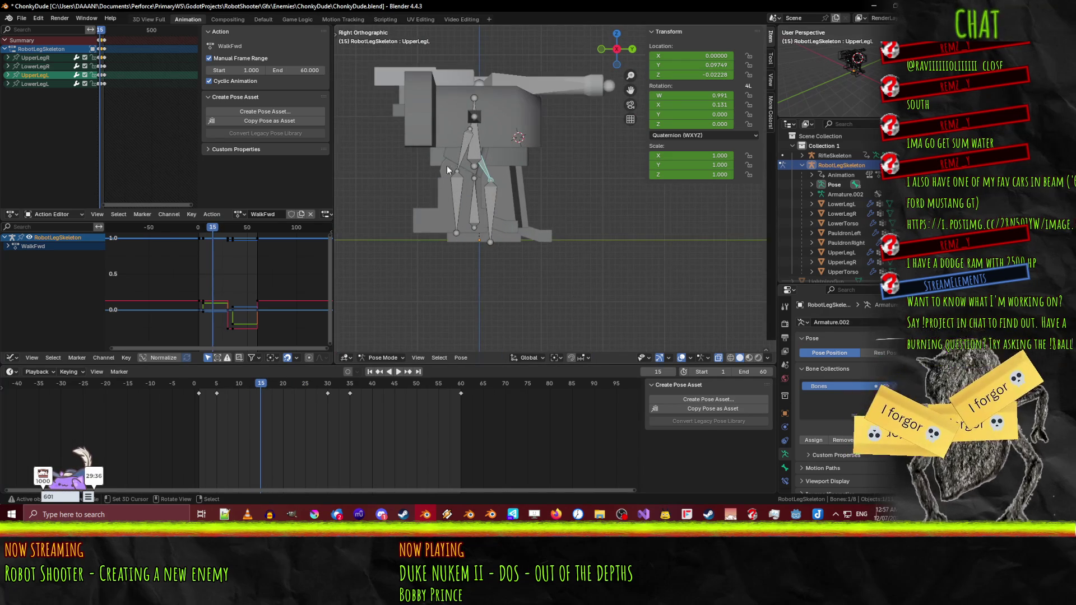
pyautogui.click(453, 164)
pyautogui.moveTo(281, 380)
pyautogui.mouseDown()
pyautogui.moveTo(213, 384)
pyautogui.moveTo(263, 382)
pyautogui.mouseUp()
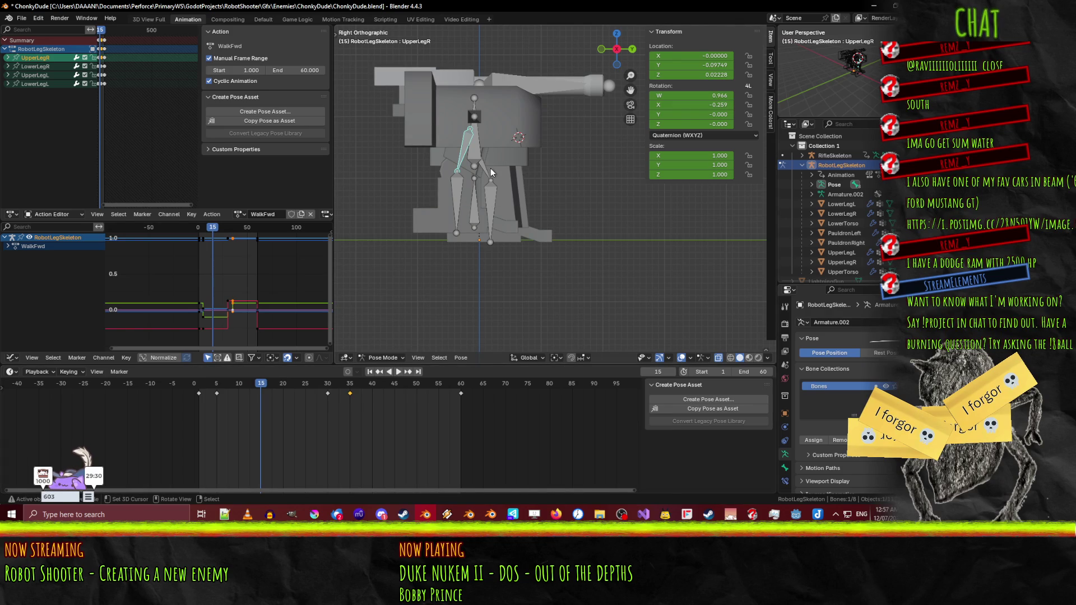
# - Rotate UpperLegR to lift the right leg and keyframe both right leg bones at frame 15
pyautogui.press('r')
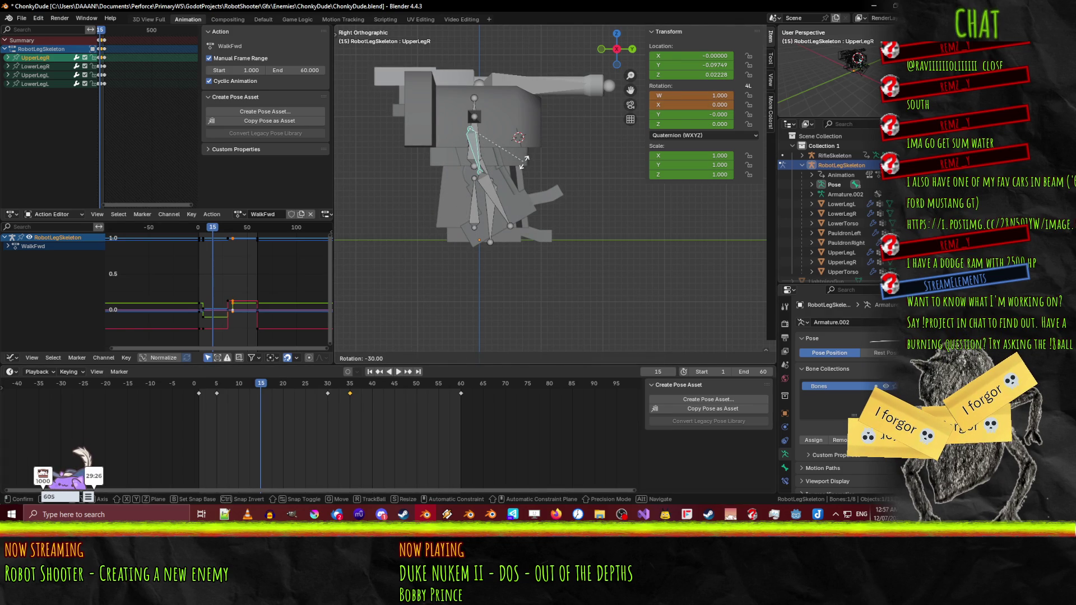
pyautogui.click(524, 161)
pyautogui.press('r')
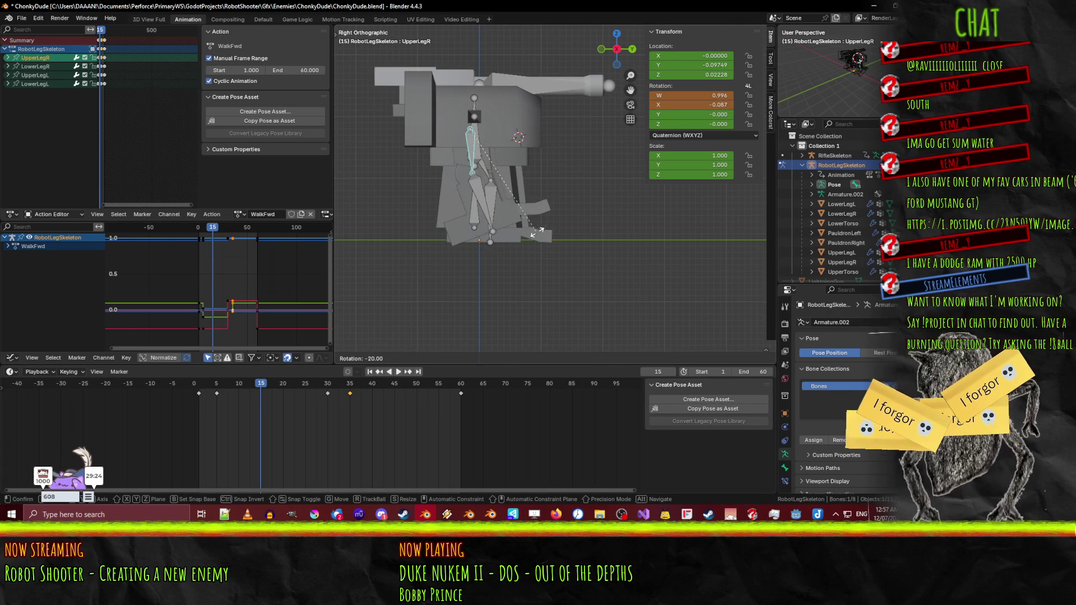
pyautogui.click(503, 209)
pyautogui.click(493, 202)
pyautogui.press('r')
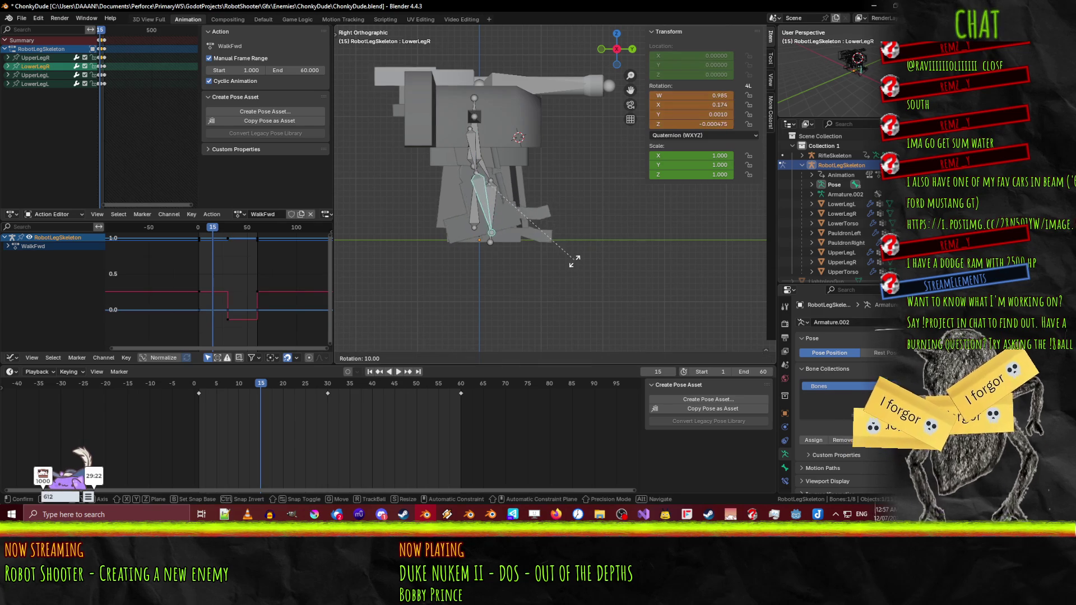
pyautogui.rightClick(522, 250)
pyautogui.keyDown('shift'); pyautogui.click(473, 149); pyautogui.keyUp('shift')
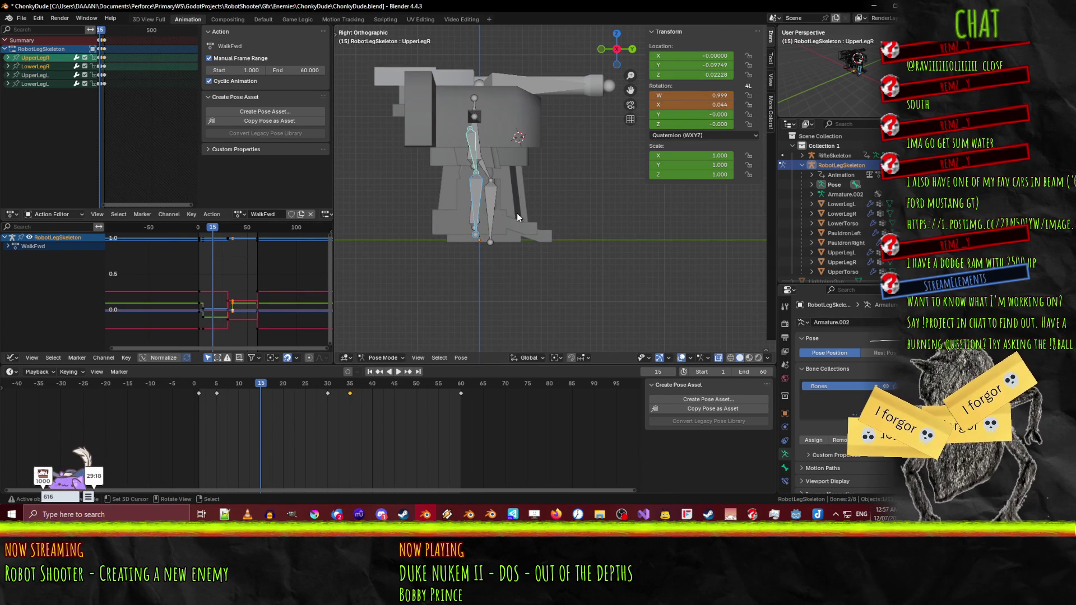
pyautogui.press('i')
# - At frame 30, rotate UpperLegL and select both left leg bones
pyautogui.press('space')
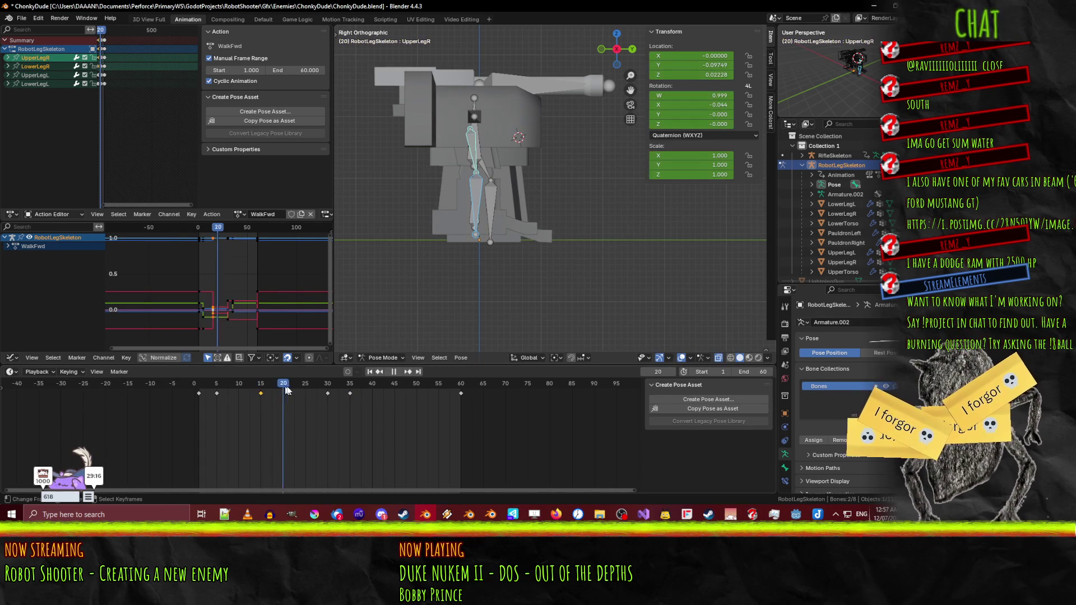
pyautogui.moveTo(332, 389); pyautogui.dragTo(348, 388)
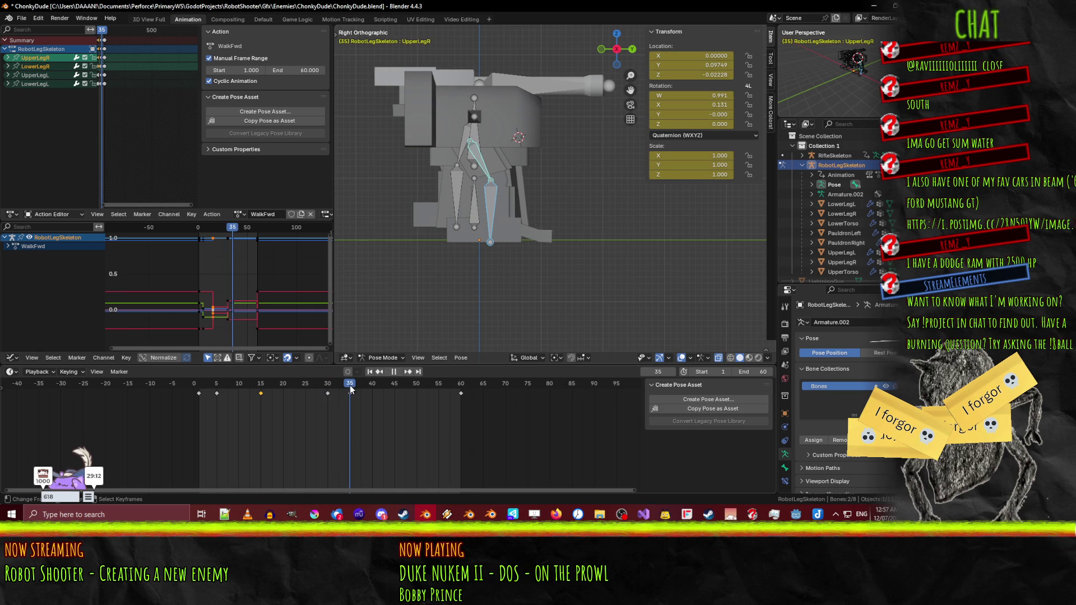
pyautogui.click(464, 159)
pyautogui.keyDown('shift'); pyautogui.click(452, 199); pyautogui.keyUp('shift')
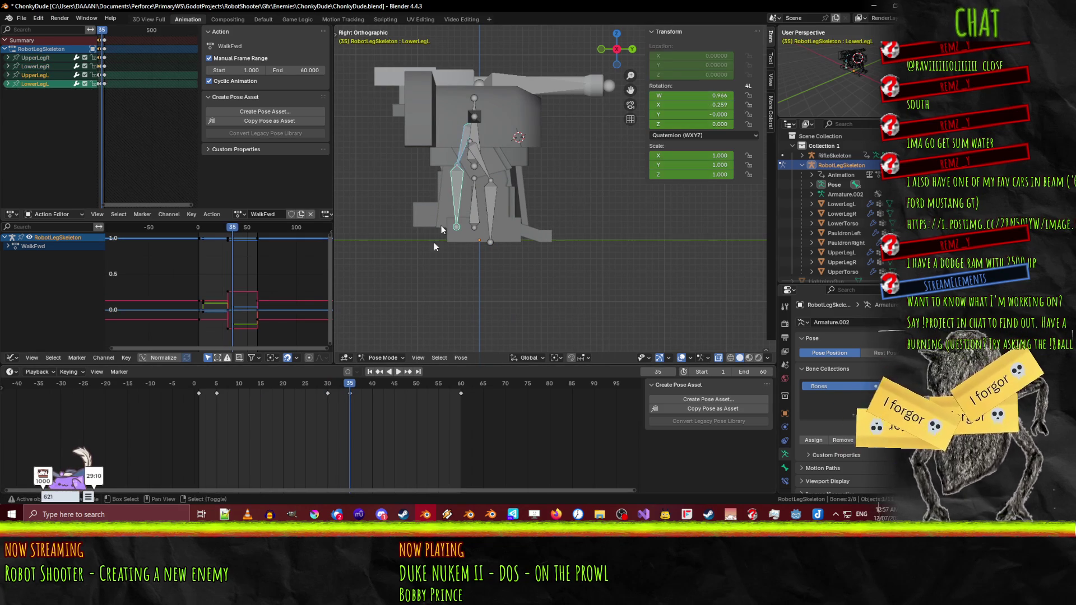
pyautogui.click(449, 165)
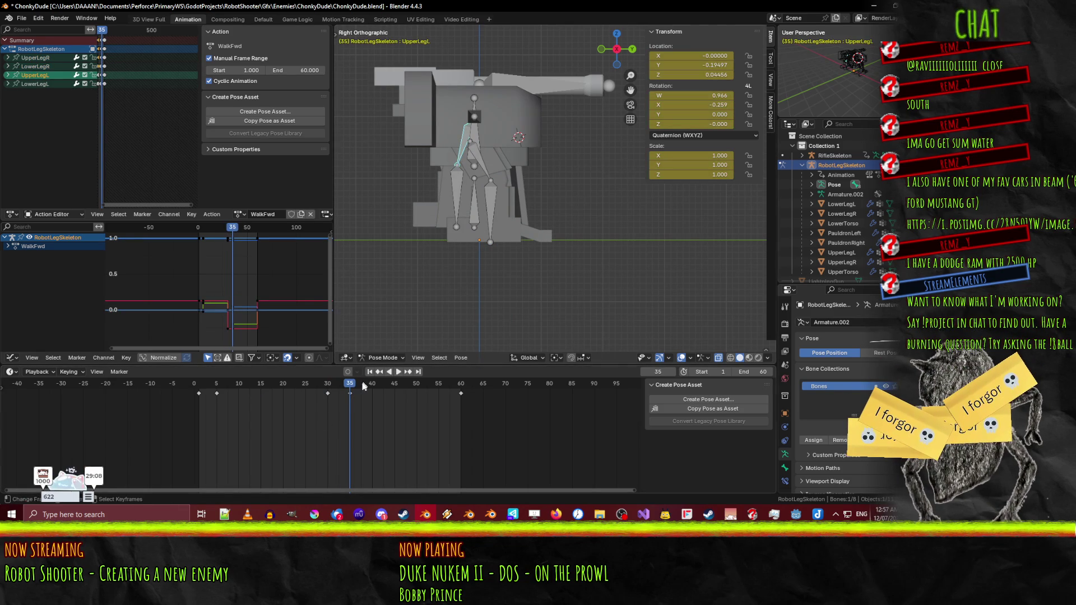
pyautogui.press('space')
pyautogui.press('r')
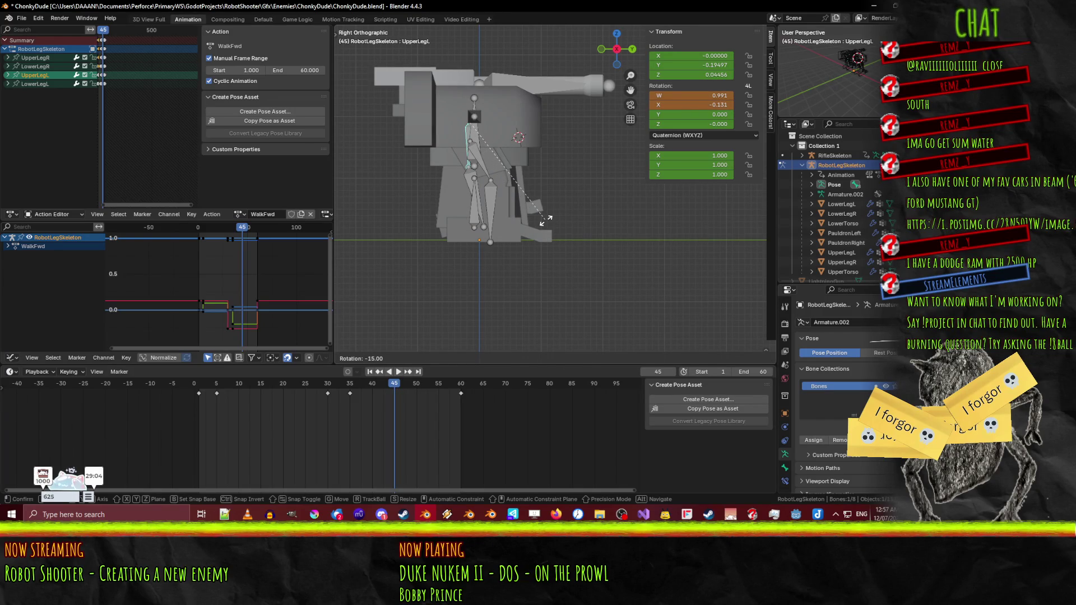
pyautogui.click(496, 235)
pyautogui.click(468, 196)
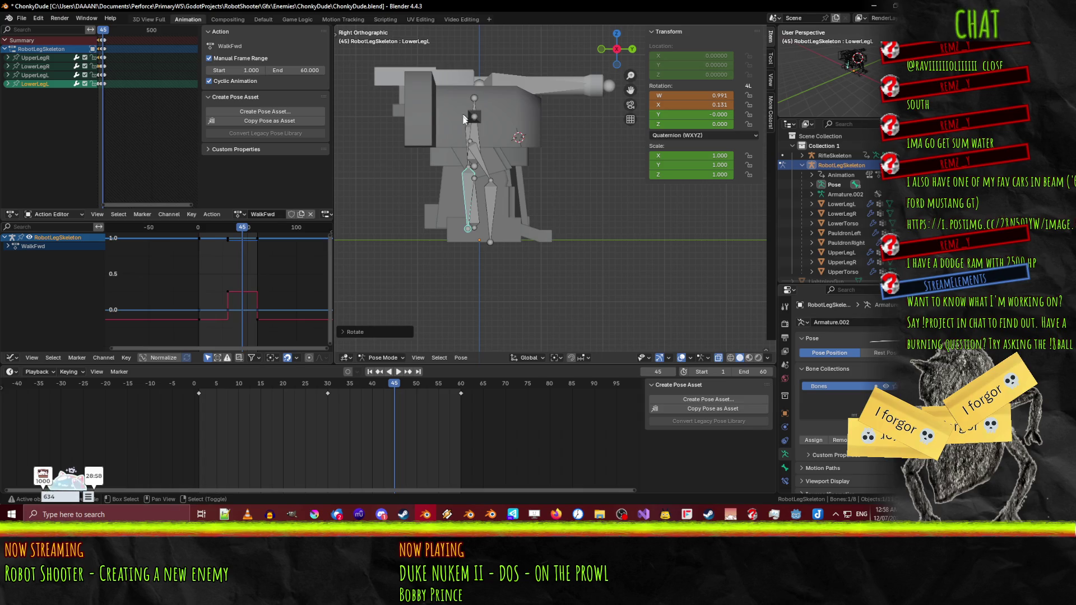
pyautogui.keyDown('shift'); pyautogui.click(465, 135); pyautogui.keyUp('shift')
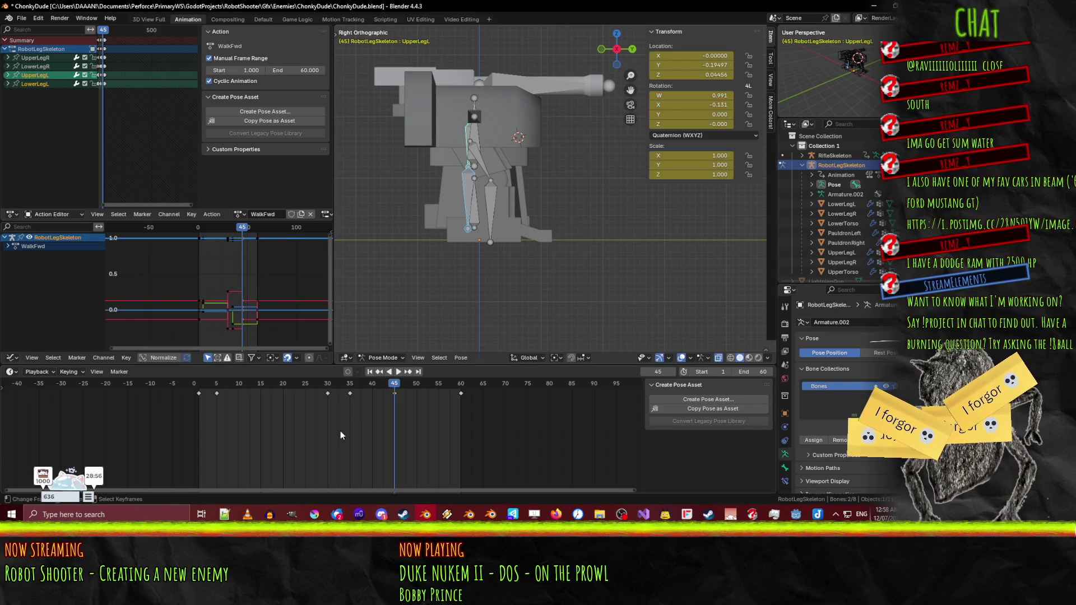
# - Play the cycle in reverse, scrub back to frame 1, then play it forward
pyautogui.hotkey('ctrl', 'shift', 'space')
pyautogui.moveTo(202, 395); pyautogui.dragTo(197, 391)
pyautogui.click(400, 373)
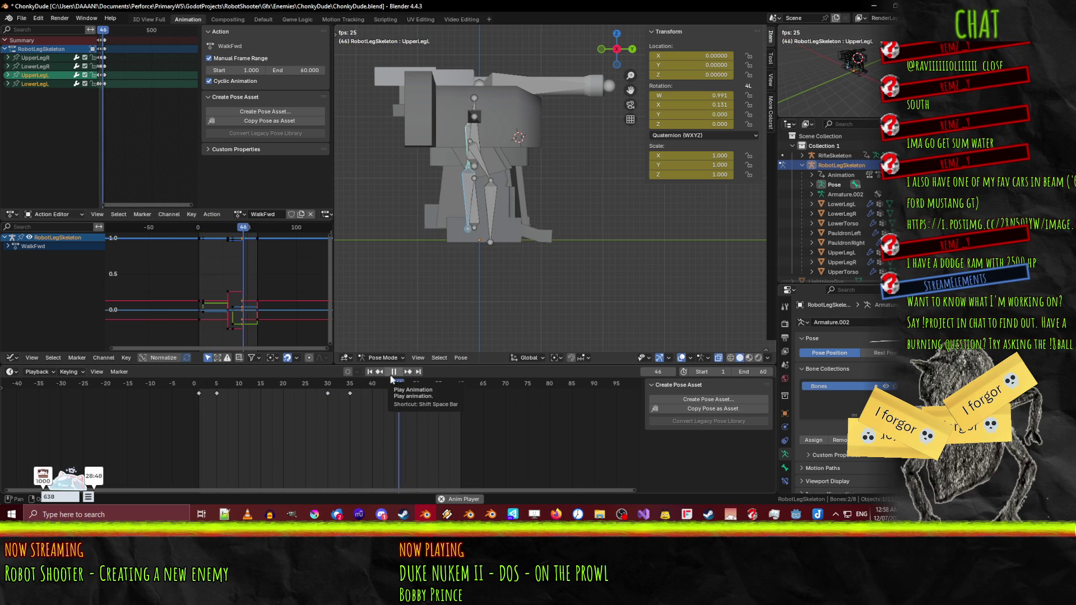
# - Watch the walk cycle in perspective, orbiting around the robot as it plays
pyautogui.click(394, 371)
pyautogui.moveTo(566, 230); pyautogui.dragTo(504, 267)
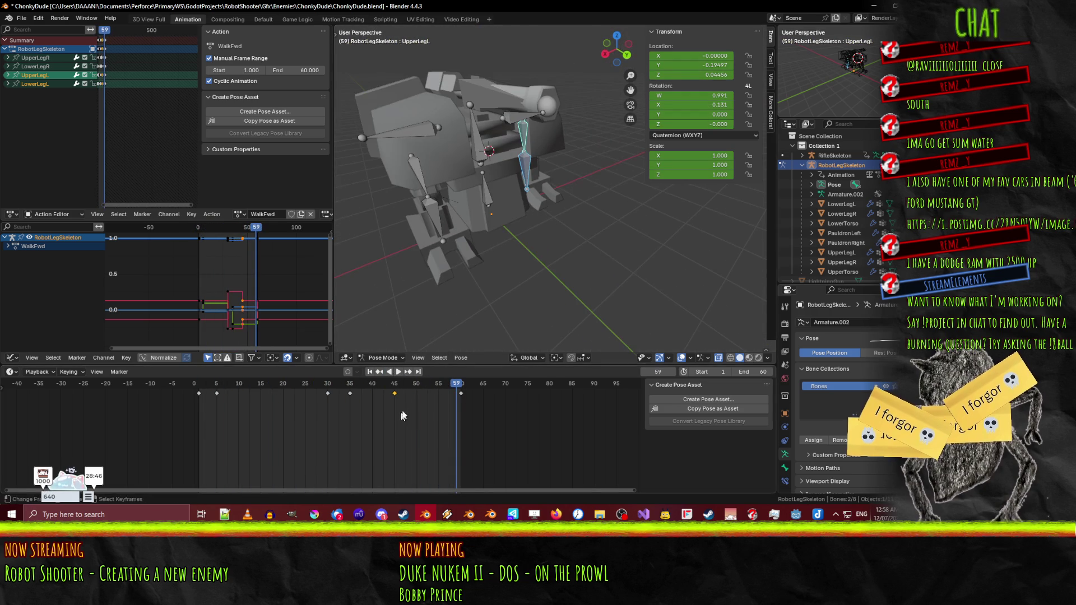
pyautogui.click(398, 372)
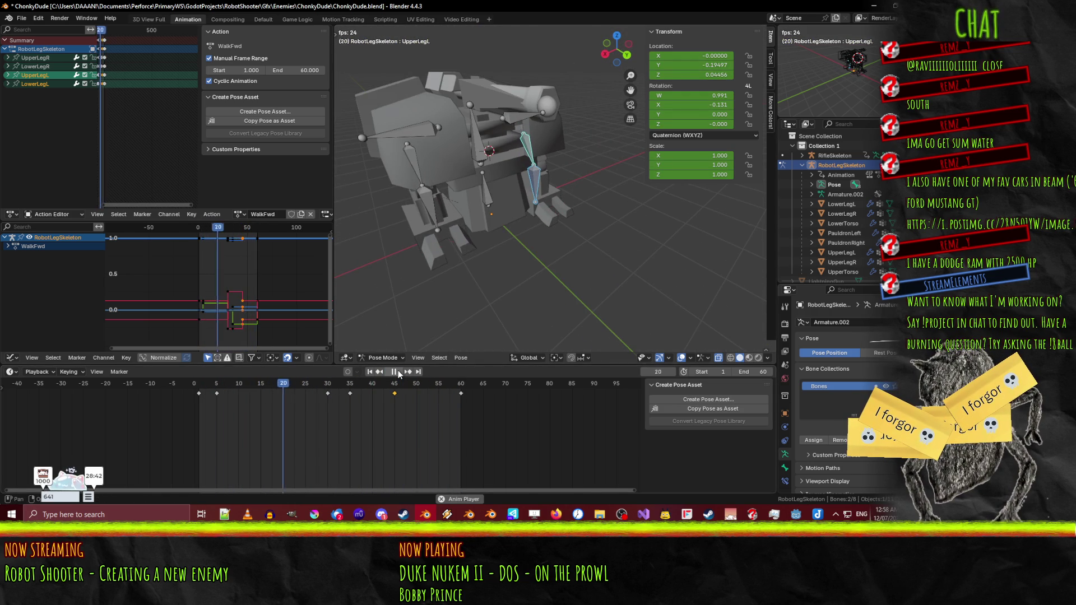
pyautogui.moveTo(411, 351)
pyautogui.mouseDown()
pyautogui.moveTo(432, 239)
pyautogui.moveTo(456, 214)
pyautogui.mouseUp()
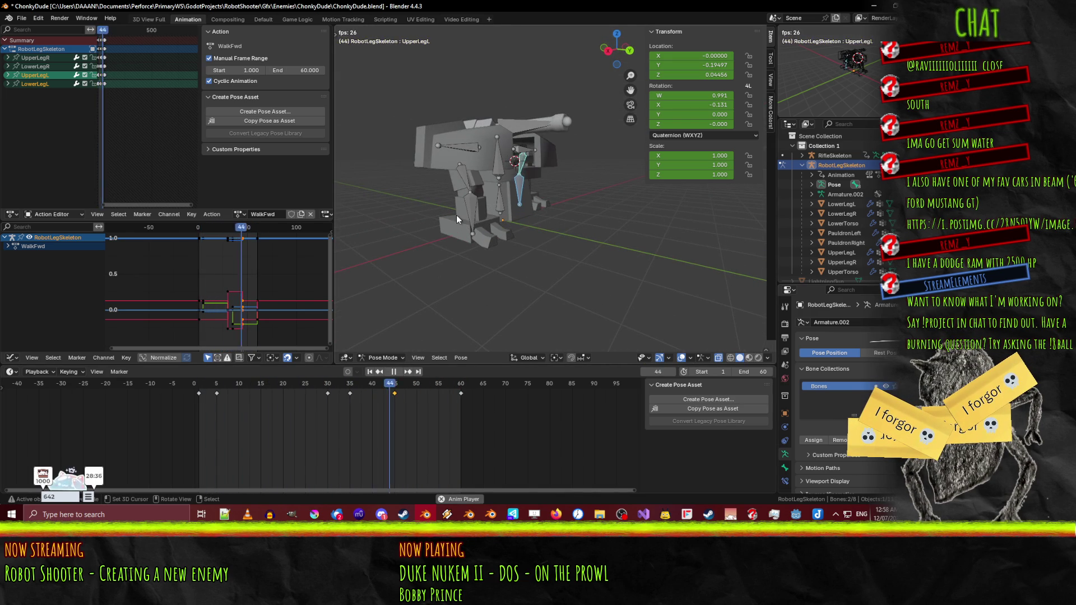
pyautogui.click(394, 373)
# - Settle on the right orthographic side view and scrub from frame 1 toward frame 15
pyautogui.press('KP_3')
pyautogui.press('KP_1')
pyautogui.press('ctrl+KP_3')
pyautogui.press('KP_3')
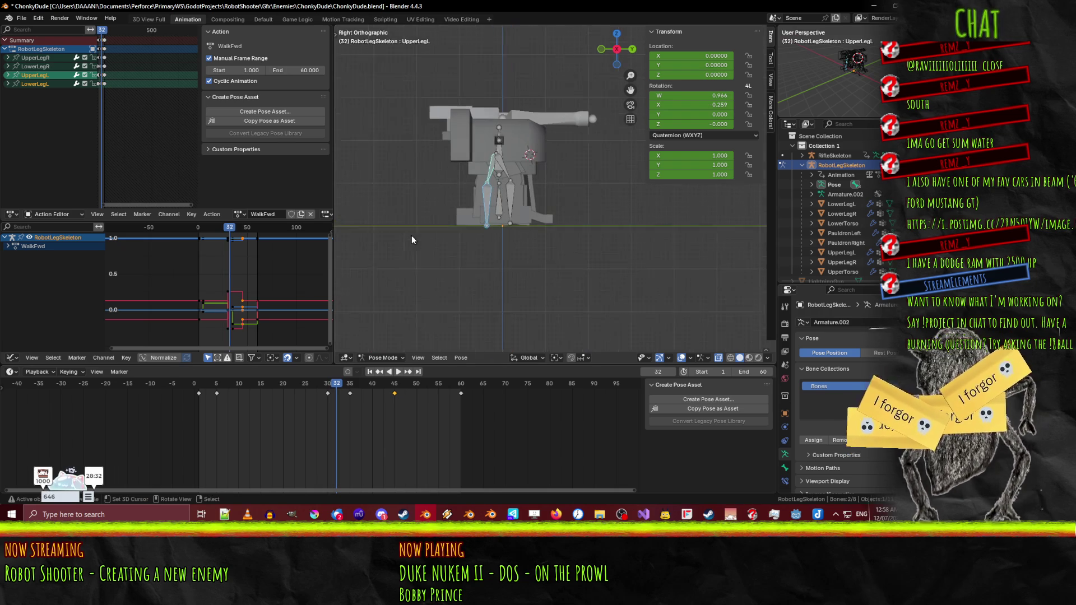
pyautogui.scroll(1, 411, 235)
pyautogui.click(196, 391)
pyautogui.press('space')
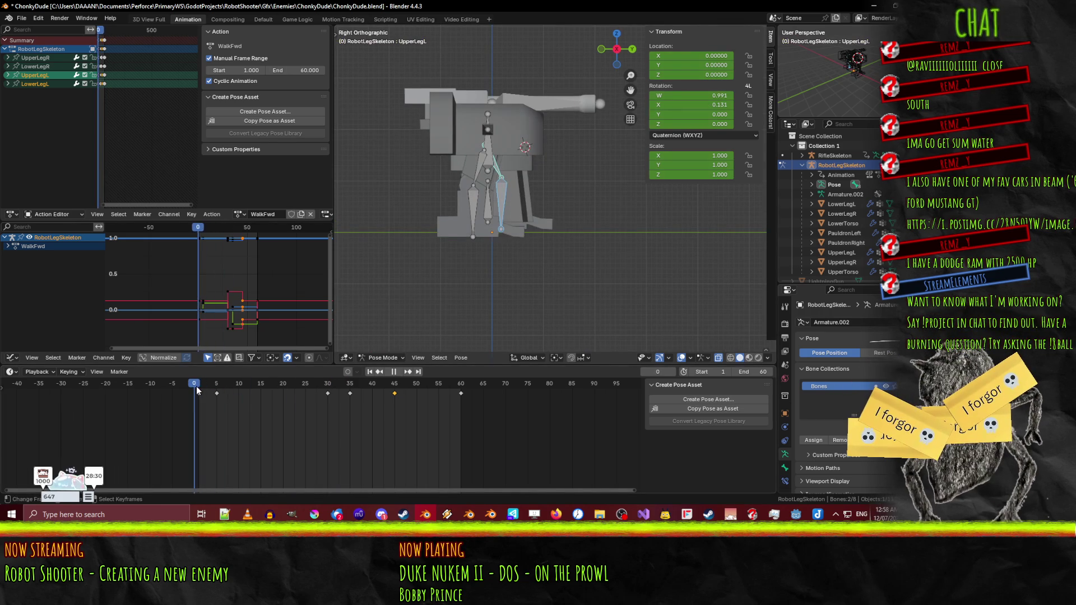
pyautogui.moveTo(209, 391); pyautogui.dragTo(260, 387)
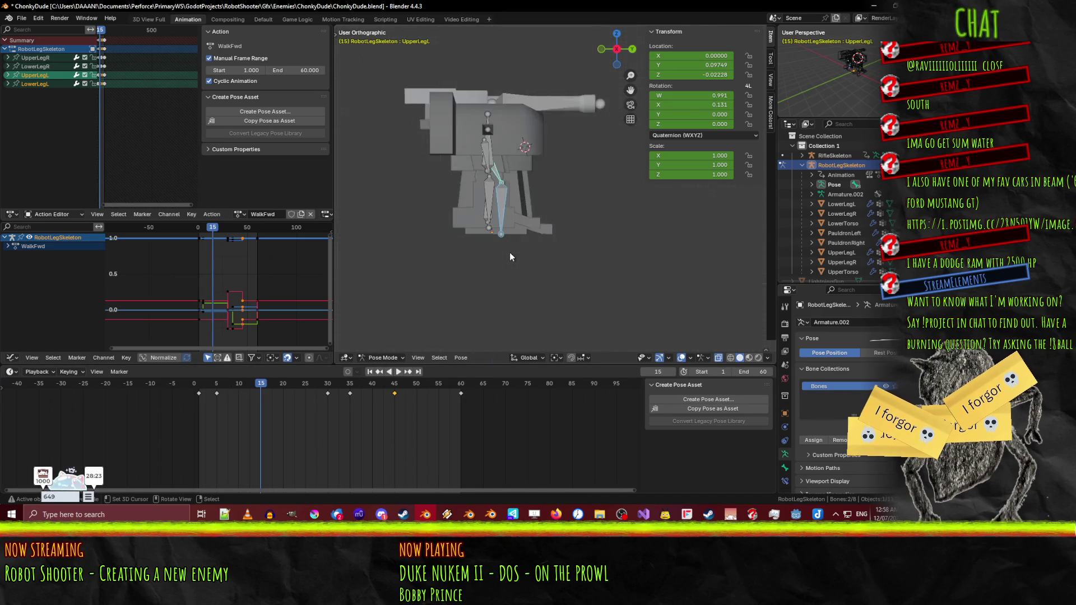
# - From the left side view, swing UpperLegL at frame 15 to lift the foot
pyautogui.press('KP_1')
pyautogui.press('KP_3')
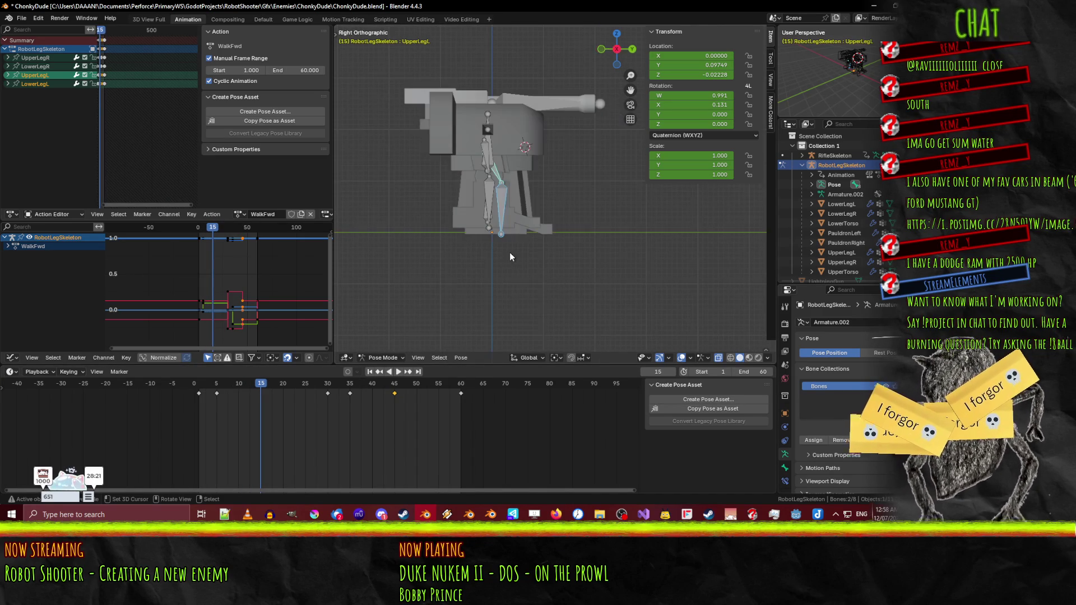
pyautogui.scroll(3, 509, 253)
pyautogui.scroll(-3, 507, 251)
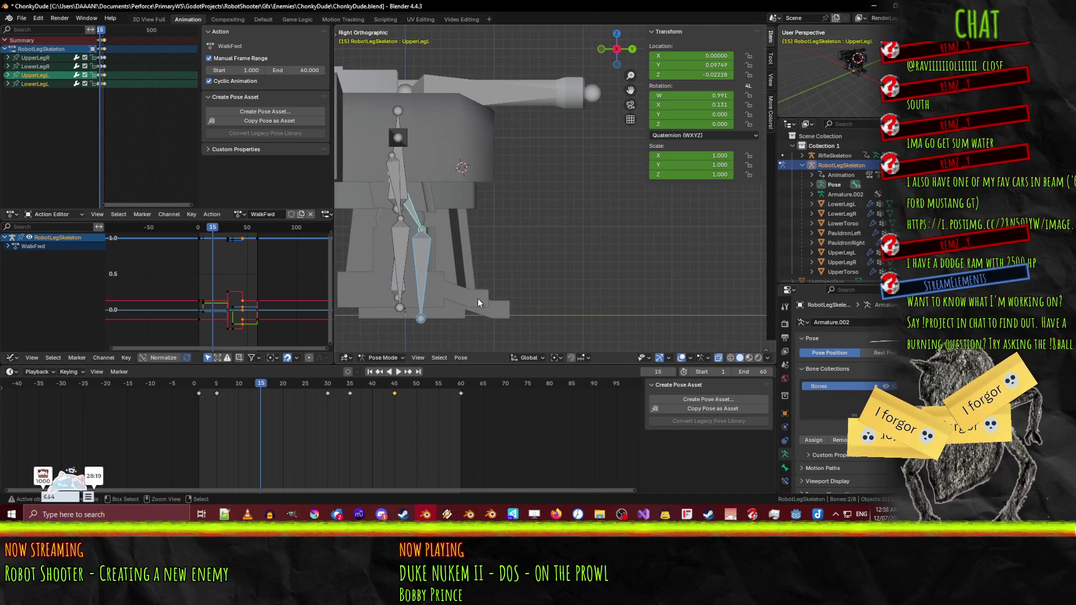
pyautogui.press('KP_1')
pyautogui.press('KP_6')
pyautogui.press('KP_3')
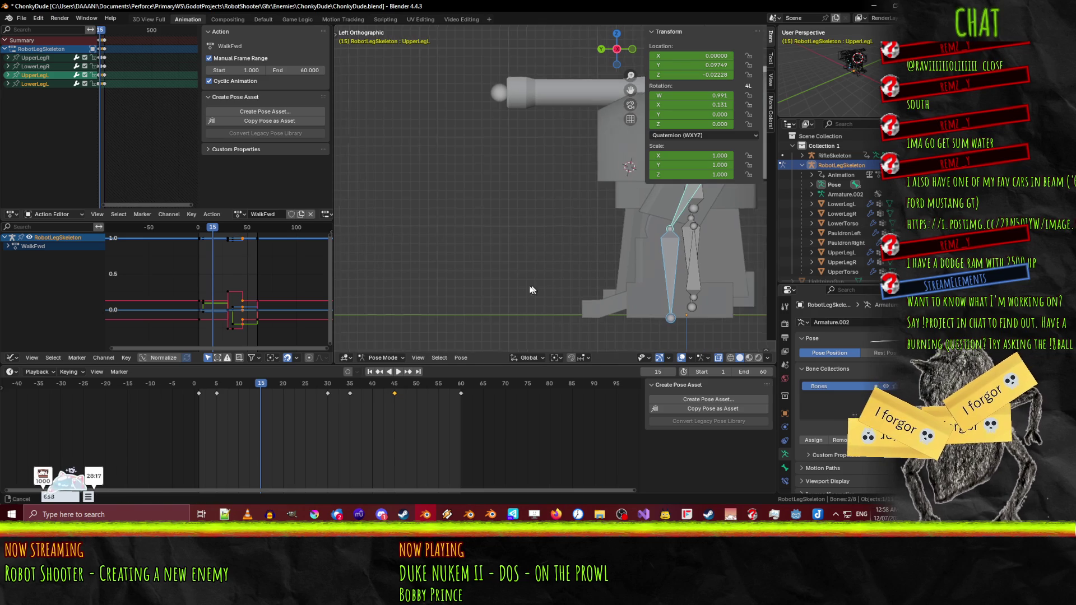
pyautogui.press('ctrl+KP_3')
pyautogui.click(463, 199)
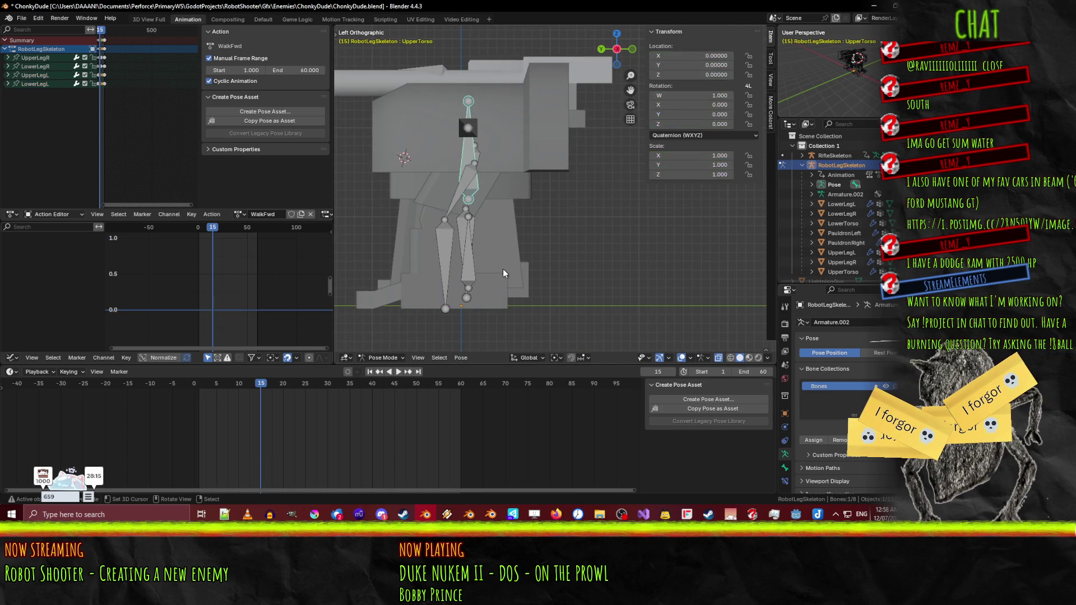
pyautogui.click(455, 207)
pyautogui.press('r')
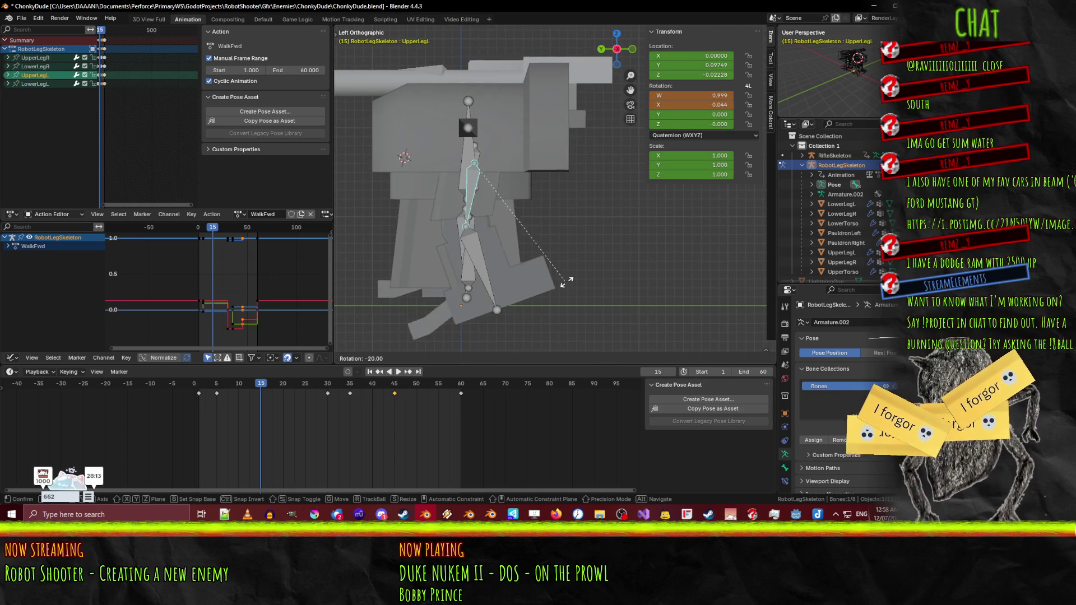
pyautogui.click(606, 286)
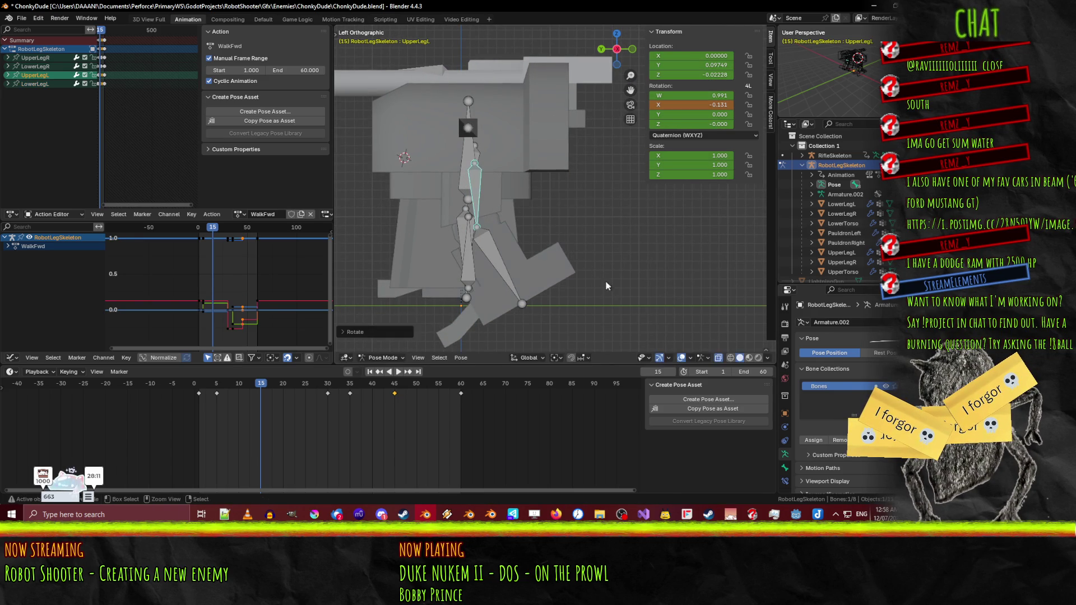
# - Bend LowerLegL and refine the UpperLegL angle
pyautogui.click(499, 270)
pyautogui.press('r')
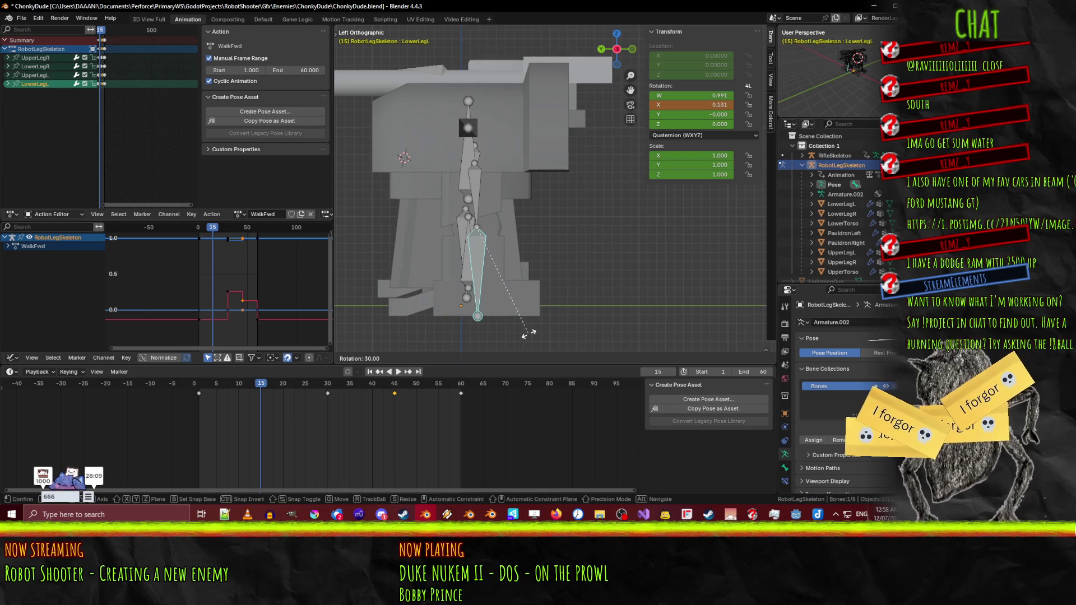
pyautogui.click(528, 333)
pyautogui.click(475, 203)
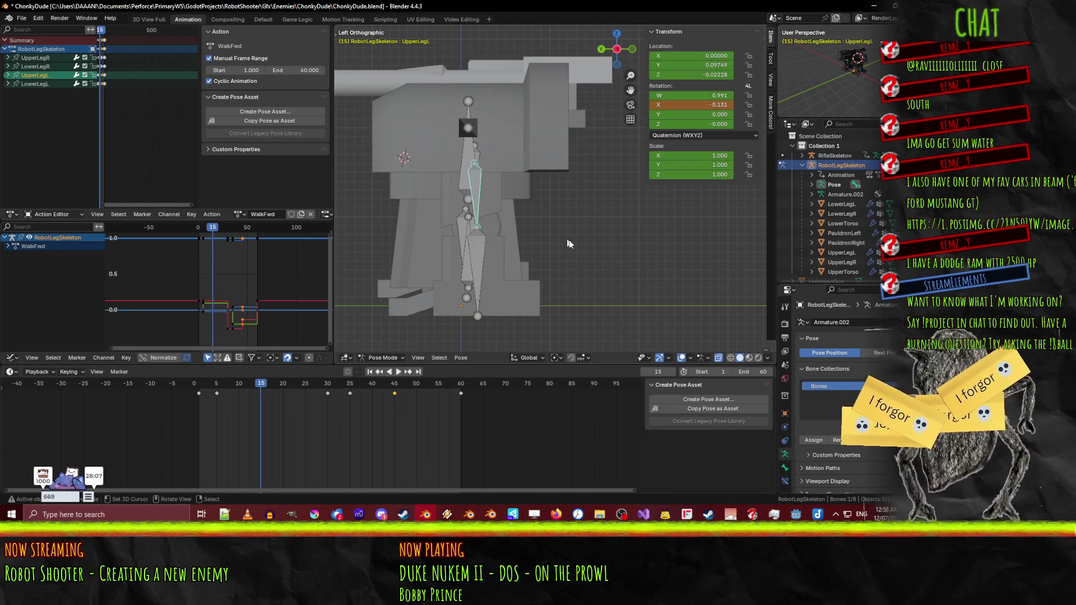
pyautogui.press('r')
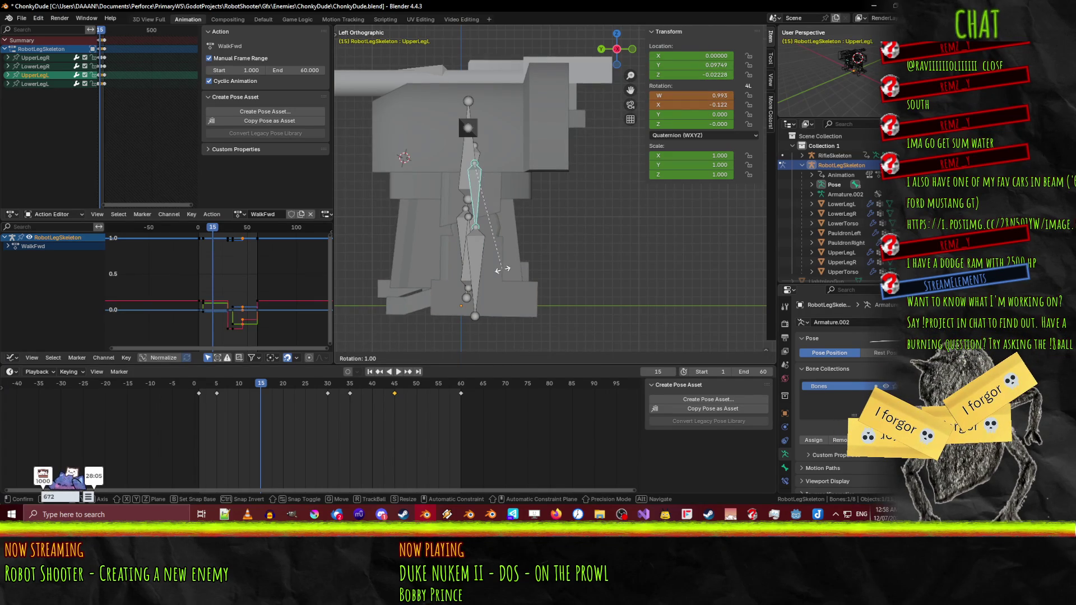
pyautogui.click(439, 282)
# - Adjust the LowerLegL angle, select both left leg bones, and scrub back to frame 1
pyautogui.click(482, 264)
pyautogui.press('r')
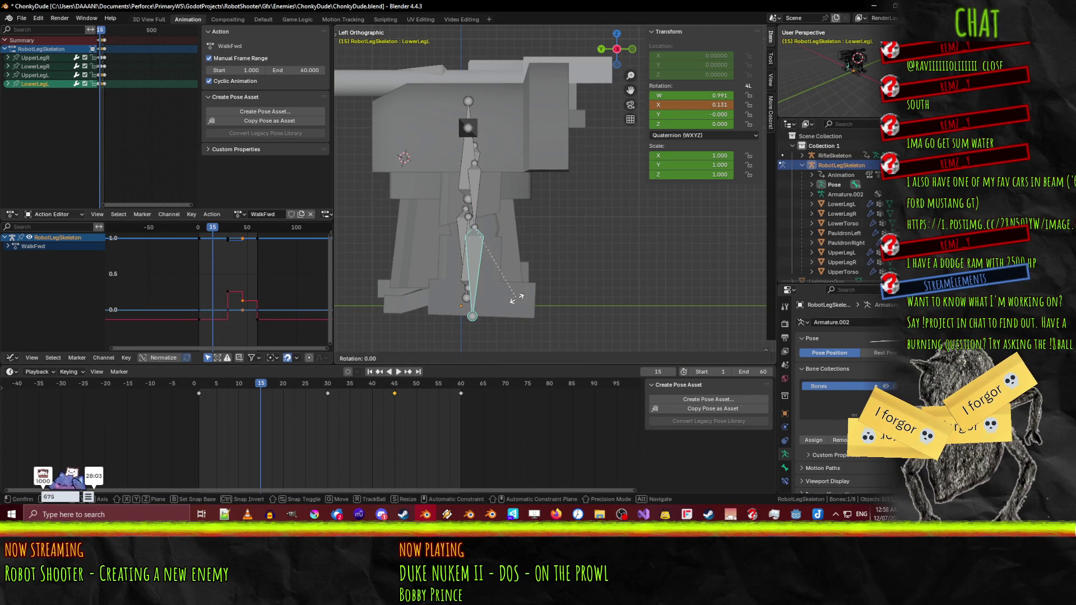
pyautogui.click(670, 275)
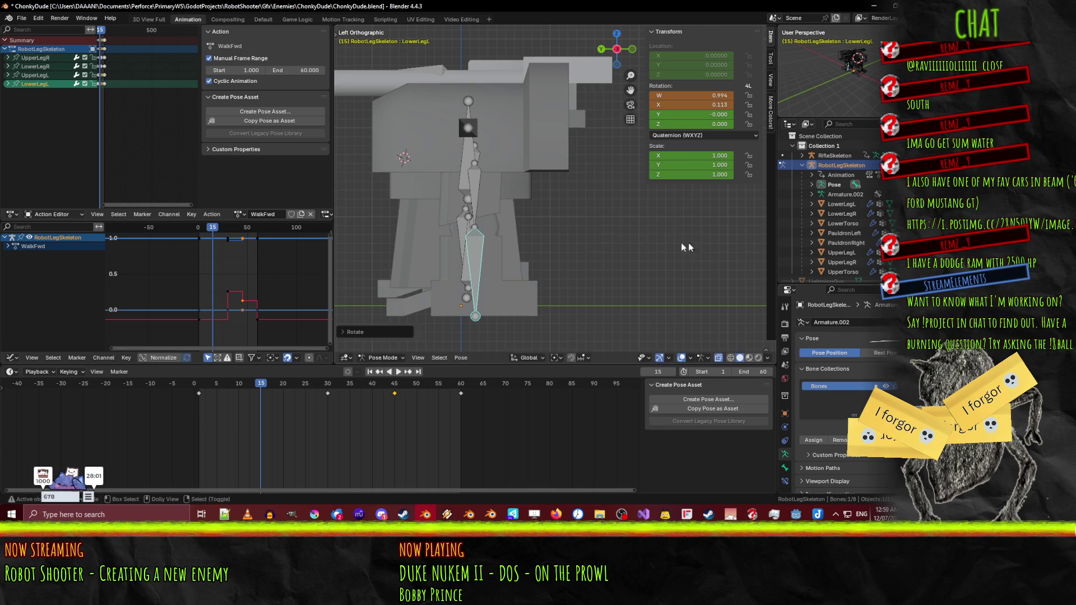
pyautogui.keyDown('shift'); pyautogui.click(488, 193); pyautogui.keyUp('shift')
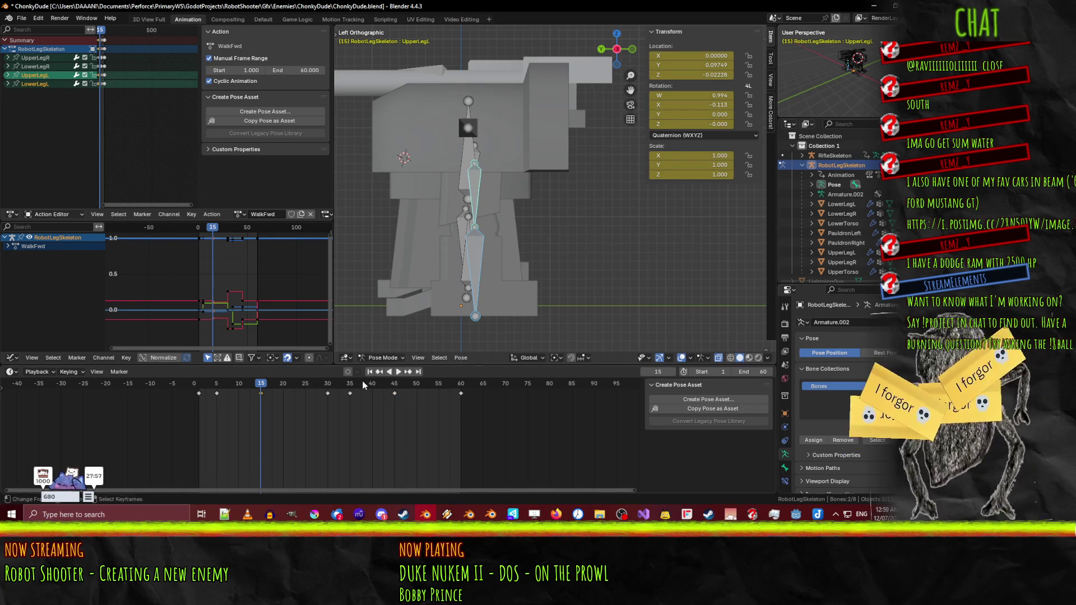
pyautogui.moveTo(261, 388)
pyautogui.mouseDown()
pyautogui.moveTo(199, 388)
pyautogui.moveTo(355, 379)
pyautogui.mouseUp()
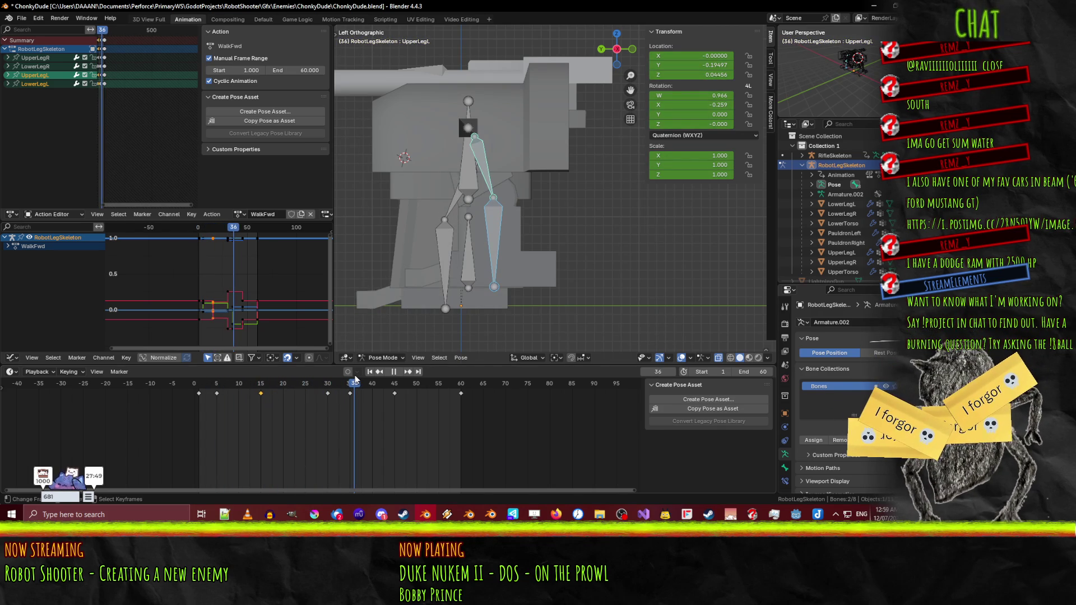
# - Stop playback, orbit into perspective, and replay the walk cycle from frame 1
pyautogui.press('Escape')
pyautogui.moveTo(386, 224); pyautogui.dragTo(451, 239)
pyautogui.click(397, 372)
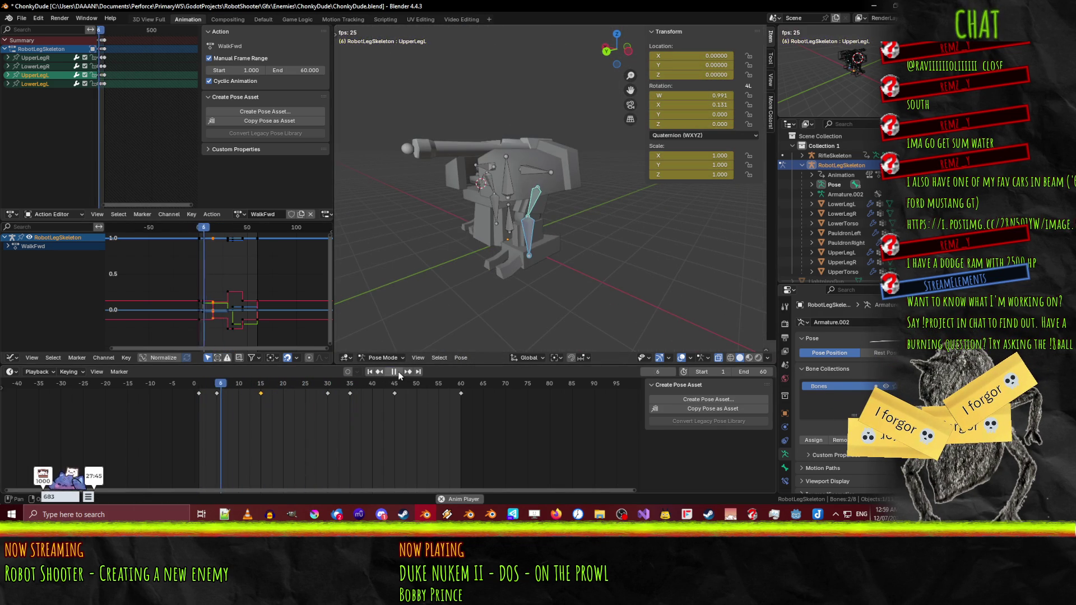
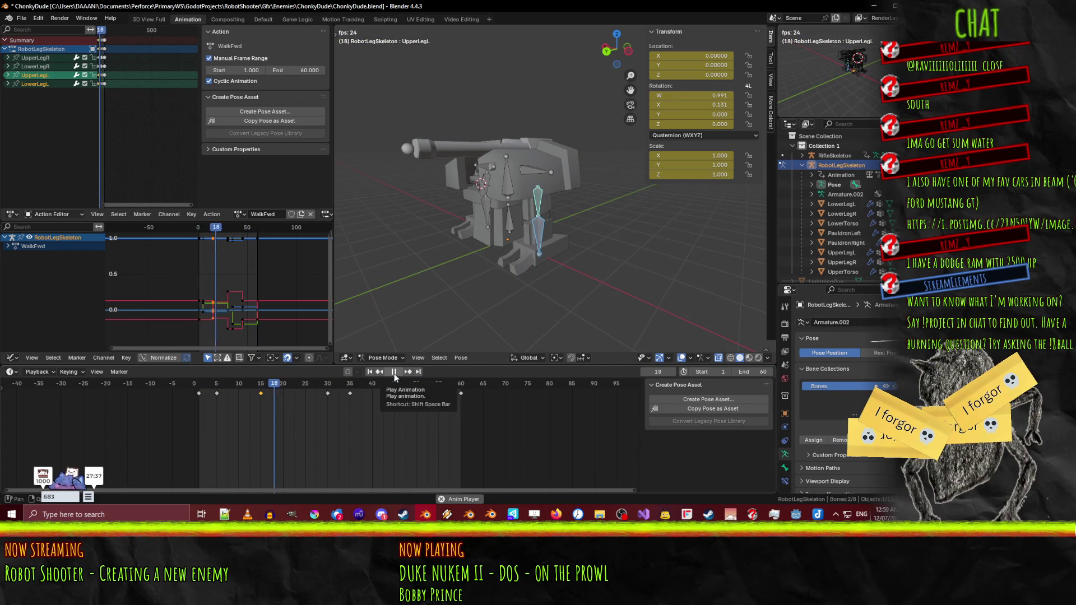
# - Stop playback, select the right upper leg bone at frame 45, and view it from the right side
pyautogui.click(394, 372)
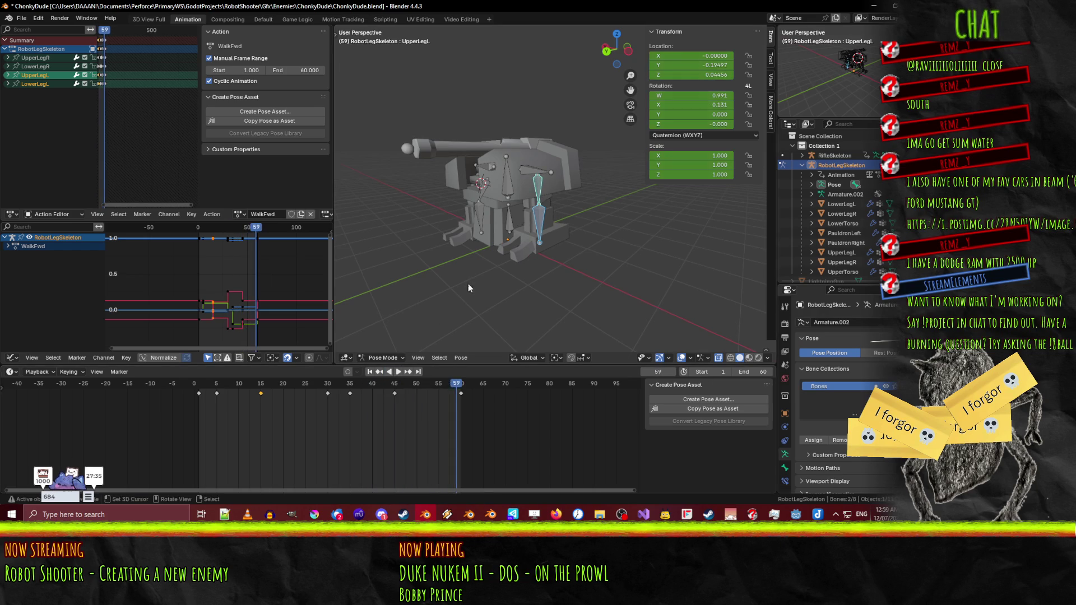
pyautogui.moveTo(451, 392); pyautogui.dragTo(203, 387)
pyautogui.moveTo(382, 249)
pyautogui.mouseDown()
pyautogui.moveTo(502, 242)
pyautogui.moveTo(576, 217)
pyautogui.mouseUp()
pyautogui.click(576, 217)
pyautogui.moveTo(230, 380); pyautogui.dragTo(379, 376)
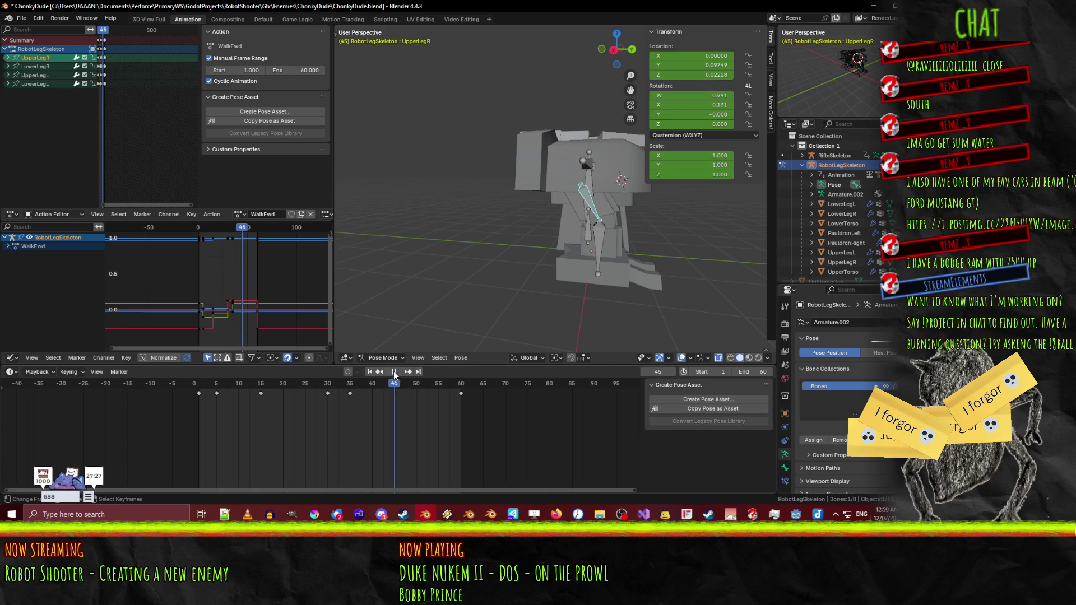
pyautogui.press('KP_3')
pyautogui.scroll(4, 589, 256)
pyautogui.scroll(-3, 642, 266)
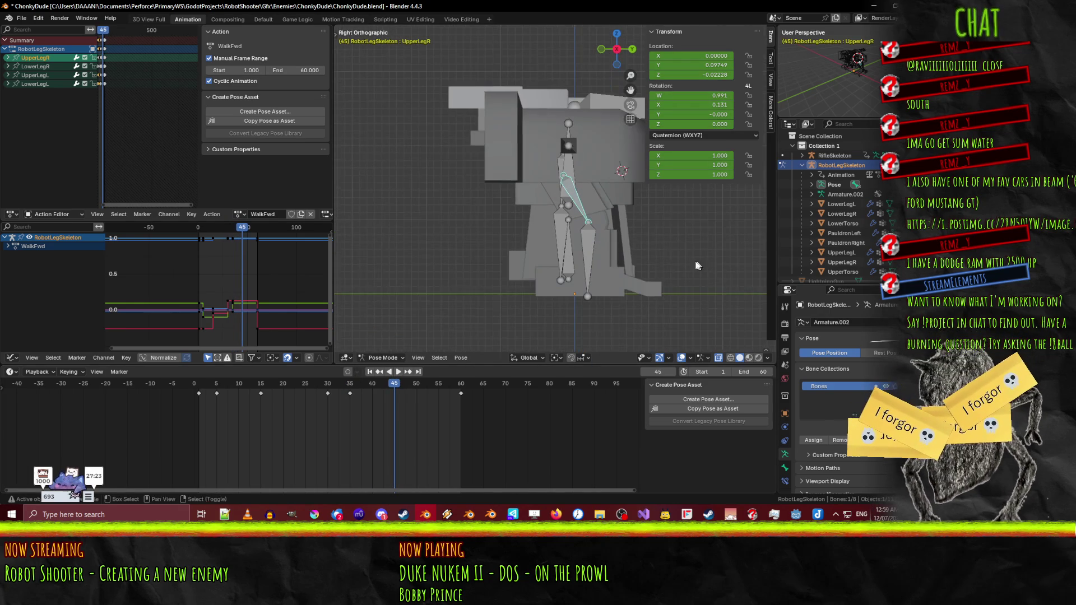
# - Rotate UpperLegR about the X axis into its new pose
pyautogui.press('r')
pyautogui.press('x')
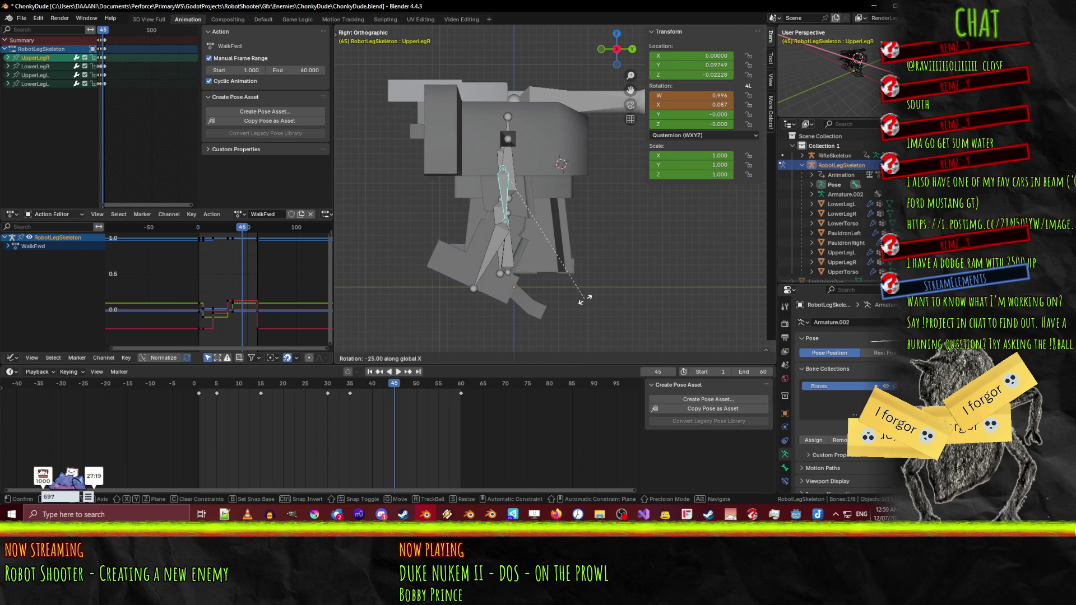
pyautogui.click(583, 299)
pyautogui.press('r')
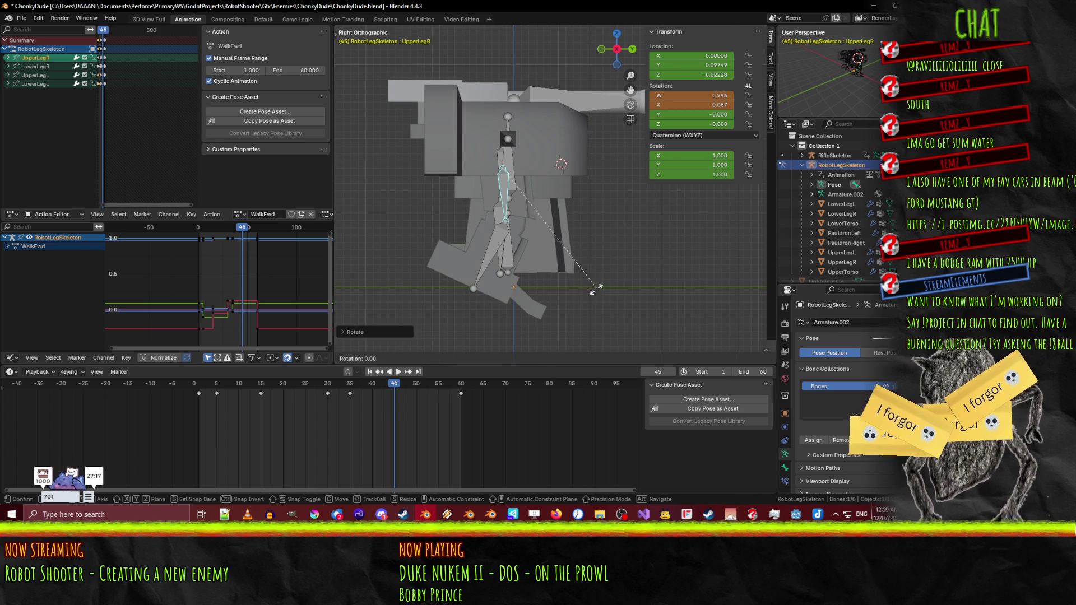
pyautogui.click(340, 293)
# - Rotate LowerLegR straight, then keyframe both right leg bones at frame 45
pyautogui.click(485, 259)
pyautogui.press('r')
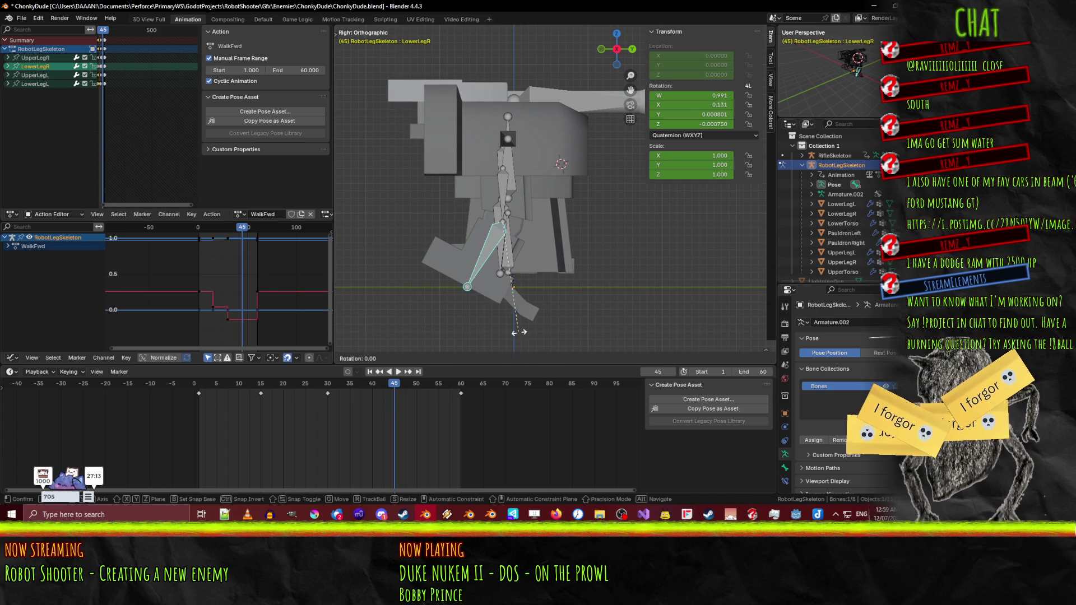
pyautogui.click(697, 232)
pyautogui.press('r')
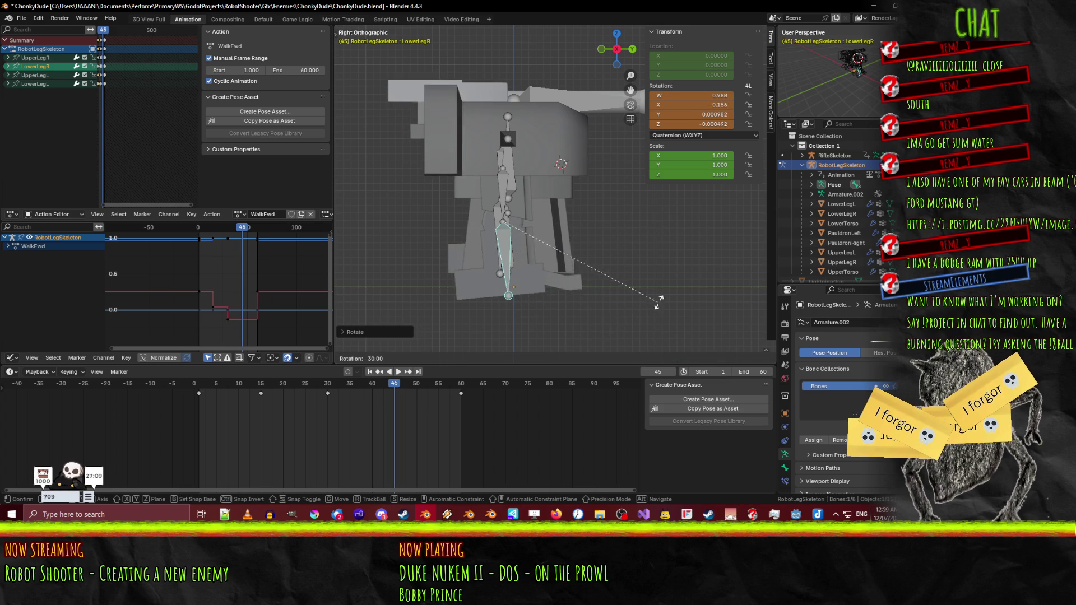
pyautogui.click(642, 310)
pyautogui.scroll(4, 642, 311)
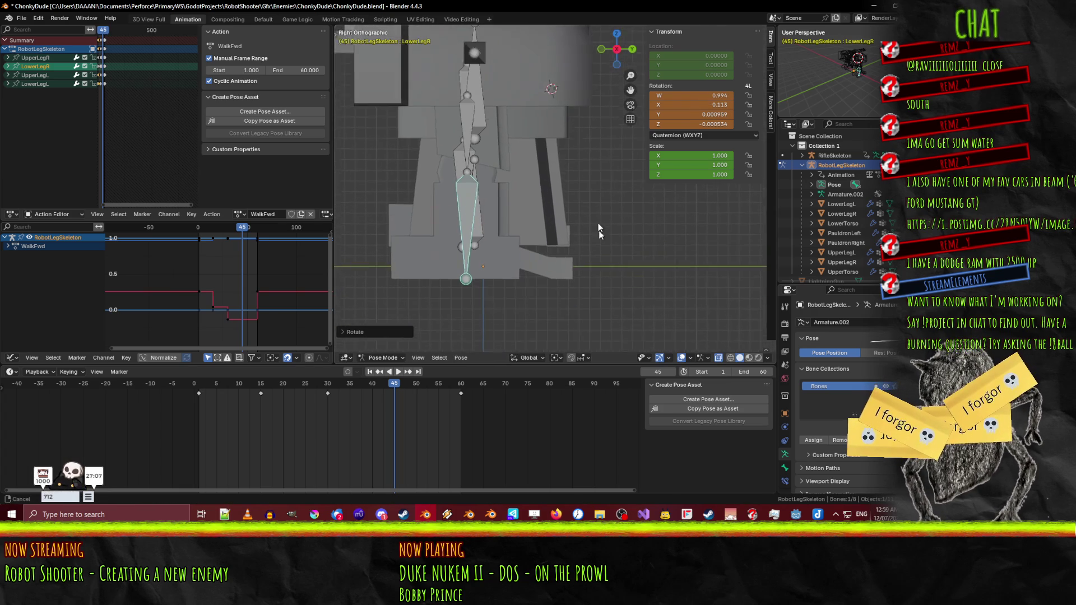
pyautogui.scroll(6, 570, 207)
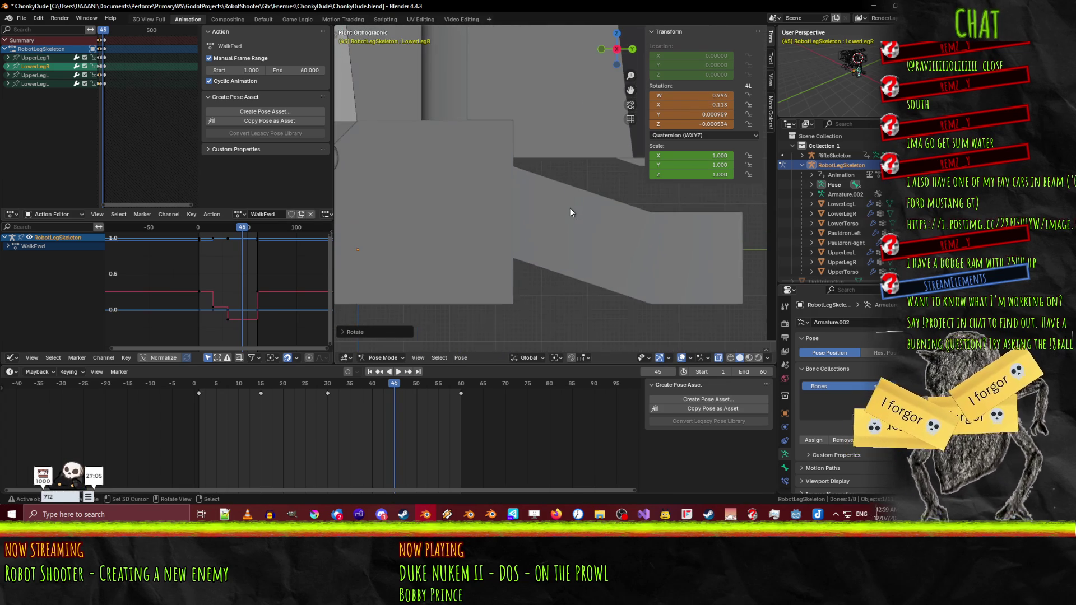
pyautogui.scroll(-6, 569, 209)
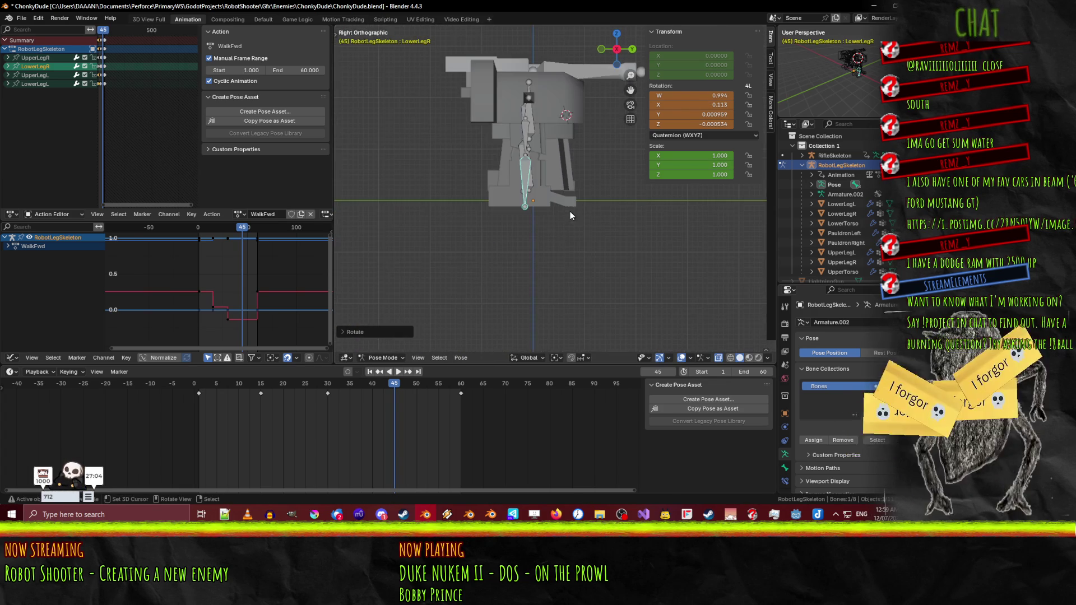
pyautogui.keyDown('shift'); pyautogui.click(529, 140); pyautogui.keyUp('shift')
pyautogui.press('i')
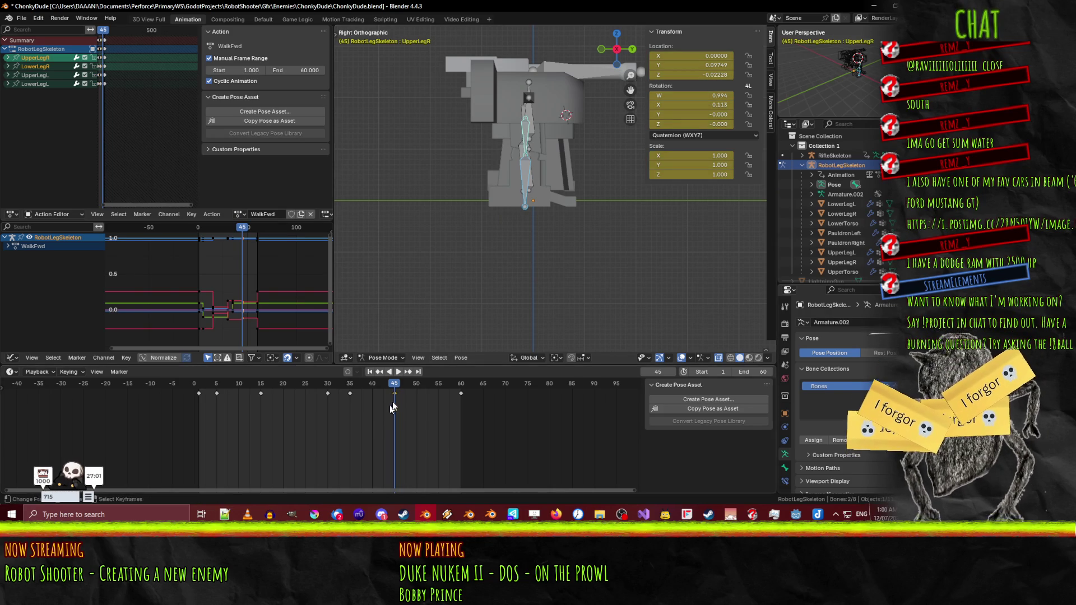
pyautogui.scroll(3, 626, 223)
pyautogui.moveTo(627, 223); pyautogui.dragTo(533, 235)
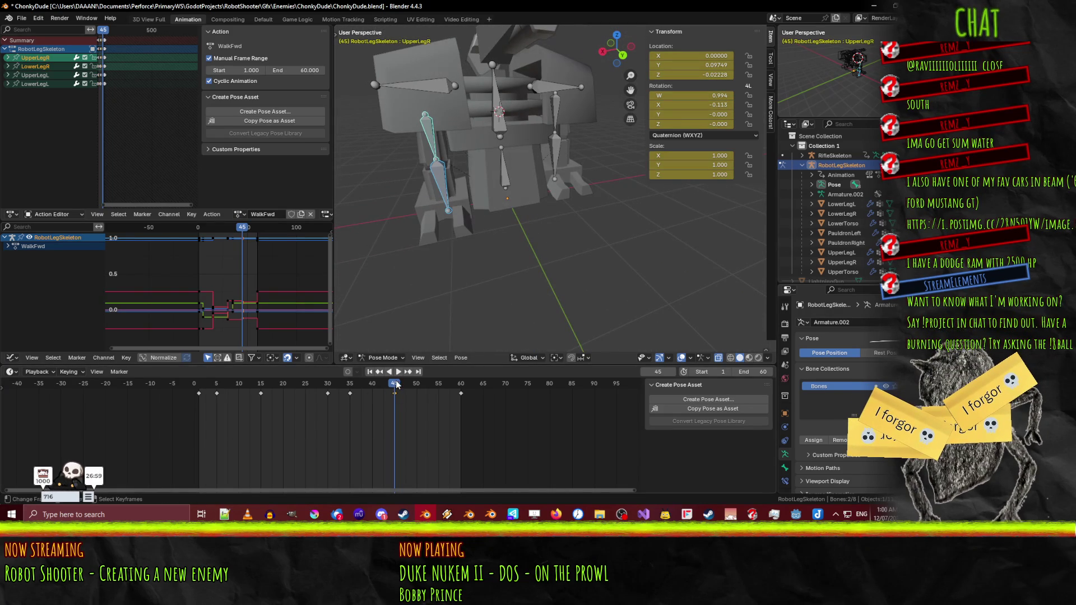
# - Play the WalkFwd animation from frame 1
pyautogui.press('space')
pyautogui.click(198, 384)
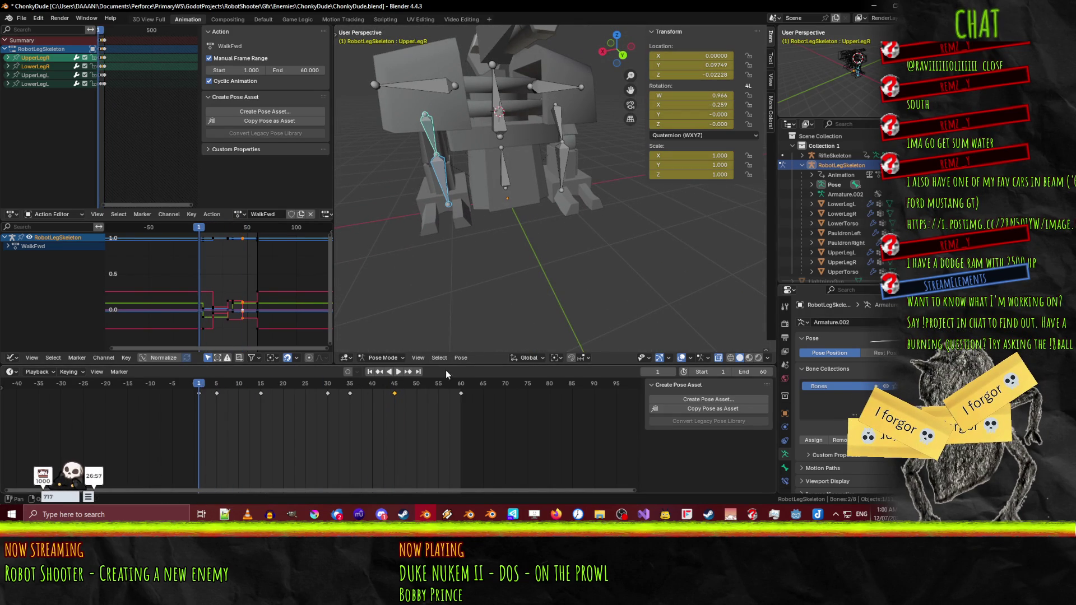
pyautogui.click(398, 372)
pyautogui.scroll(5, 492, 173)
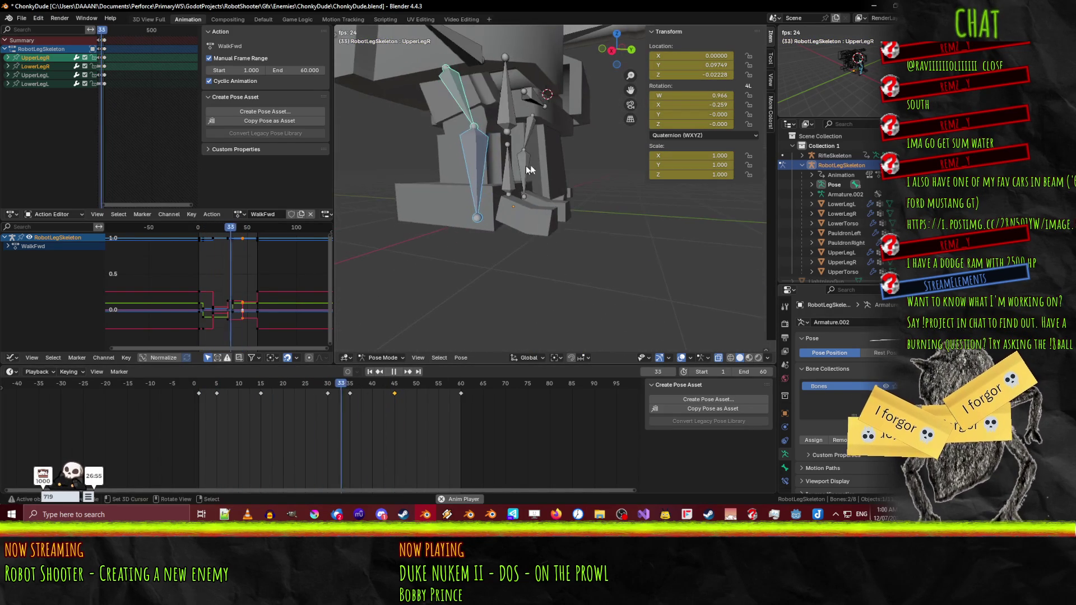
pyautogui.scroll(-5, 560, 166)
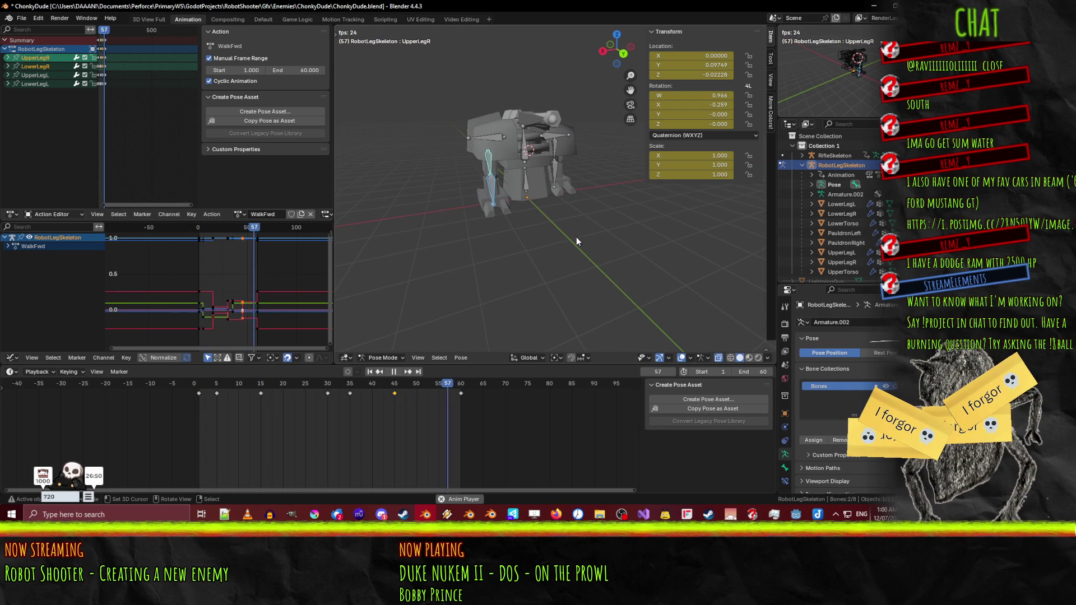
# - With overlays hidden, watch the walk from side and front three-quarter angles, then stop at frame 3
pyautogui.click(679, 359)
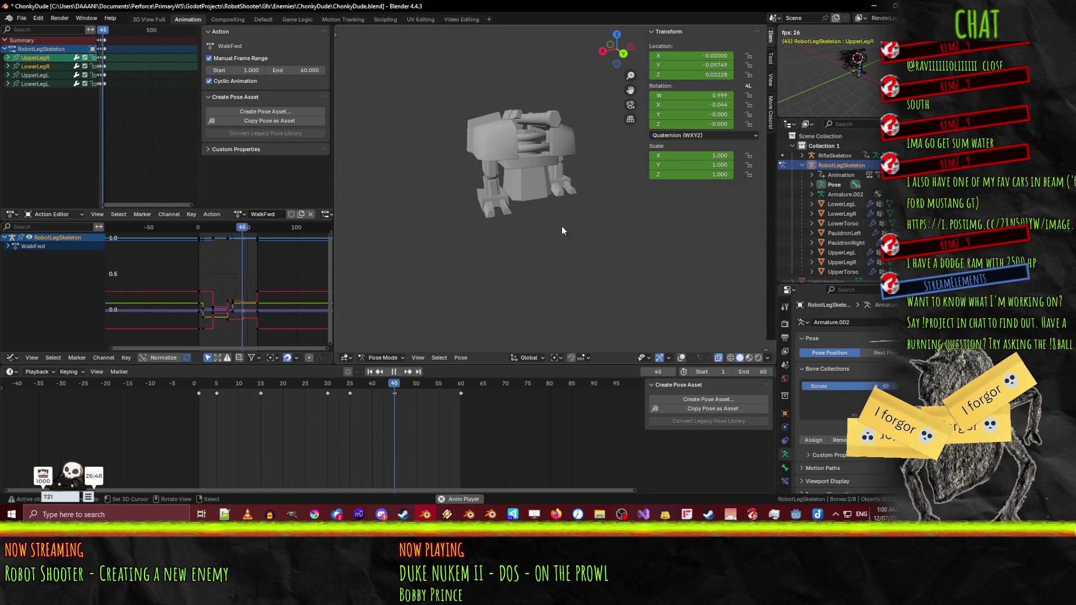
pyautogui.moveTo(595, 250); pyautogui.dragTo(502, 246)
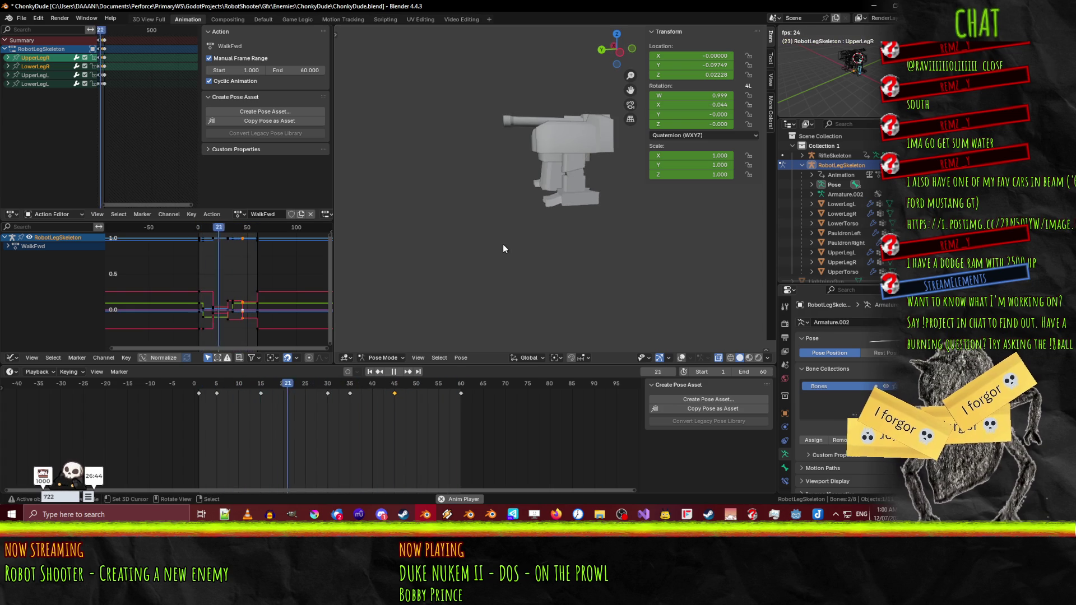
pyautogui.moveTo(498, 231); pyautogui.dragTo(578, 247)
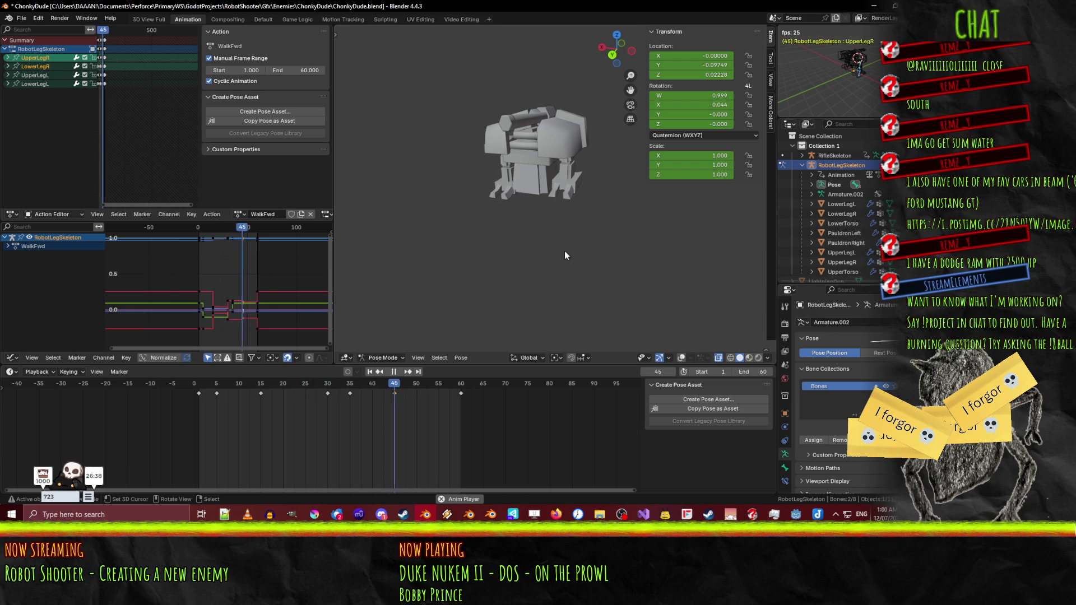
pyautogui.moveTo(499, 253); pyautogui.dragTo(617, 241)
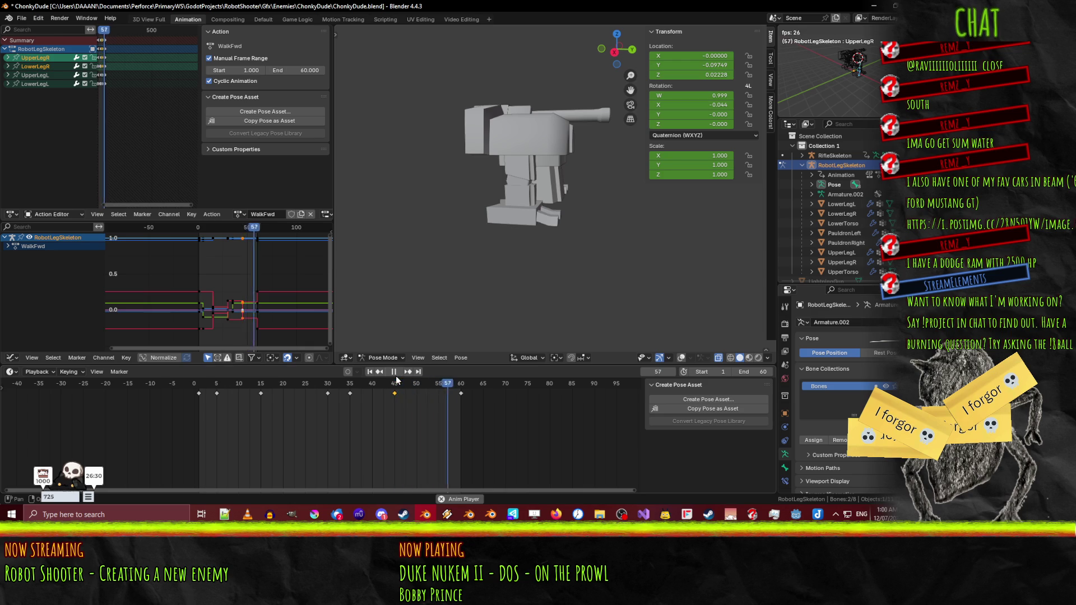
pyautogui.press('space')
pyautogui.scroll(4, 538, 225)
# - Keep solid shading, show the overlays again, and save ChonkyDude.blend
pyautogui.press('z')
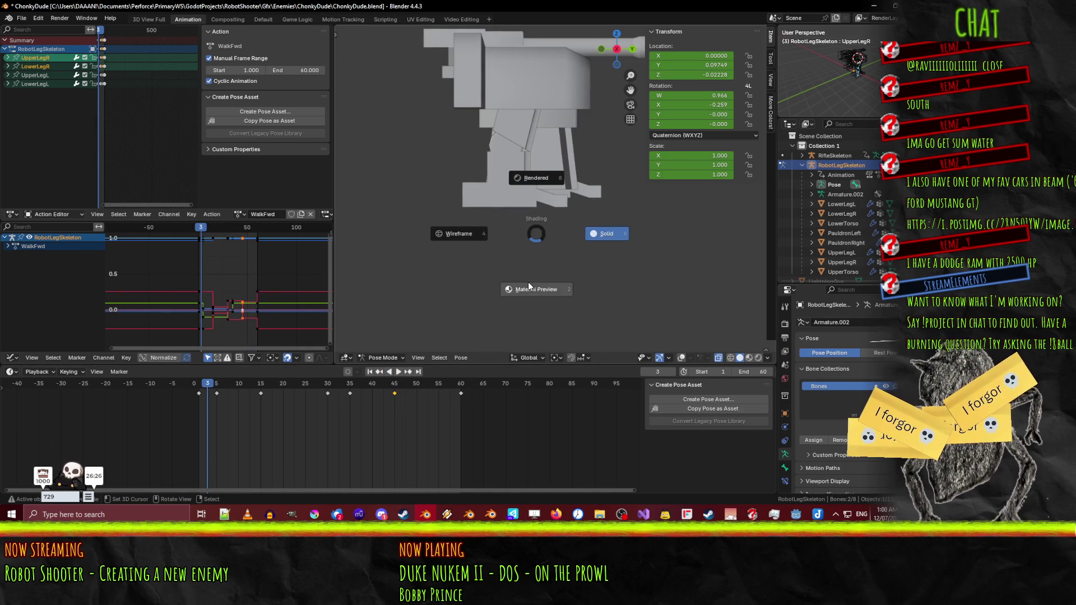
pyautogui.click(611, 225)
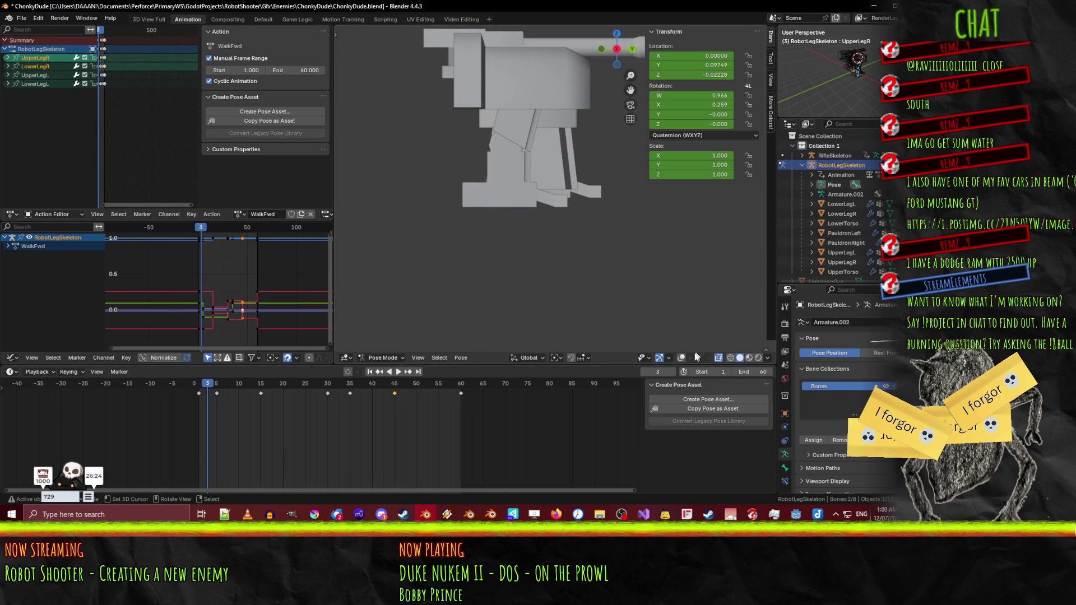
pyautogui.click(681, 358)
pyautogui.hotkey('ctrl', 's')
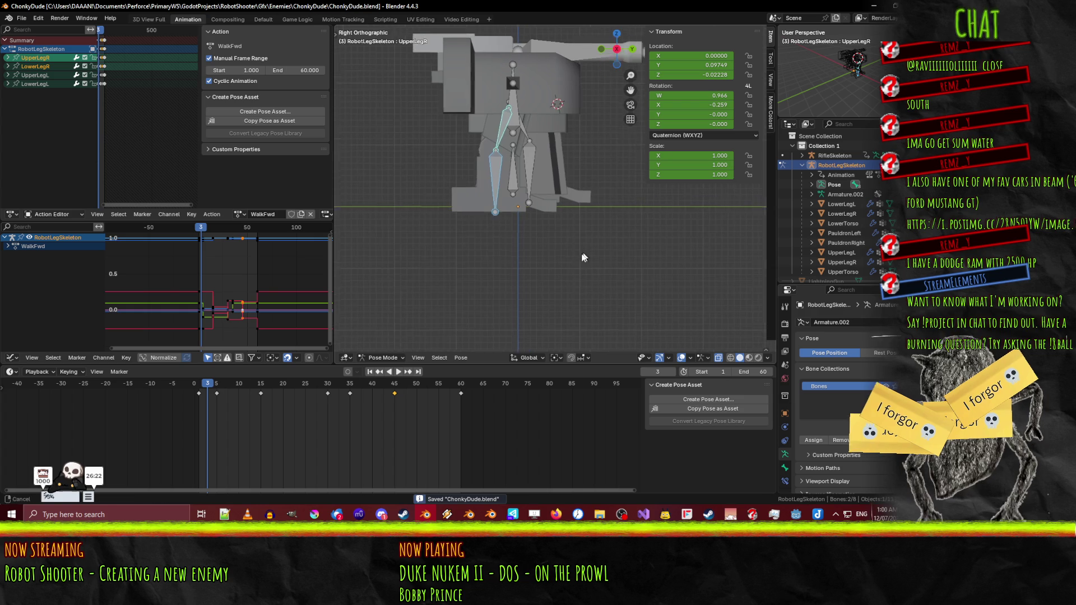
# - Keyframe the lower torso and left pauldron bones at frame 1 in front view
pyautogui.moveTo(206, 388)
pyautogui.mouseDown()
pyautogui.moveTo(262, 389)
pyautogui.moveTo(228, 384)
pyautogui.mouseUp()
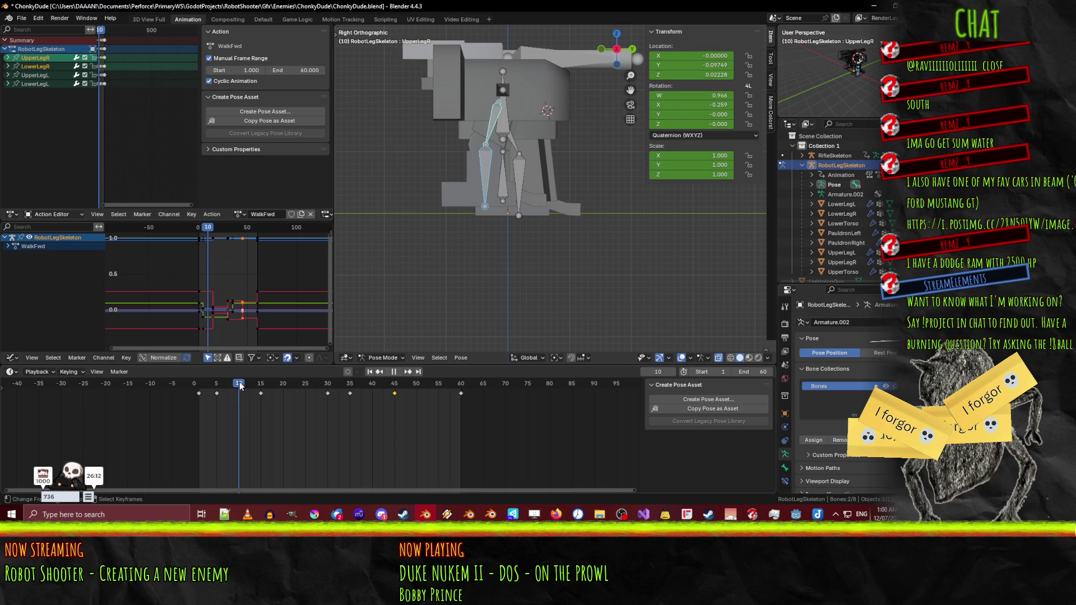
pyautogui.press('KP_1')
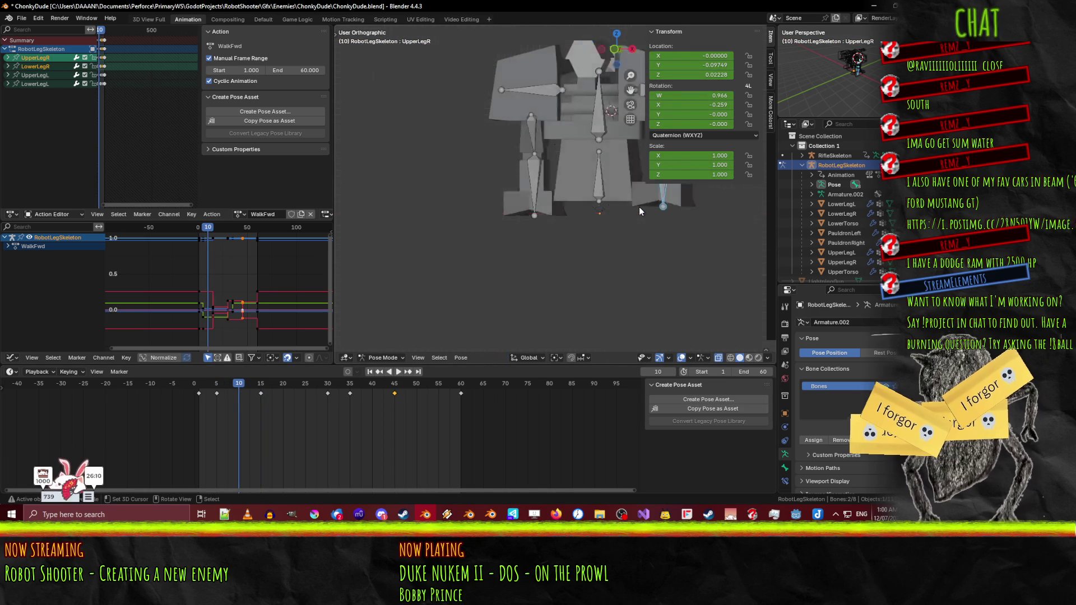
pyautogui.scroll(2, 428, 237)
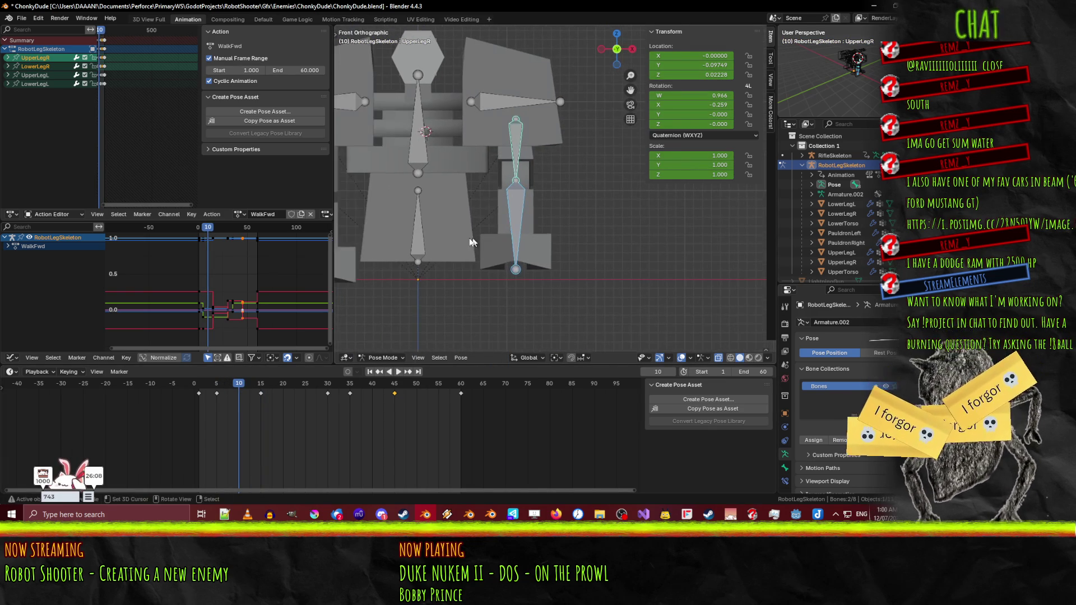
pyautogui.click(412, 236)
pyautogui.moveTo(411, 194); pyautogui.dragTo(494, 186)
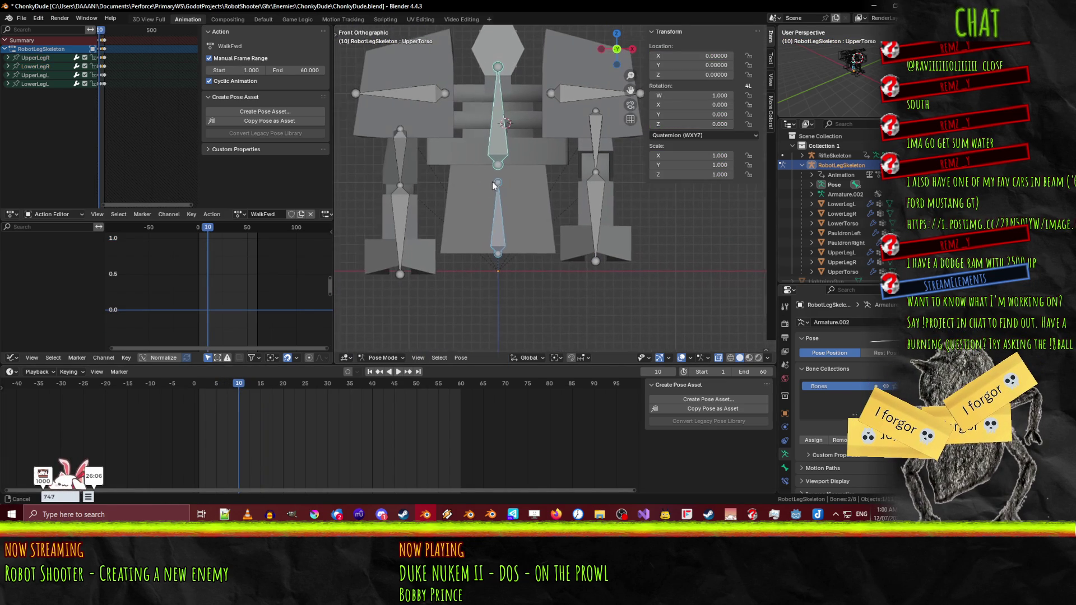
pyautogui.keyDown('shift'); pyautogui.click(569, 98); pyautogui.keyUp('shift')
pyautogui.moveTo(239, 392); pyautogui.dragTo(199, 392)
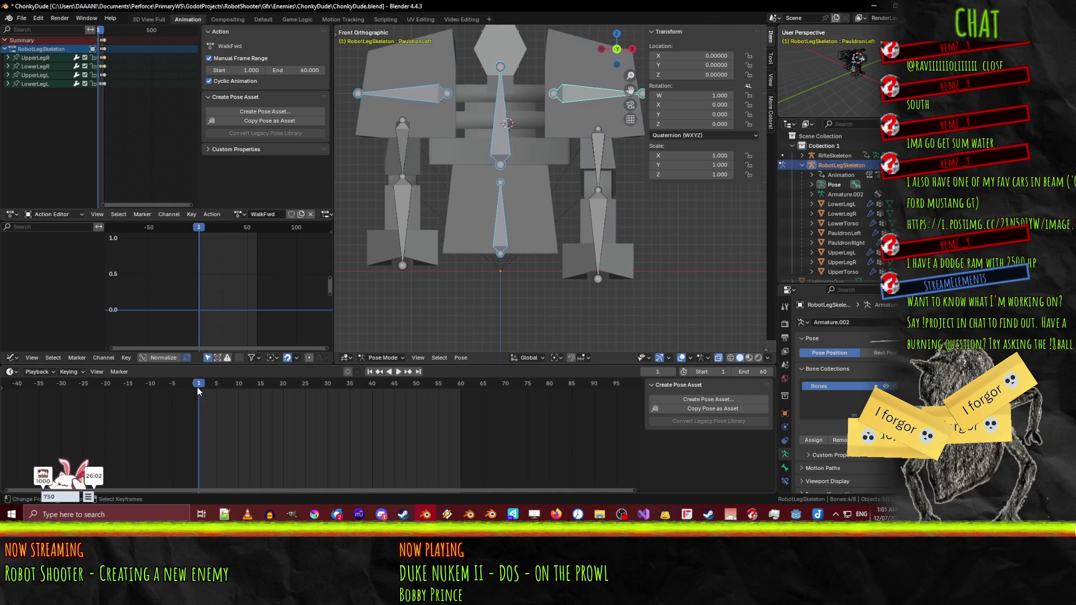
pyautogui.press('i')
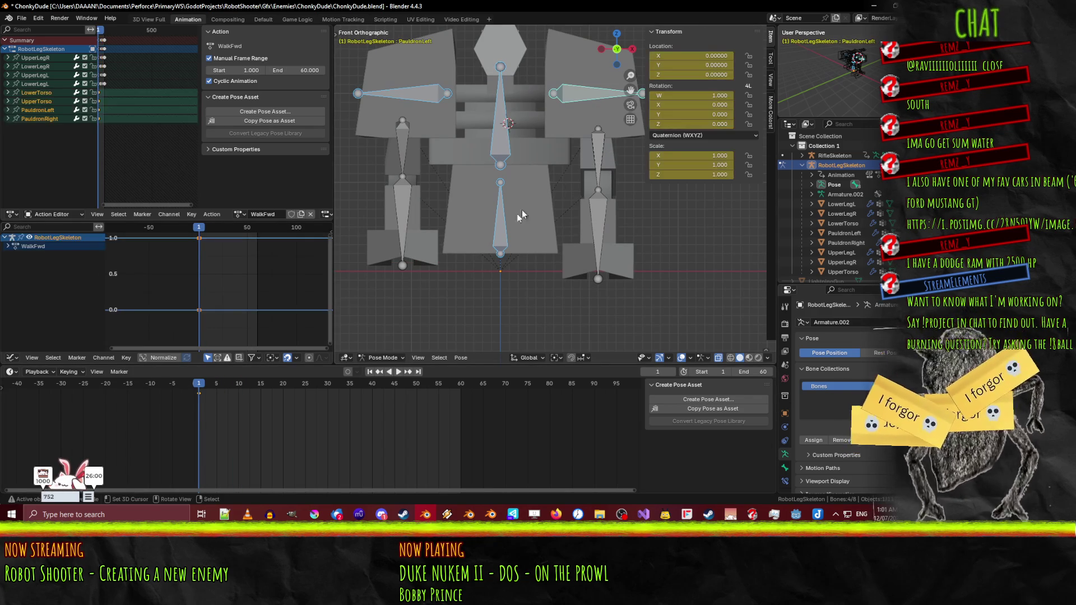
# - Switch WalkFwd's keyframes to Constant interpolation, preview the result, and view the rig from the right
pyautogui.press('space')
pyautogui.click(461, 384)
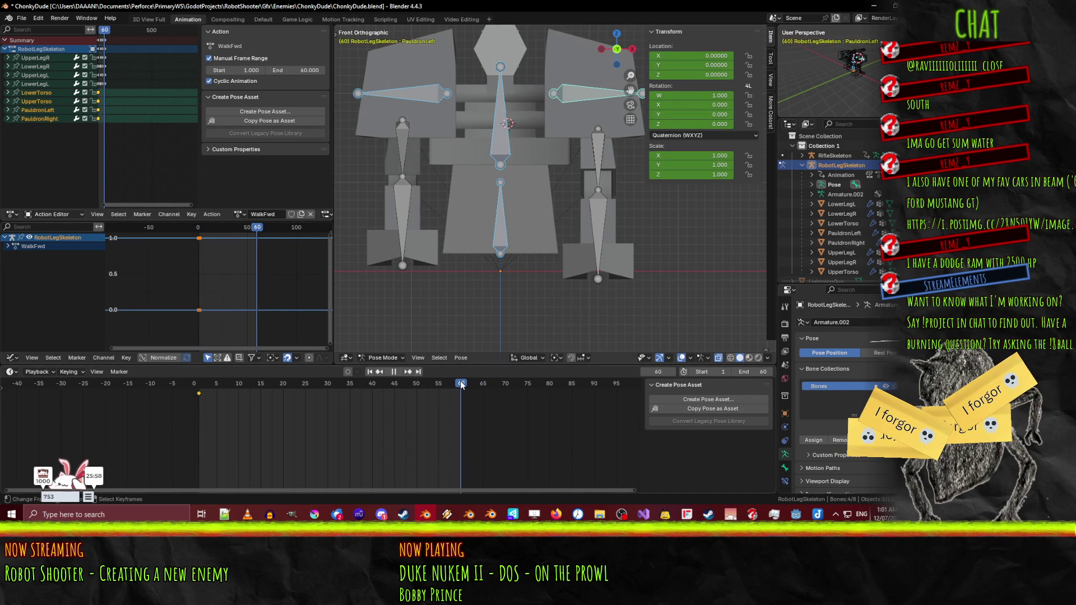
pyautogui.press('F3')
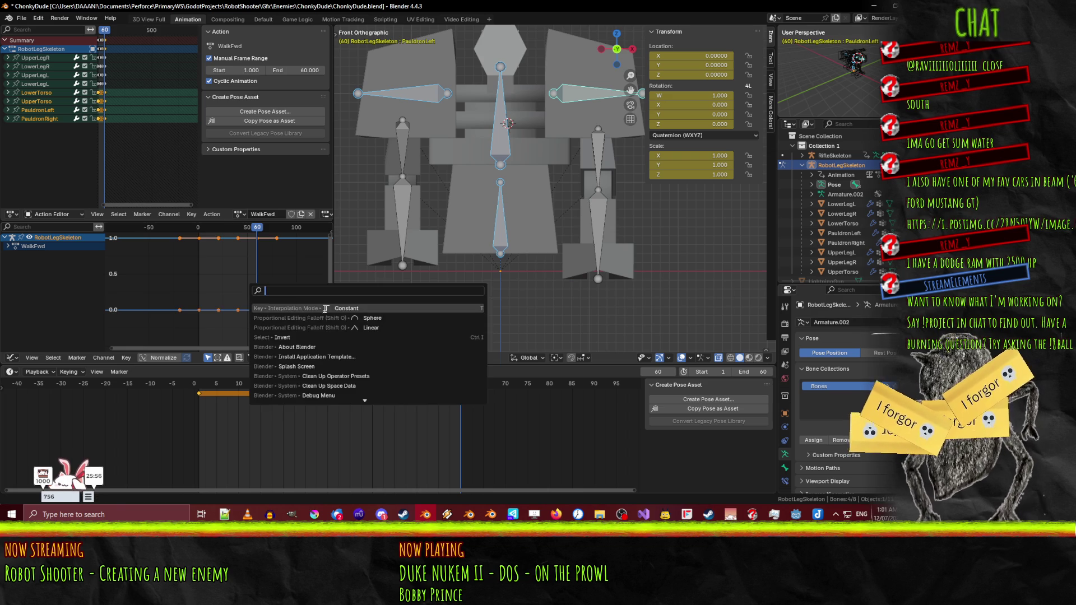
pyautogui.click(325, 309)
pyautogui.press('space')
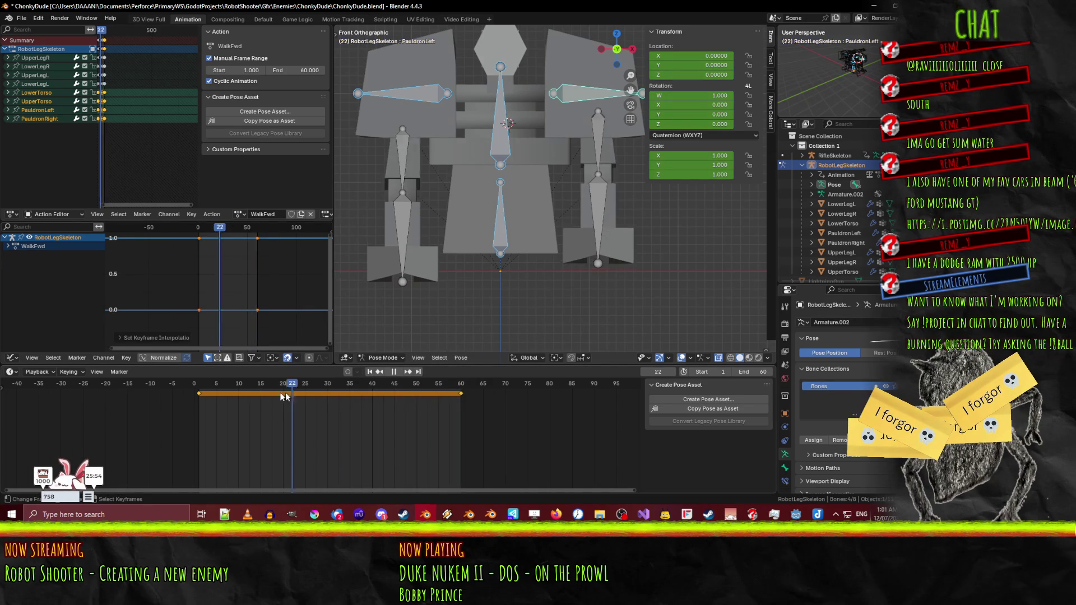
pyautogui.moveTo(200, 398); pyautogui.dragTo(230, 397)
pyautogui.press('space')
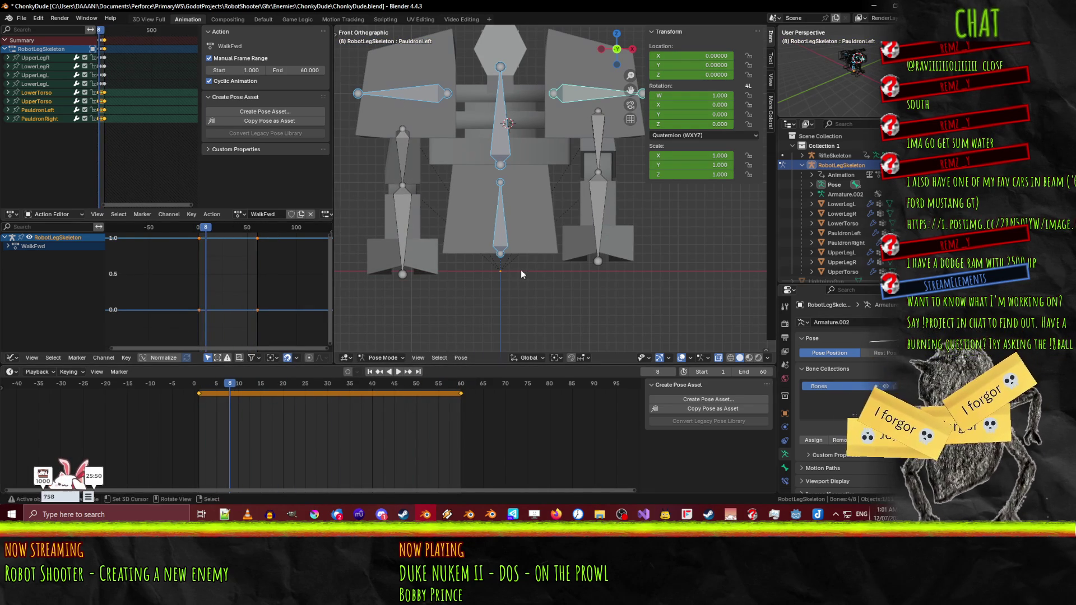
pyautogui.press('KP_3')
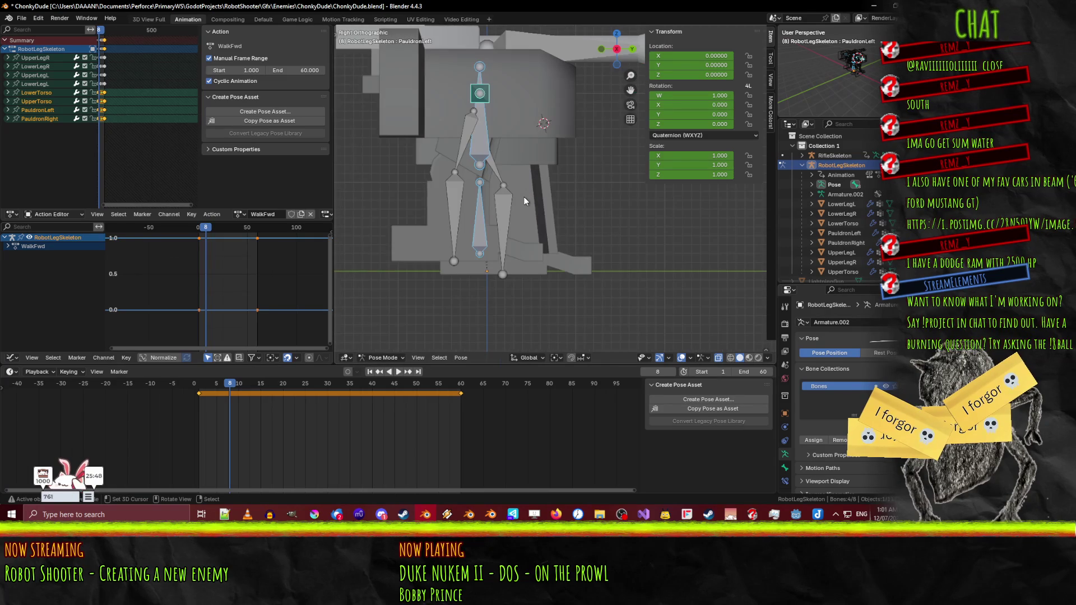
# - At frame 7, select UpperLegR and both lower legs and raise them 0.03 along Z
pyautogui.scroll(1, 457, 325)
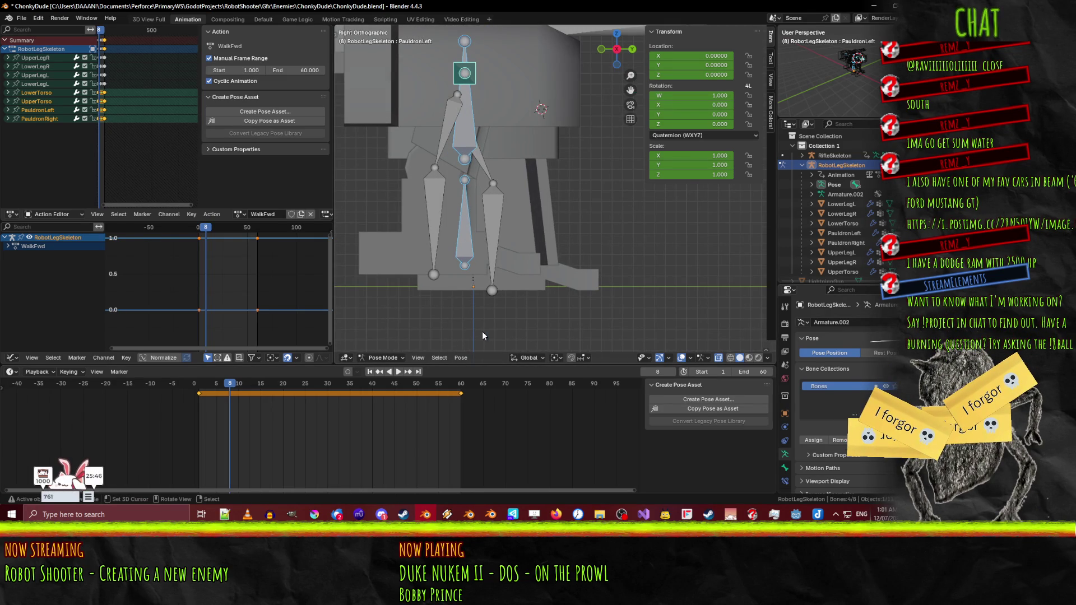
pyautogui.moveTo(230, 388); pyautogui.dragTo(218, 390)
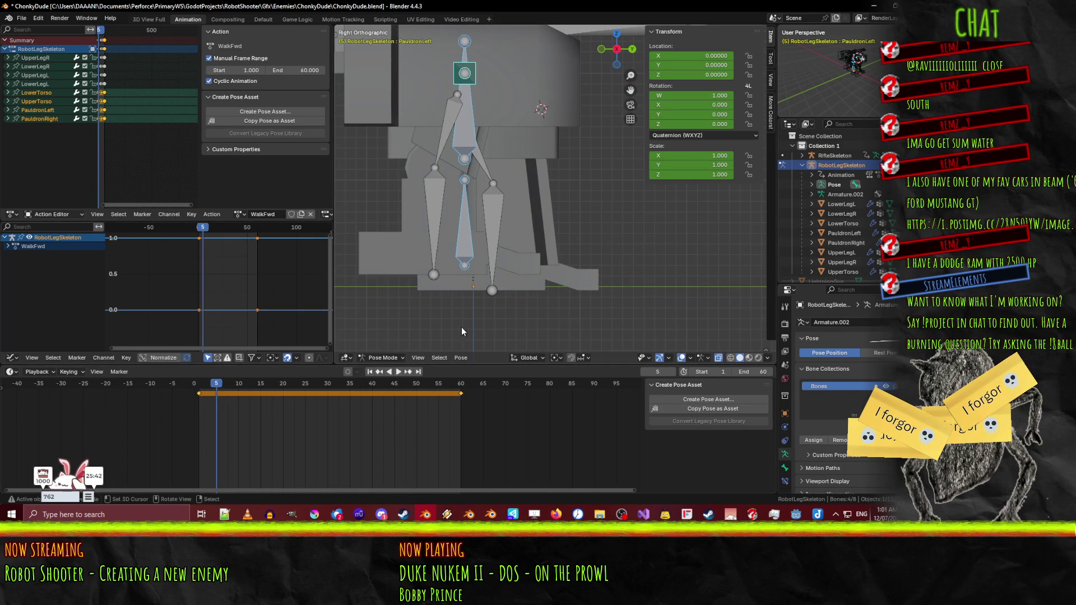
pyautogui.press('g')
pyautogui.press('z')
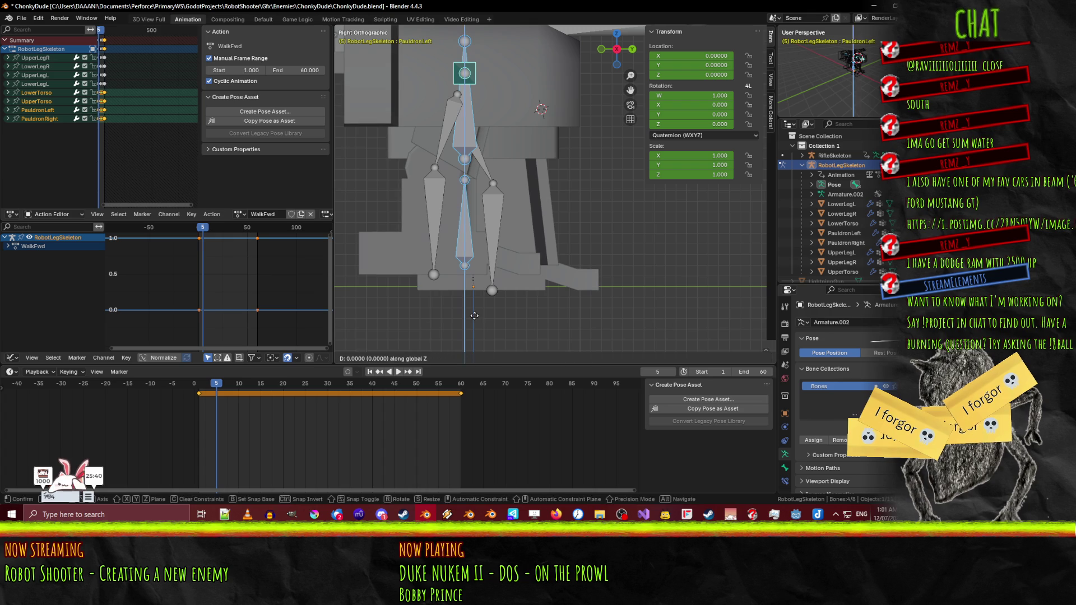
pyautogui.press('Escape')
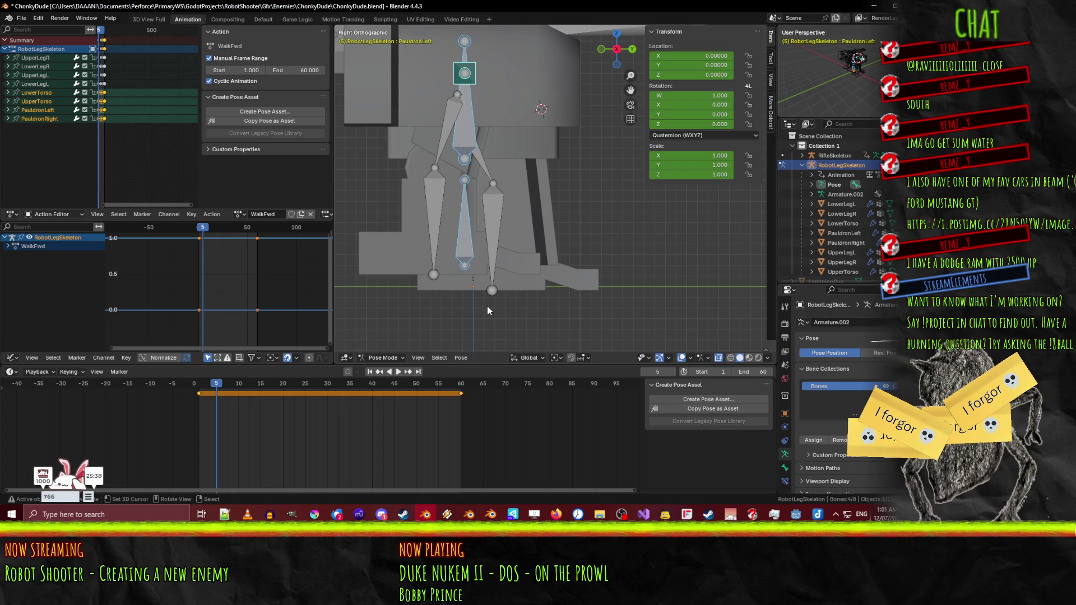
pyautogui.moveTo(217, 388); pyautogui.dragTo(226, 388)
pyautogui.keyDown('shift'); pyautogui.click(499, 228); pyautogui.keyUp('shift')
pyautogui.keyDown('shift'); pyautogui.click(449, 129); pyautogui.keyUp('shift')
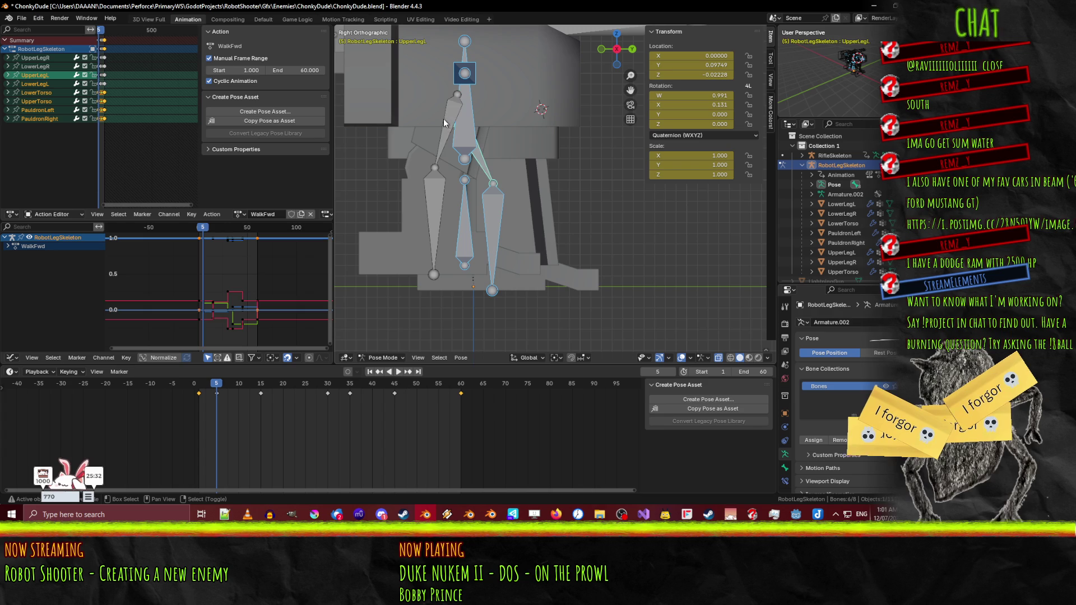
pyautogui.keyDown('shift'); pyautogui.click(420, 229); pyautogui.keyUp('shift')
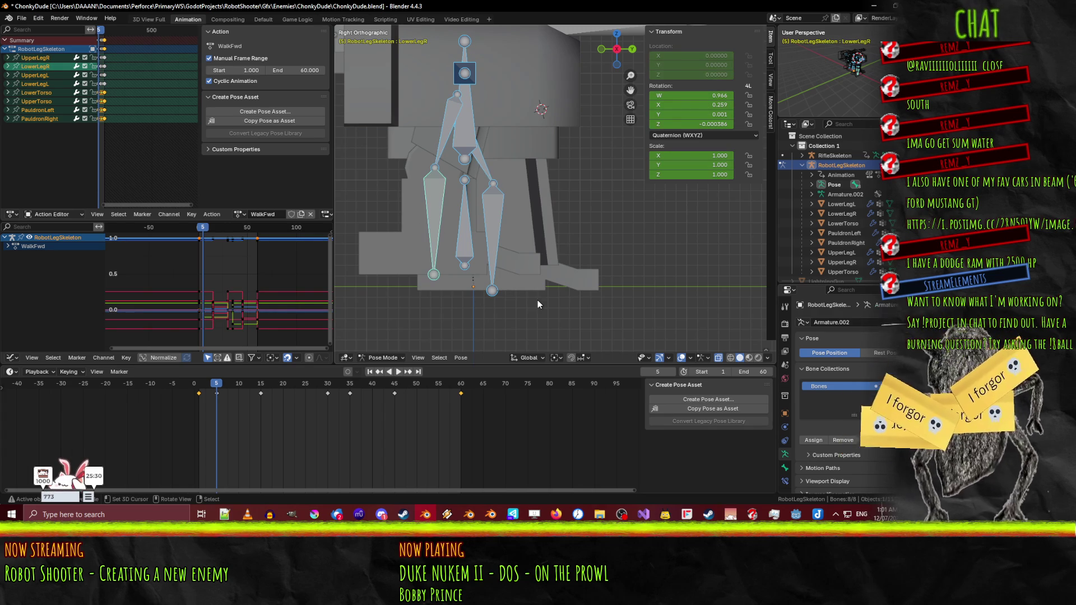
pyautogui.press('g')
pyautogui.press('z')
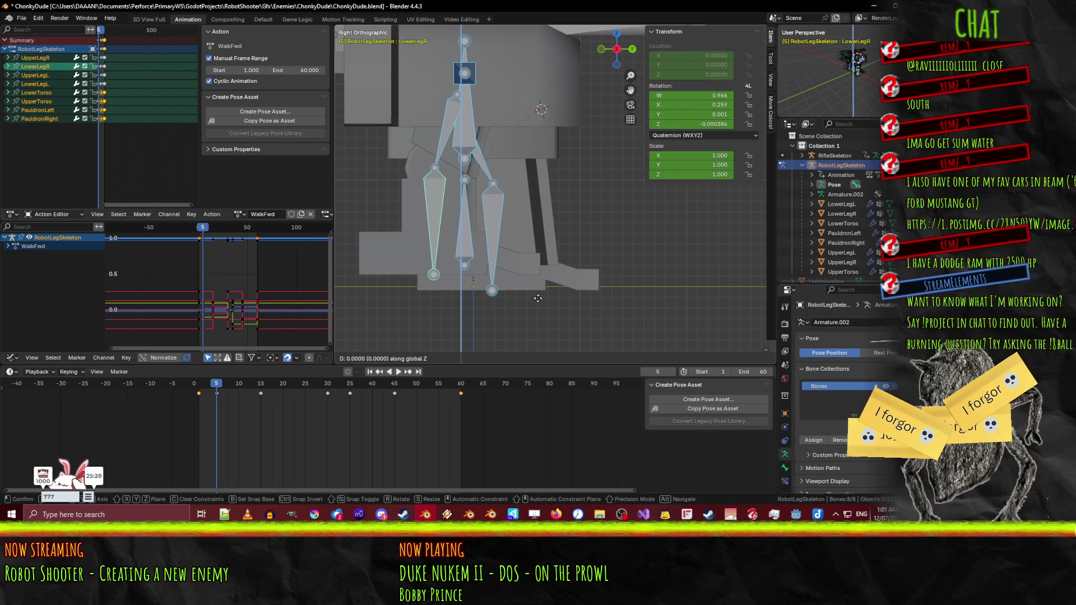
pyautogui.click(536, 354)
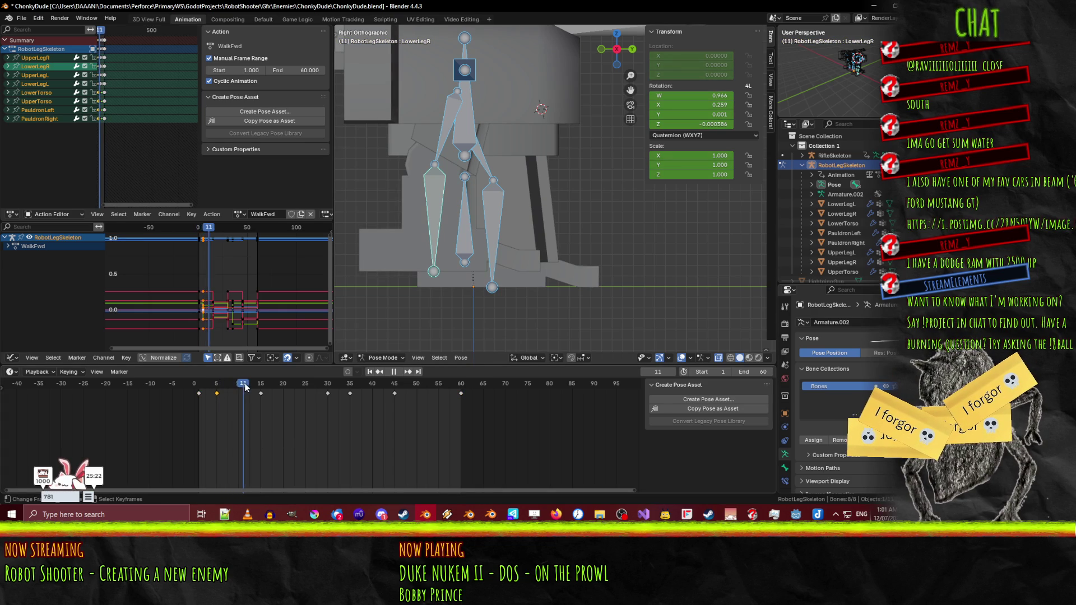
# - Raise the legs 0.11 at frame 15 and key a small vertical offset at frame 30
pyautogui.moveTo(253, 386); pyautogui.dragTo(263, 385)
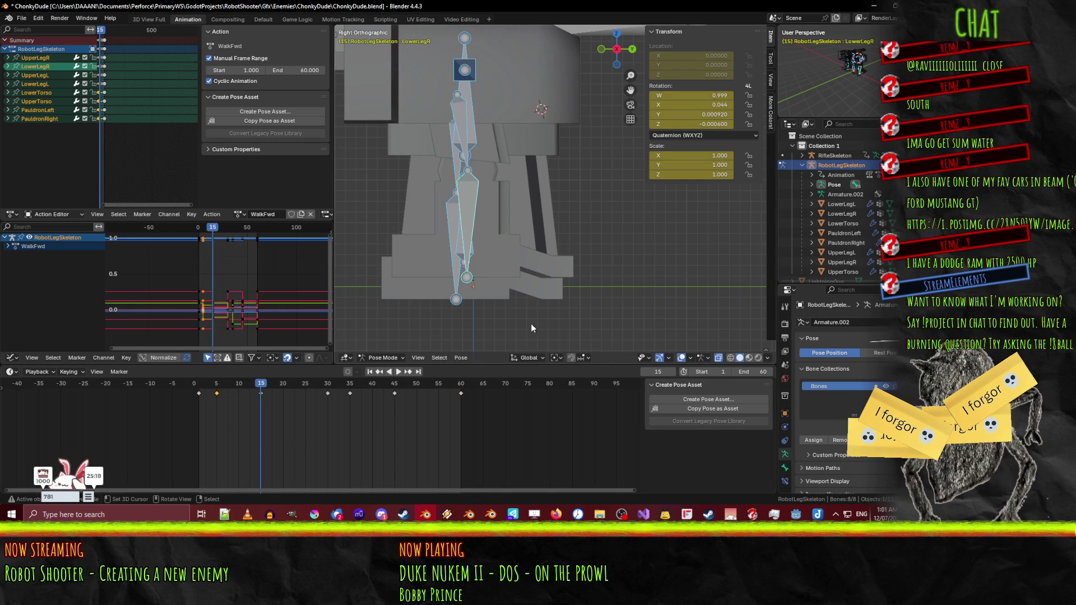
pyautogui.press('g')
pyautogui.press('z')
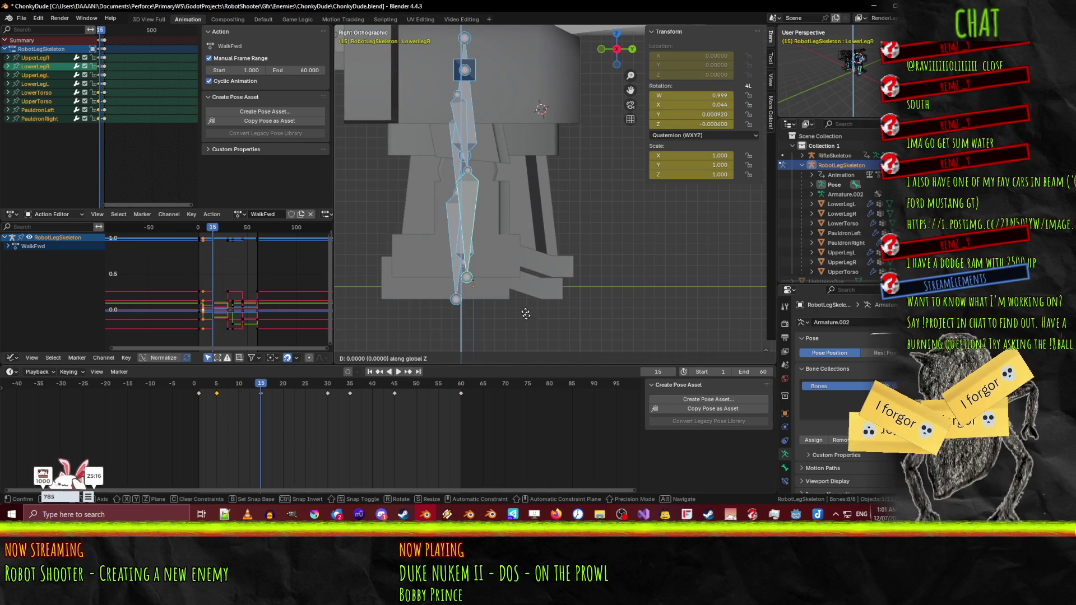
pyautogui.click(527, 209)
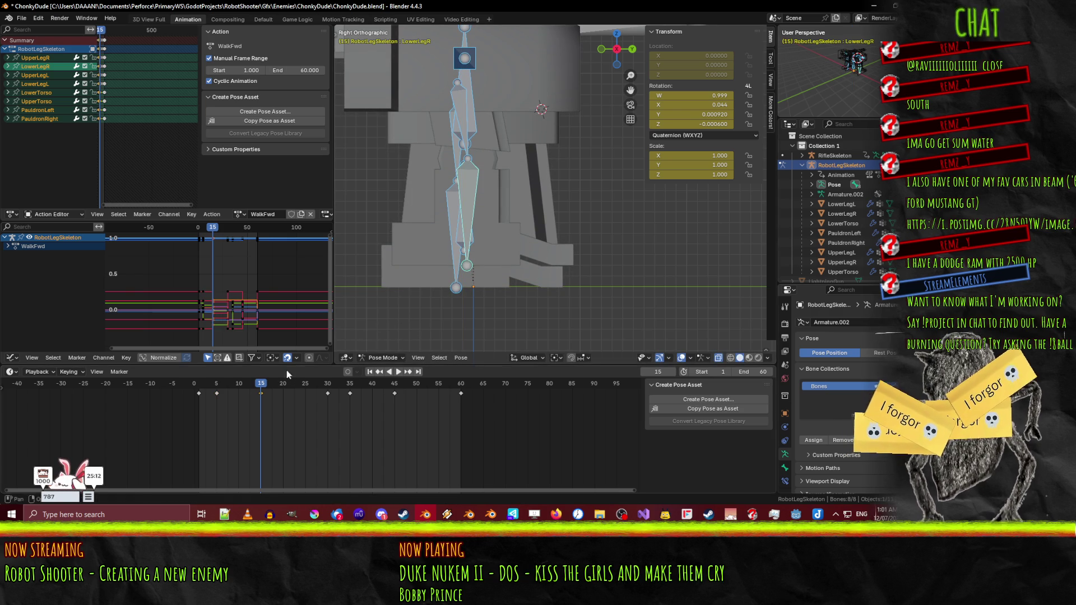
pyautogui.moveTo(308, 381); pyautogui.dragTo(327, 377)
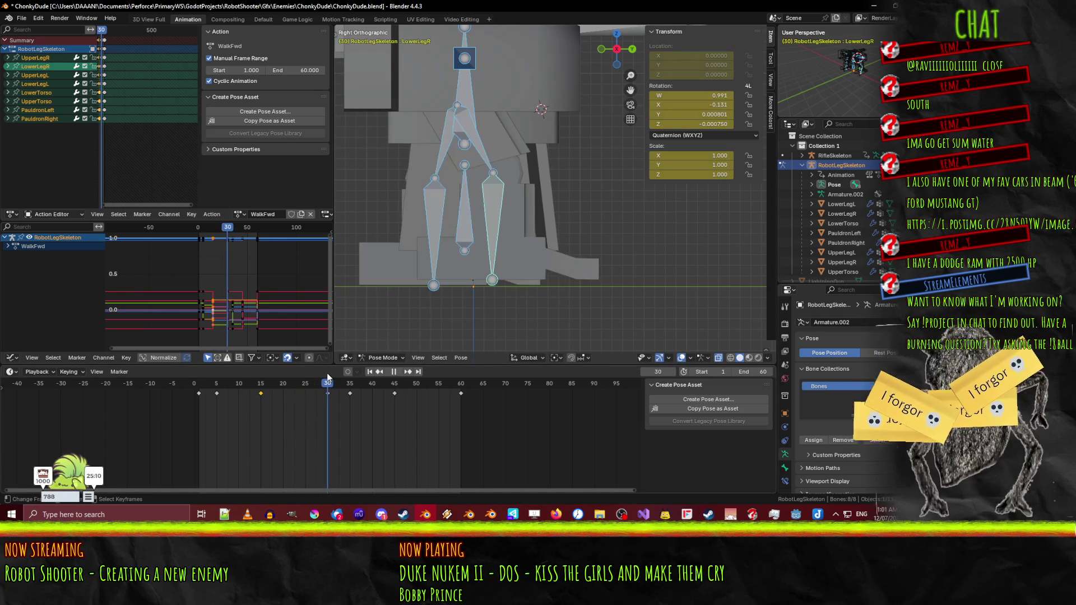
pyautogui.press('g')
pyautogui.press('z')
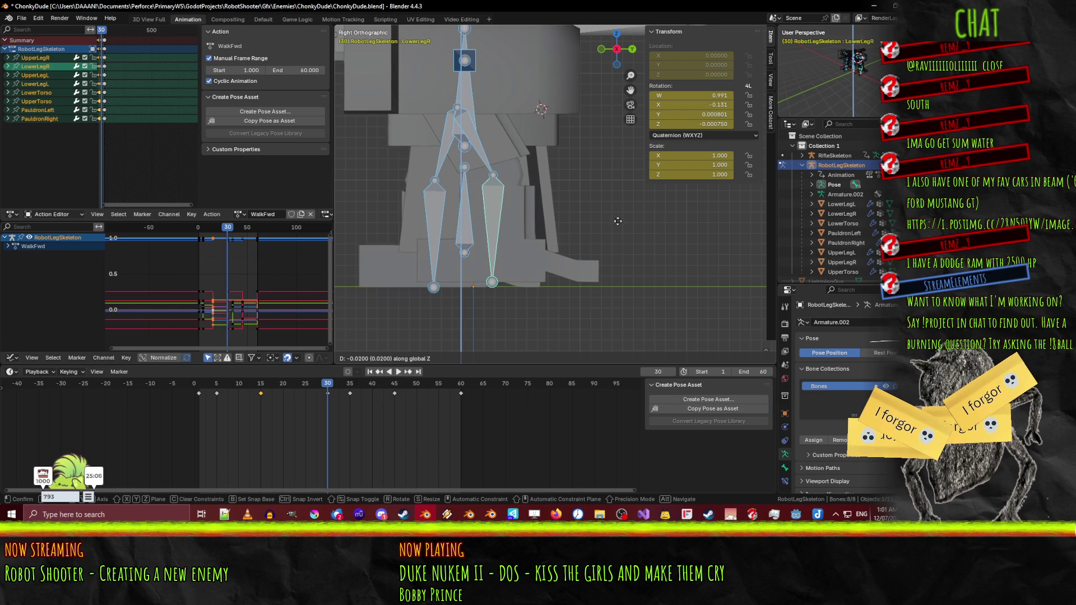
pyautogui.click(619, 223)
pyautogui.press('i')
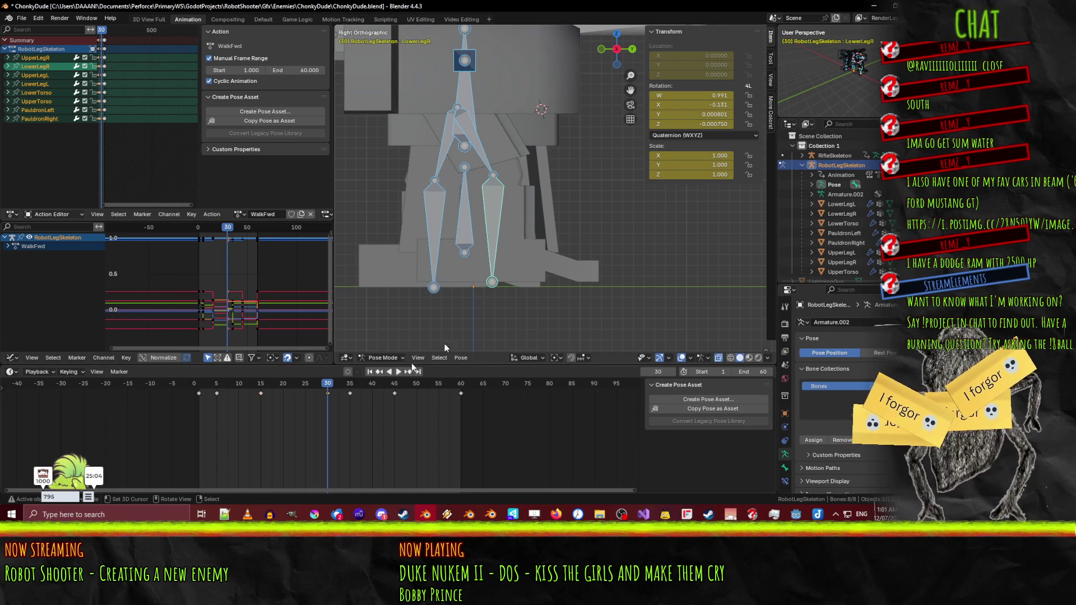
# - Offset the legs 0.03 at frame 35, 0.11 at frame 45, 0.08 at frame 60, then play
pyautogui.moveTo(338, 391); pyautogui.dragTo(354, 391)
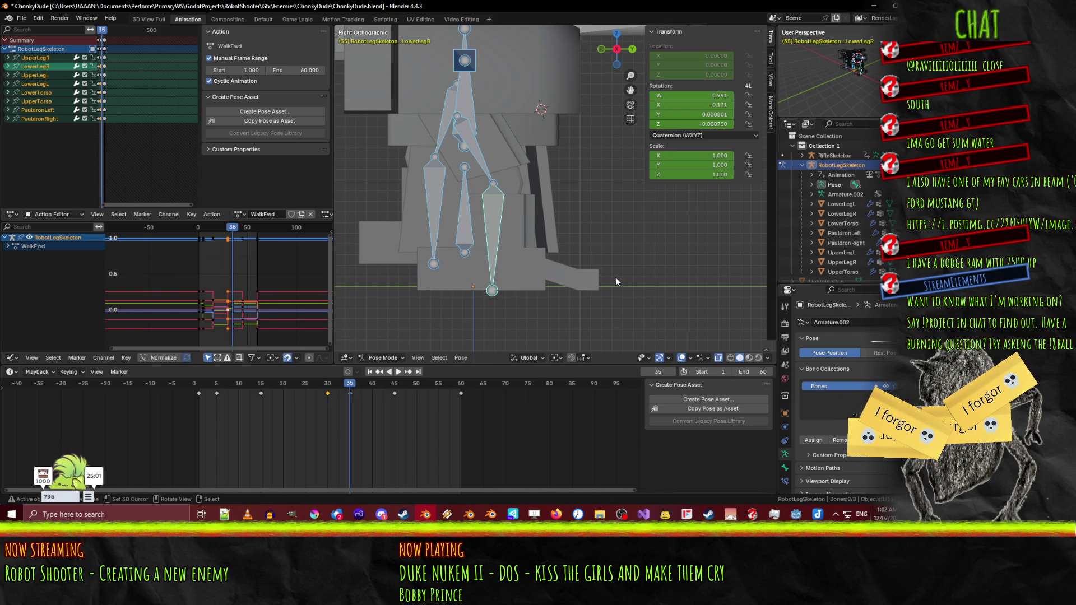
pyautogui.press('g')
pyautogui.press('z')
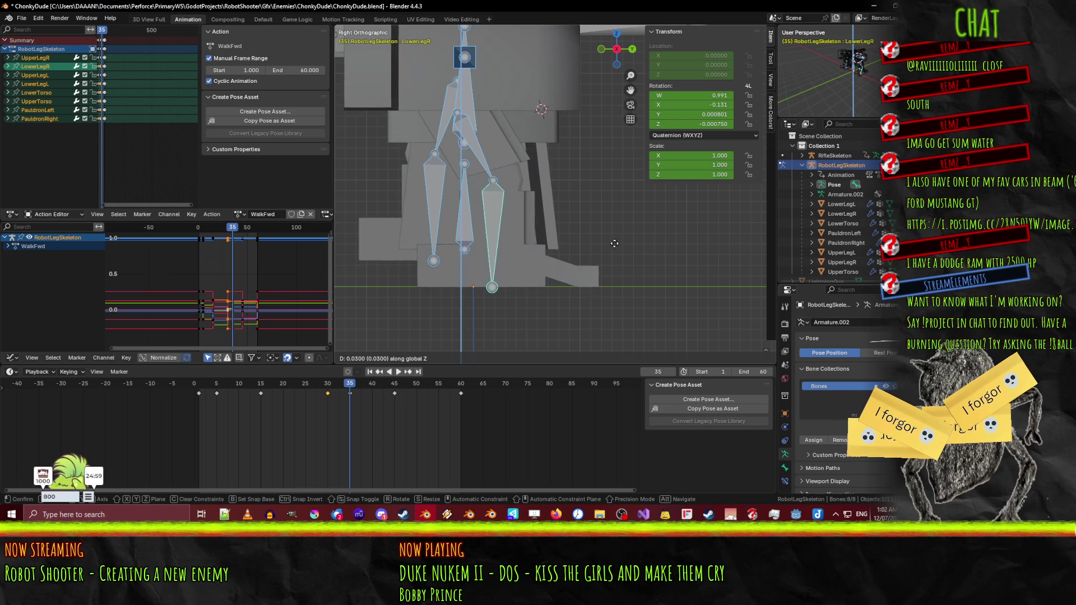
pyautogui.click(616, 245)
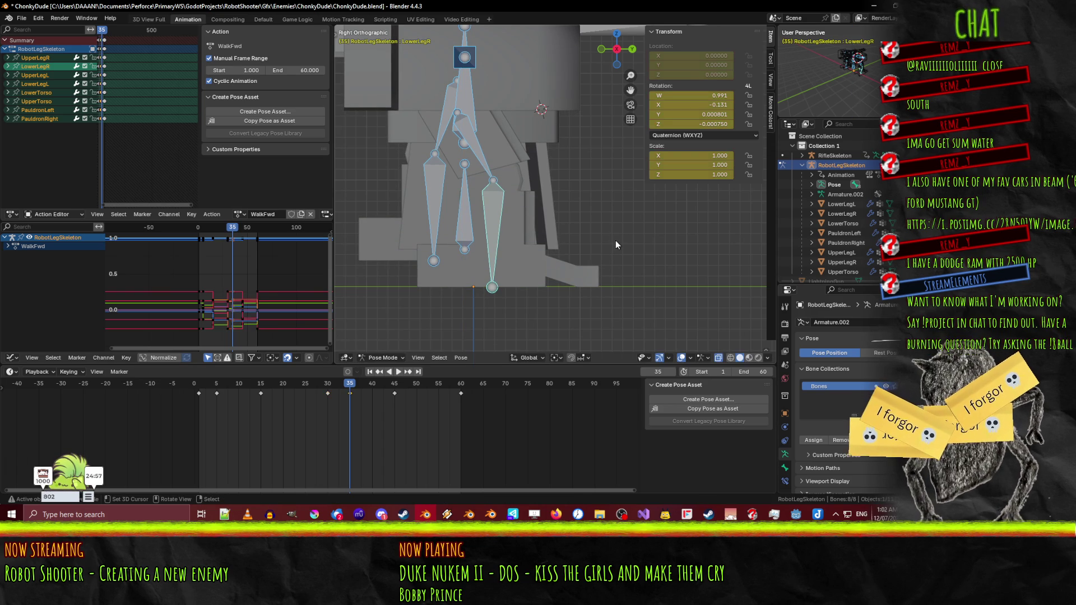
pyautogui.press('space')
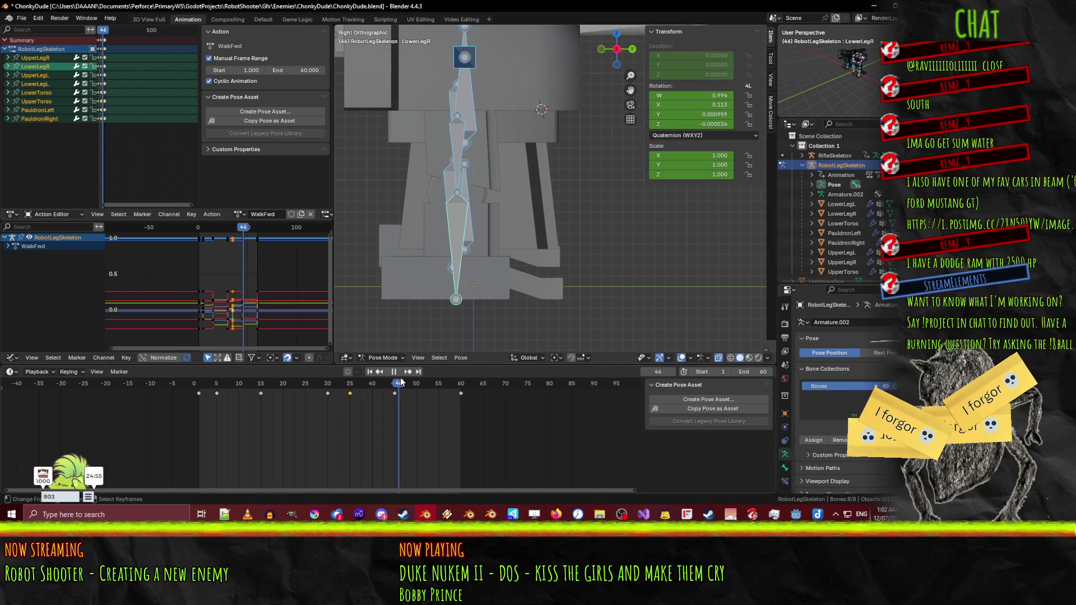
pyautogui.press('g')
pyautogui.press('z')
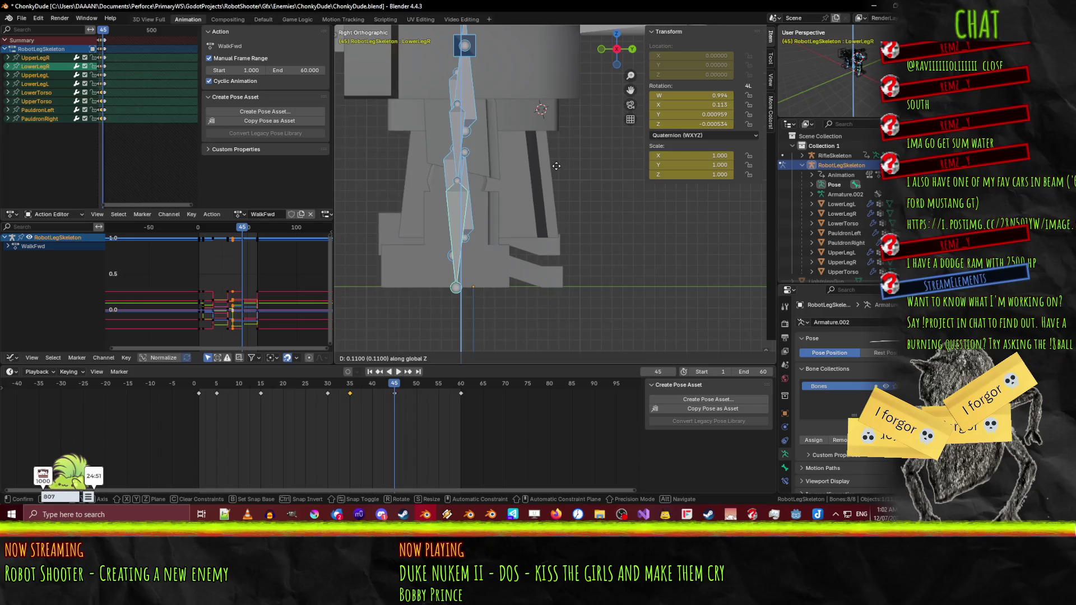
pyautogui.click(554, 167)
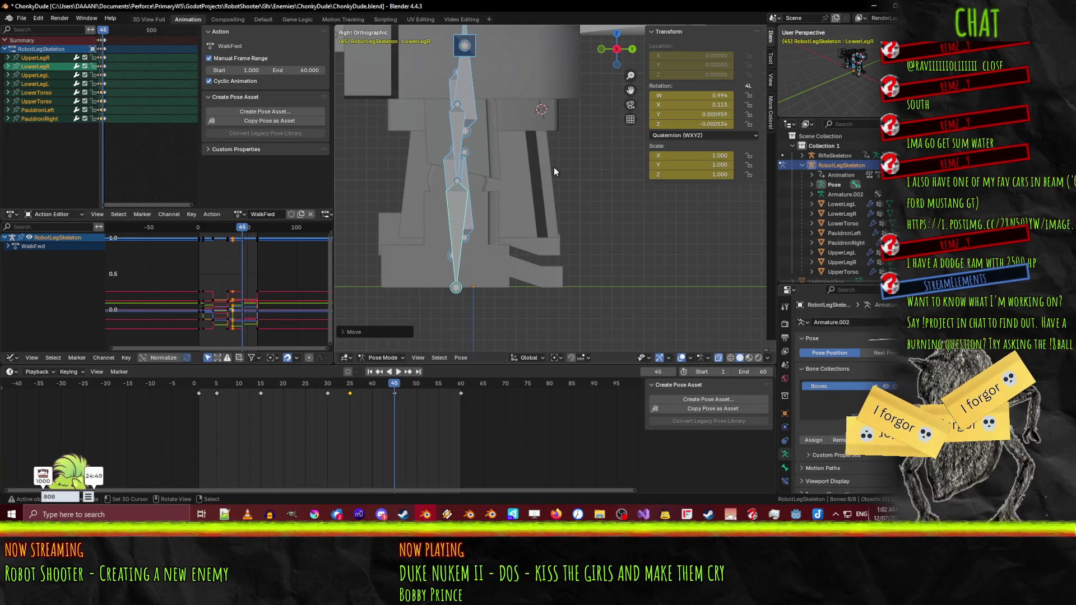
pyautogui.moveTo(453, 382); pyautogui.dragTo(464, 381)
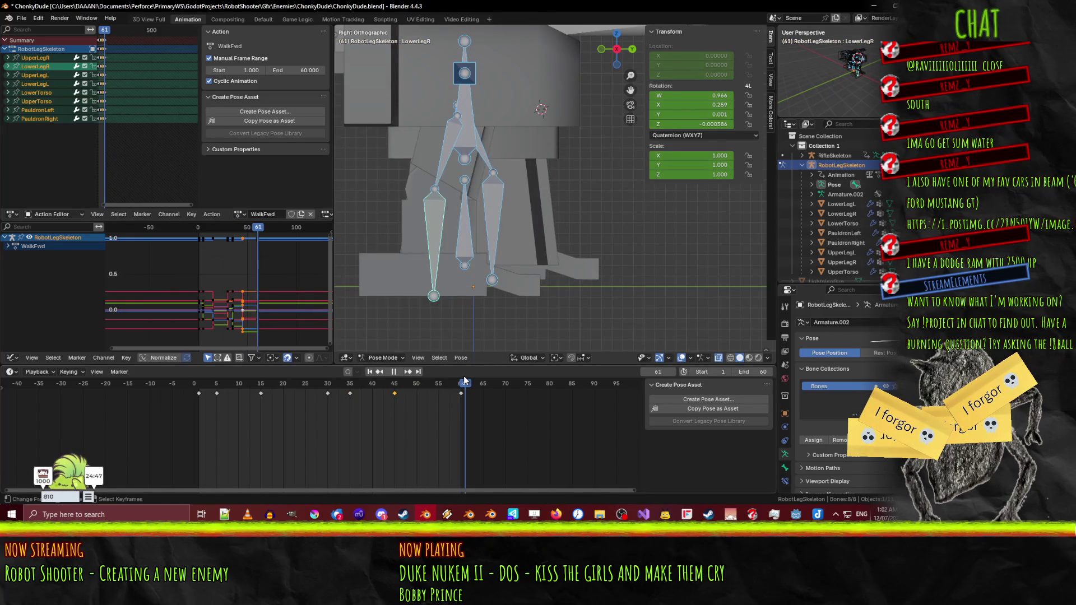
pyautogui.press('g')
pyautogui.press('z')
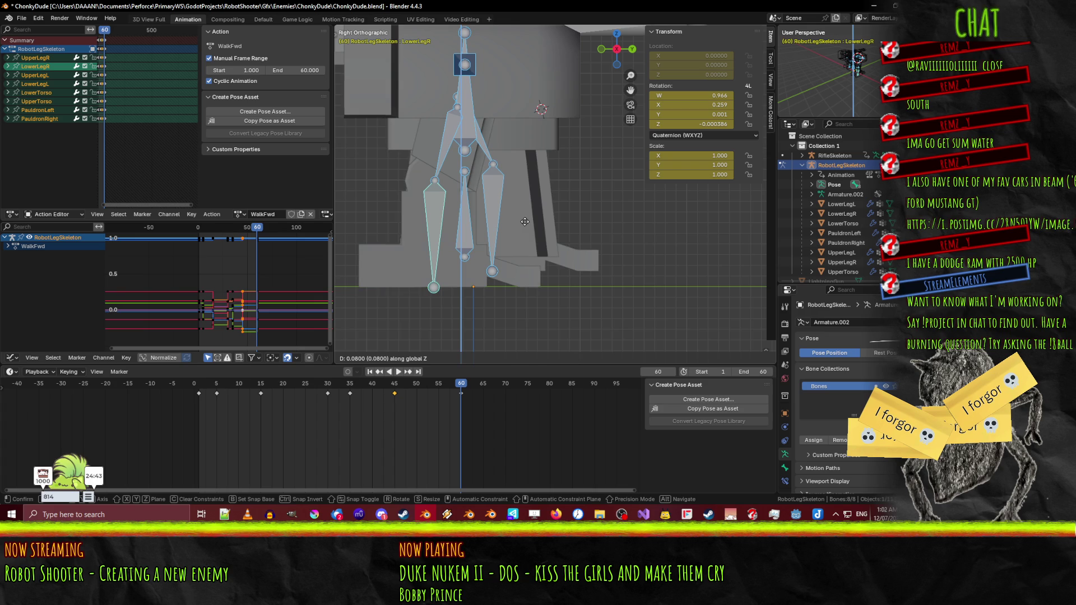
pyautogui.click(524, 222)
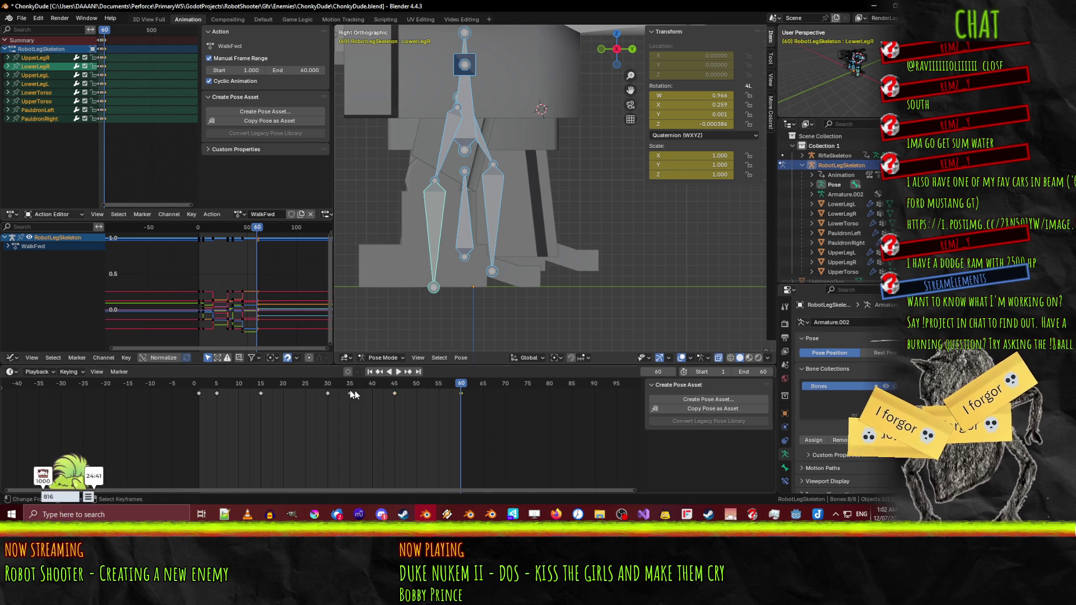
pyautogui.scroll(-3, 504, 269)
pyautogui.press('space')
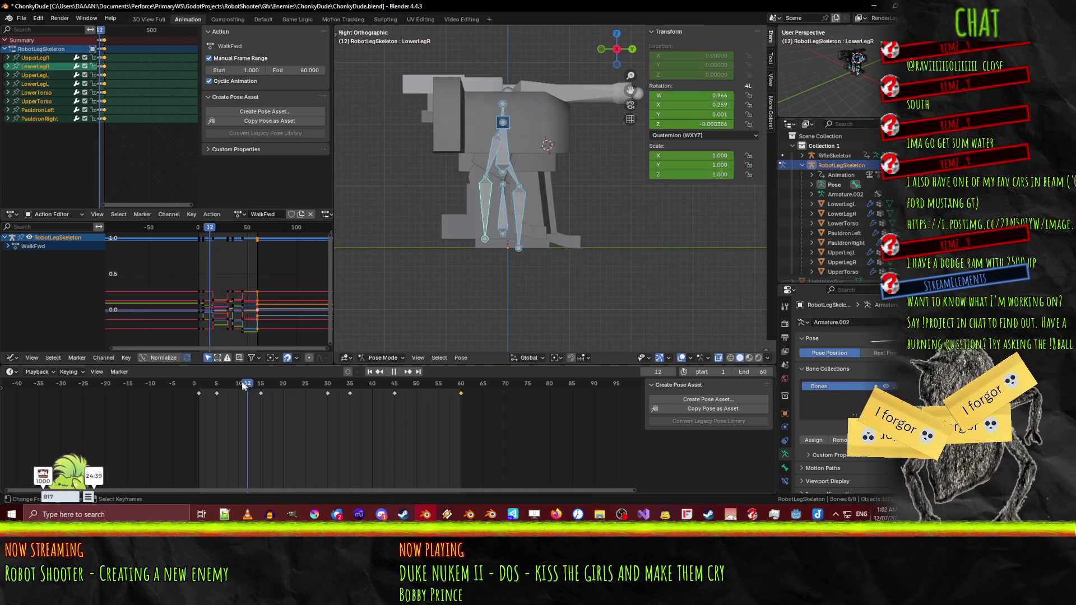
# - Hide the bones and grid and watch the walk cycle in perspective, scrubbing to frame 30
pyautogui.press('Escape')
pyautogui.moveTo(370, 313)
pyautogui.mouseDown()
pyautogui.moveTo(418, 332)
pyautogui.moveTo(598, 332)
pyautogui.mouseUp()
pyautogui.click(681, 359)
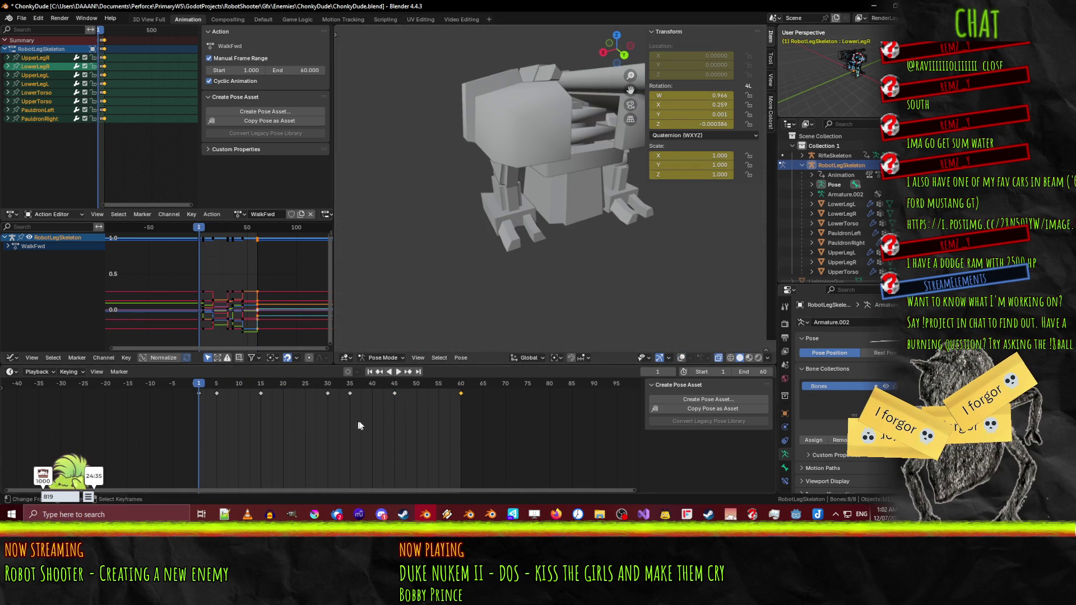
pyautogui.click(398, 371)
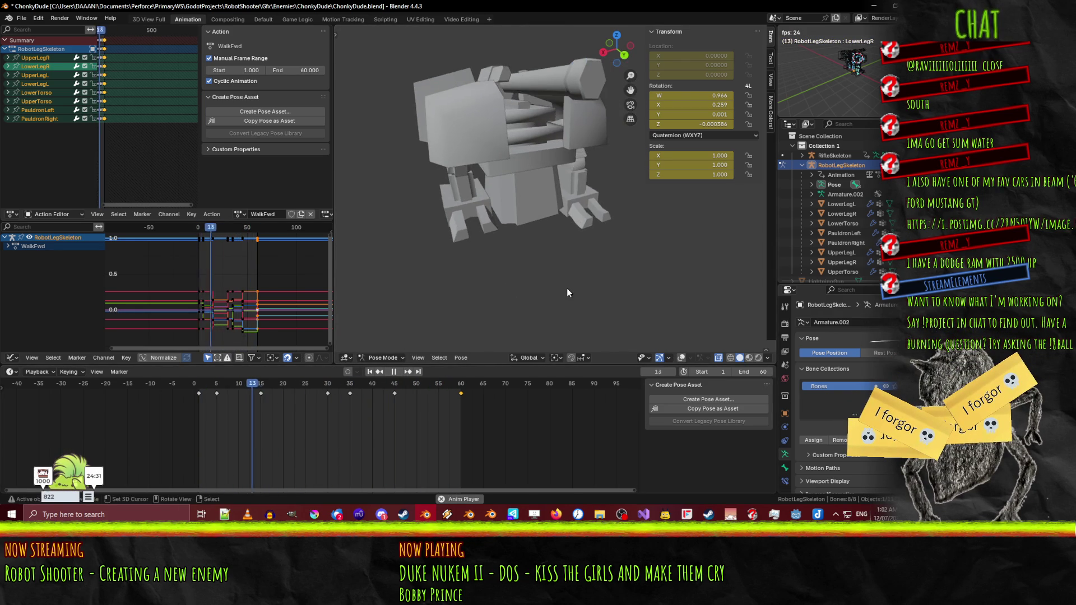
pyautogui.moveTo(583, 274); pyautogui.dragTo(534, 261)
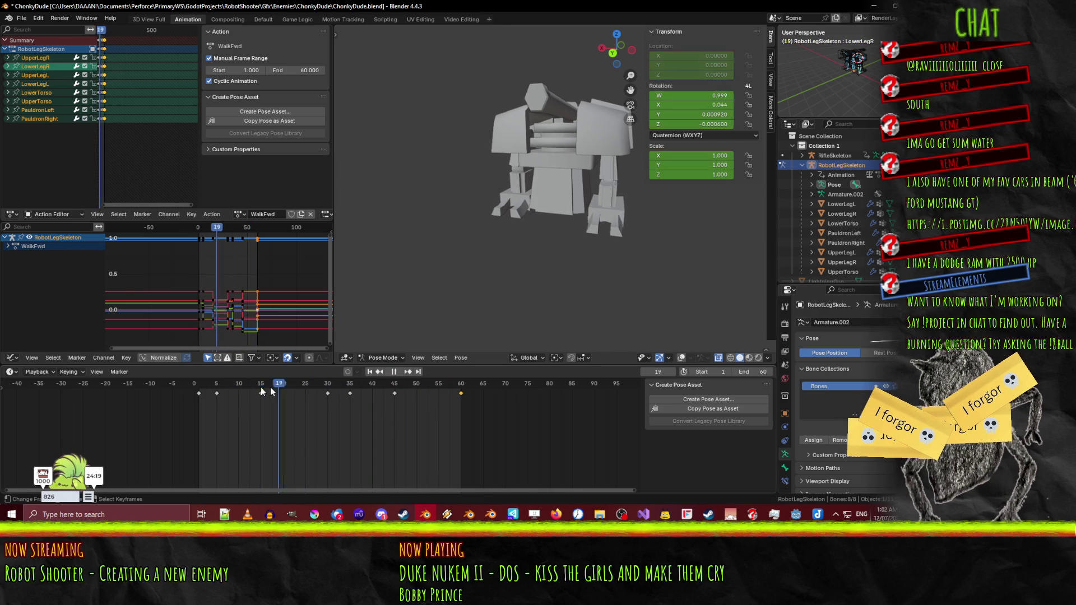
pyautogui.click(210, 390)
pyautogui.moveTo(209, 391)
pyautogui.mouseDown()
pyautogui.moveTo(199, 391)
pyautogui.moveTo(463, 388)
pyautogui.mouseUp()
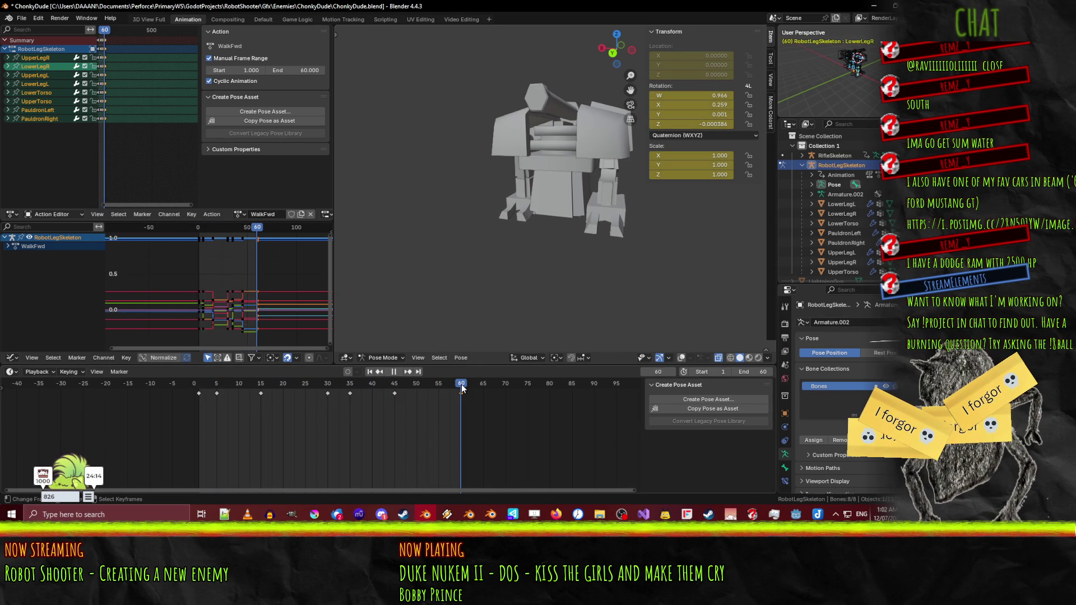
# - Compare frames 1 and 60 from side and front views, play briefly, and show the bones again
pyautogui.click(199, 387)
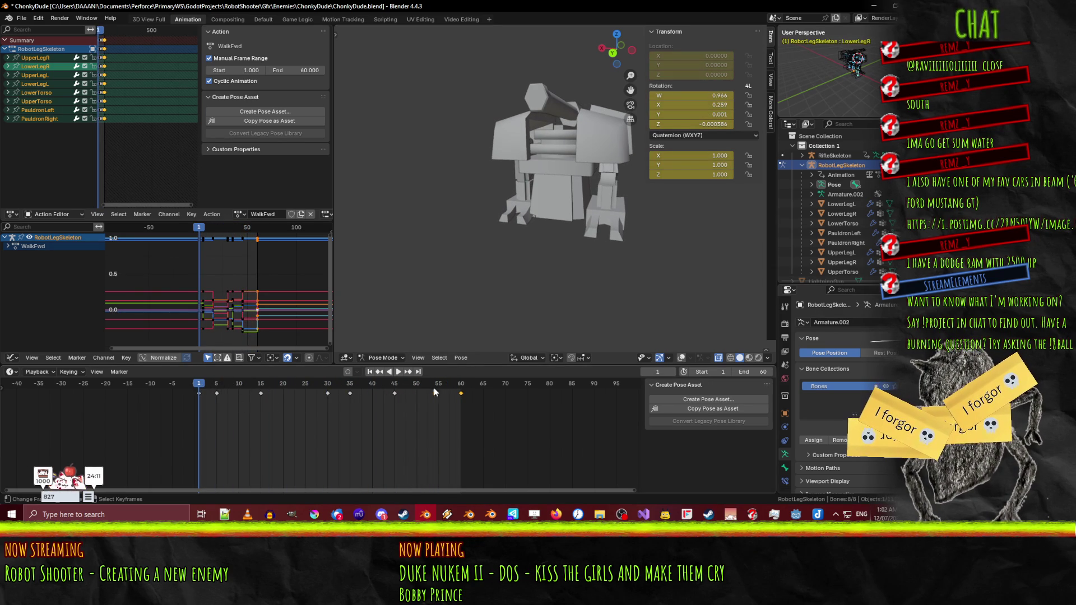
pyautogui.click(459, 386)
pyautogui.click(202, 388)
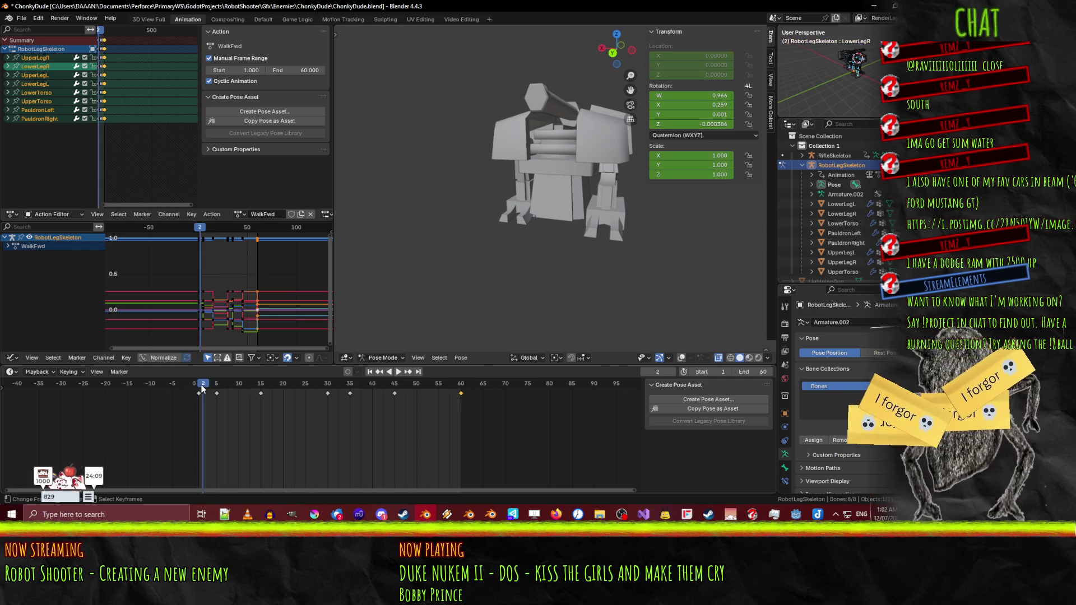
pyautogui.press('KP_3')
pyautogui.press('KP_1')
pyautogui.press('KP_3')
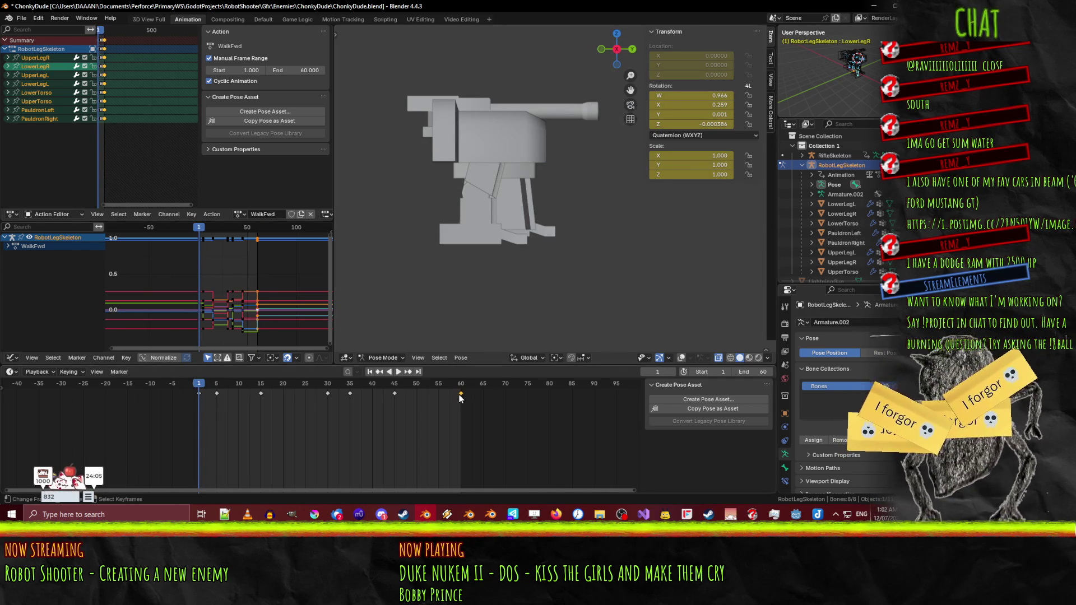
pyautogui.click(461, 388)
pyautogui.click(196, 388)
pyautogui.press('space')
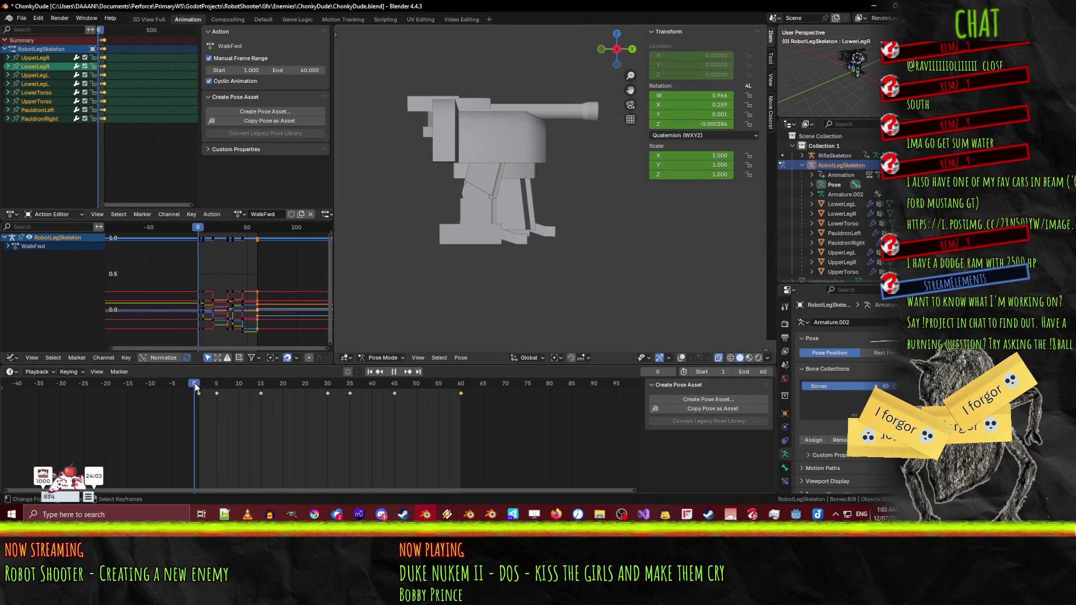
pyautogui.press('space')
pyautogui.click(681, 357)
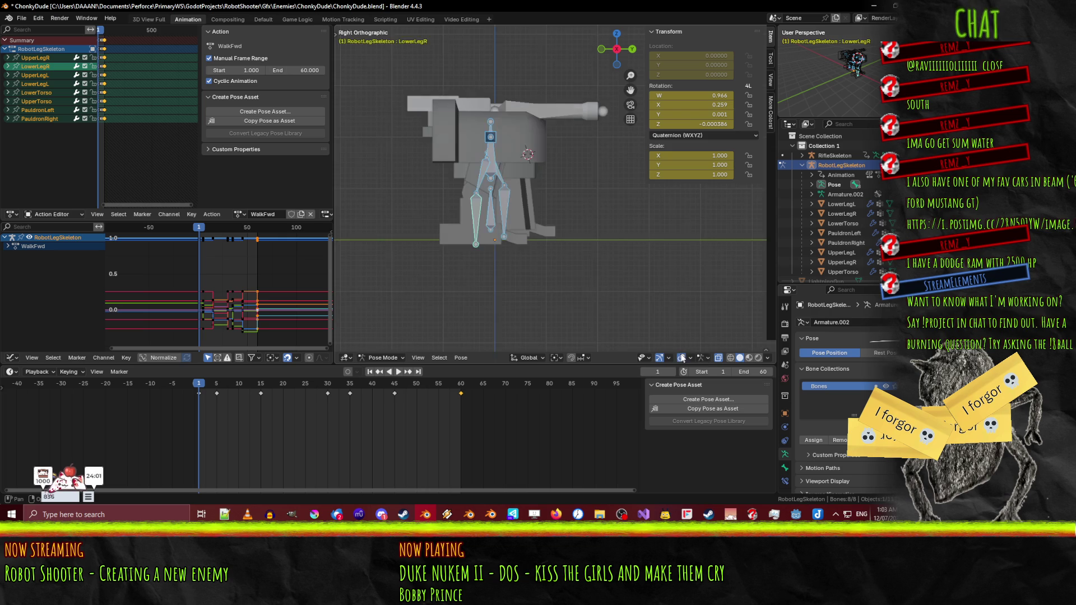
# - Raise the leg bones slightly along global Z in the right orthographic view
pyautogui.press('KP_1')
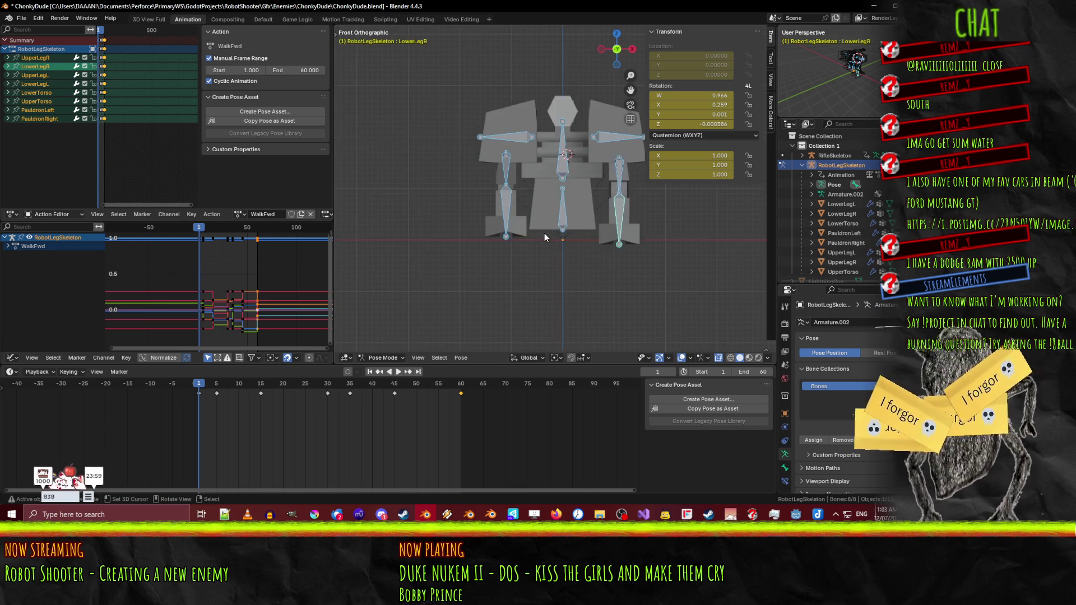
pyautogui.press('KP_3')
pyautogui.scroll(4, 512, 266)
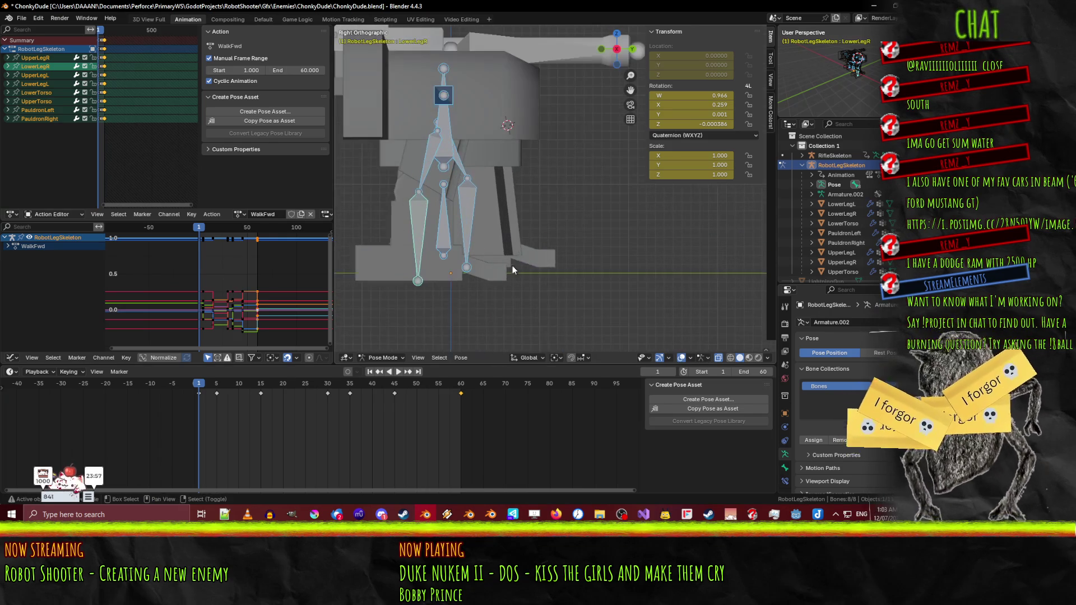
pyautogui.press('g')
pyautogui.press('z')
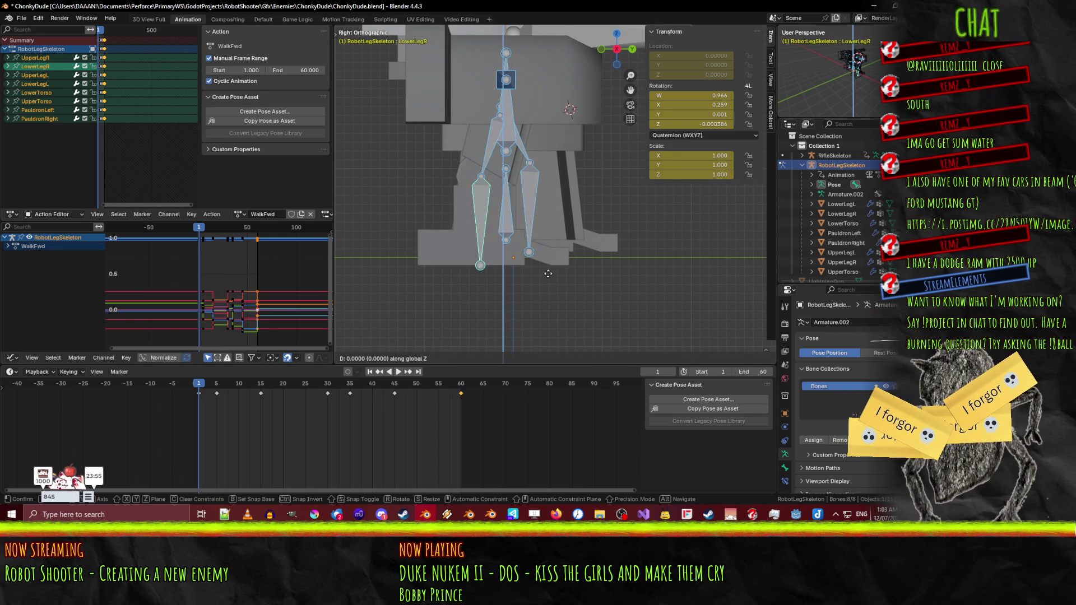
pyautogui.click(512, 277)
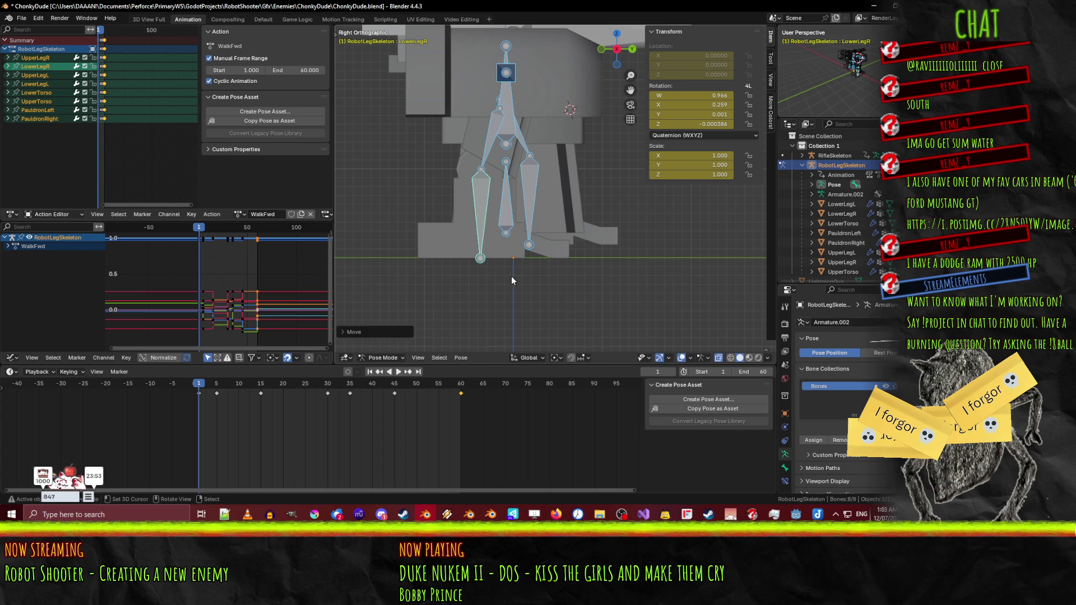
# - Play WalkFwd across frames 1 to 60 and orbit to a perspective view
pyautogui.click(199, 394)
pyautogui.click(460, 386)
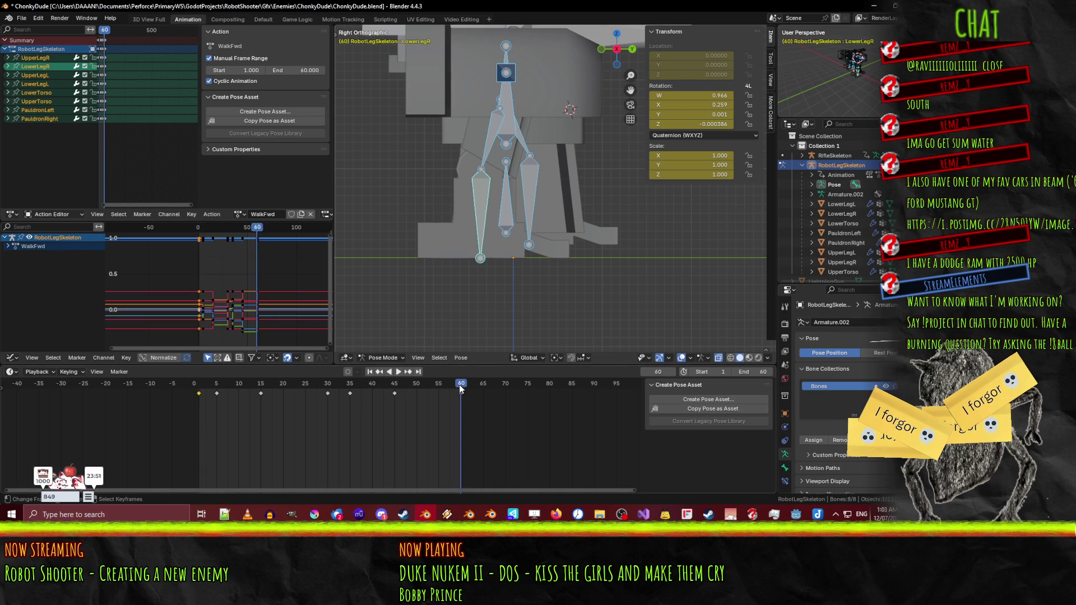
pyautogui.press('space')
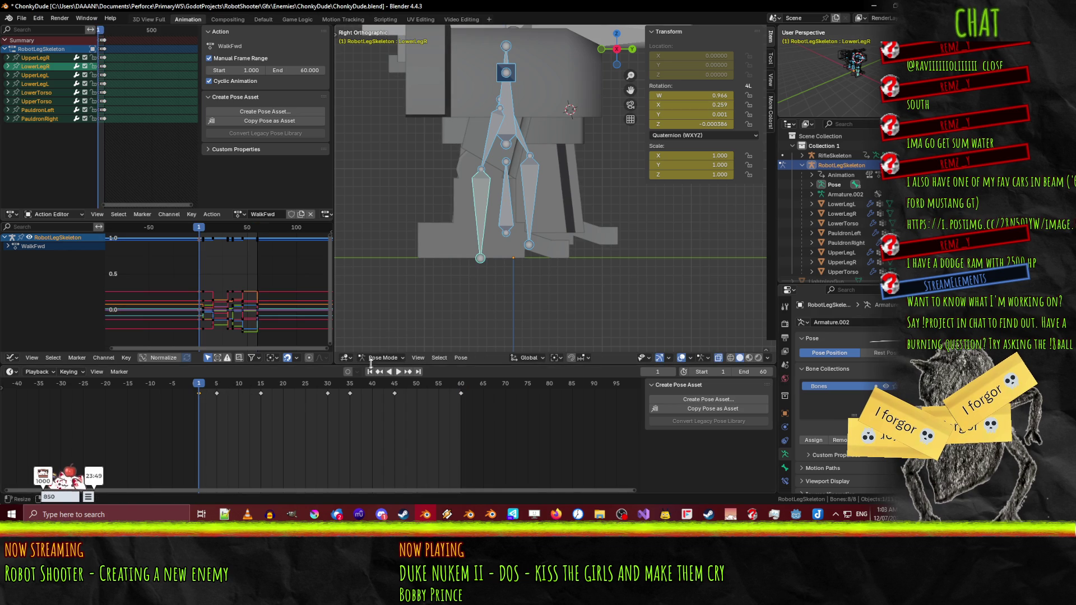
pyautogui.click(399, 373)
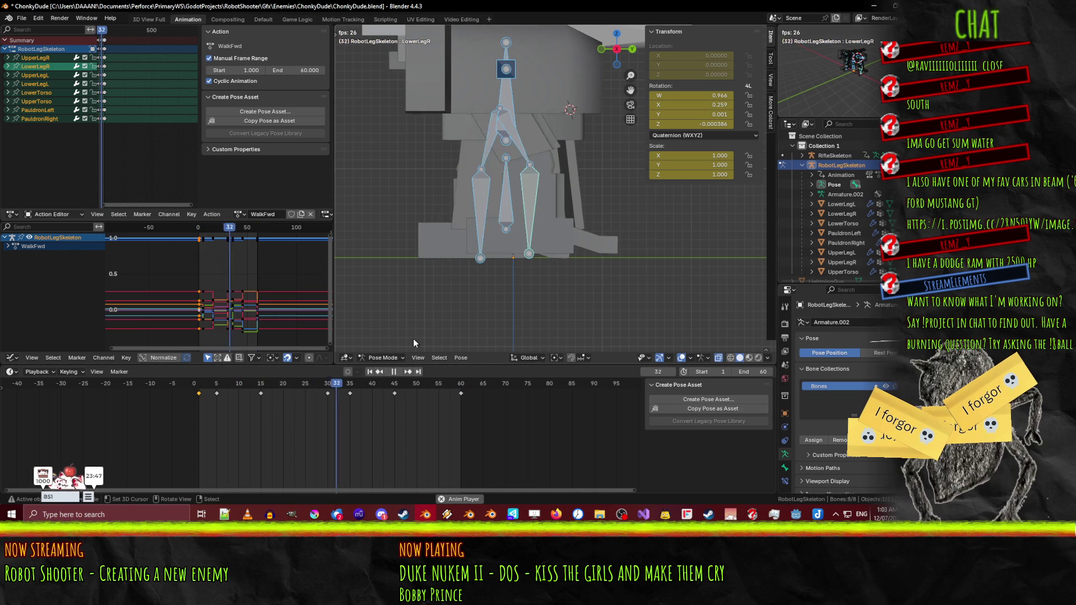
pyautogui.moveTo(412, 339)
pyautogui.mouseDown()
pyautogui.moveTo(493, 290)
pyautogui.moveTo(543, 278)
pyautogui.moveTo(539, 260)
pyautogui.moveTo(490, 287)
pyautogui.mouseUp()
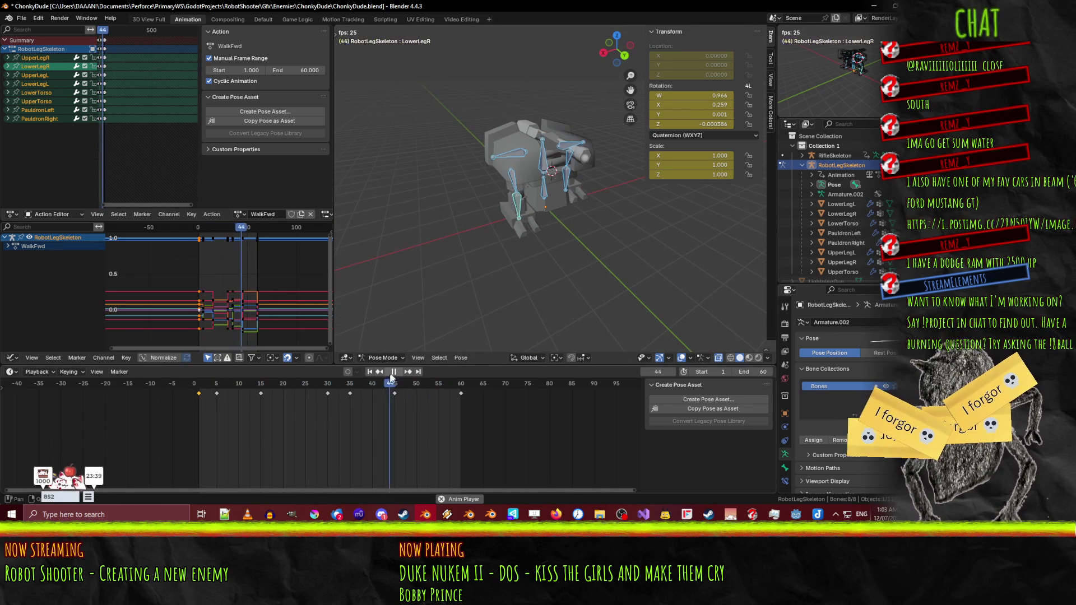
# - Stop playback near the start and save ChonkyDude.blend
pyautogui.press('space')
pyautogui.moveTo(416, 384); pyautogui.dragTo(203, 392)
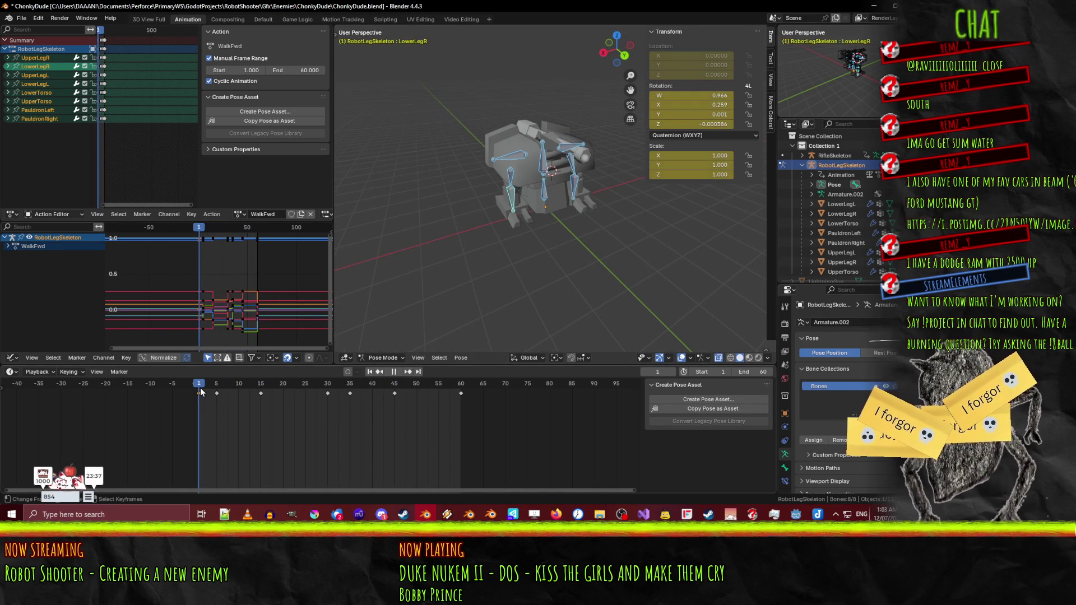
pyautogui.hotkey('ctrl', 's')
# - Set all WalkFwd keyframes to Linear interpolation and play the cycle again
pyautogui.press('a')
pyautogui.press('F3')
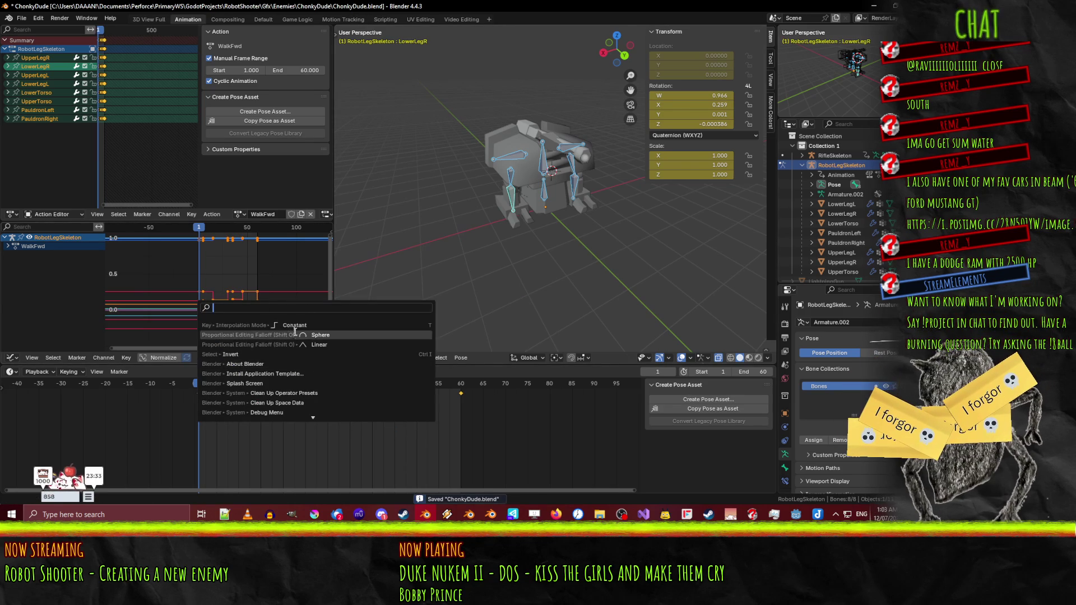
pyautogui.write('Inter')
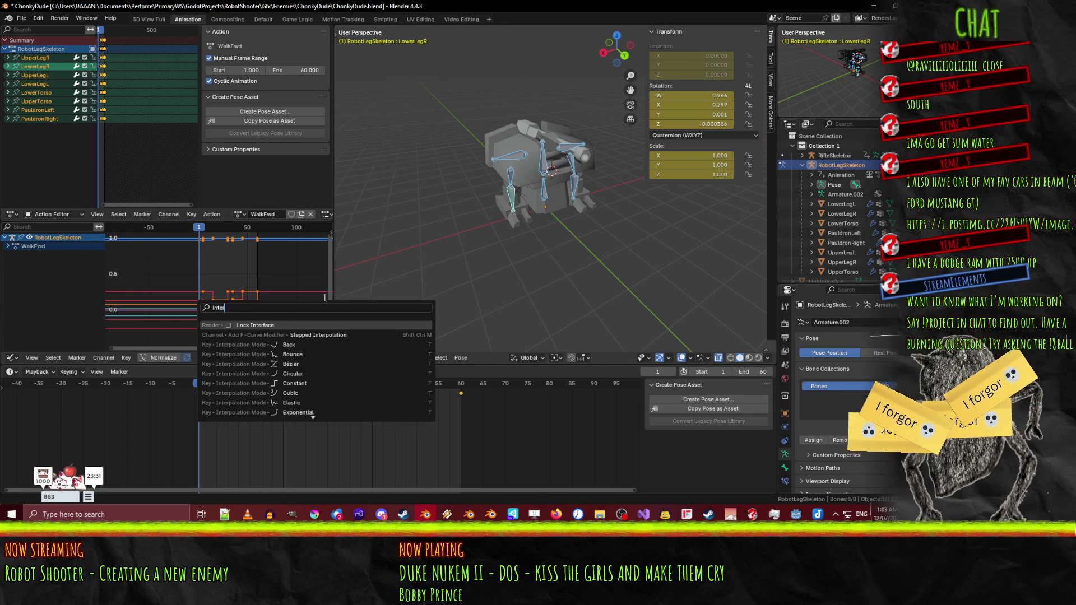
pyautogui.write('po')
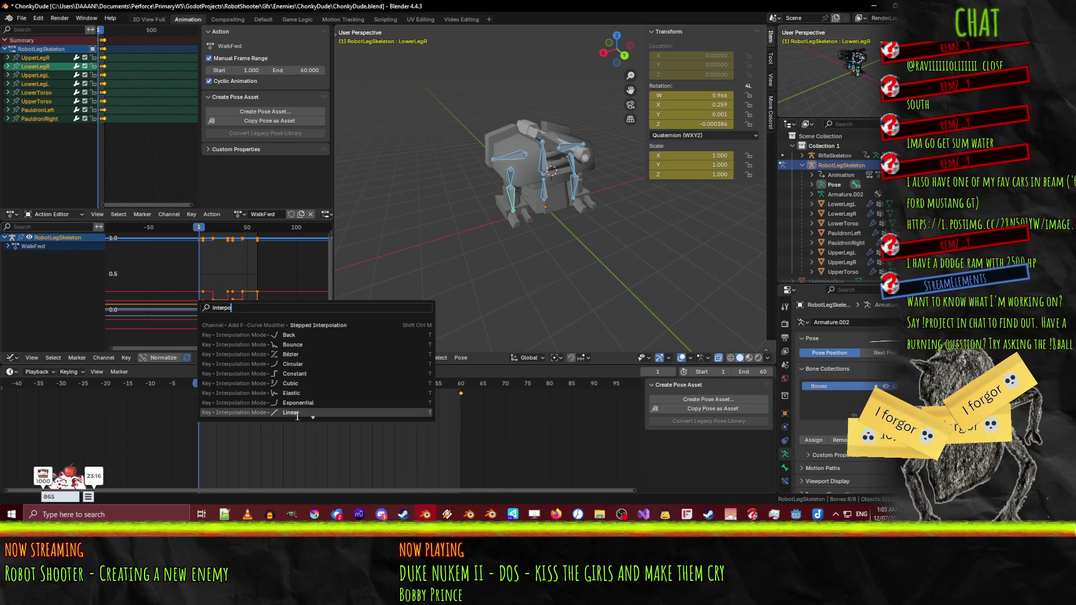
pyautogui.click(313, 385)
pyautogui.click(398, 372)
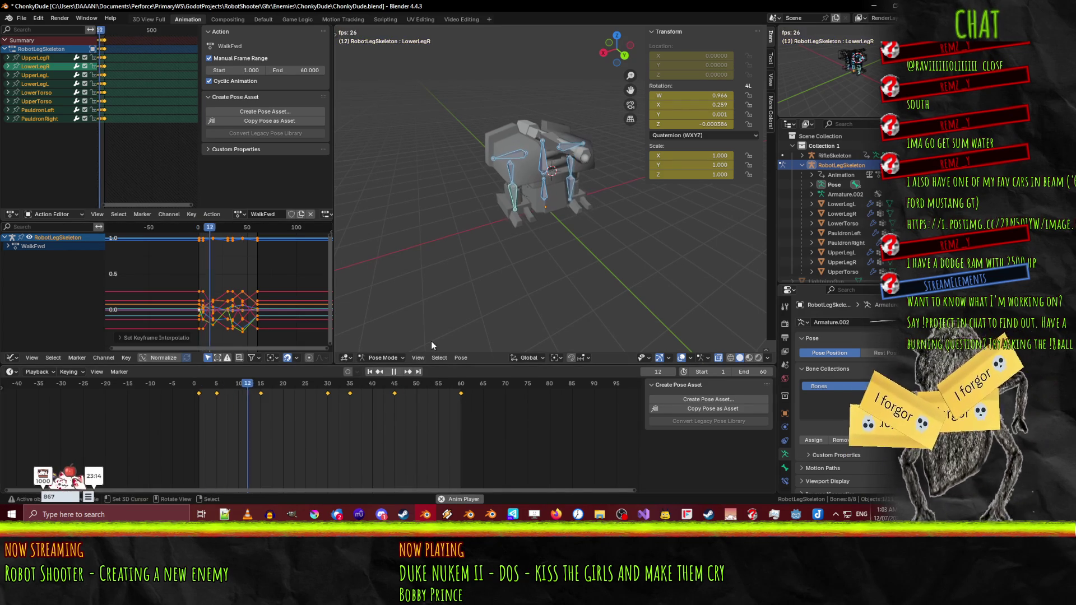
# - Review the linear walk from side, front, three-quarter and right orthographic views
pyautogui.moveTo(414, 289); pyautogui.dragTo(470, 256)
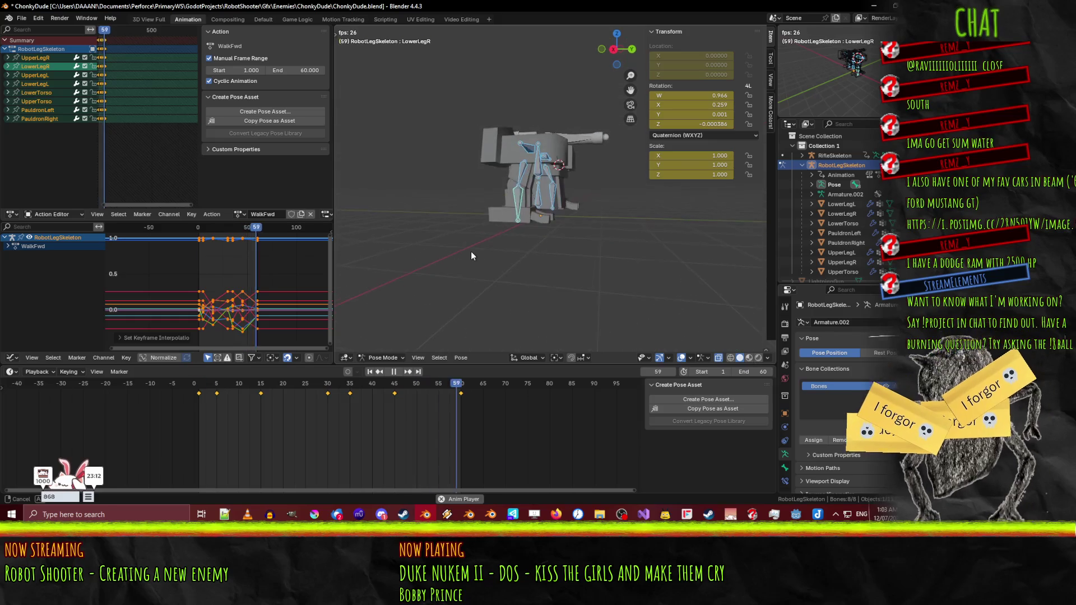
pyautogui.press('KP_4')
pyautogui.press('KP_4')
pyautogui.press('KP_4')
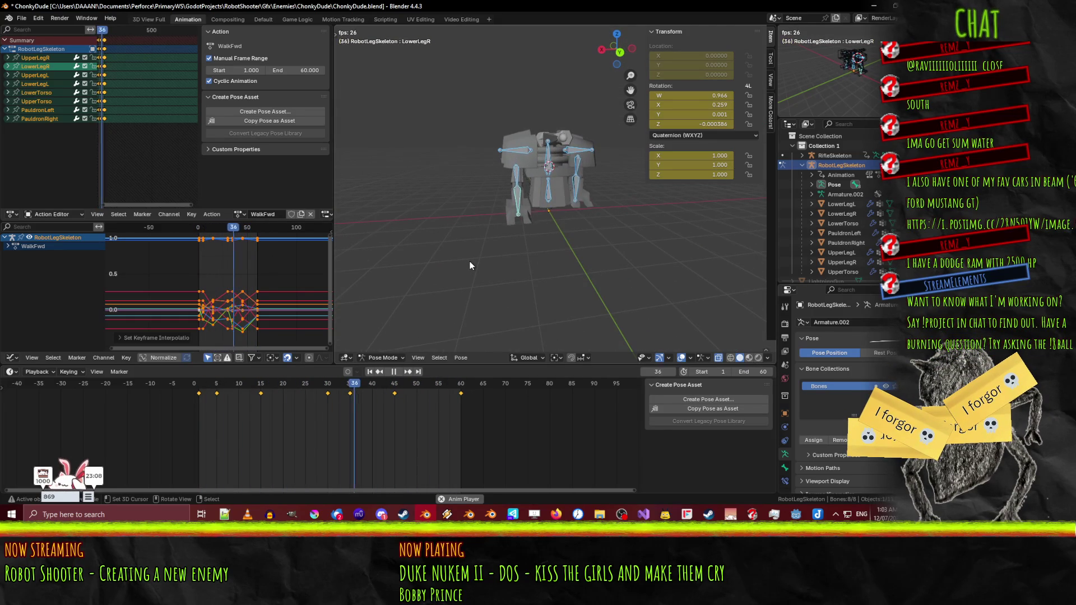
pyautogui.moveTo(482, 271); pyautogui.dragTo(391, 272)
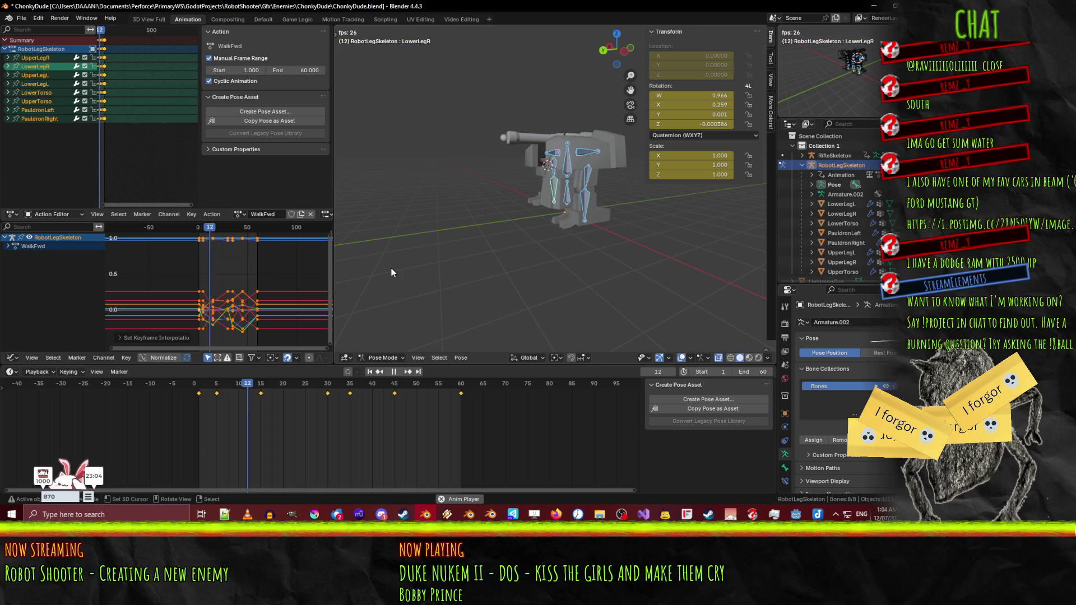
pyautogui.press('KP_1')
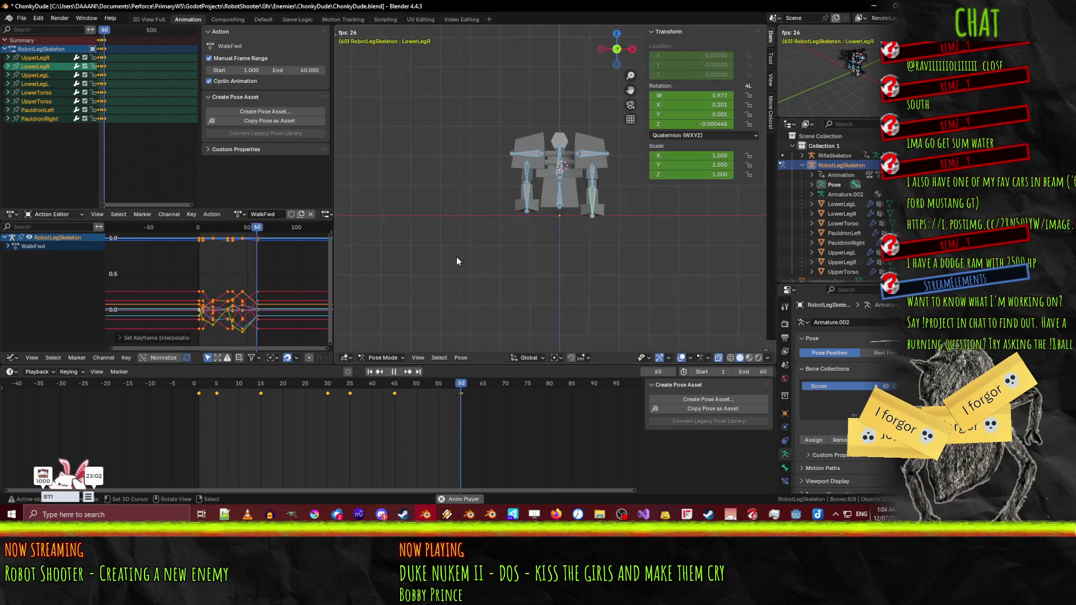
pyautogui.press('KP_3')
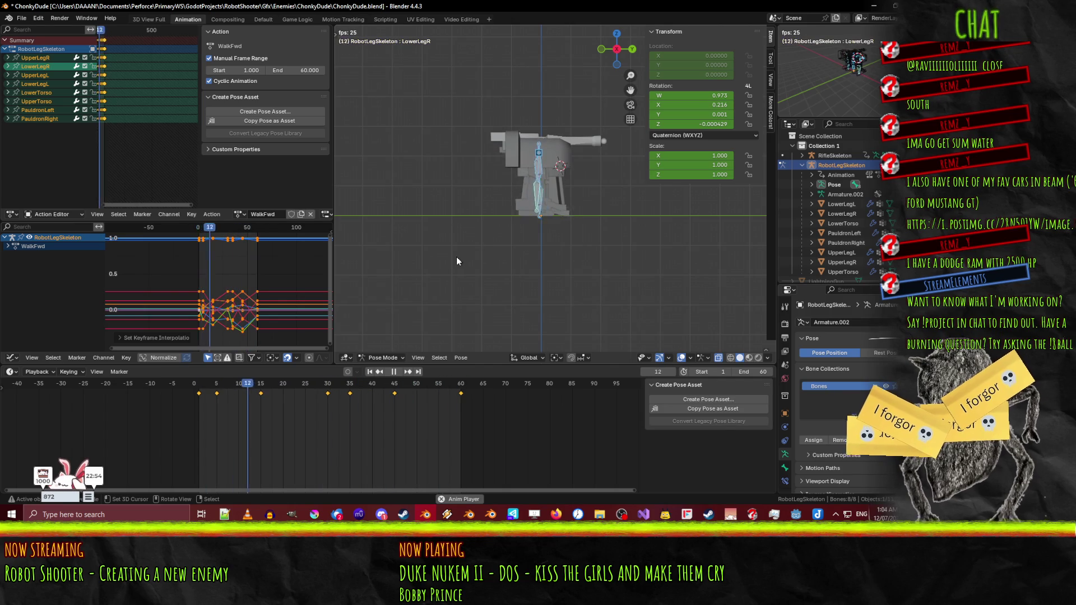
pyautogui.scroll(5, 560, 232)
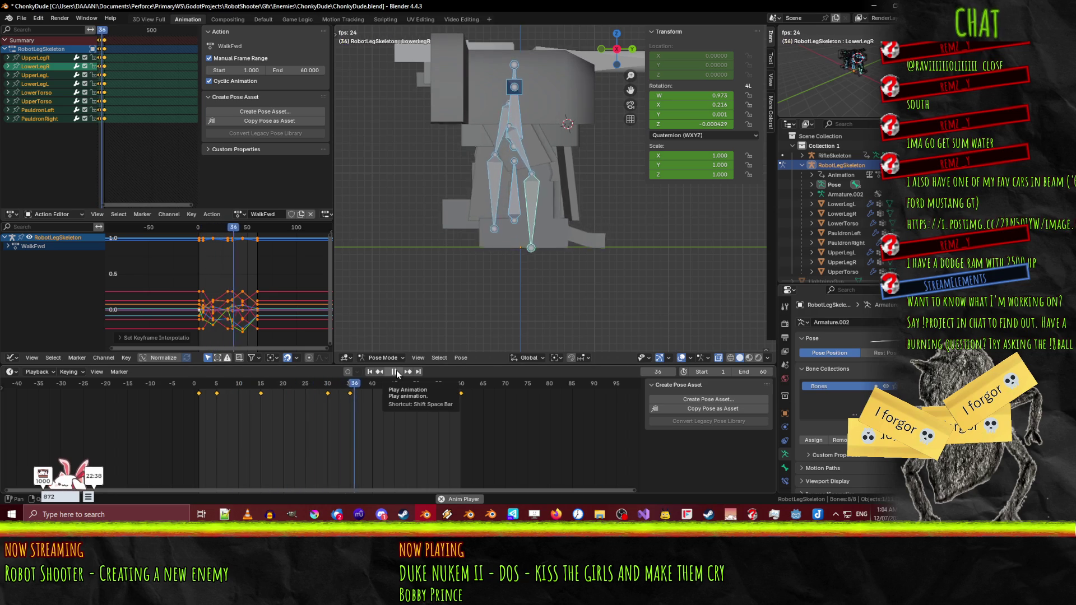
pyautogui.scroll(-4, 531, 237)
pyautogui.moveTo(531, 238)
pyautogui.mouseDown()
pyautogui.moveTo(446, 256)
pyautogui.moveTo(495, 265)
pyautogui.mouseUp()
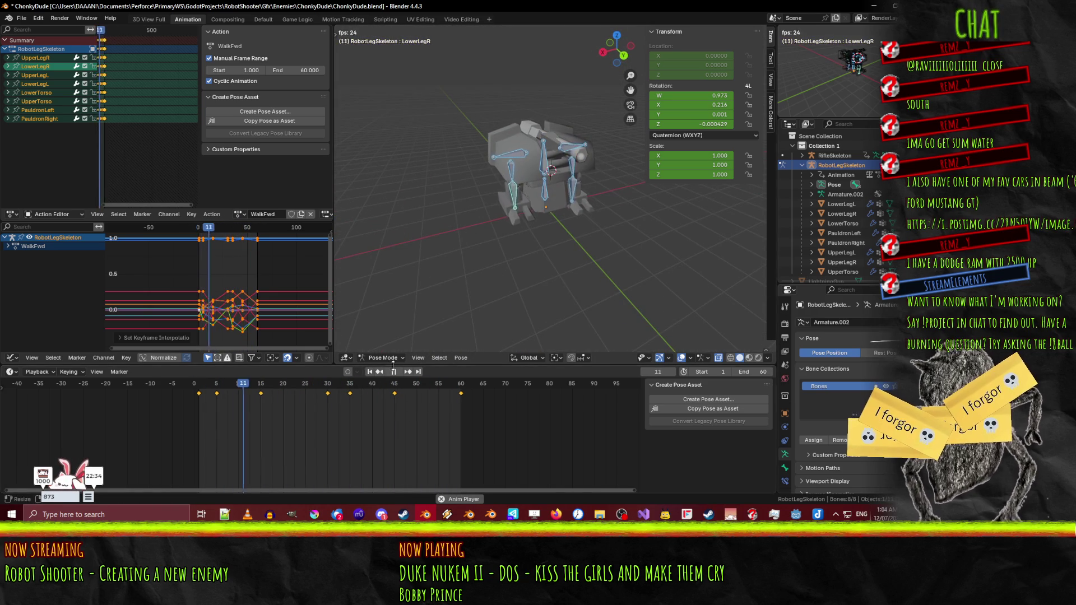
# - Stop playback at frame 22, save ChonkyDude.blend, and switch to the Godot editor
pyautogui.press('space')
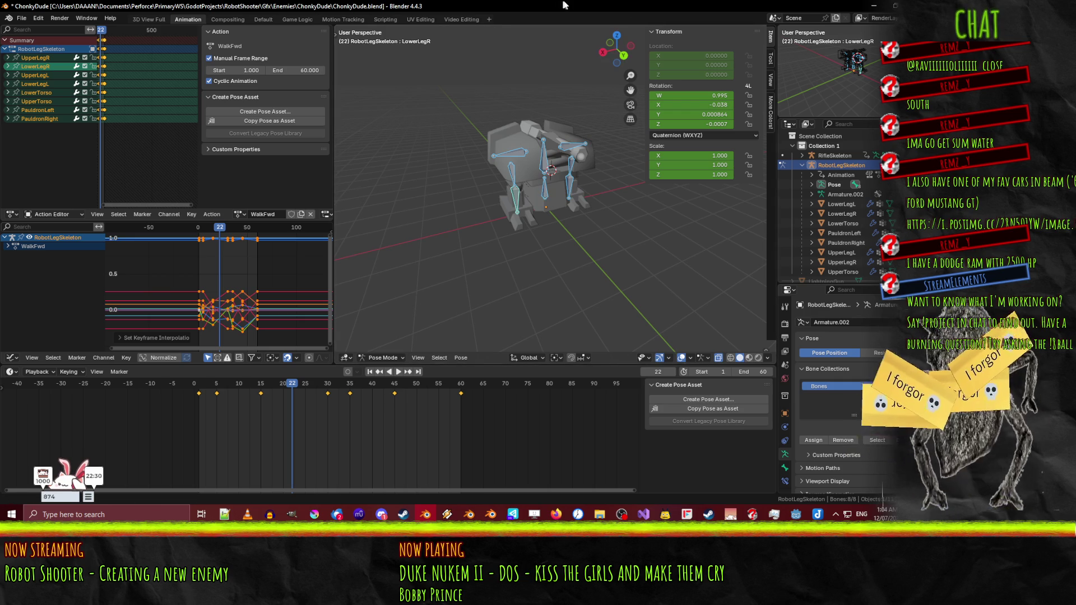
pyautogui.hotkey('ctrl', 's')
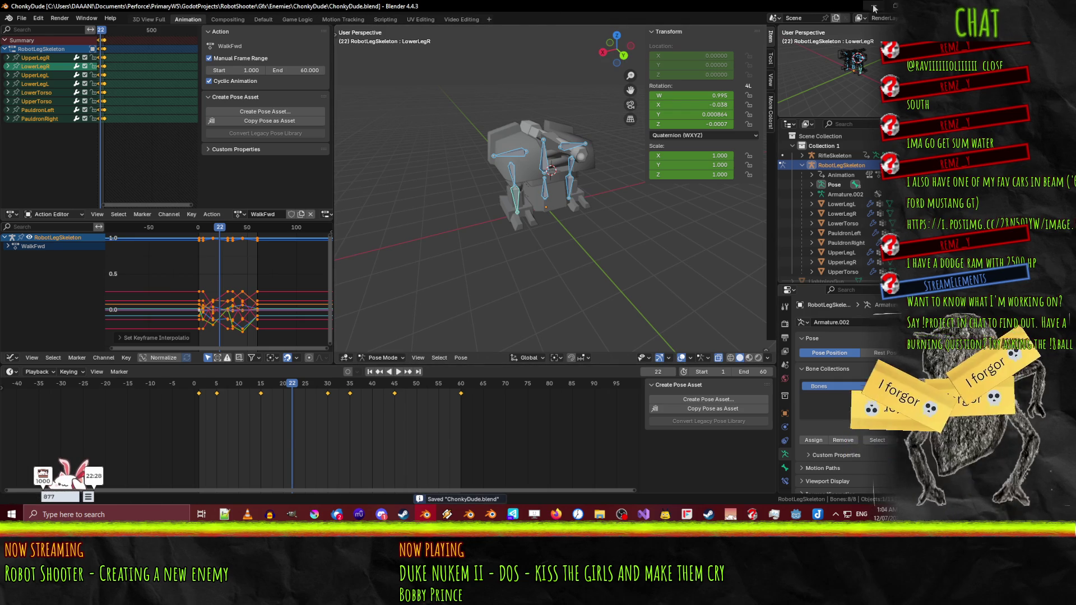
pyautogui.hotkey('alt', 'Tab')
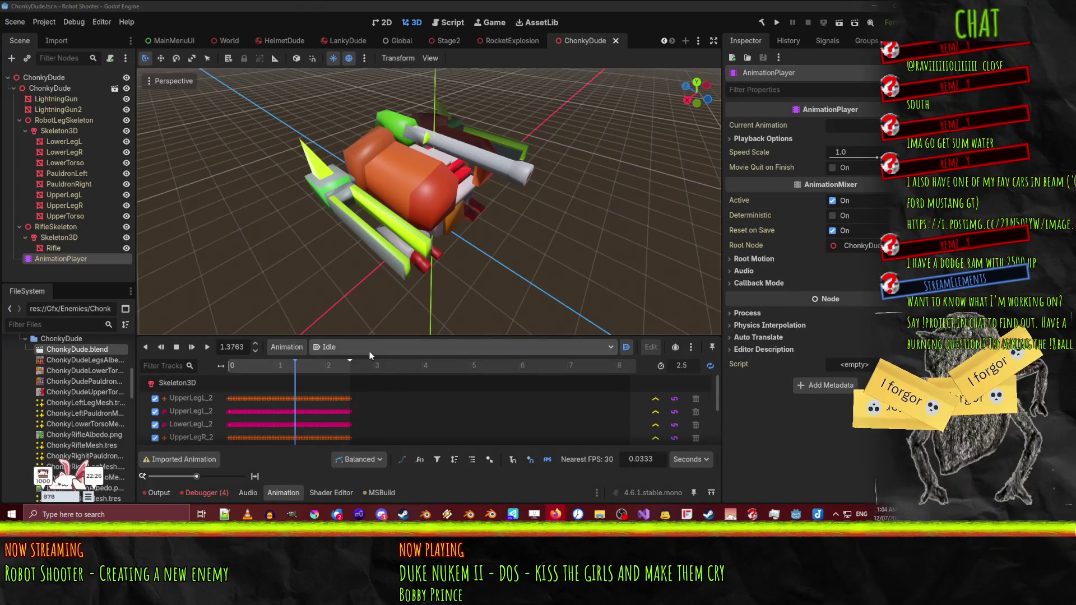
# - Let the updated ChonkyDude reimport, then play its WalkFwd animation and view the walking robot from the front
pyautogui.click(296, 271)
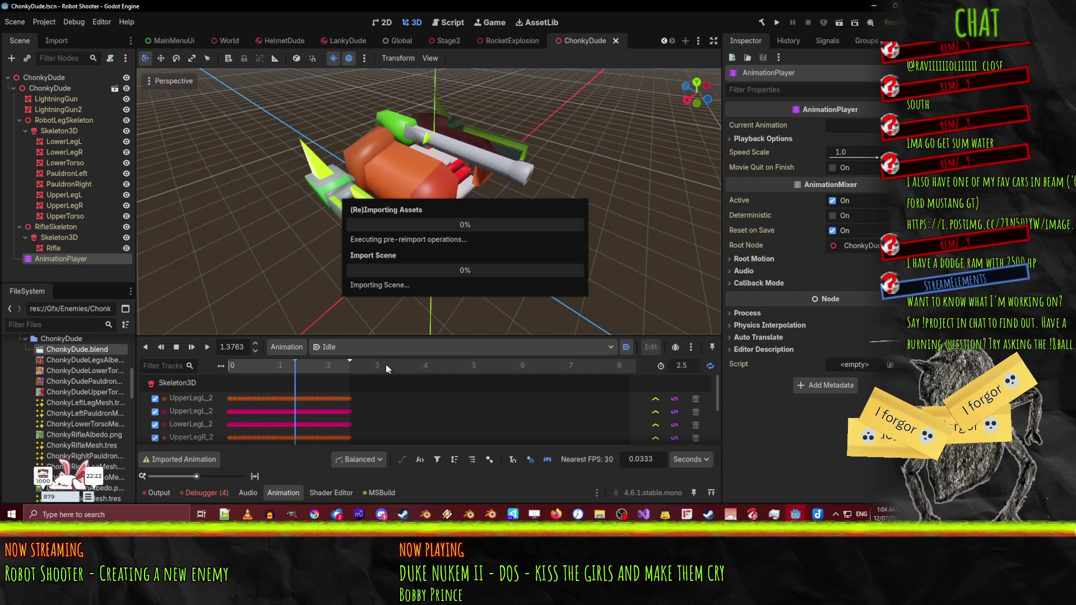
pyautogui.click(375, 347)
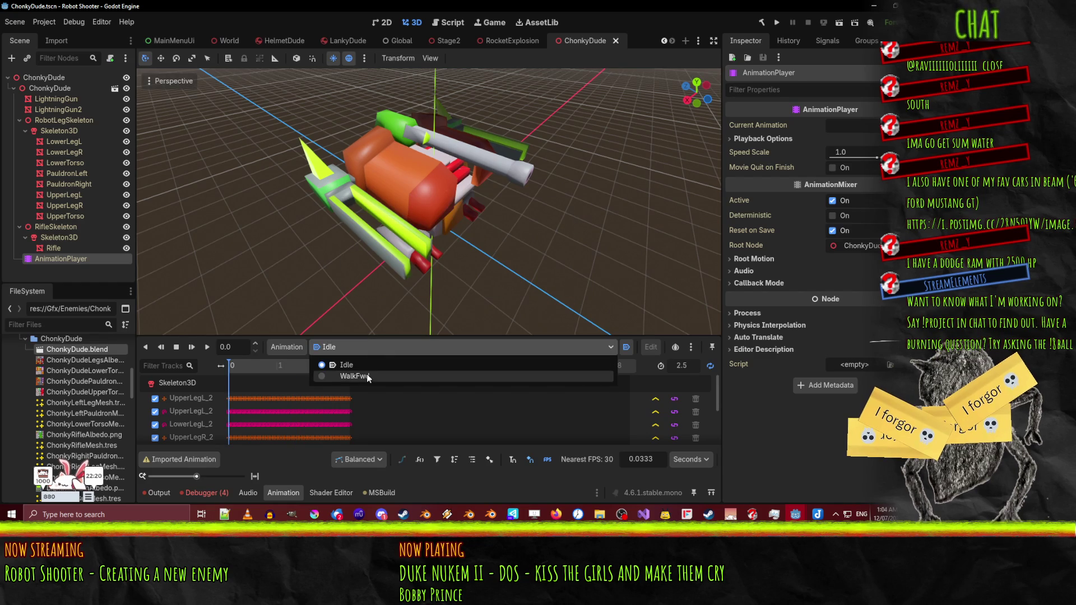
pyautogui.click(366, 374)
pyautogui.click(206, 348)
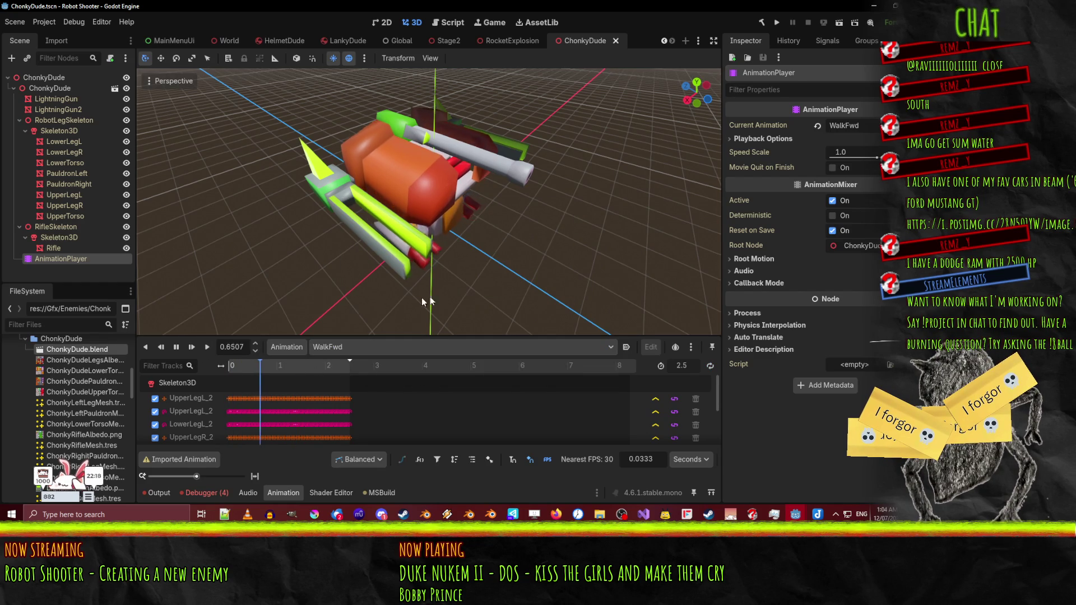
pyautogui.moveTo(409, 280); pyautogui.dragTo(403, 247)
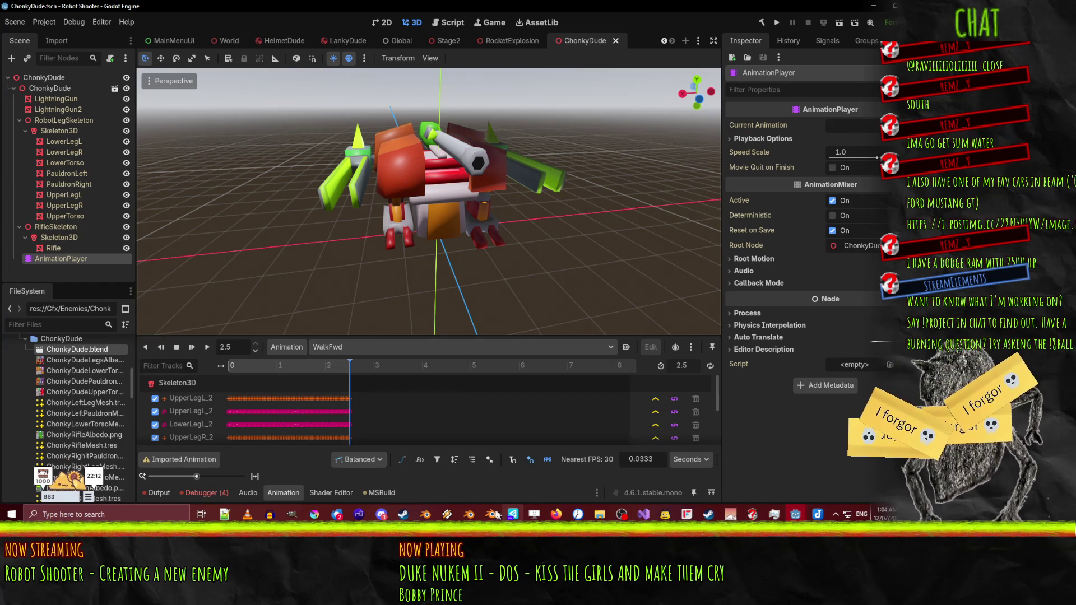
pyautogui.click(427, 514)
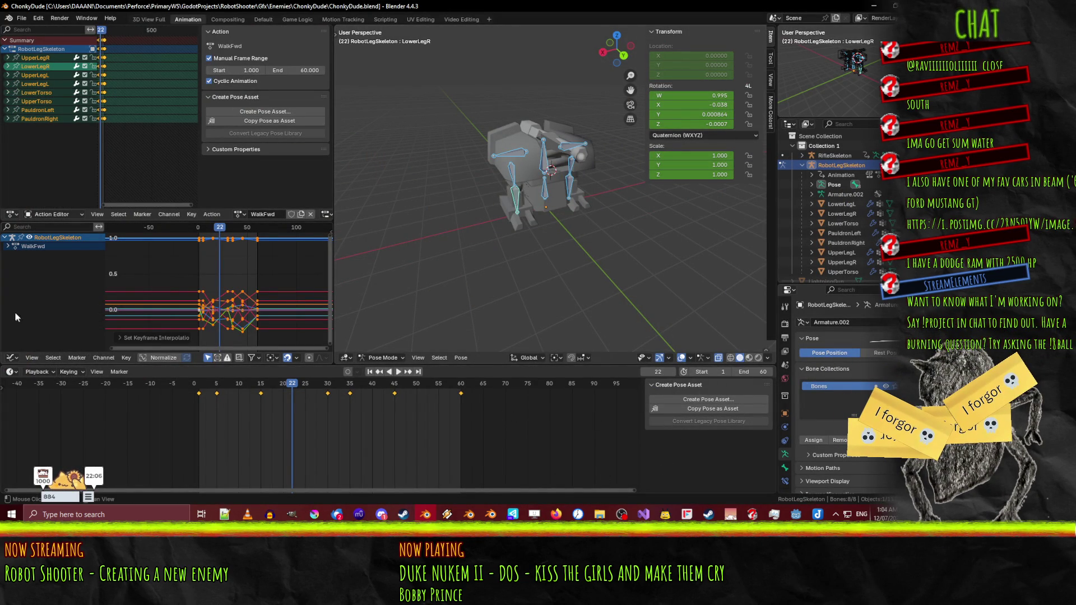
# - Browse the animation editor modes and playback options without changing the layout
pyautogui.click(75, 214)
pyautogui.click(19, 215)
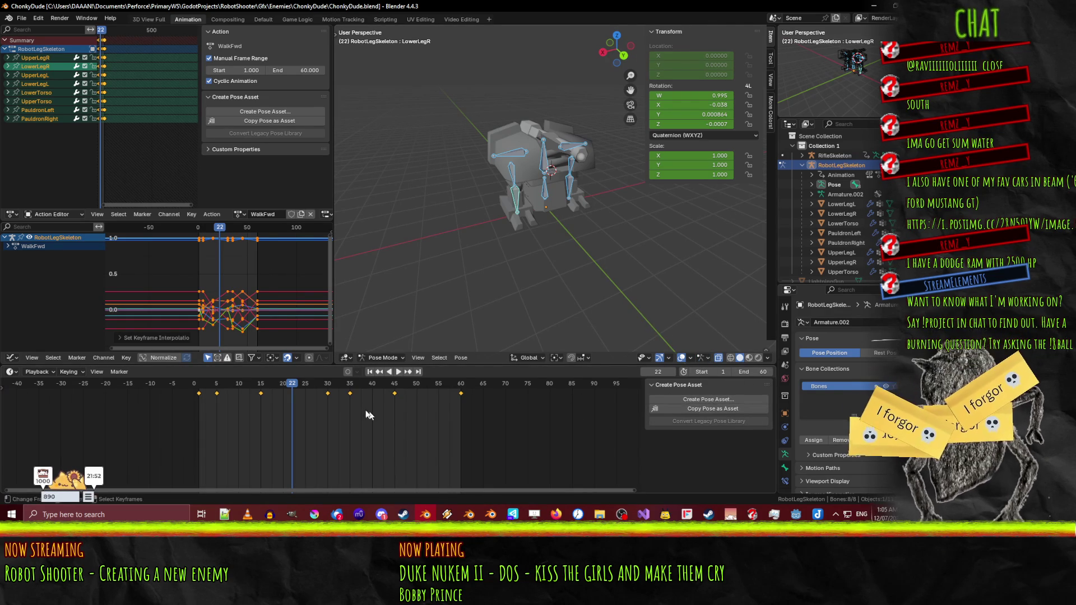
pyautogui.click(37, 372)
pyautogui.click(11, 371)
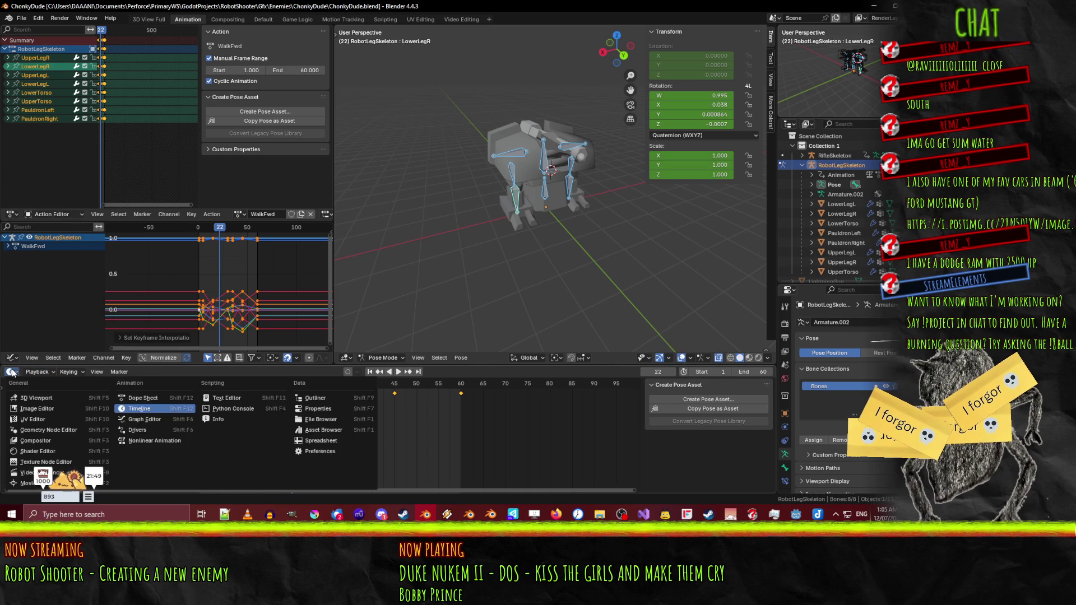
pyautogui.click(11, 371)
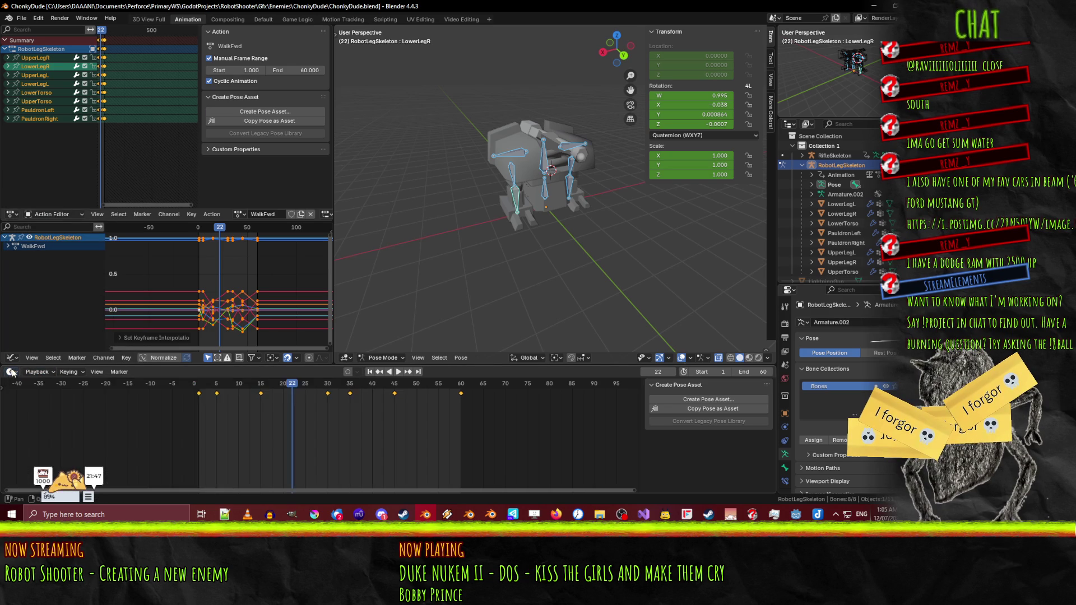
# - Turn the curve area into a Dope Sheet, try a Timeline, then return the lower-left area to the Graph Editor
pyautogui.click(12, 357)
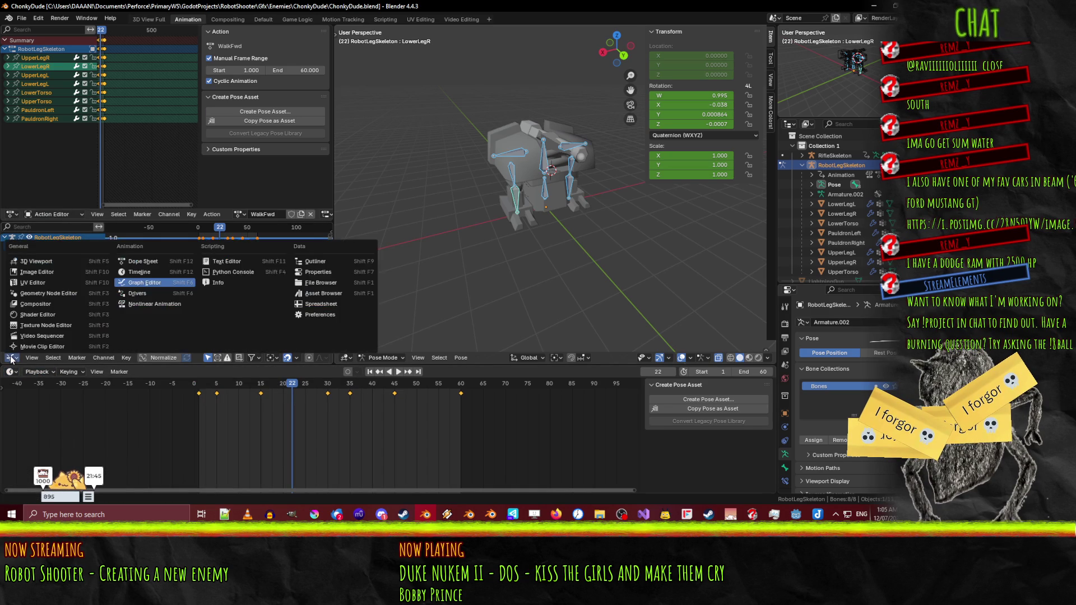
pyautogui.click(147, 261)
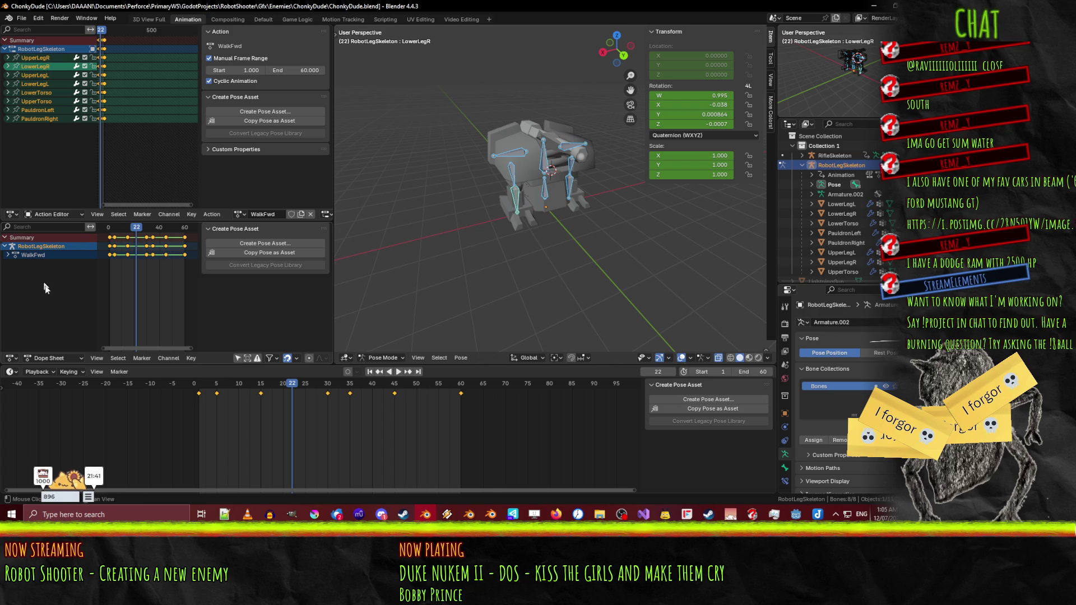
pyautogui.click(11, 357)
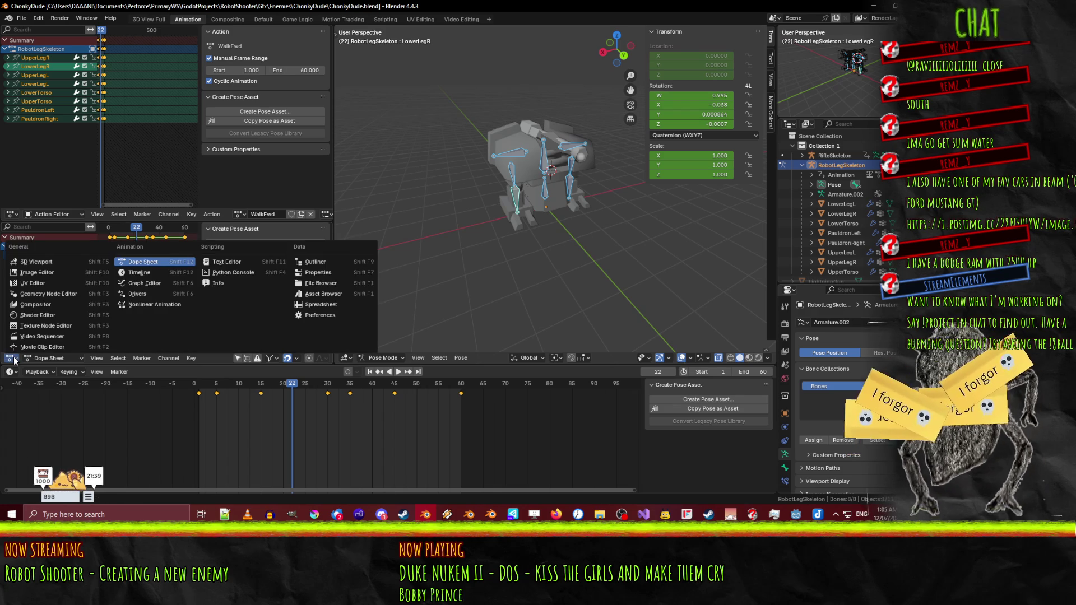
pyautogui.click(152, 273)
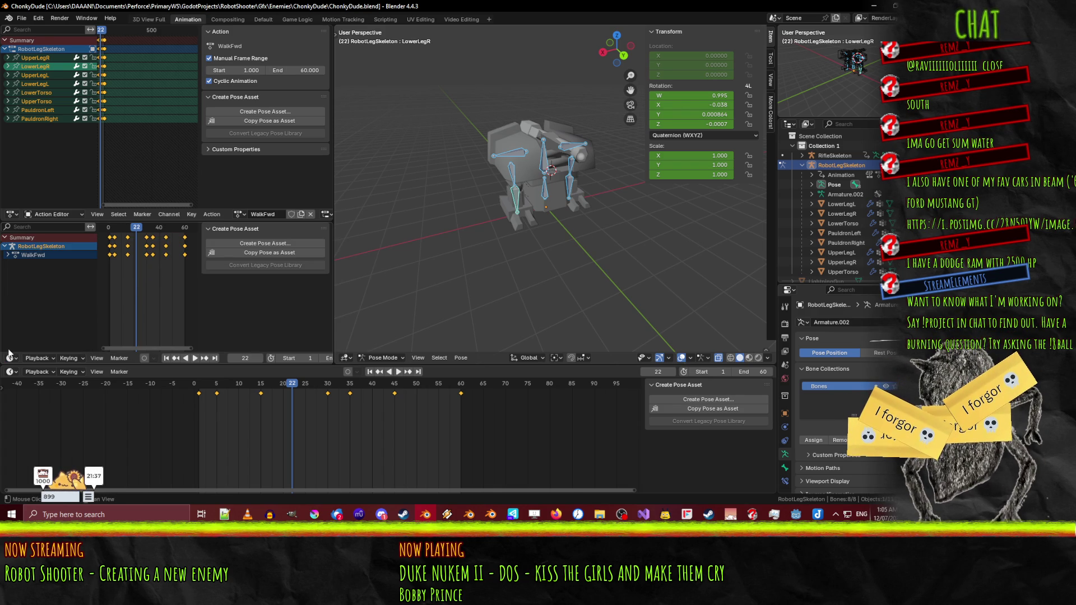
pyautogui.click(10, 358)
pyautogui.click(10, 357)
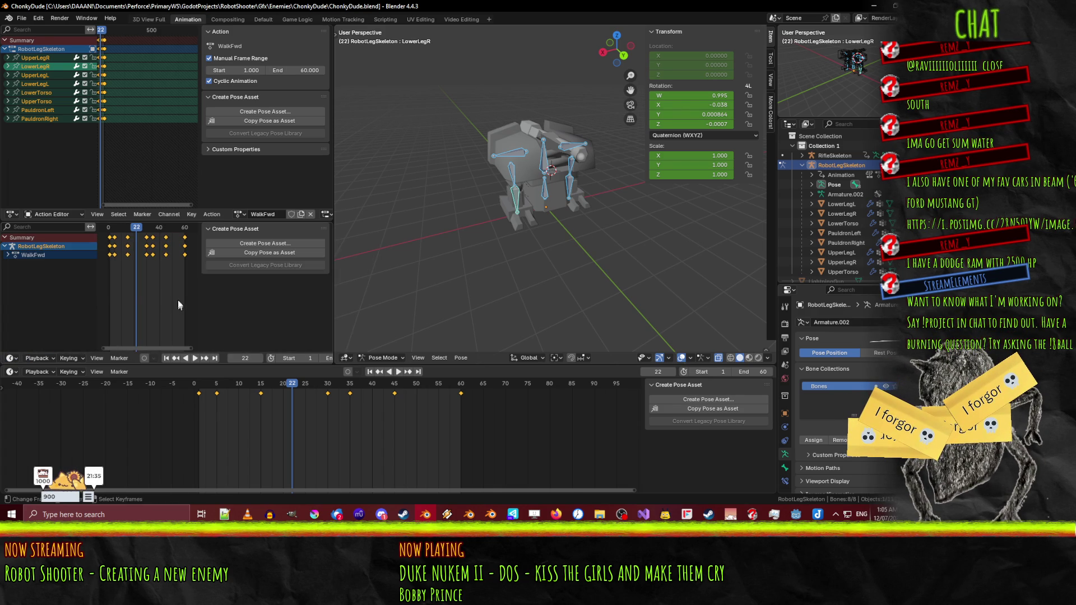
pyautogui.click(11, 358)
pyautogui.click(149, 283)
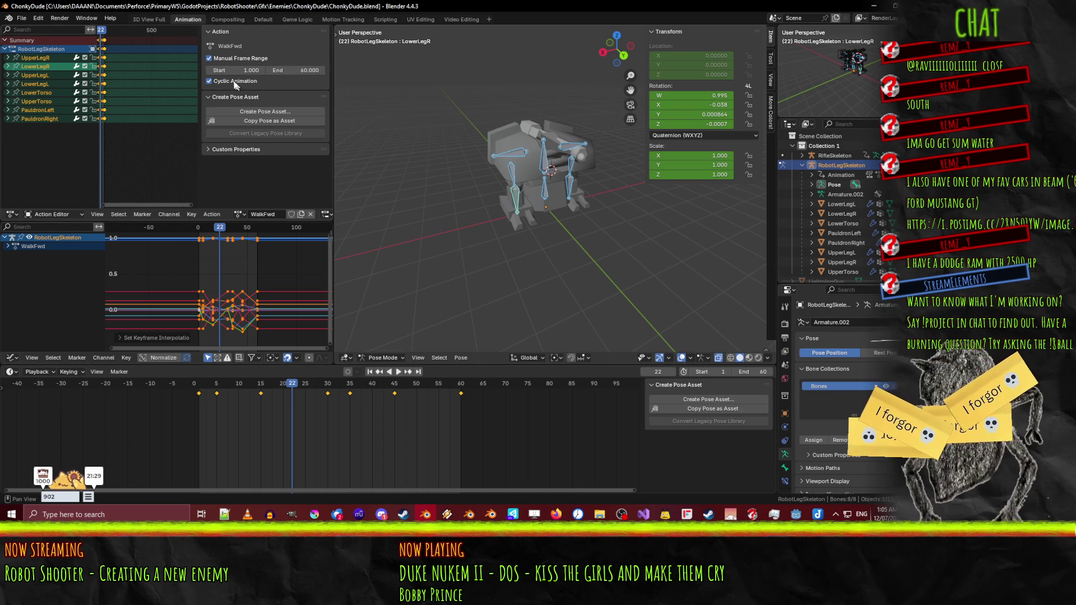
# - Toggle Cyclic Animation on the WalkFwd action and save ChonkyDude.blend
pyautogui.click(229, 80)
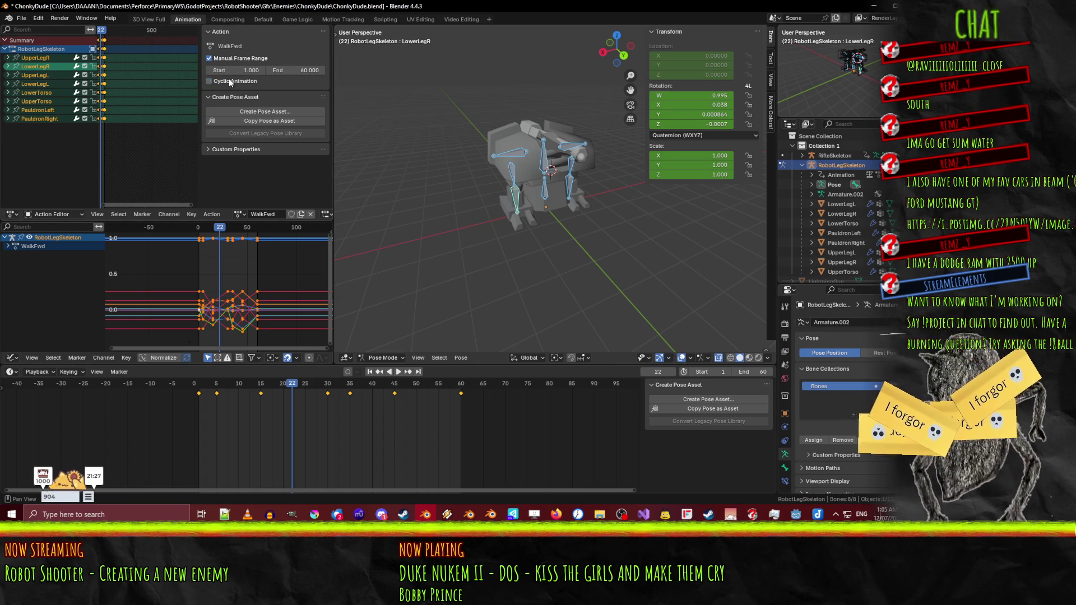
pyautogui.hotkey('ctrl', 's')
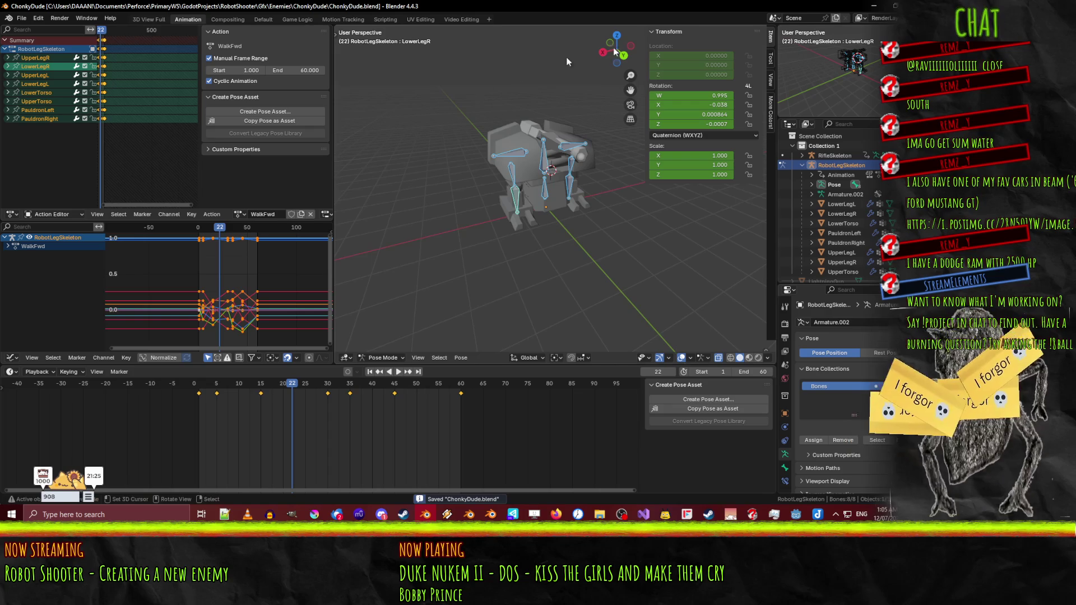
pyautogui.click(874, 5)
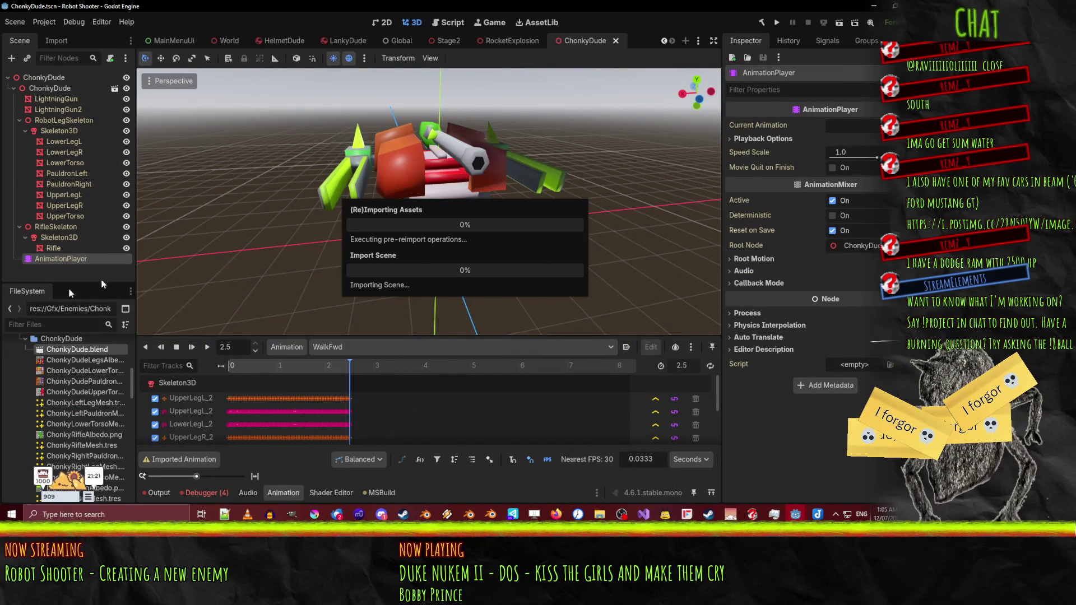
# - In ChonkyDude.blend's advanced import settings, set WalkFwd's Loop Mode to Linear, reimport, and select WalkFwd
pyautogui.doubleClick(82, 350)
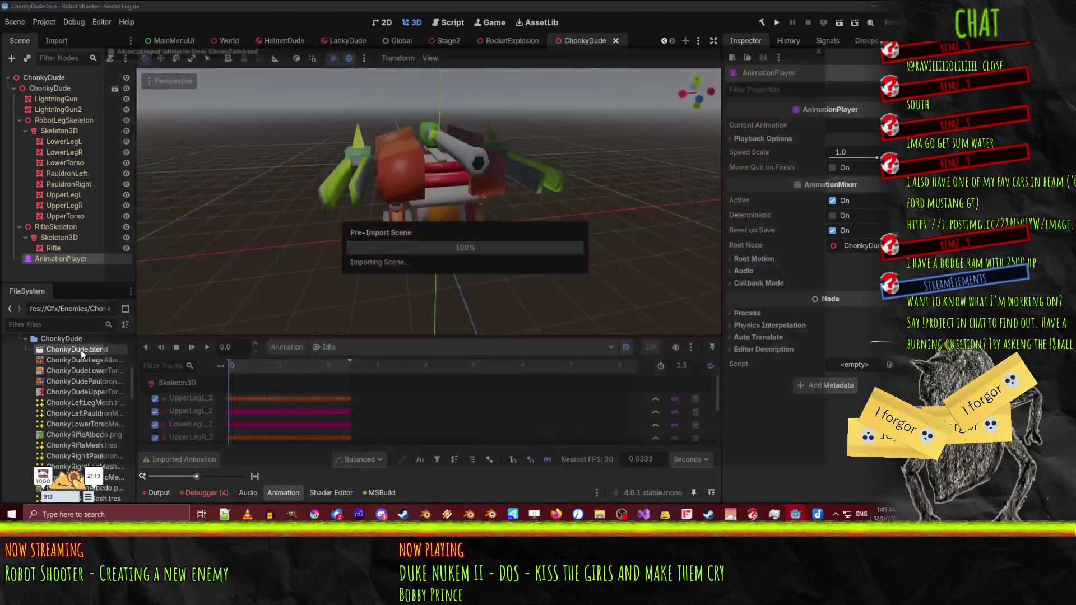
pyautogui.click(145, 413)
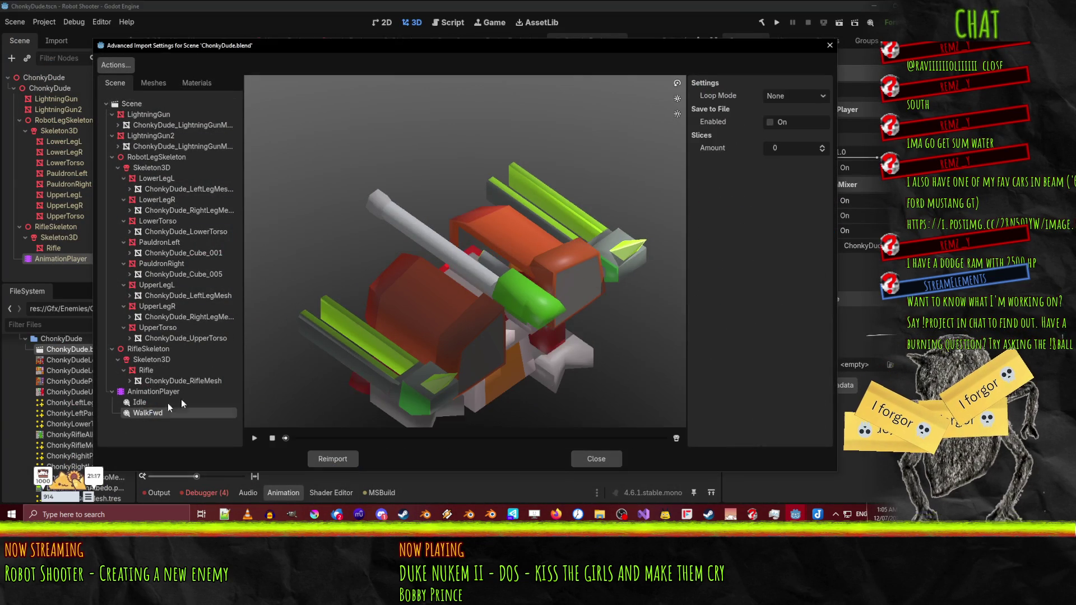
pyautogui.click(772, 122)
pyautogui.click(772, 122)
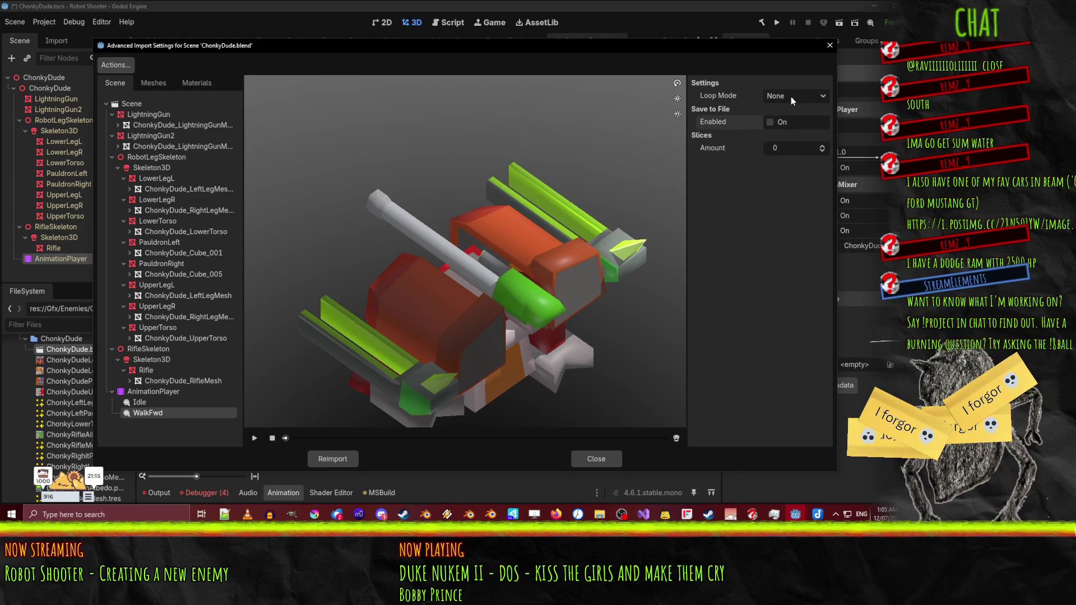
pyautogui.click(333, 458)
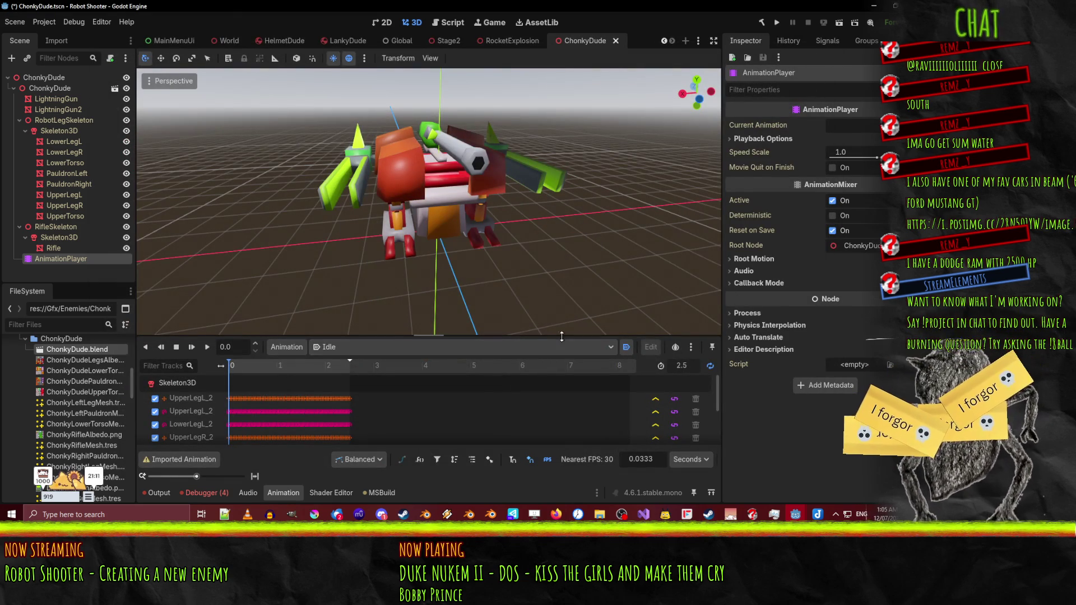
pyautogui.click(368, 349)
pyautogui.click(362, 375)
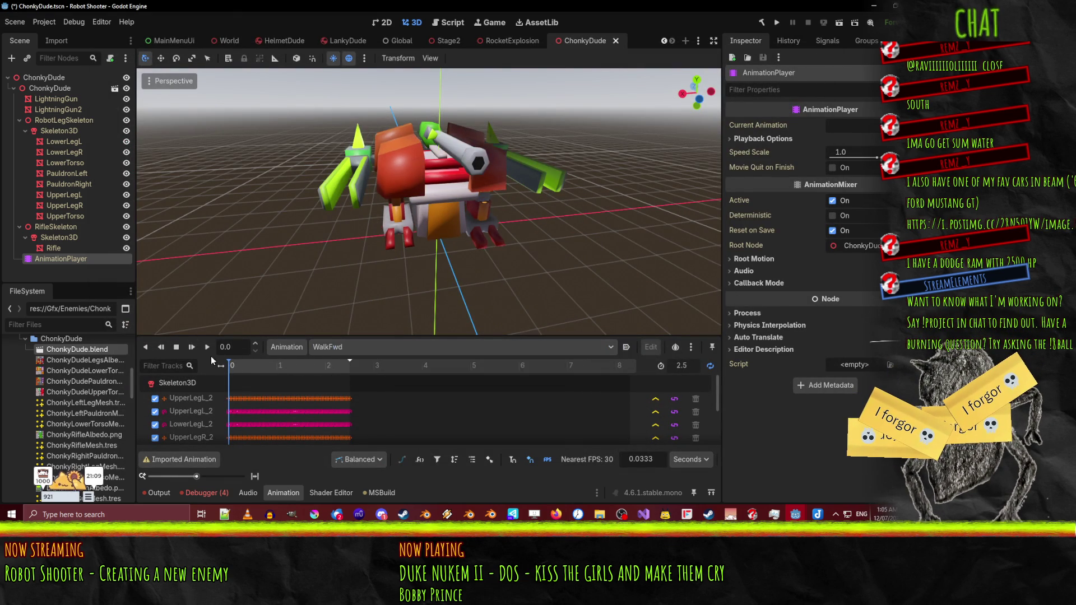
# - Play the looping WalkFwd cycle and orbit to watch the robot from the front, sides and front-left
pyautogui.click(211, 347)
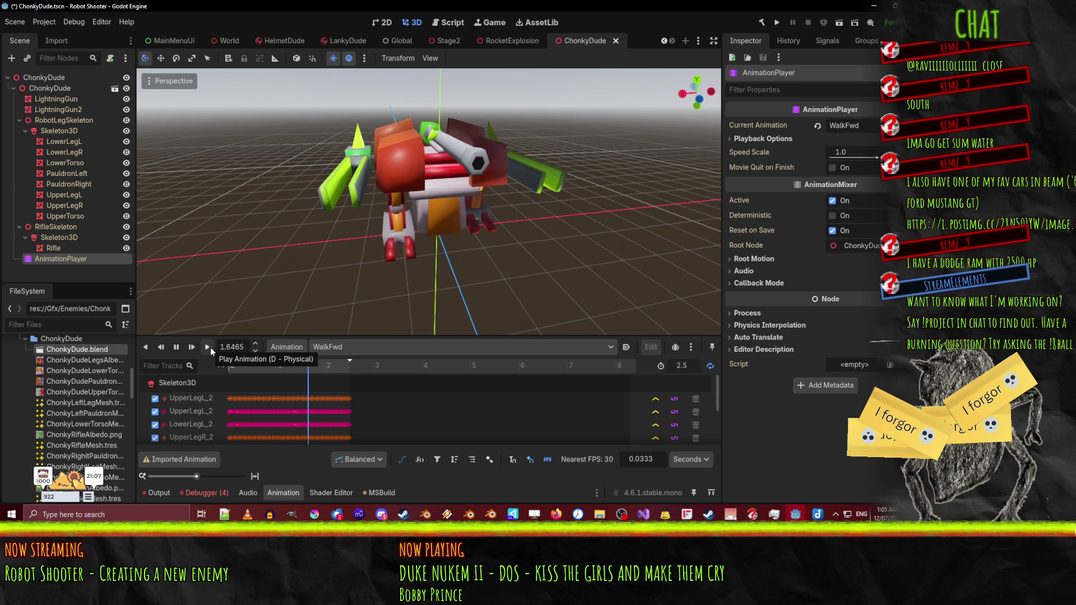
pyautogui.moveTo(248, 329)
pyautogui.mouseDown()
pyautogui.moveTo(370, 276)
pyautogui.moveTo(273, 234)
pyautogui.mouseUp()
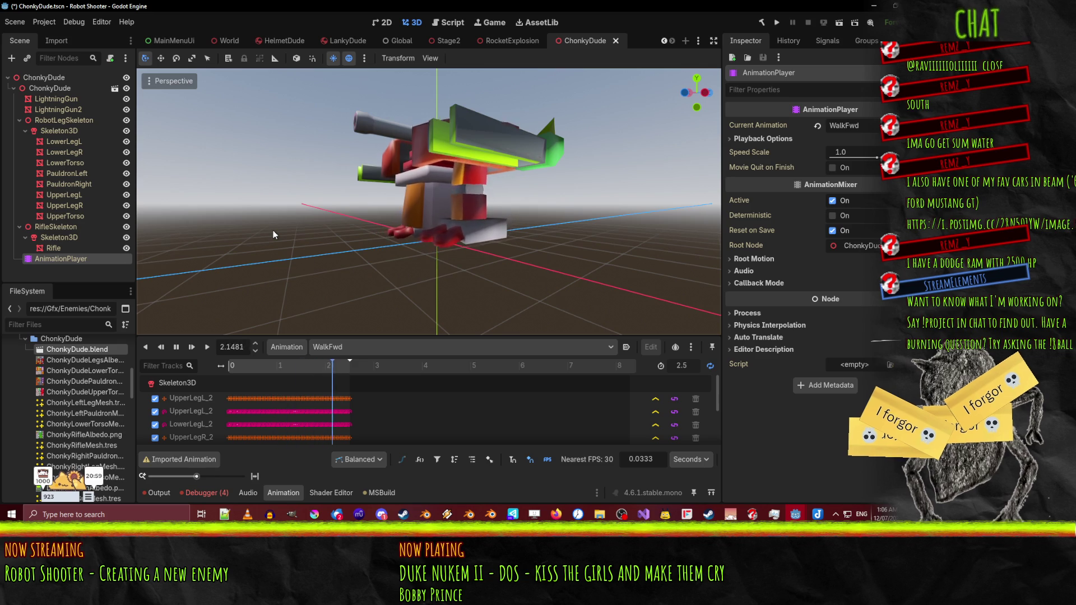
pyautogui.moveTo(356, 228)
pyautogui.mouseDown()
pyautogui.moveTo(341, 238)
pyautogui.moveTo(446, 236)
pyautogui.moveTo(420, 246)
pyautogui.moveTo(446, 234)
pyautogui.moveTo(428, 230)
pyautogui.moveTo(604, 245)
pyautogui.moveTo(289, 223)
pyautogui.mouseUp()
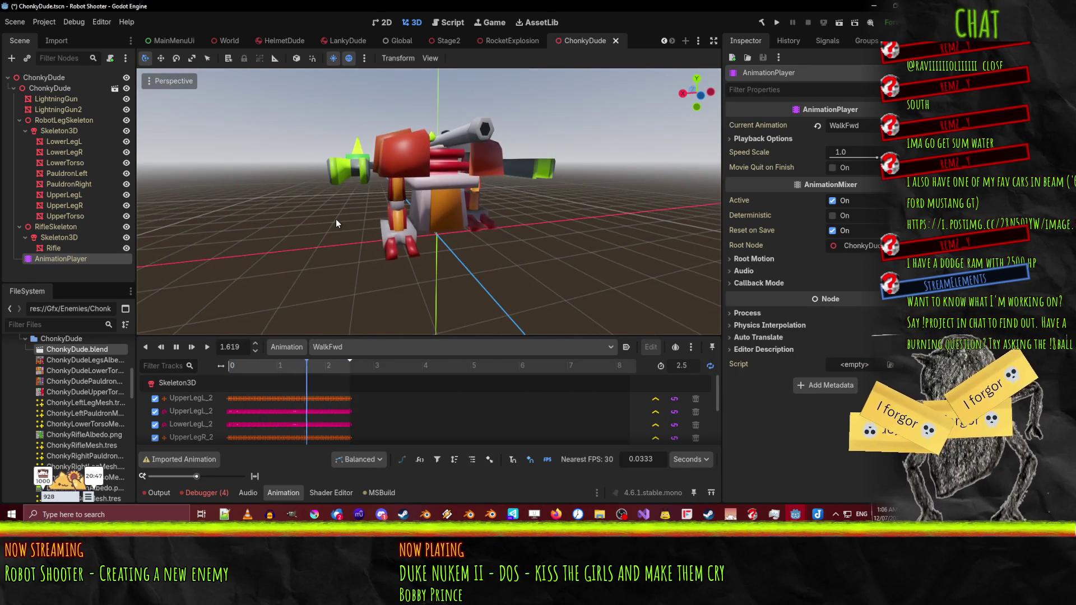
pyautogui.moveTo(451, 218); pyautogui.dragTo(498, 209)
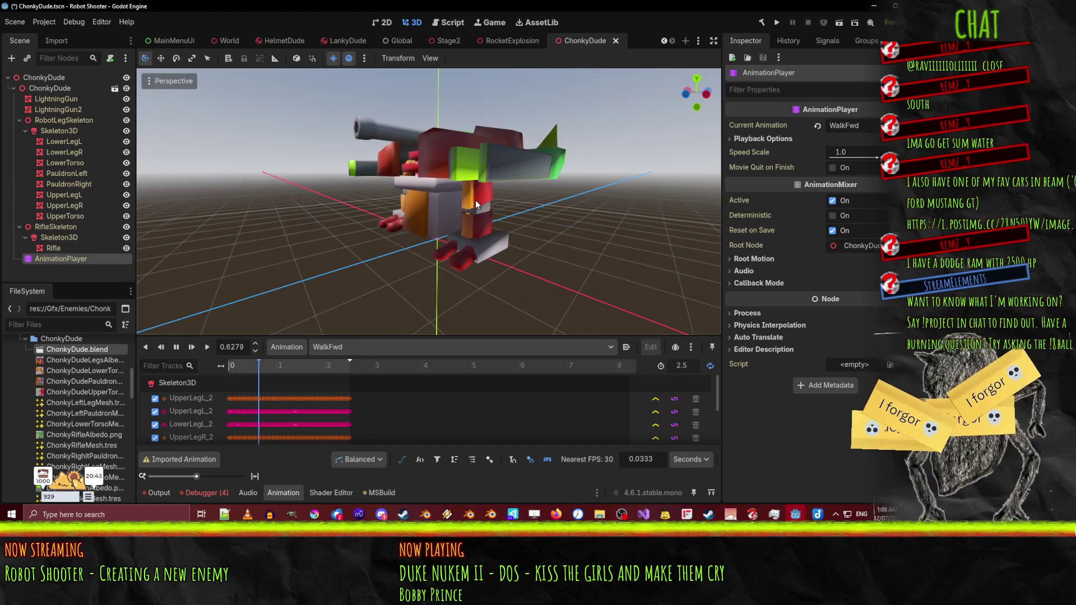
pyautogui.moveTo(475, 200)
pyautogui.mouseDown()
pyautogui.moveTo(411, 237)
pyautogui.moveTo(458, 238)
pyautogui.mouseUp()
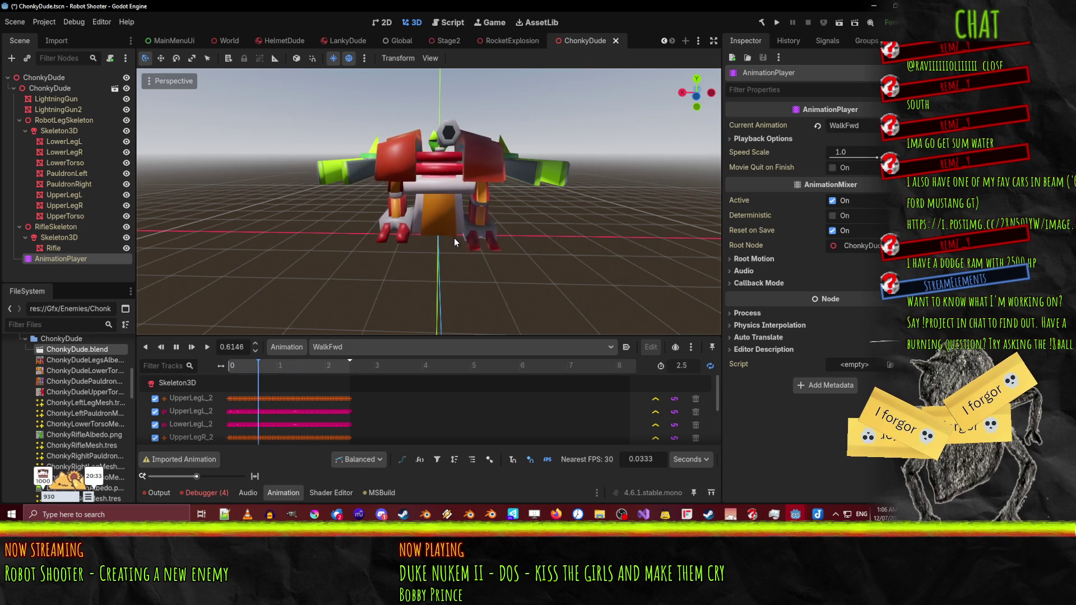
pyautogui.moveTo(421, 245); pyautogui.dragTo(536, 217)
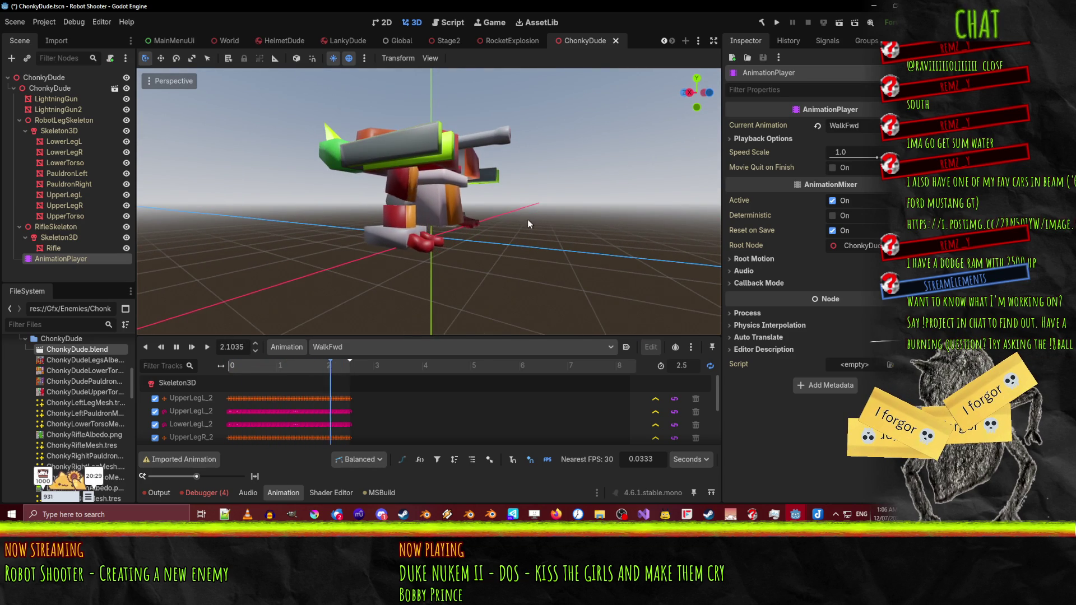
pyautogui.moveTo(525, 222); pyautogui.dragTo(371, 285)
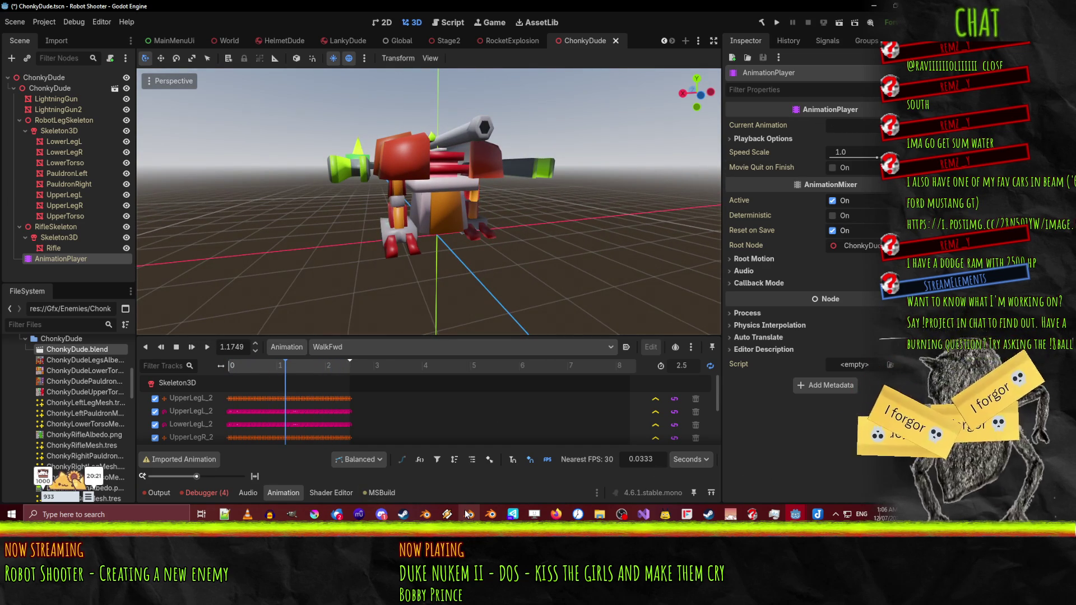
# - Back in Blender, select UpperLegR and play WalkFwd from frame 1 in the right-side view
pyautogui.click(425, 515)
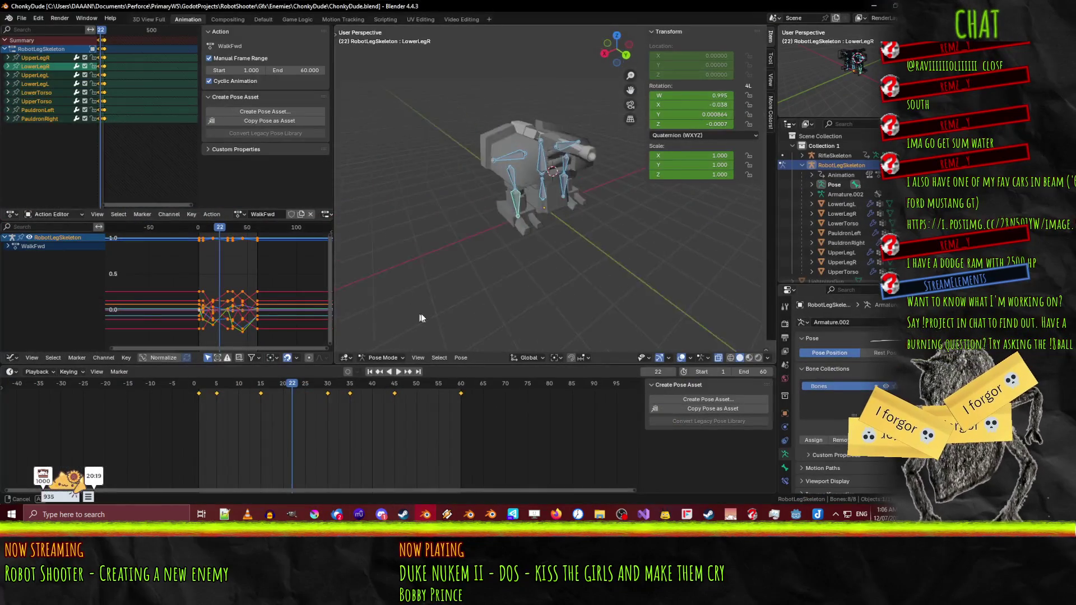
pyautogui.press('KP_1')
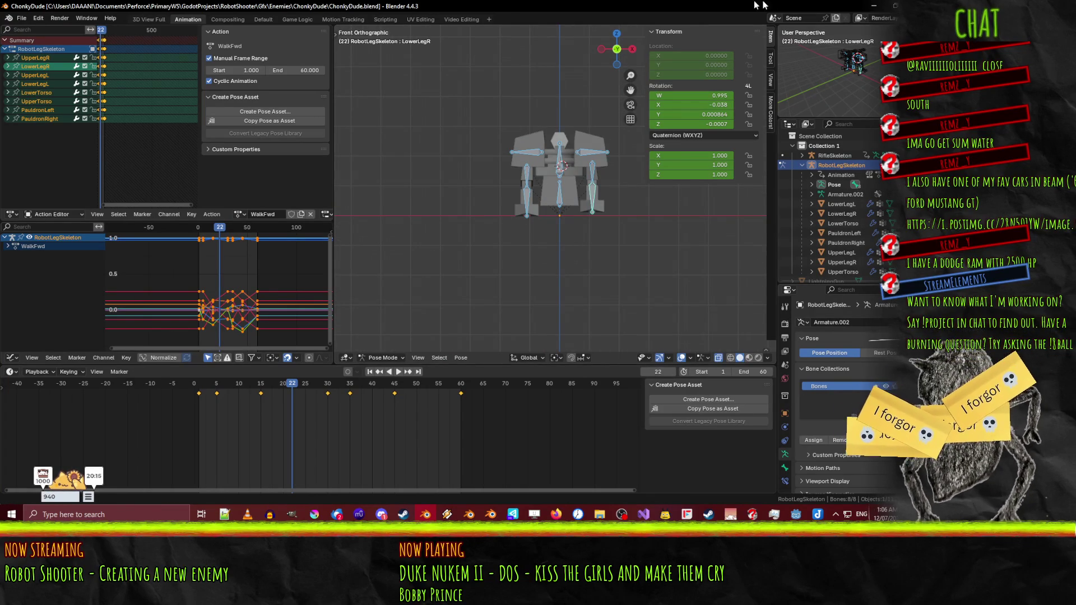
pyautogui.press('KP_3')
pyautogui.scroll(5, 483, 274)
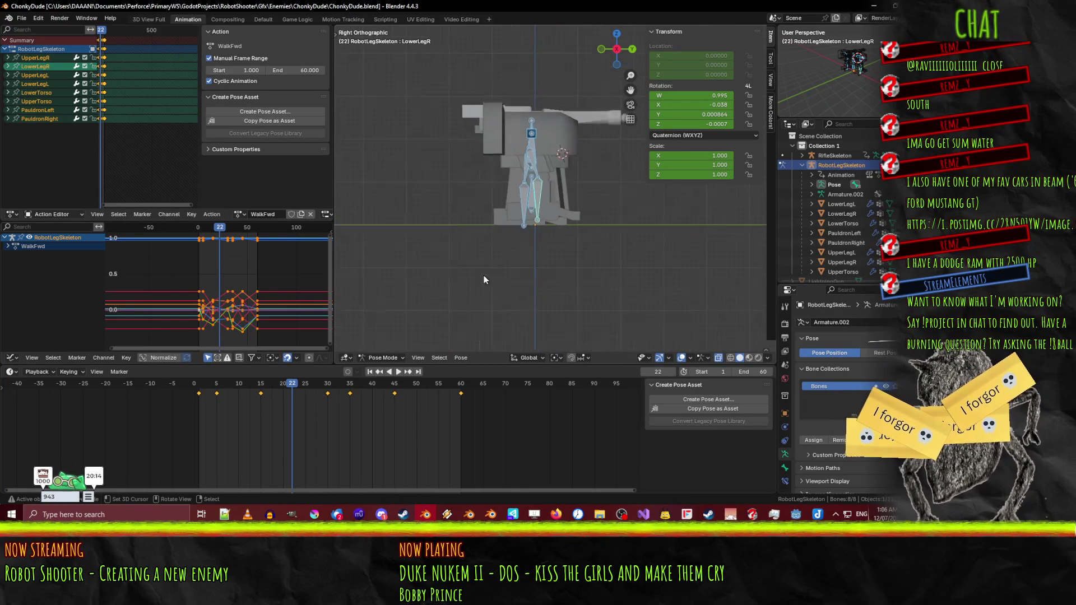
pyautogui.moveTo(292, 390); pyautogui.dragTo(199, 387)
pyautogui.moveTo(468, 174); pyautogui.dragTo(415, 190)
pyautogui.click(395, 163)
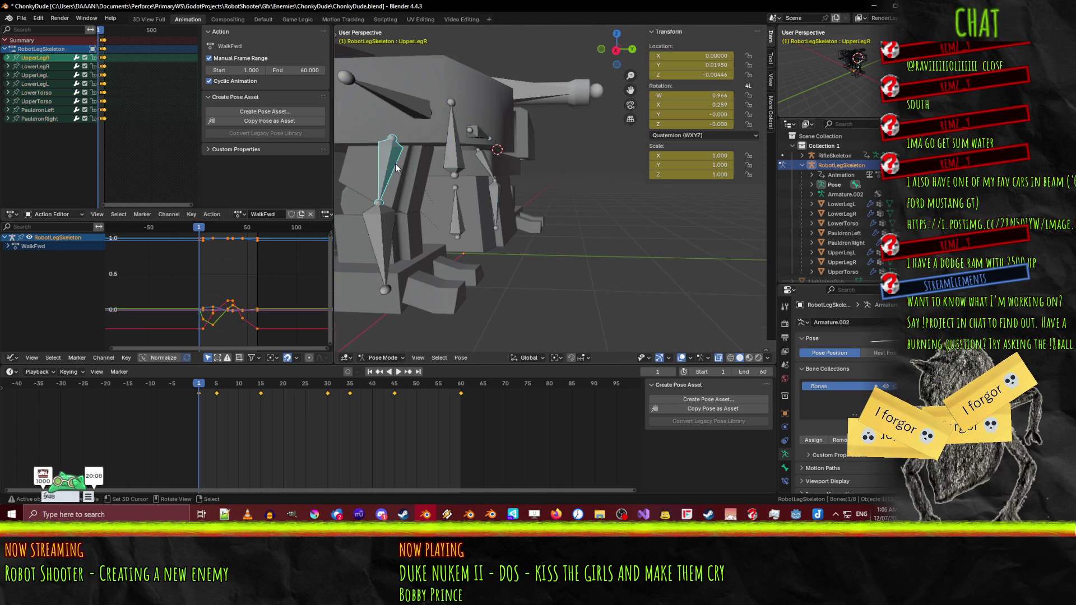
pyautogui.press('KP_1')
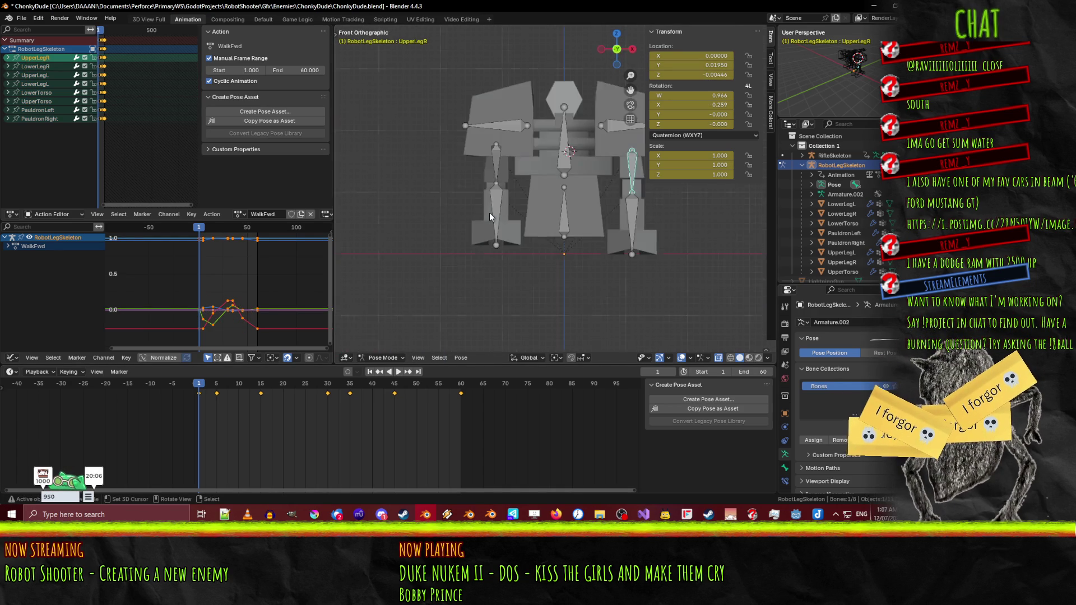
pyautogui.press('KP_3')
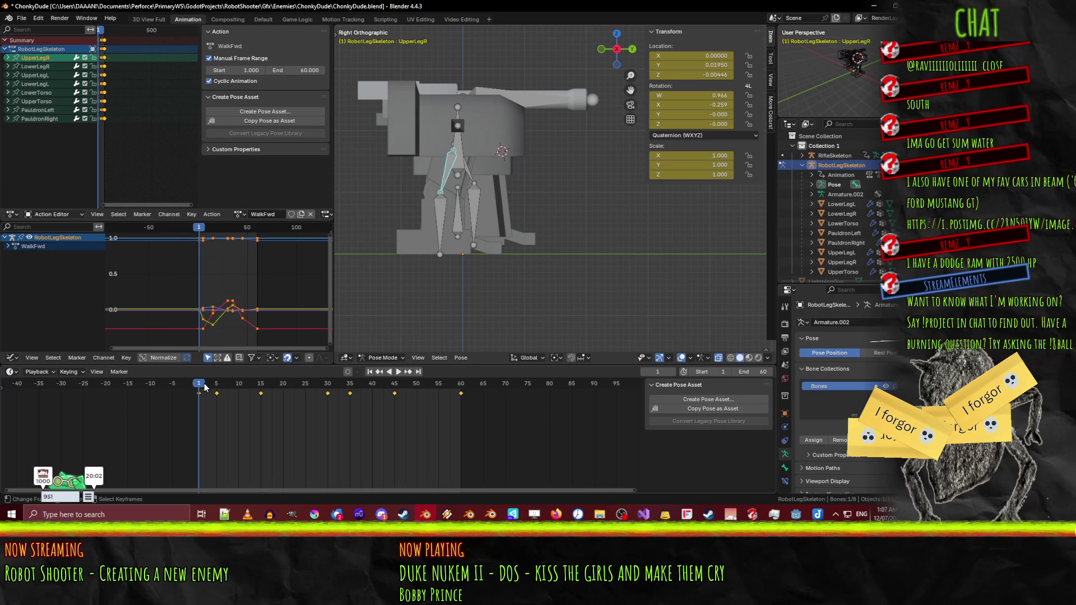
pyautogui.press('space')
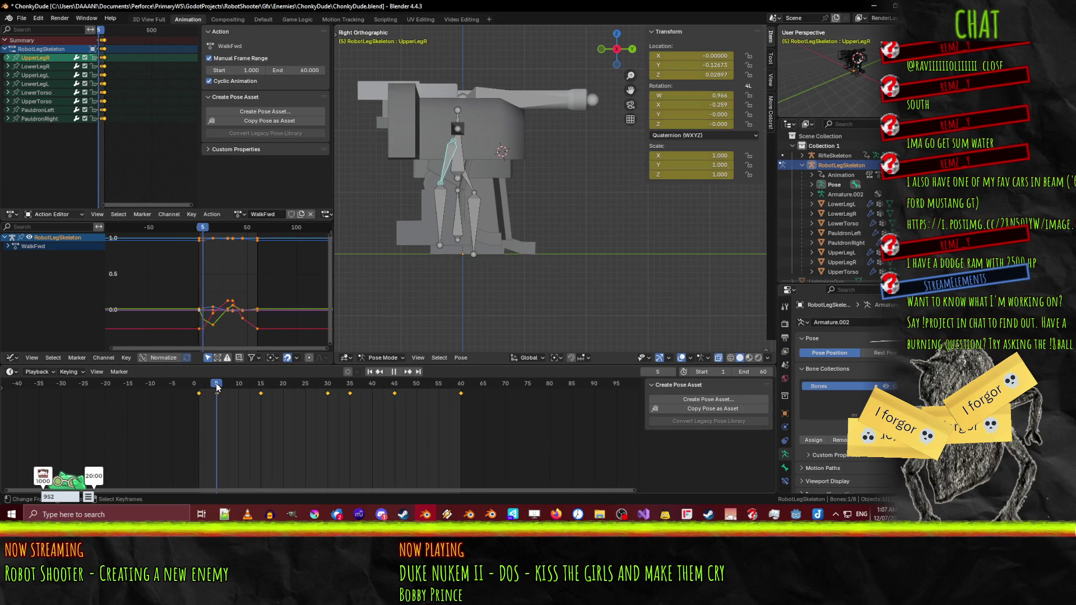
# - Switch between the left and right upper leg bones while scrubbing WalkFwd, ending on the right leg around frame 30
pyautogui.moveTo(203, 386)
pyautogui.mouseDown()
pyautogui.moveTo(333, 382)
pyautogui.moveTo(200, 372)
pyautogui.mouseUp()
pyautogui.click(467, 175)
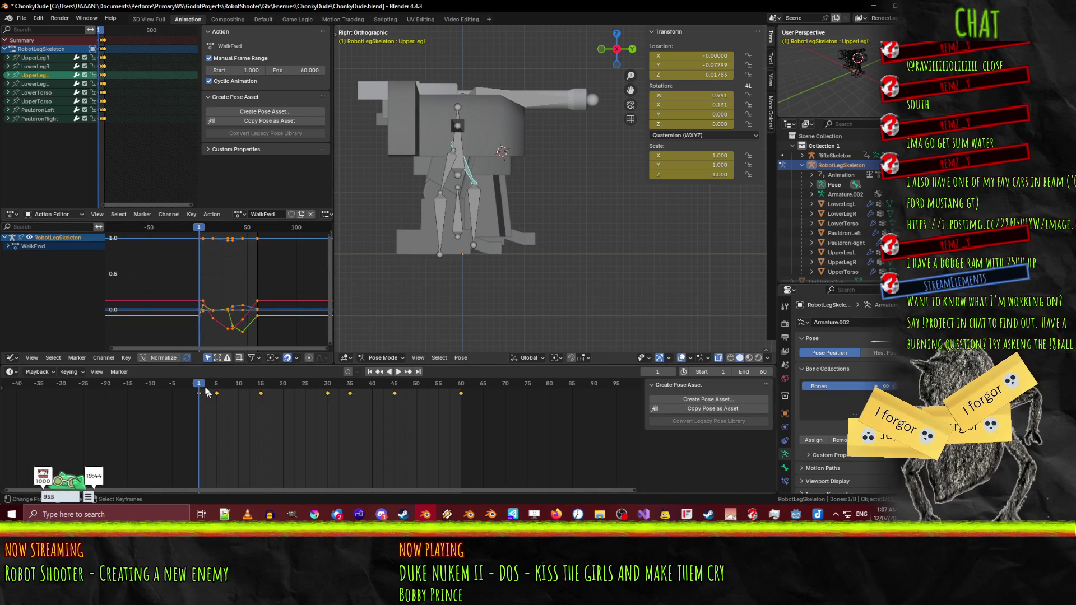
pyautogui.click(444, 185)
pyautogui.click(469, 176)
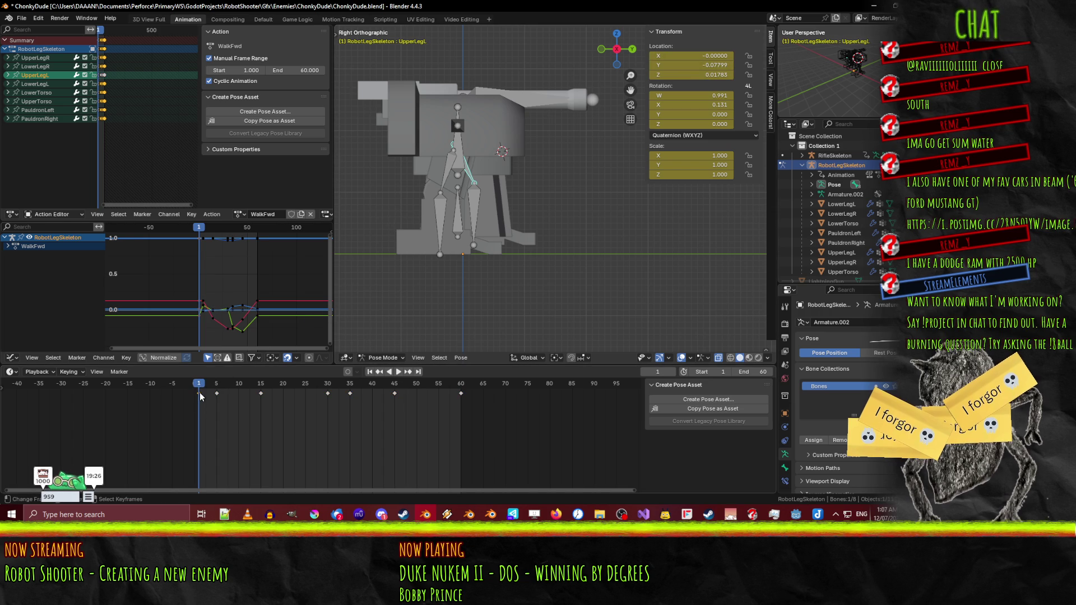
pyautogui.moveTo(198, 388); pyautogui.dragTo(327, 387)
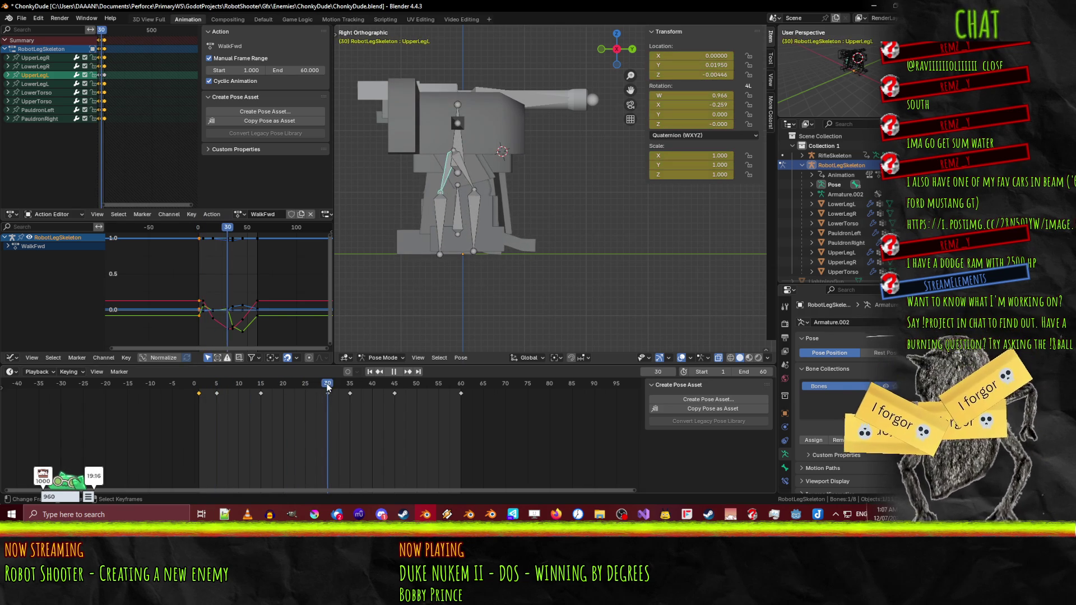
pyautogui.click(464, 176)
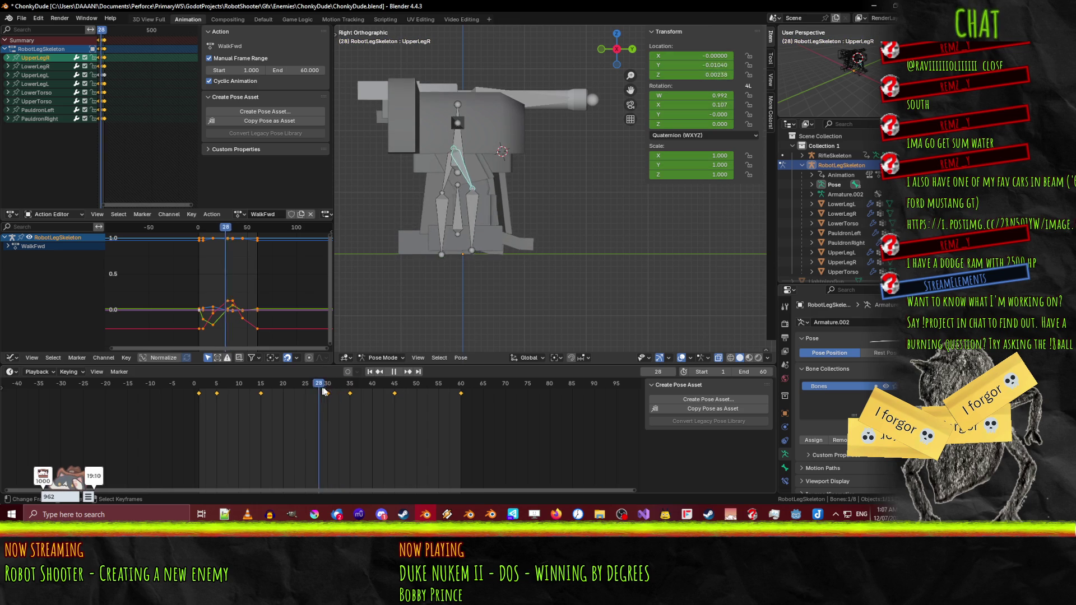
pyautogui.moveTo(347, 390); pyautogui.dragTo(341, 392)
pyautogui.moveTo(291, 392)
pyautogui.mouseDown()
pyautogui.moveTo(343, 384)
pyautogui.moveTo(200, 389)
pyautogui.mouseUp()
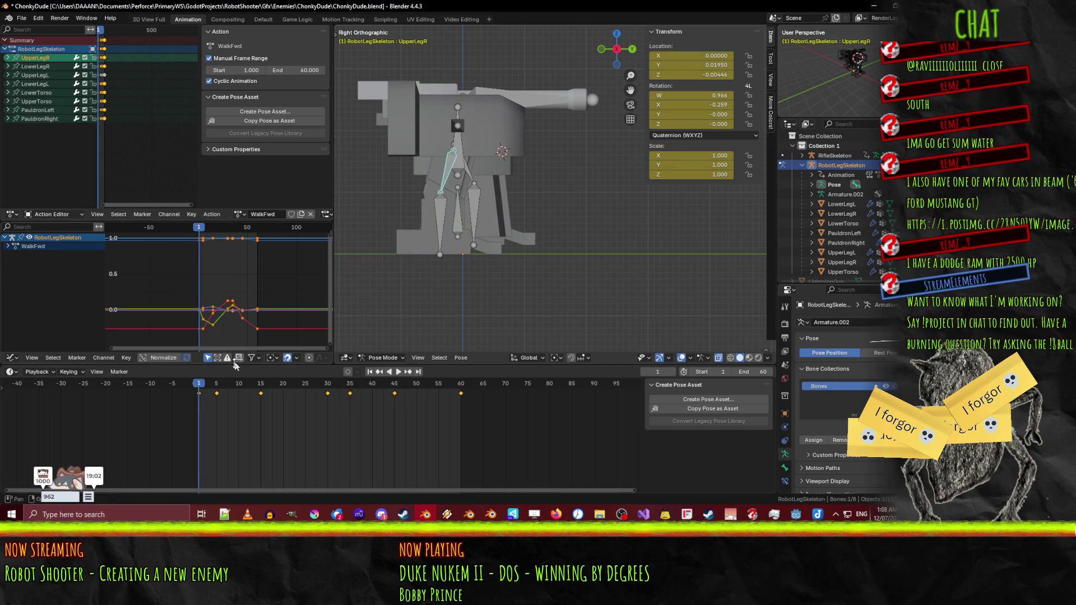
pyautogui.press('space')
# - Move UpperLegR vertically at frame 30 and play the cycle to check the change
pyautogui.moveTo(320, 386); pyautogui.dragTo(328, 386)
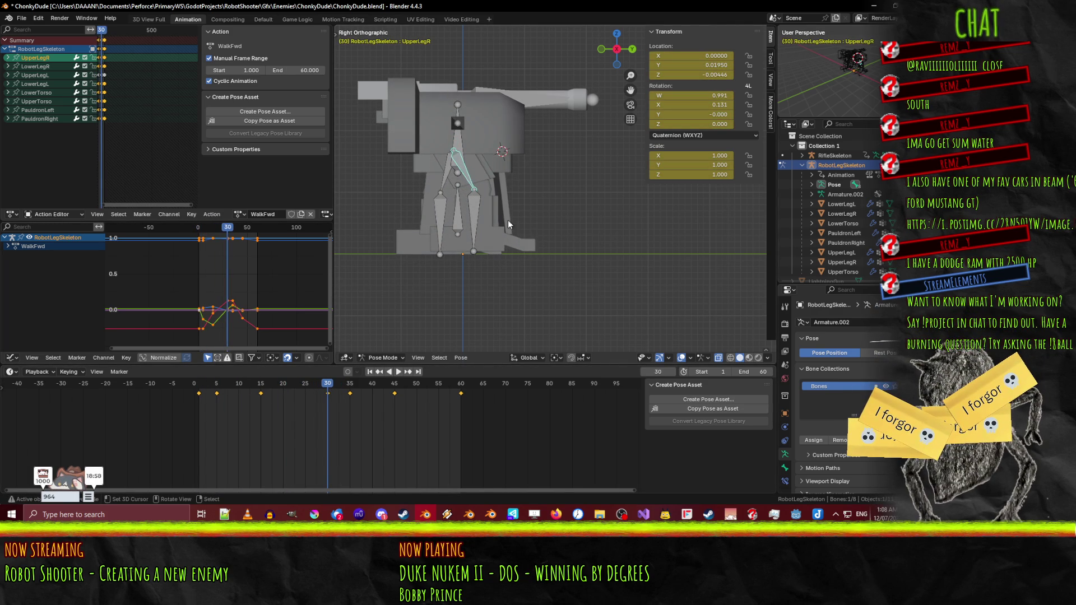
pyautogui.press('g')
pyautogui.press('z')
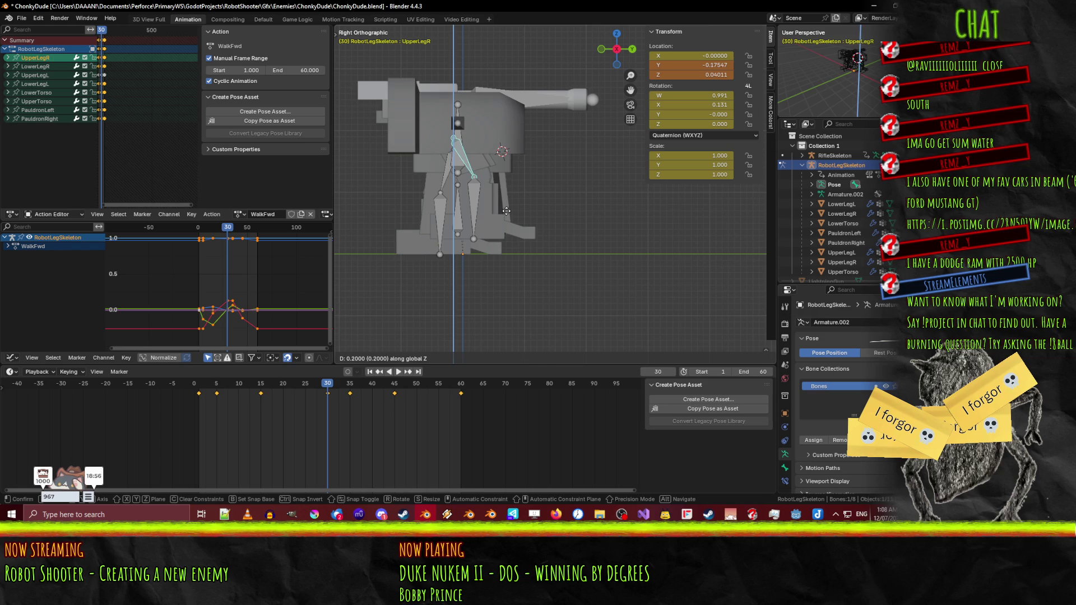
pyautogui.click(506, 211)
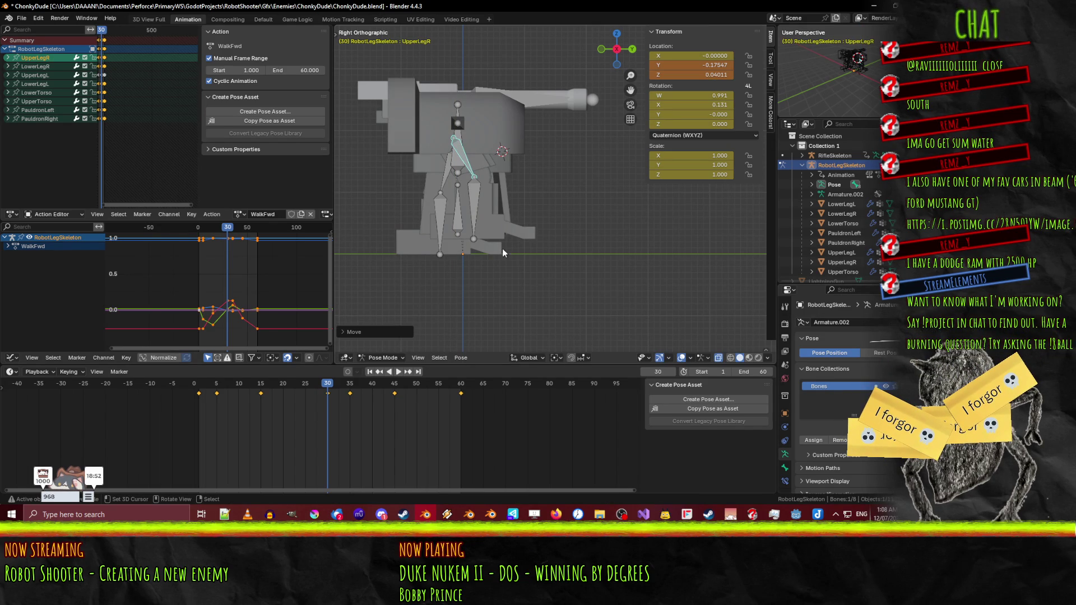
pyautogui.click(327, 393)
pyautogui.press('space')
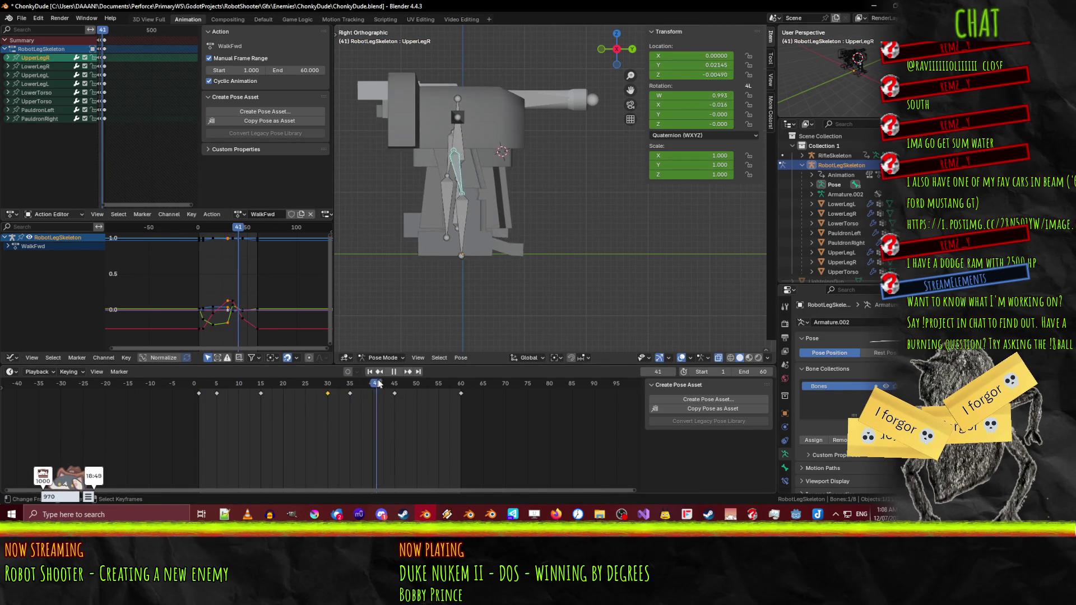
pyautogui.moveTo(458, 386)
pyautogui.mouseDown()
pyautogui.moveTo(191, 384)
pyautogui.moveTo(344, 384)
pyautogui.moveTo(328, 387)
pyautogui.mouseUp()
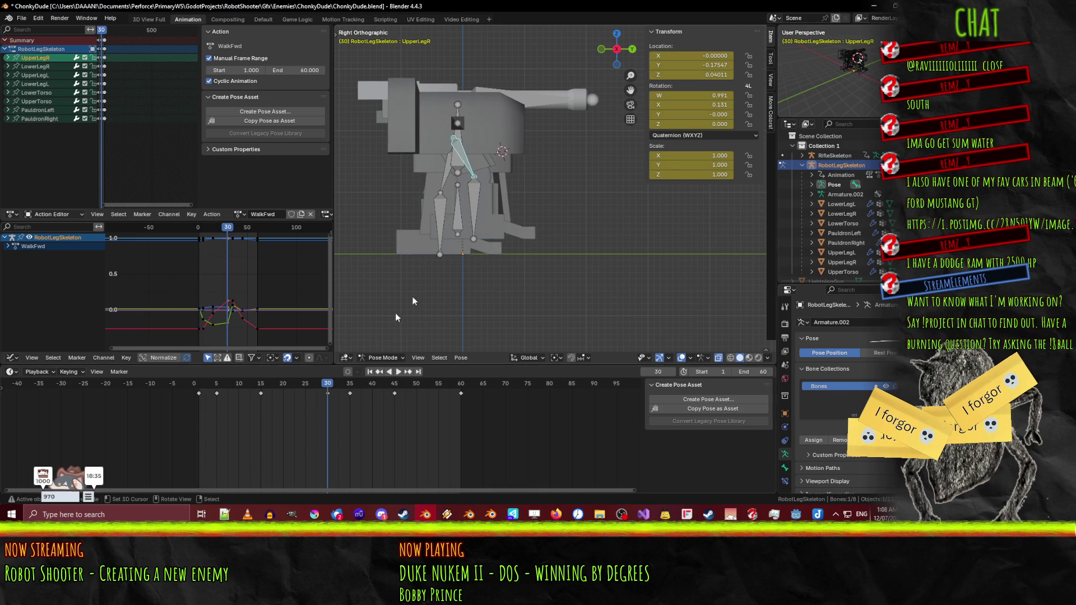
# - Lower UpperLegR by 0.1, preview the walk from frame 1, then select the torso and pauldron bones
pyautogui.press('g')
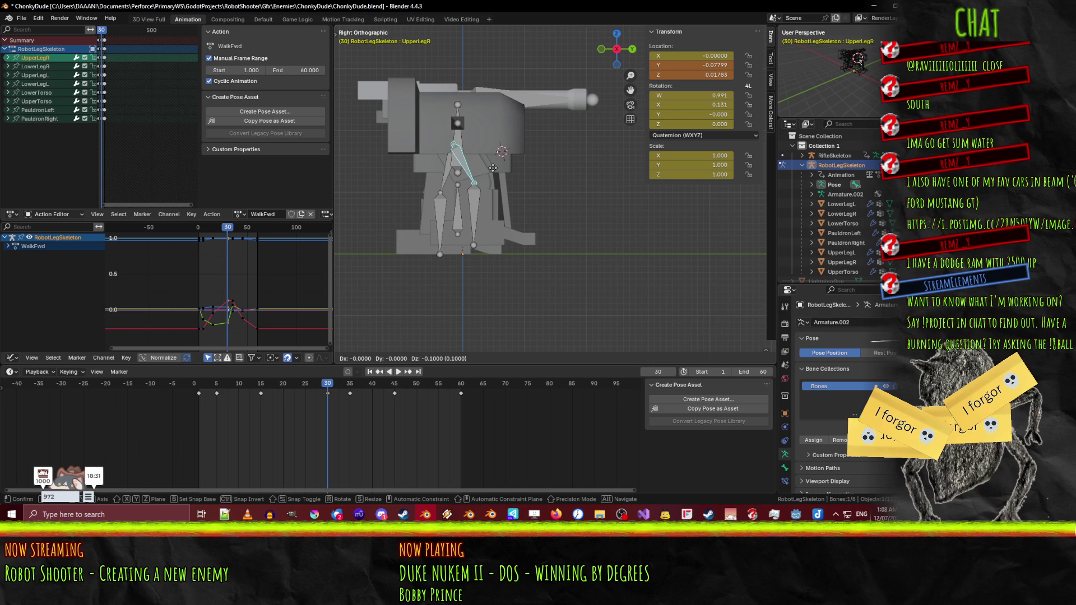
pyautogui.press('z')
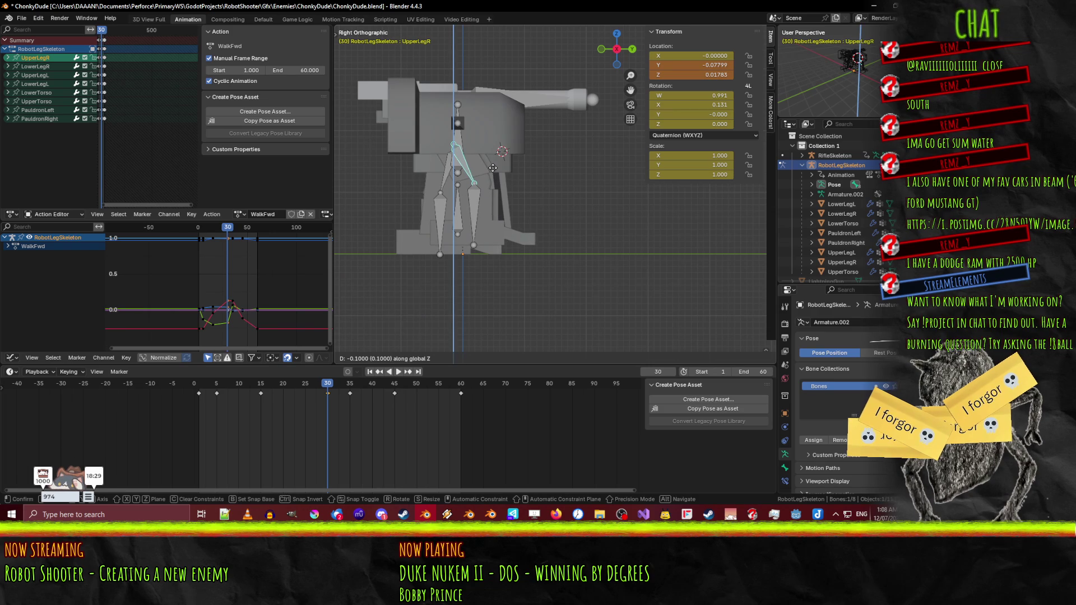
pyautogui.click(493, 171)
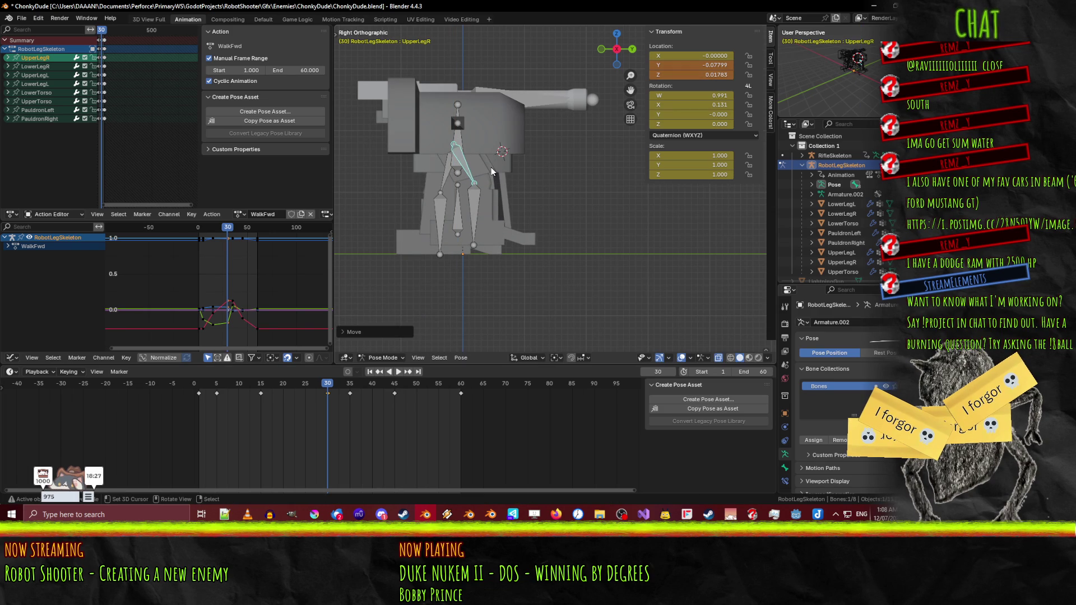
pyautogui.press('space')
pyautogui.click(208, 383)
pyautogui.moveTo(208, 383); pyautogui.dragTo(201, 383)
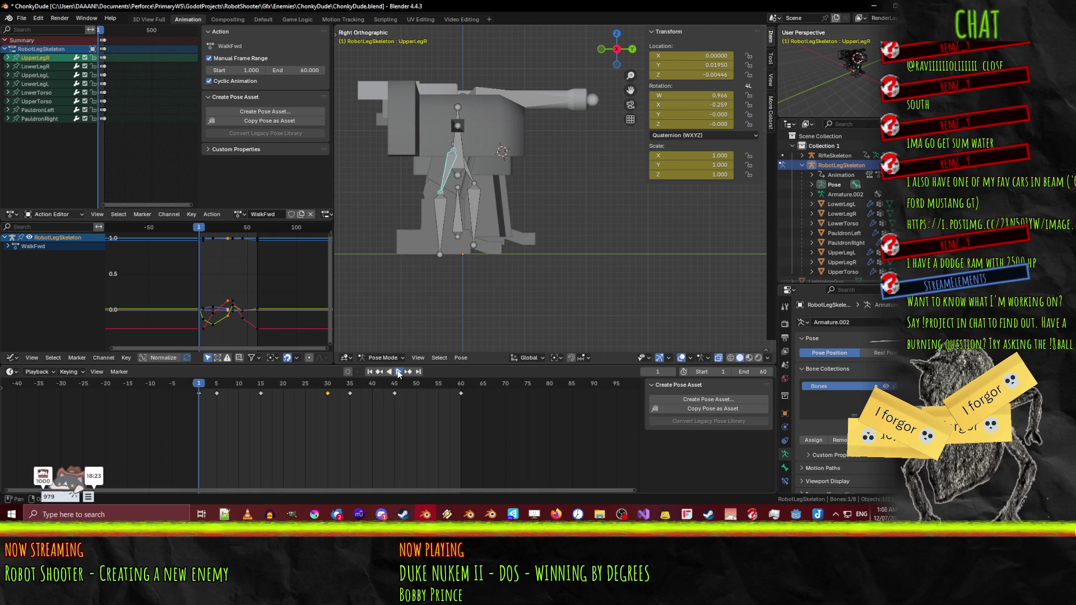
pyautogui.click(398, 372)
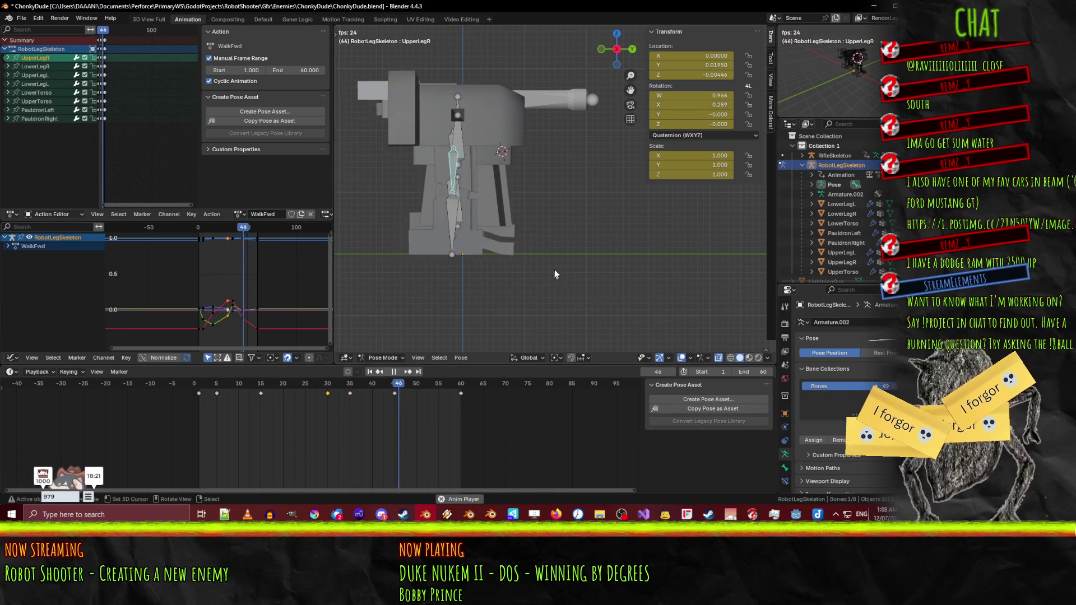
pyautogui.moveTo(550, 276); pyautogui.dragTo(465, 277)
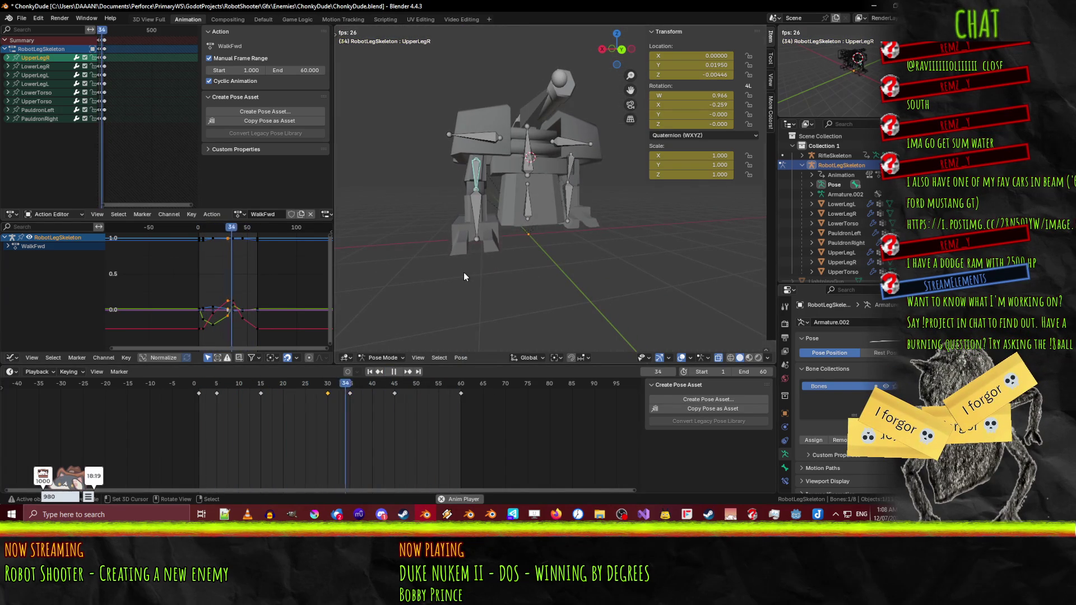
pyautogui.press('space')
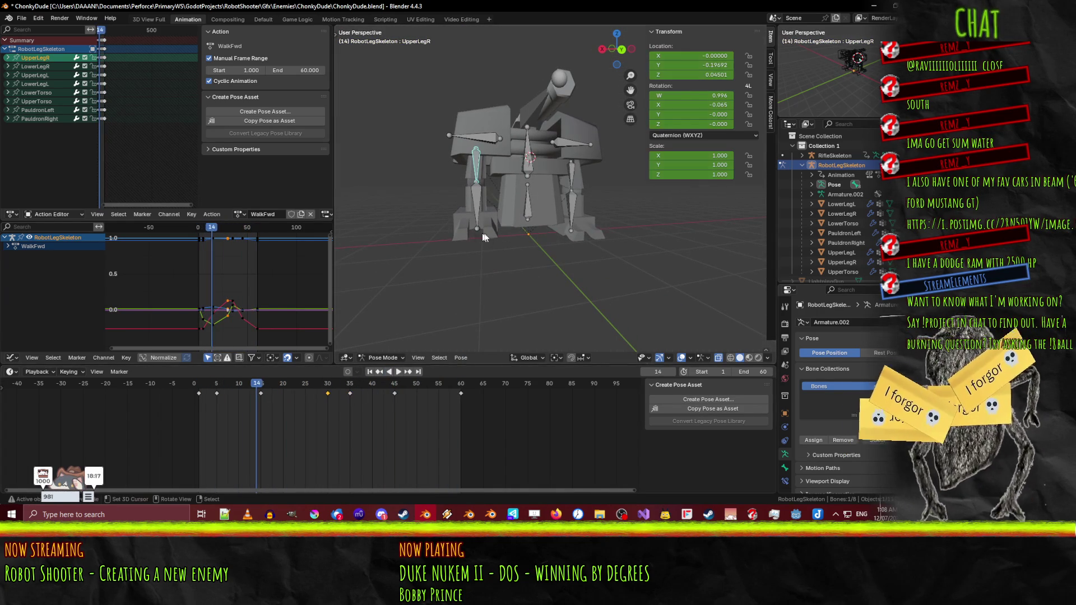
pyautogui.moveTo(257, 385); pyautogui.dragTo(202, 386)
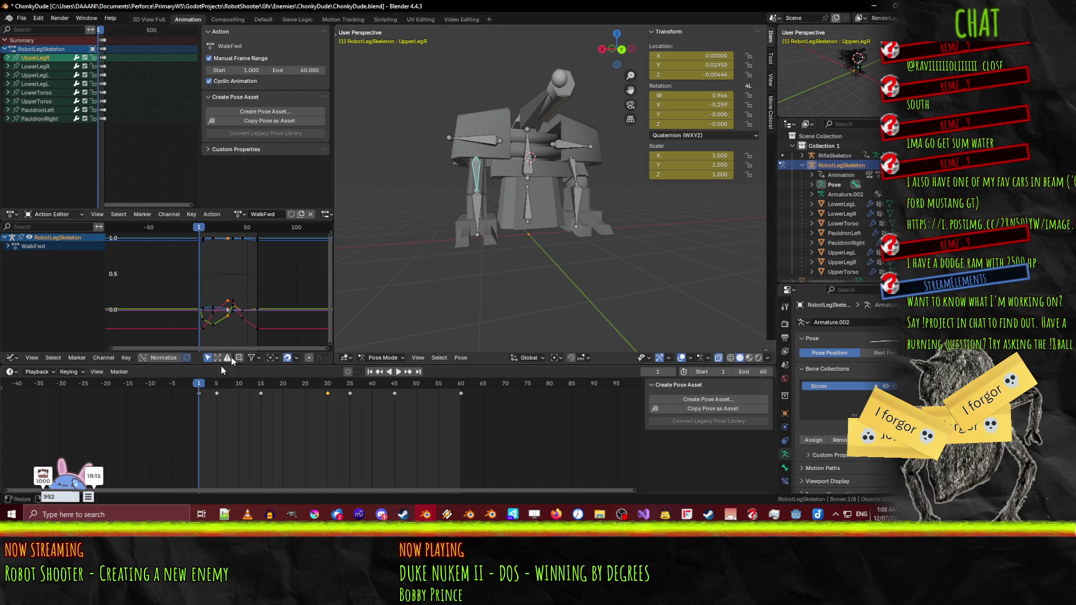
pyautogui.click(533, 206)
pyautogui.hotkey('shift', ']')
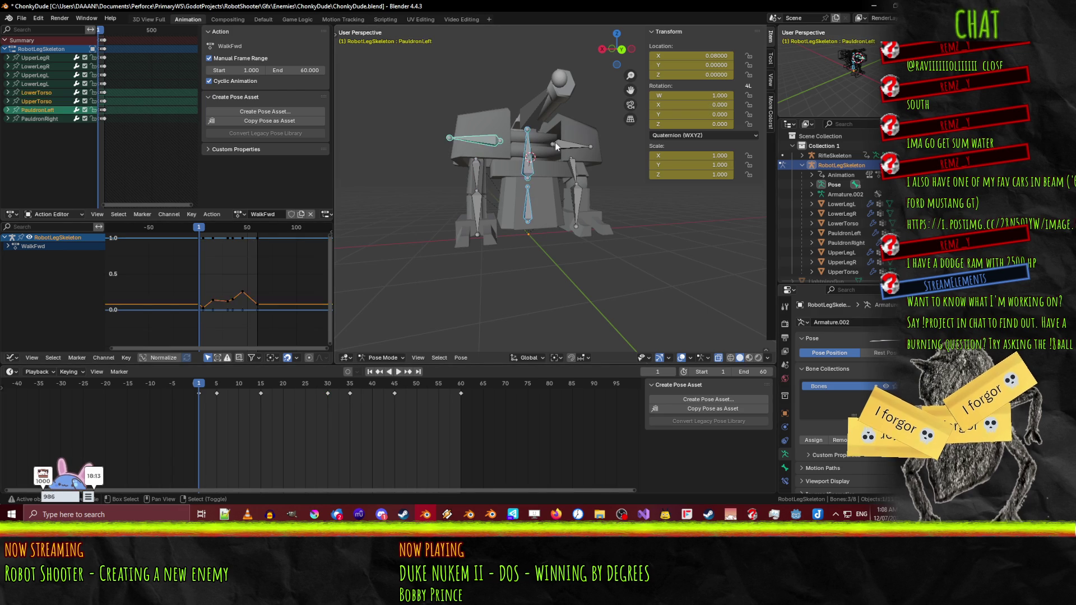
# - Add the last pauldron bone and raise the upper-body bones at frame 15 in right-side view
pyautogui.hotkey('shift', ']')
pyautogui.press('space')
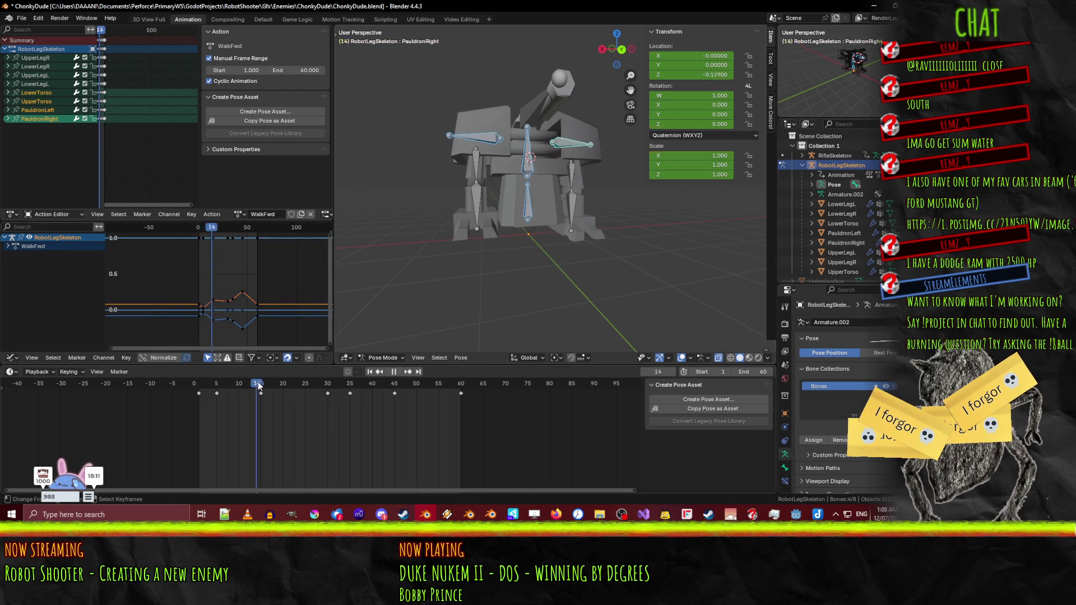
pyautogui.moveTo(276, 384)
pyautogui.mouseDown()
pyautogui.moveTo(196, 386)
pyautogui.moveTo(261, 384)
pyautogui.mouseUp()
pyautogui.press('KP_3')
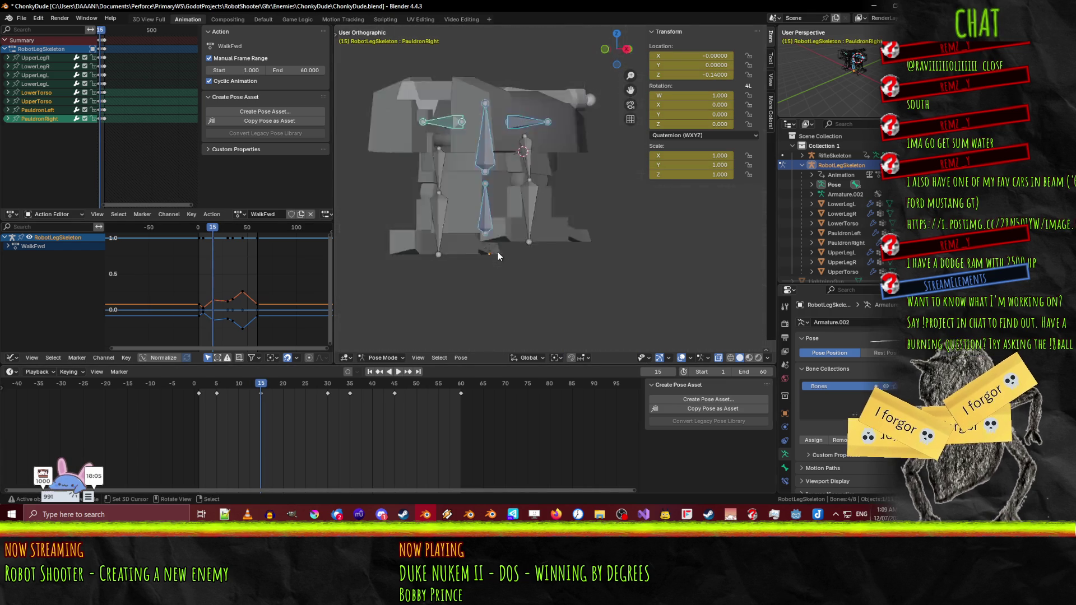
pyautogui.press('g')
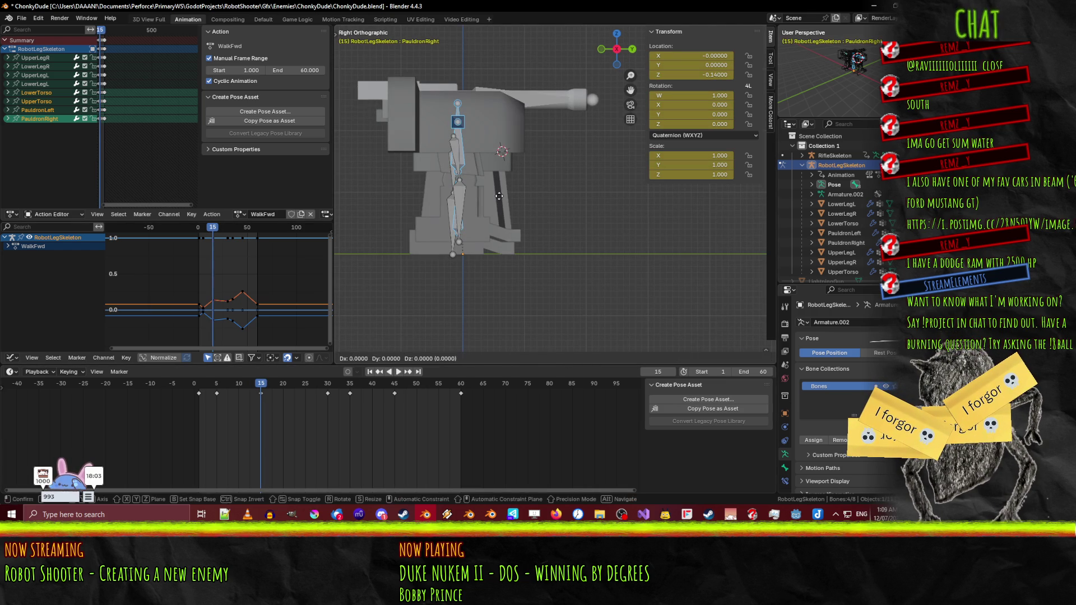
pyautogui.click(502, 208)
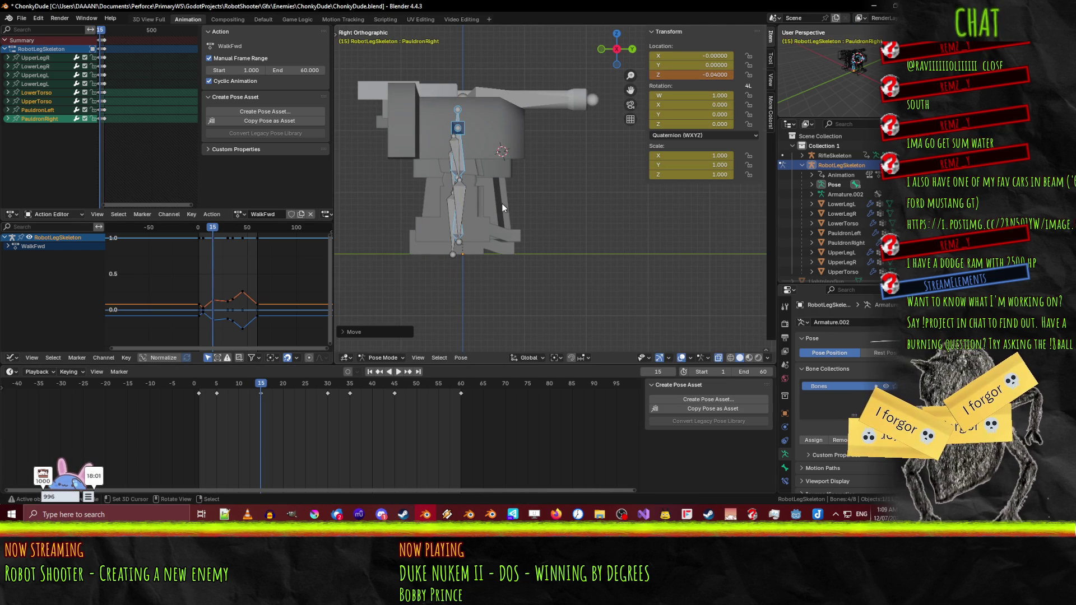
pyautogui.press('space')
pyautogui.moveTo(243, 390); pyautogui.dragTo(328, 384)
# - Raise the torso and pauldron bones vertically at frame 30, then at frame 35 and key the height
pyautogui.press('g')
pyautogui.press('z')
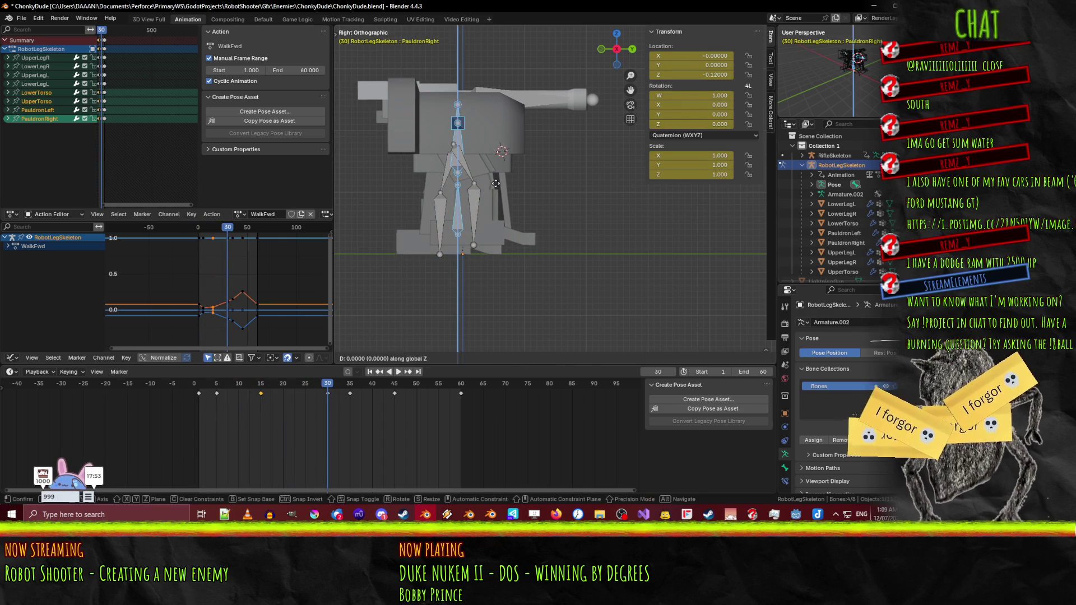
pyautogui.click(499, 189)
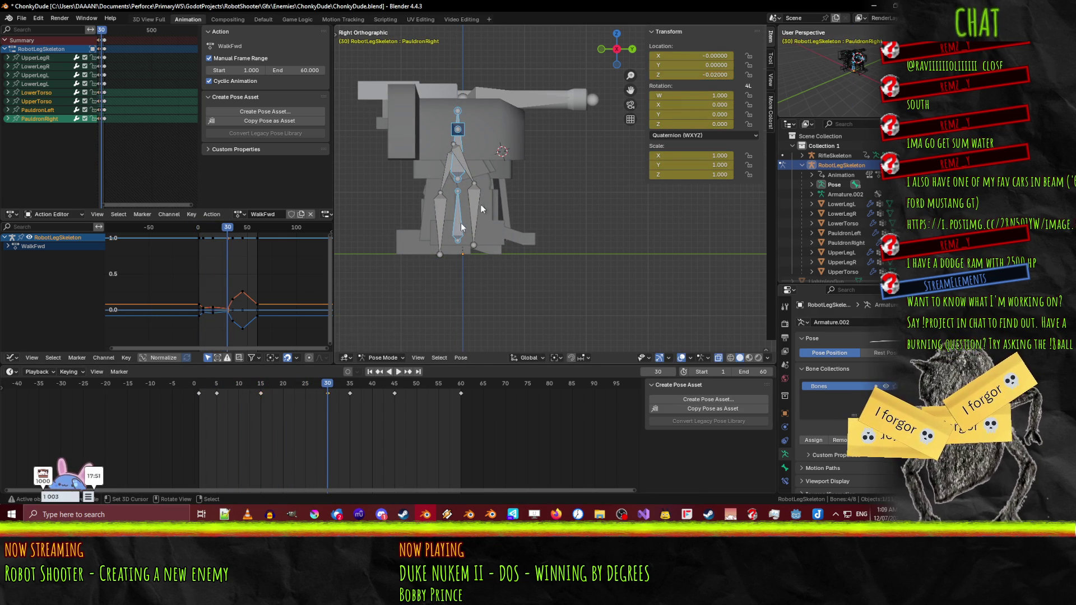
pyautogui.press('space')
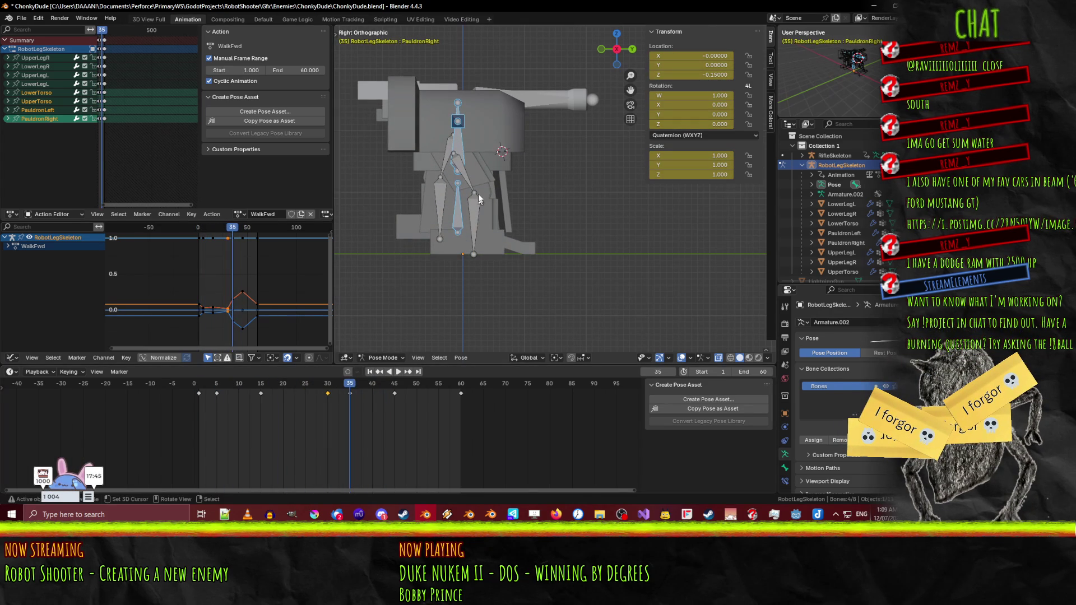
pyautogui.press('g')
pyautogui.click(476, 201)
pyautogui.press('i')
# - Raise and key the bones at frame 45, then re-raise and key PauldronRight there
pyautogui.moveTo(353, 385); pyautogui.dragTo(397, 385)
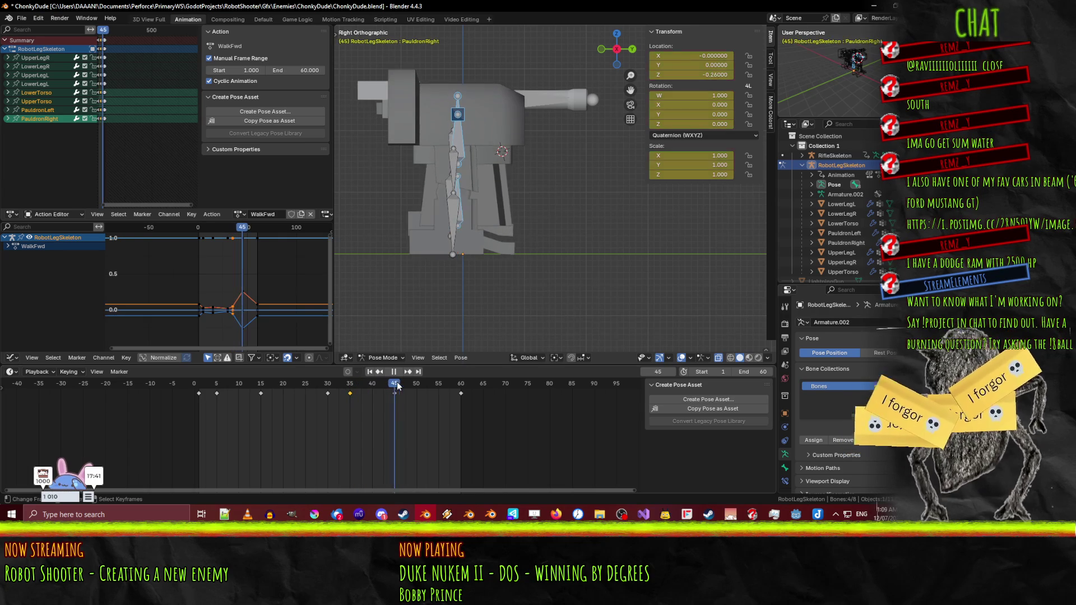
pyautogui.press('g')
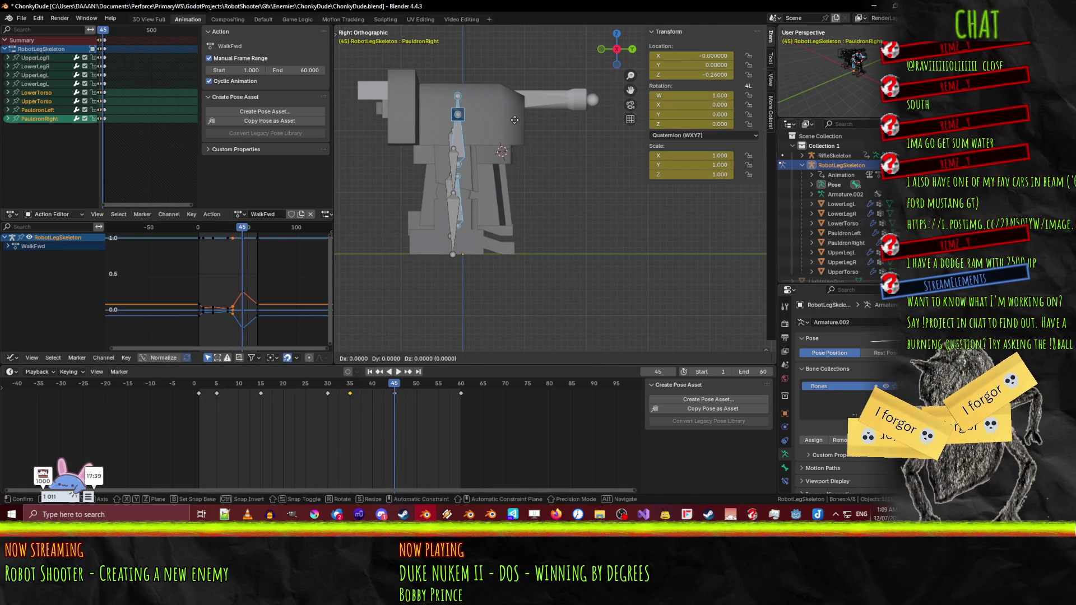
pyautogui.click(514, 129)
pyautogui.press('i')
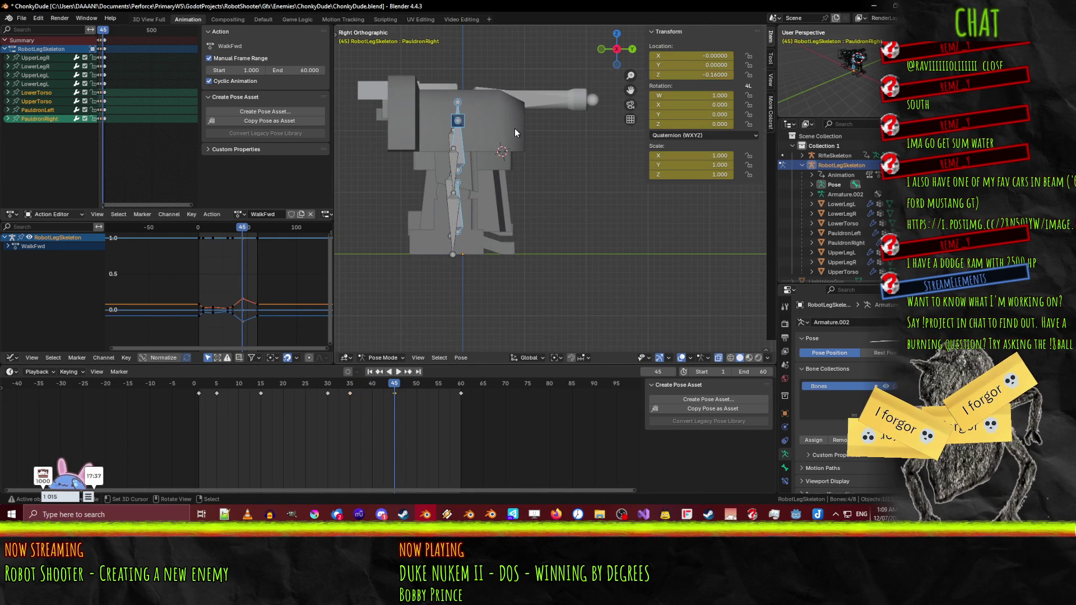
pyautogui.click(390, 373)
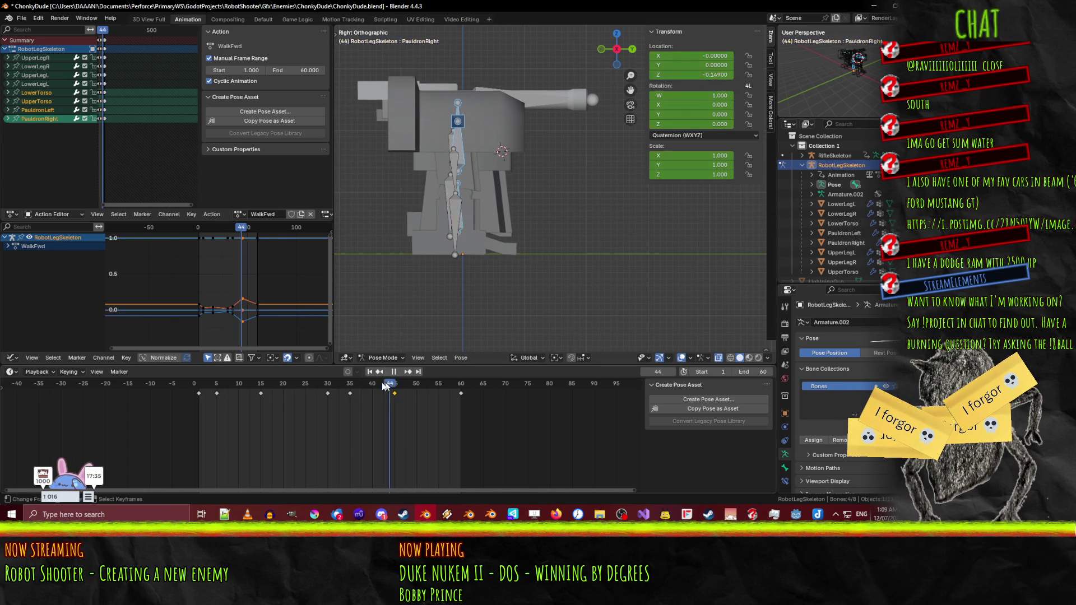
pyautogui.moveTo(390, 396)
pyautogui.mouseDown()
pyautogui.moveTo(428, 388)
pyautogui.moveTo(397, 395)
pyautogui.mouseUp()
pyautogui.press('g')
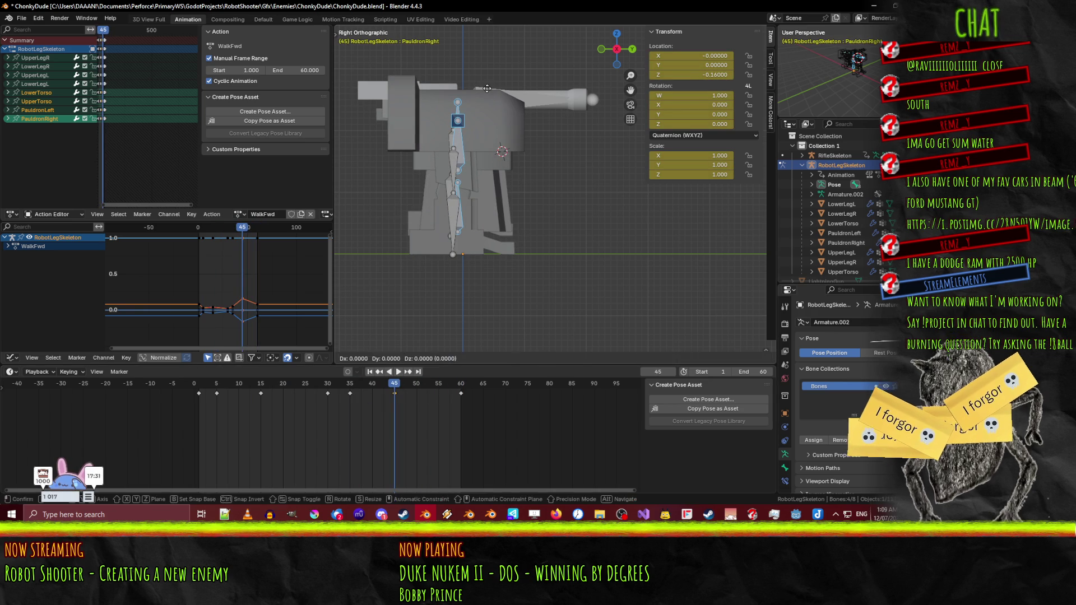
pyautogui.click(486, 95)
pyautogui.press('i')
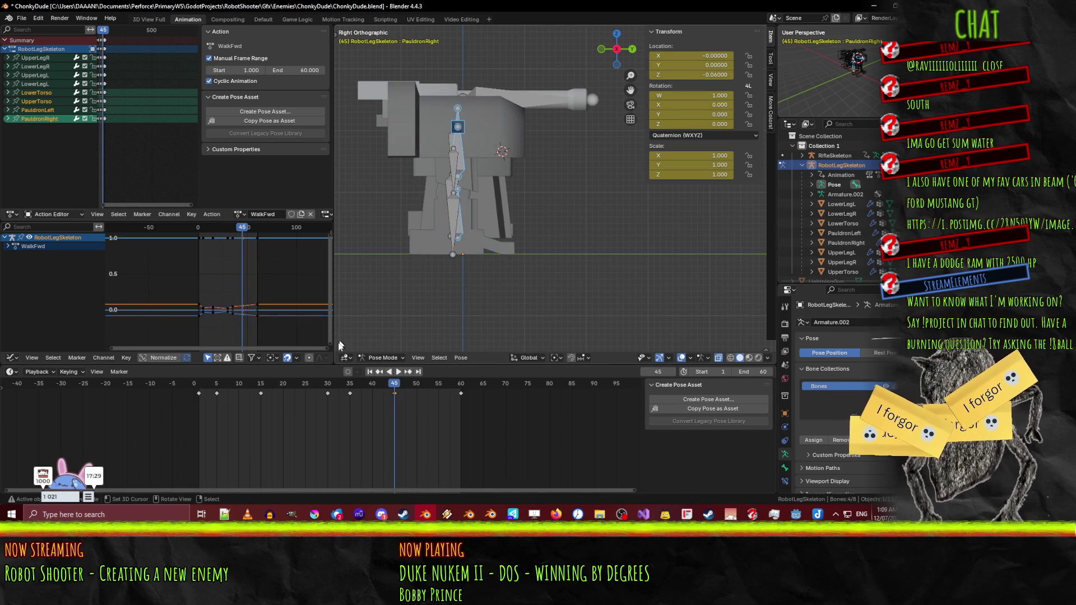
# - Play the walk cycle from frame 1 and orbit around the robot to review the bob
pyautogui.click(368, 385)
pyautogui.press('space')
pyautogui.click(203, 378)
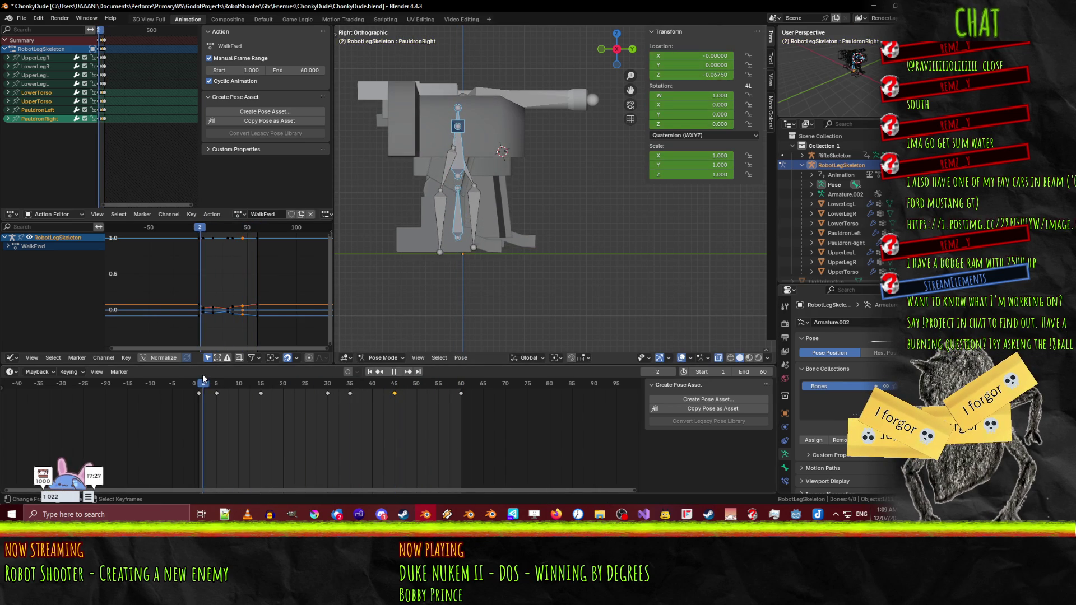
pyautogui.moveTo(201, 377); pyautogui.dragTo(199, 378)
pyautogui.click(394, 371)
pyautogui.moveTo(422, 339); pyautogui.dragTo(459, 224)
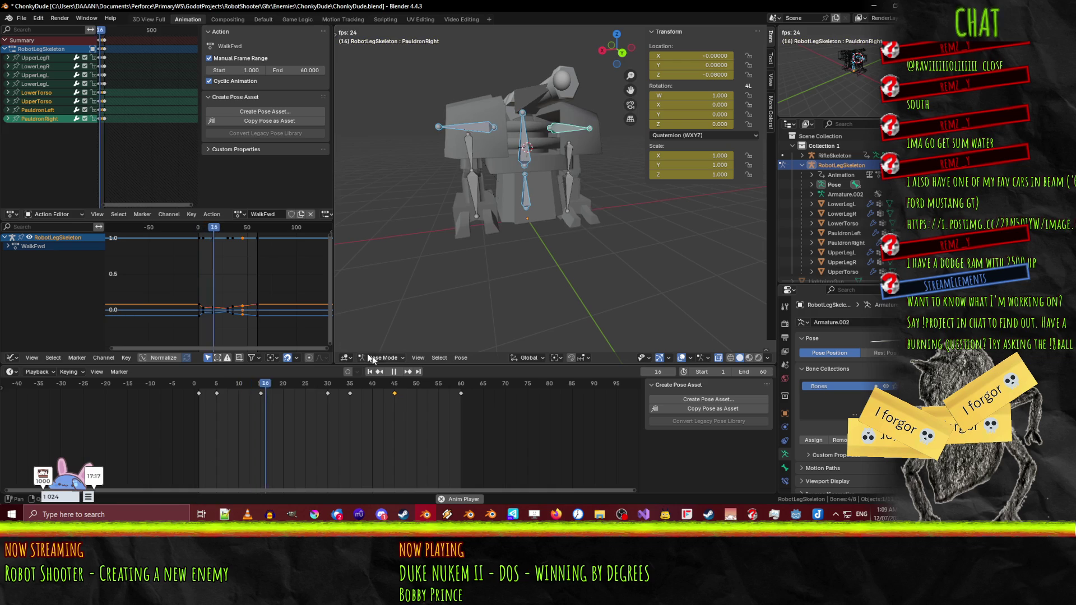
# - Stop playback, save ChonkyDude.blend, rewind WalkFwd to frame 1, and bring the Godot ChonkyDude scene forward
pyautogui.click(392, 373)
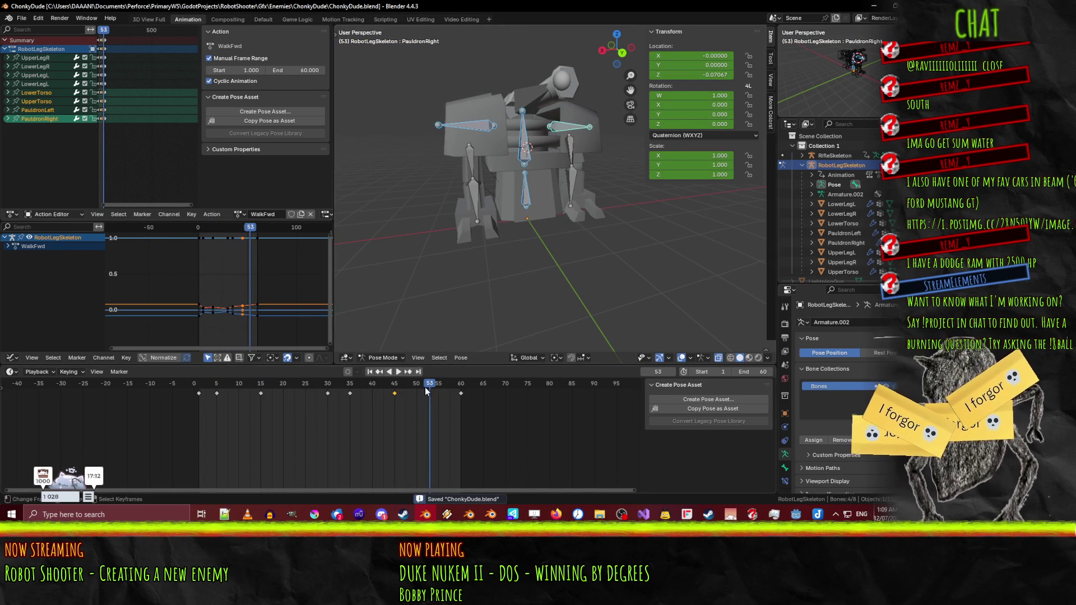
pyautogui.press('space')
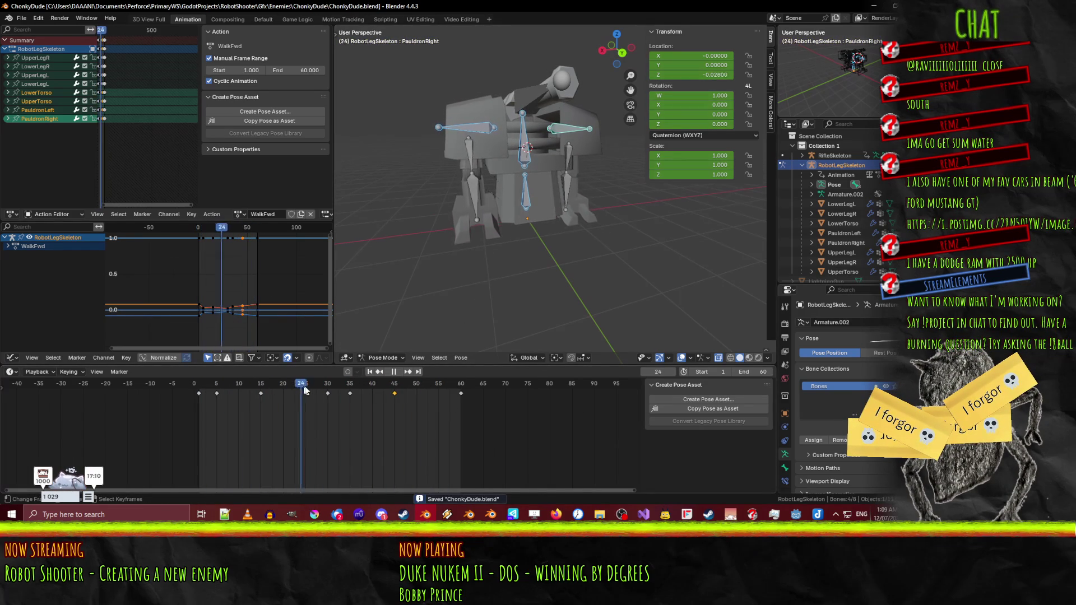
pyautogui.click(200, 385)
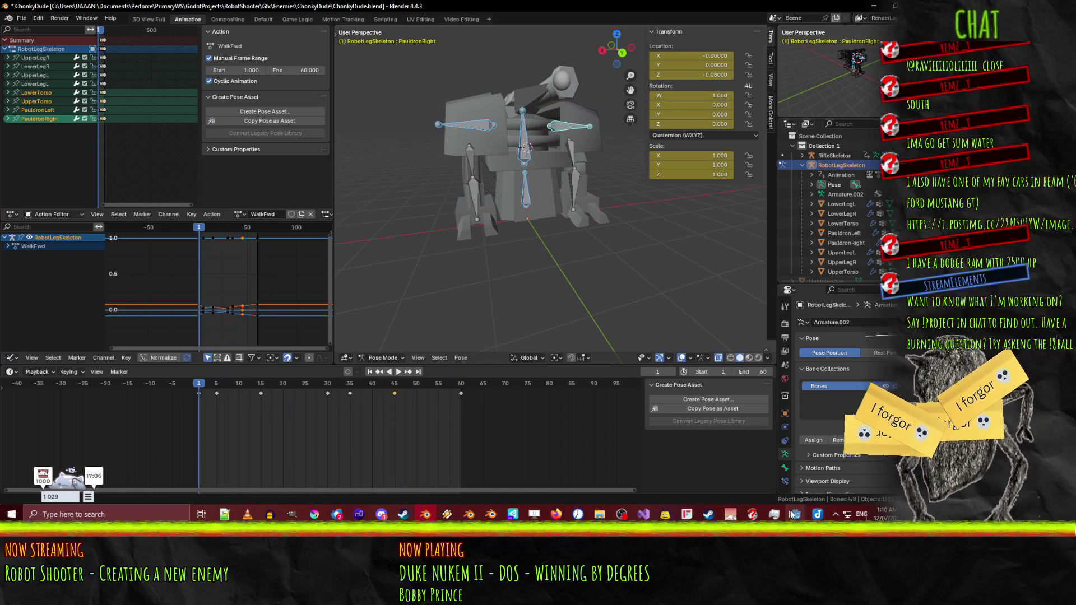
pyautogui.moveTo(795, 513)
pyautogui.click(764, 475)
pyautogui.click(764, 477)
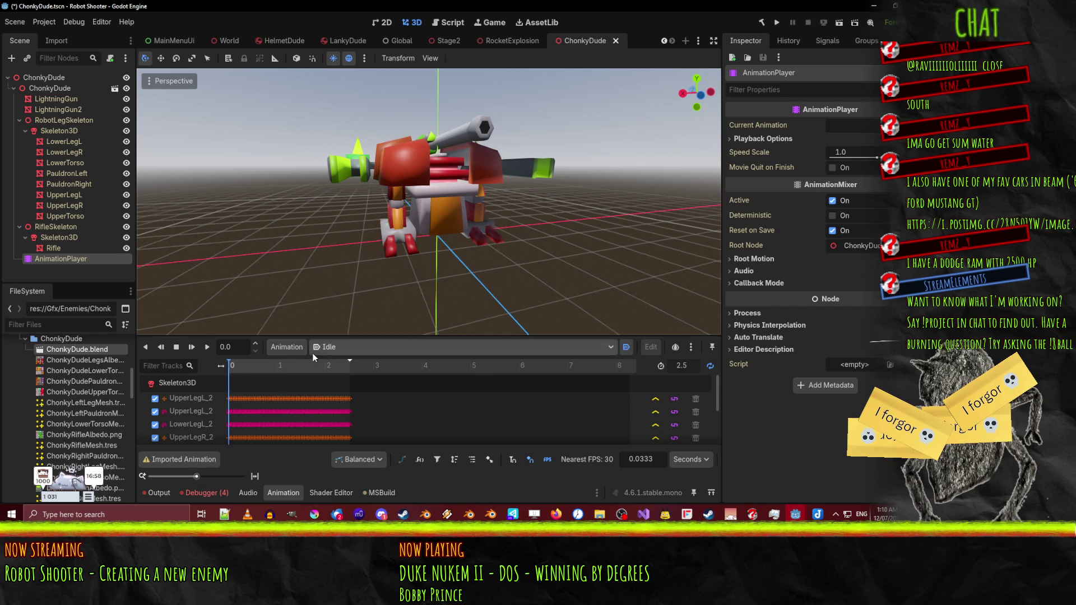
# - Play the reimported WalkFwd on the robot, orbiting to view it from the sides and near-front
pyautogui.click(330, 347)
pyautogui.click(337, 372)
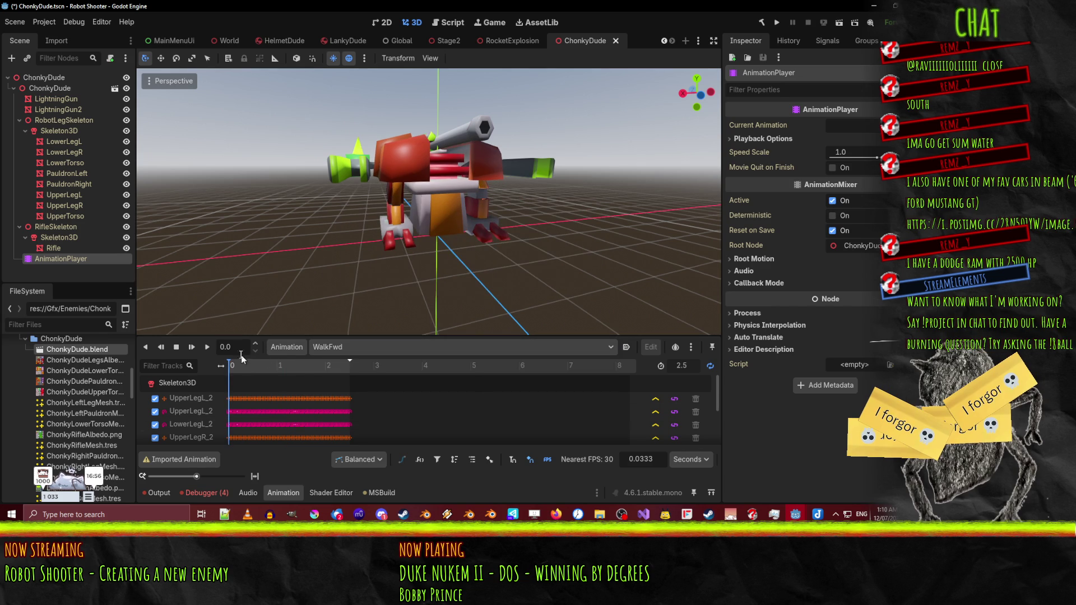
pyautogui.click(205, 347)
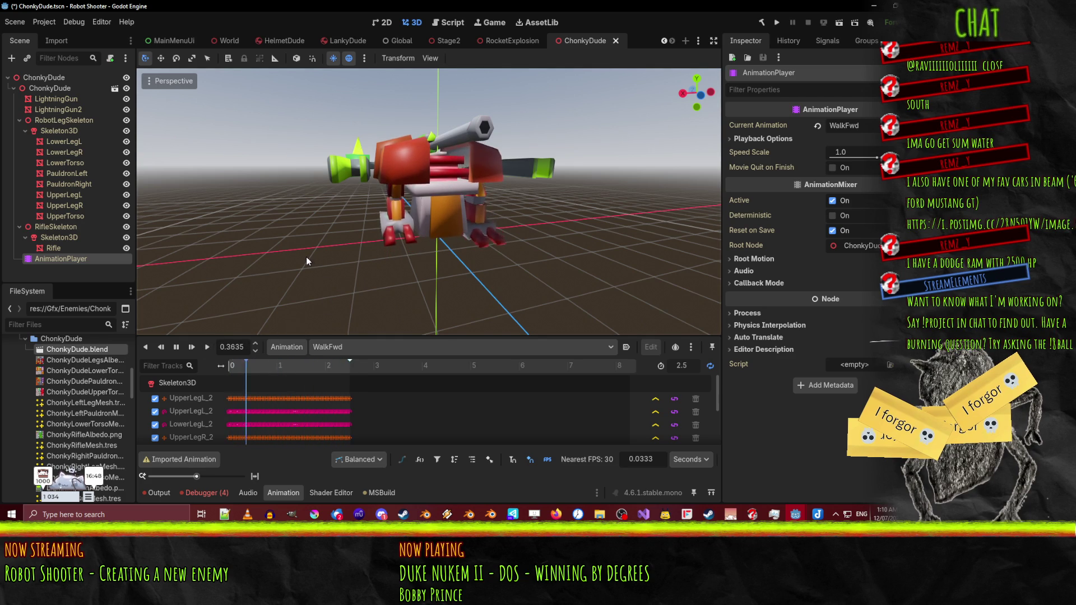
pyautogui.moveTo(306, 257)
pyautogui.mouseDown()
pyautogui.moveTo(335, 241)
pyautogui.moveTo(424, 234)
pyautogui.moveTo(398, 244)
pyautogui.mouseUp()
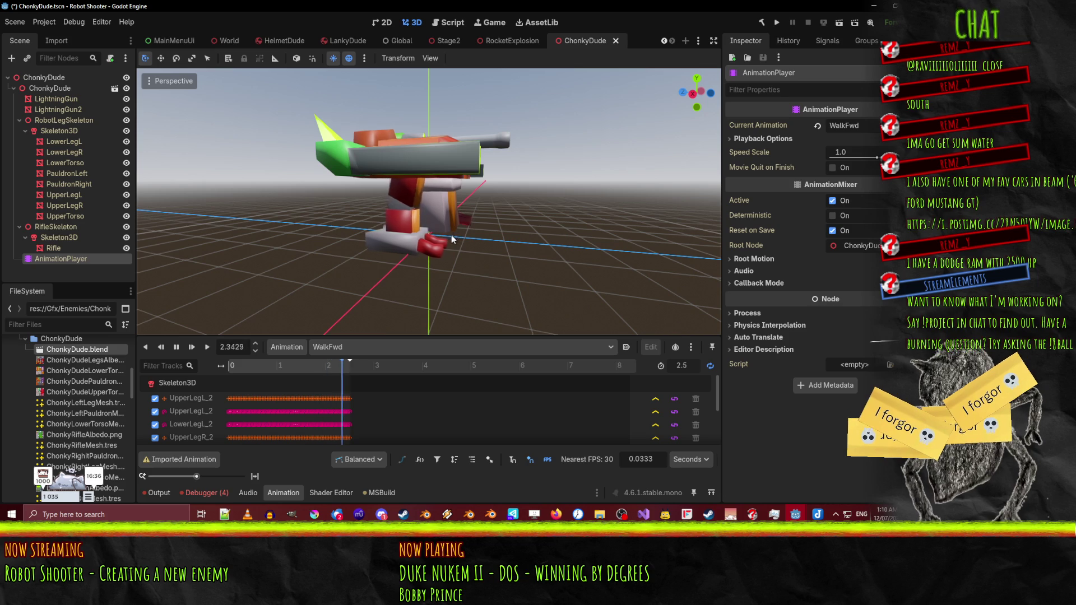
pyautogui.moveTo(449, 236)
pyautogui.mouseDown()
pyautogui.moveTo(378, 260)
pyautogui.moveTo(417, 257)
pyautogui.moveTo(388, 254)
pyautogui.mouseUp()
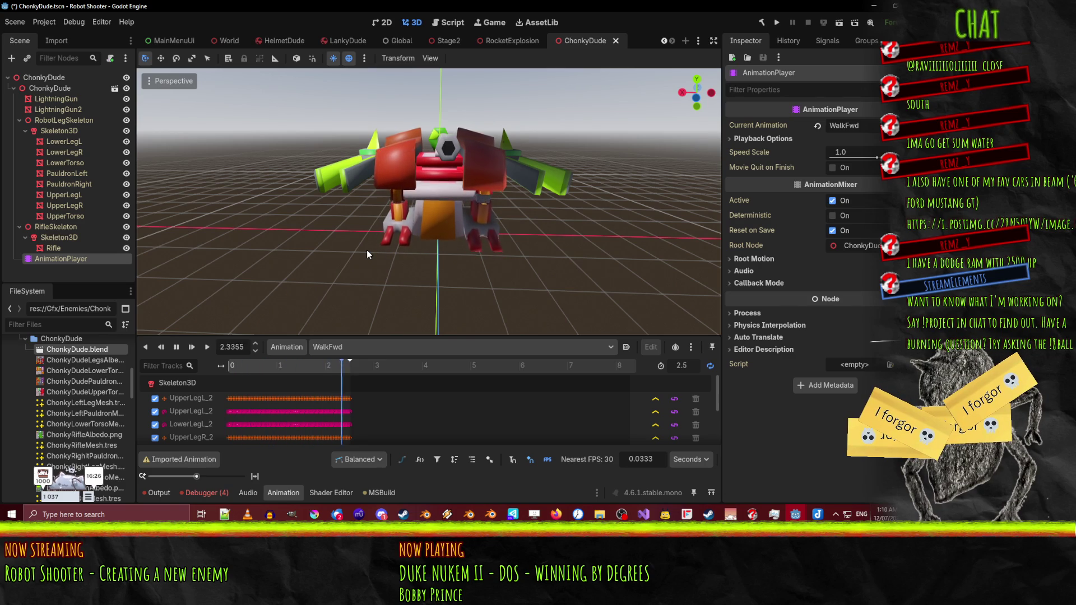
pyautogui.moveTo(367, 249); pyautogui.dragTo(439, 212)
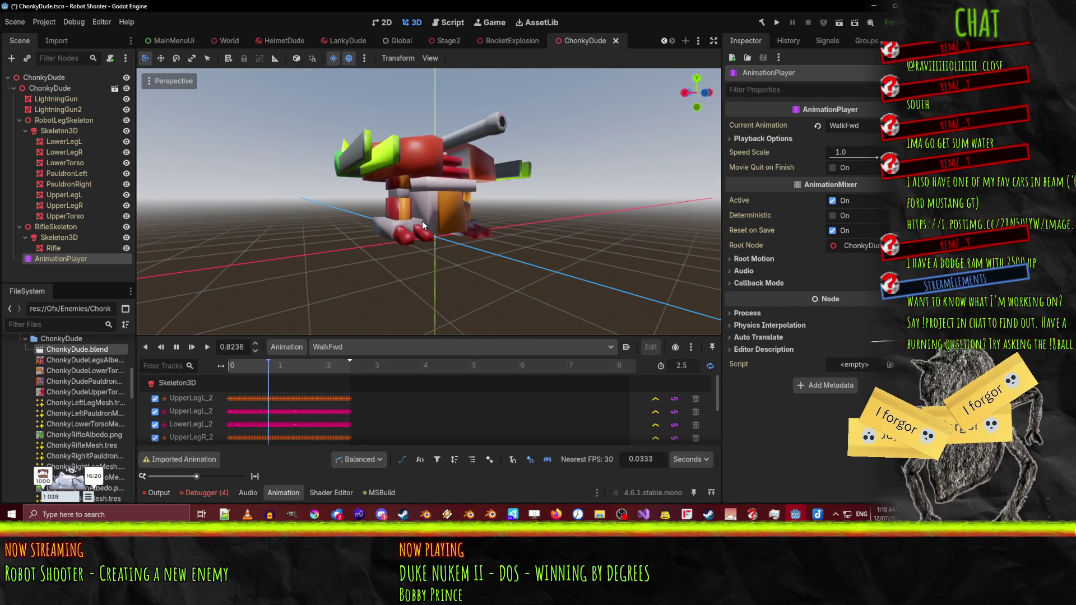
pyautogui.moveTo(421, 221)
pyautogui.mouseDown()
pyautogui.moveTo(440, 242)
pyautogui.moveTo(482, 246)
pyautogui.mouseUp()
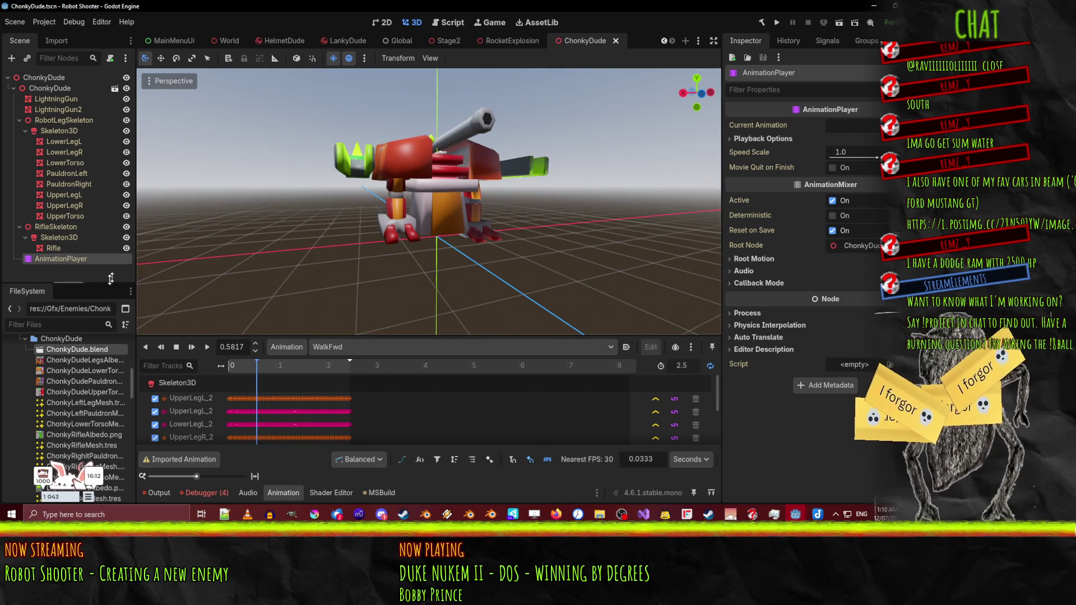
pyautogui.click(44, 78)
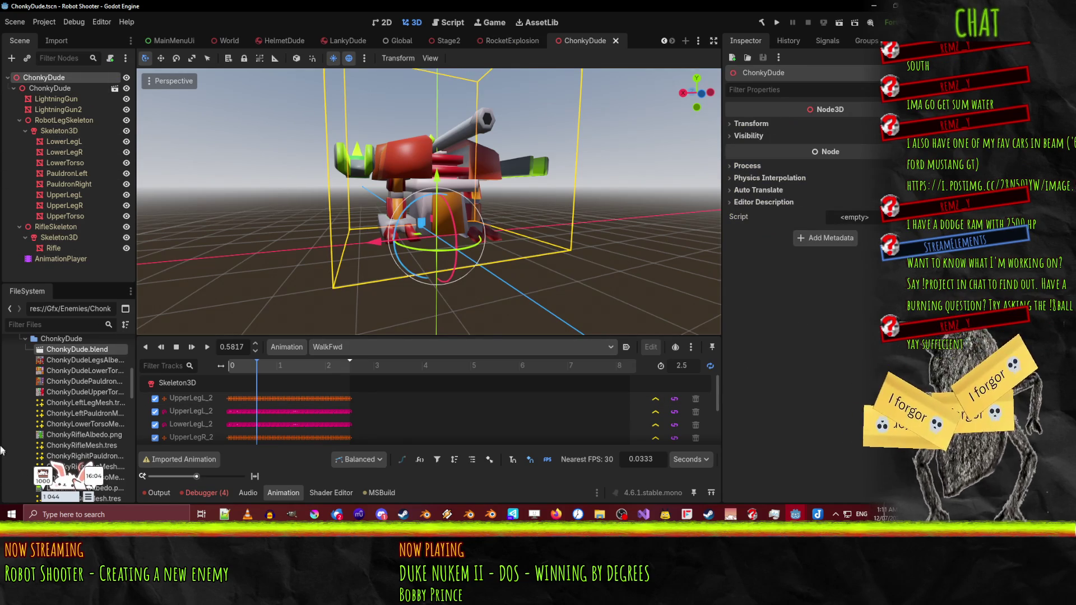
# - Open EnemyTypes/HelmetDude.tscn from the FileSystem dock
pyautogui.click(24, 341)
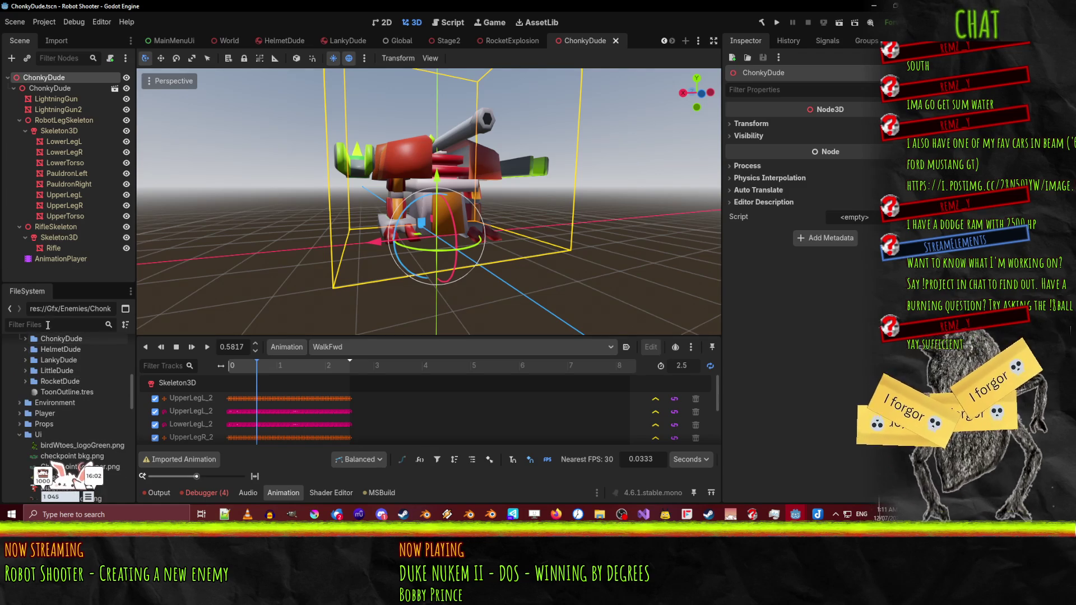
pyautogui.scroll(1, 32, 359)
pyautogui.click(25, 380)
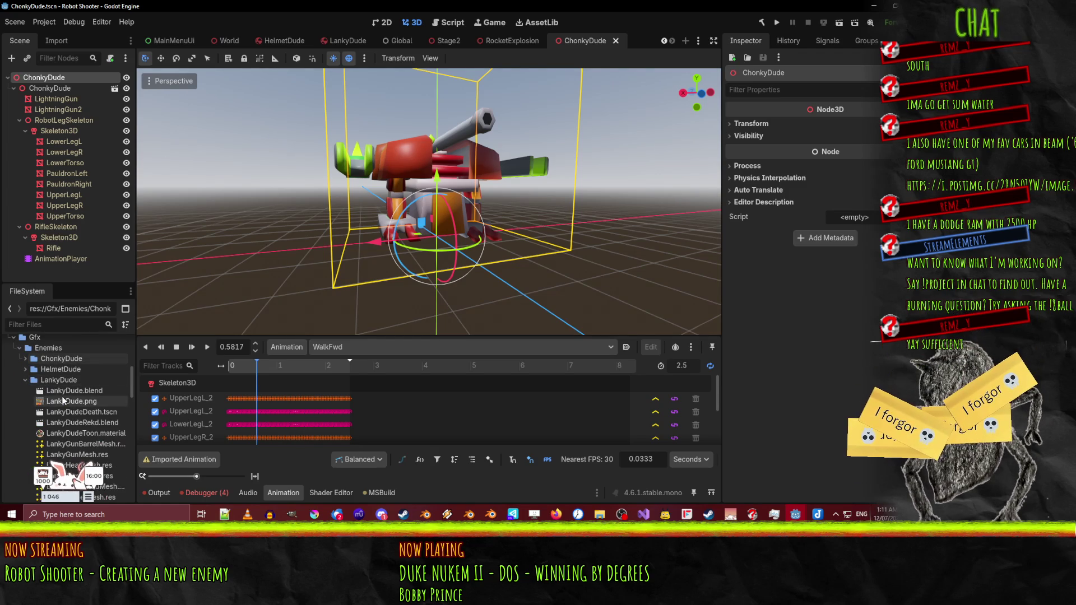
pyautogui.scroll(5, 28, 367)
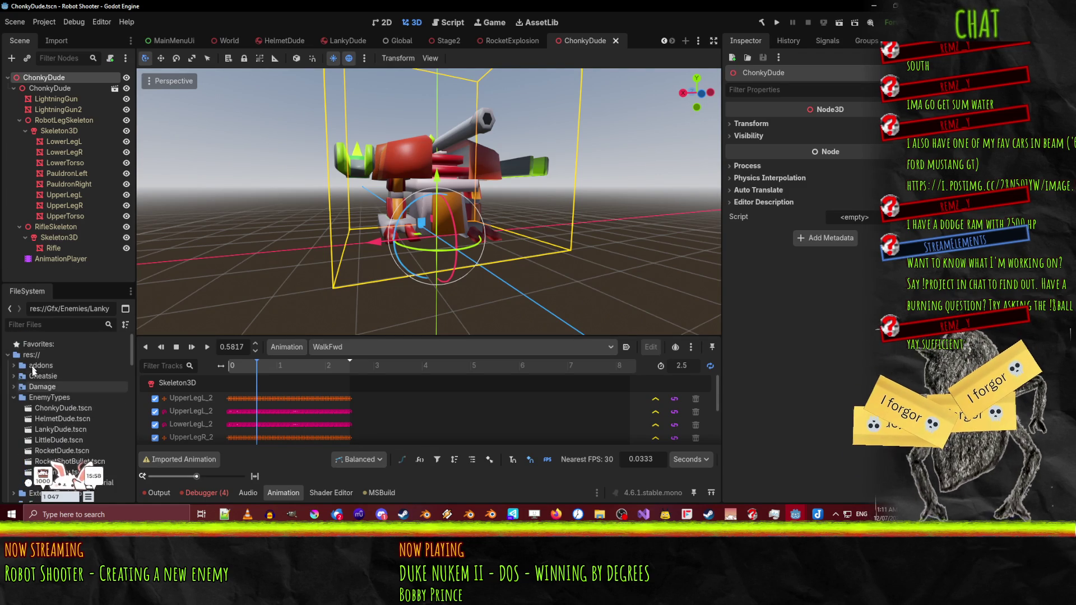
pyautogui.doubleClick(53, 418)
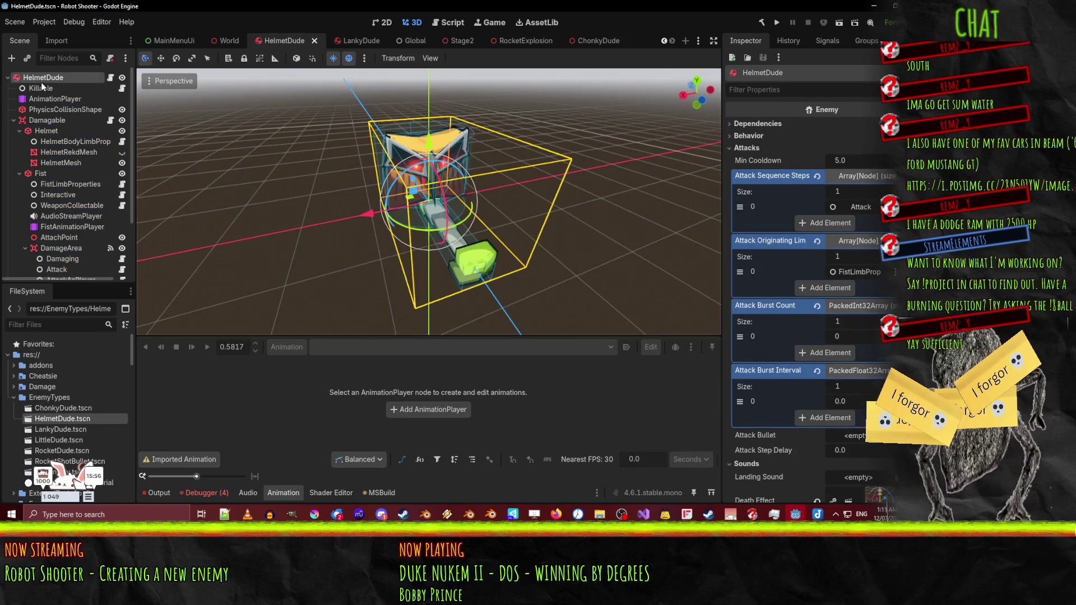
# - Review HelmetDude's Enemy attack settings in the Inspector, then return to the ChonkyDude scene
pyautogui.scroll(-10, 842, 190)
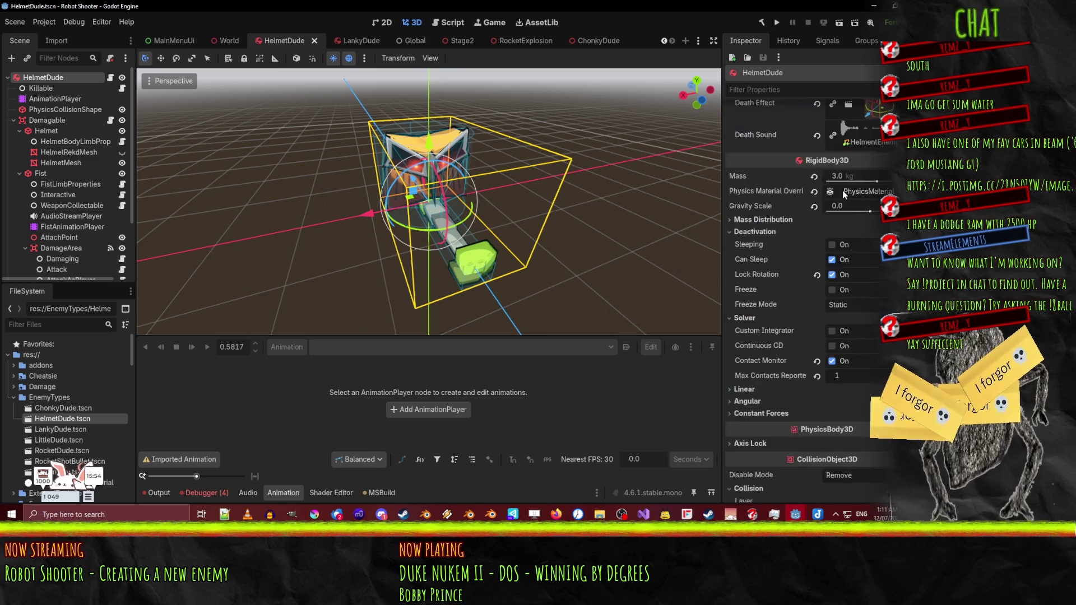
pyautogui.scroll(5, 825, 219)
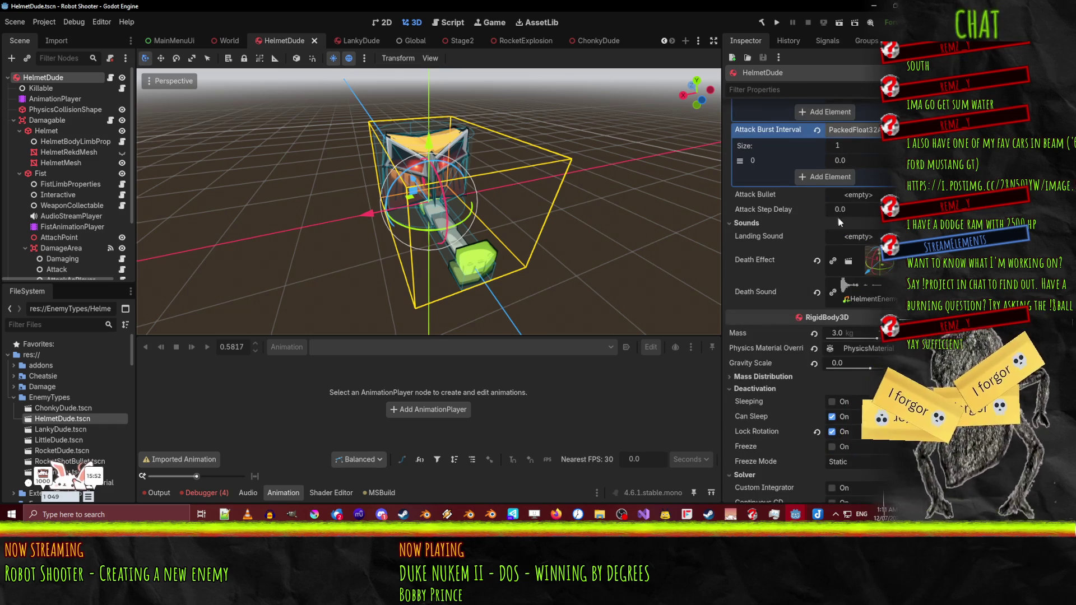
pyautogui.scroll(4, 829, 213)
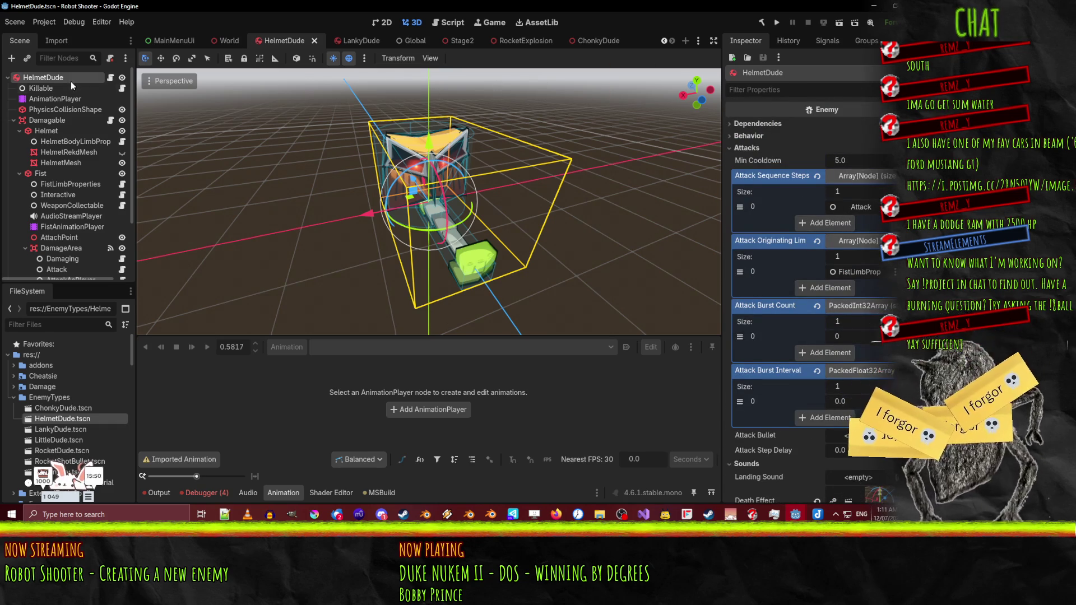
pyautogui.click(586, 41)
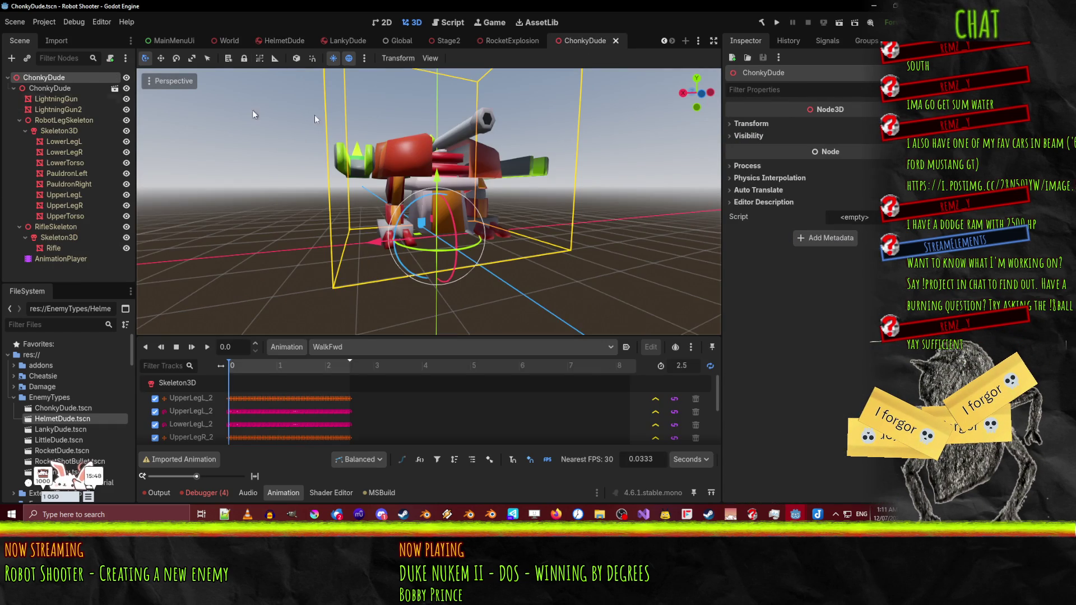
# - Change the ChonkyDude root node's type to RigidBody3D
pyautogui.rightClick(37, 84)
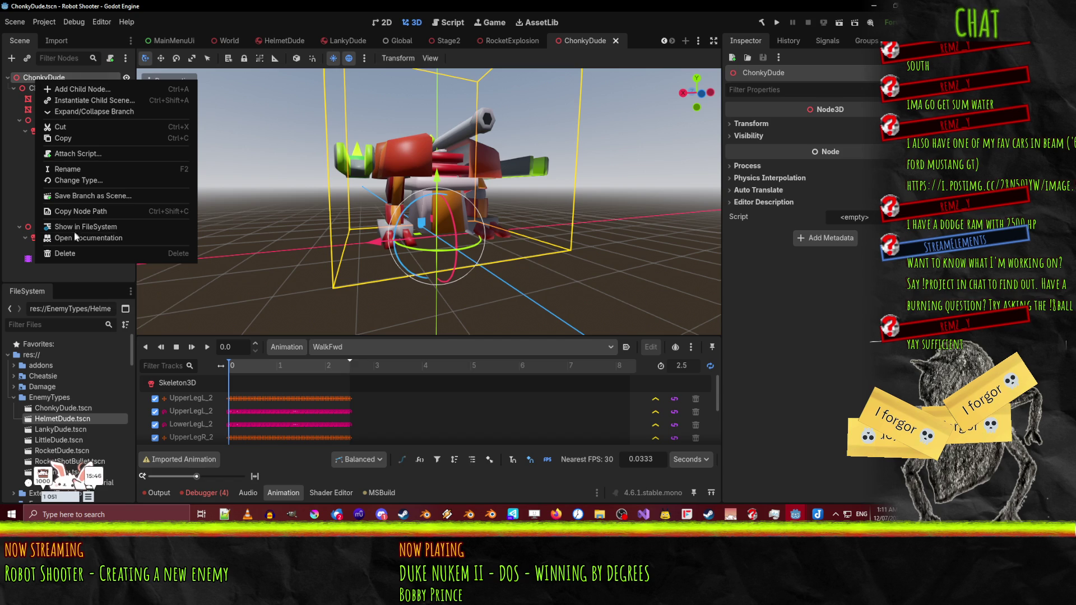
pyautogui.click(112, 181)
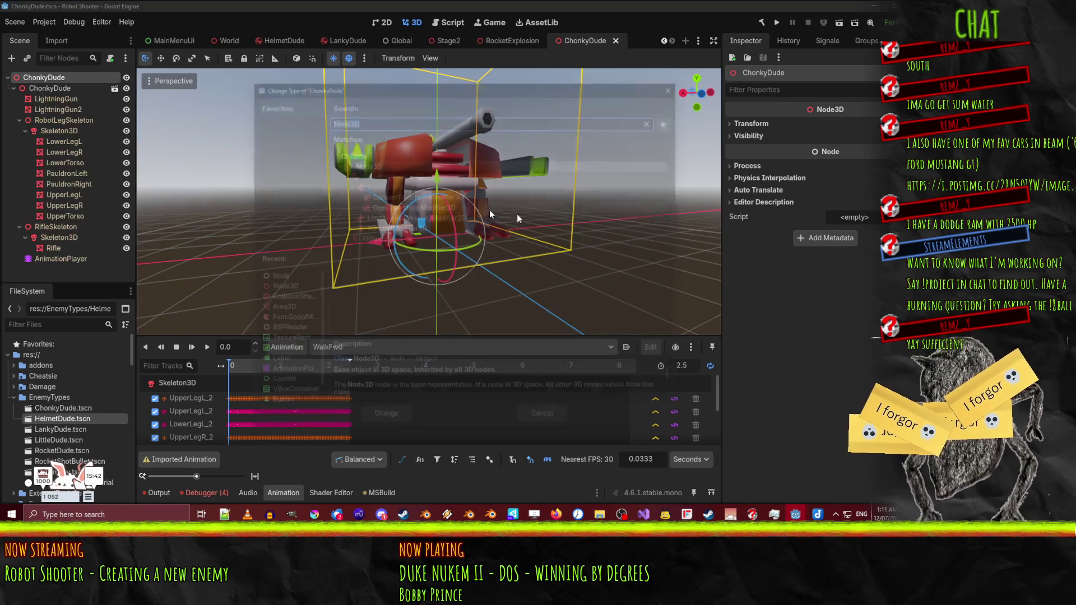
pyautogui.write('rigid')
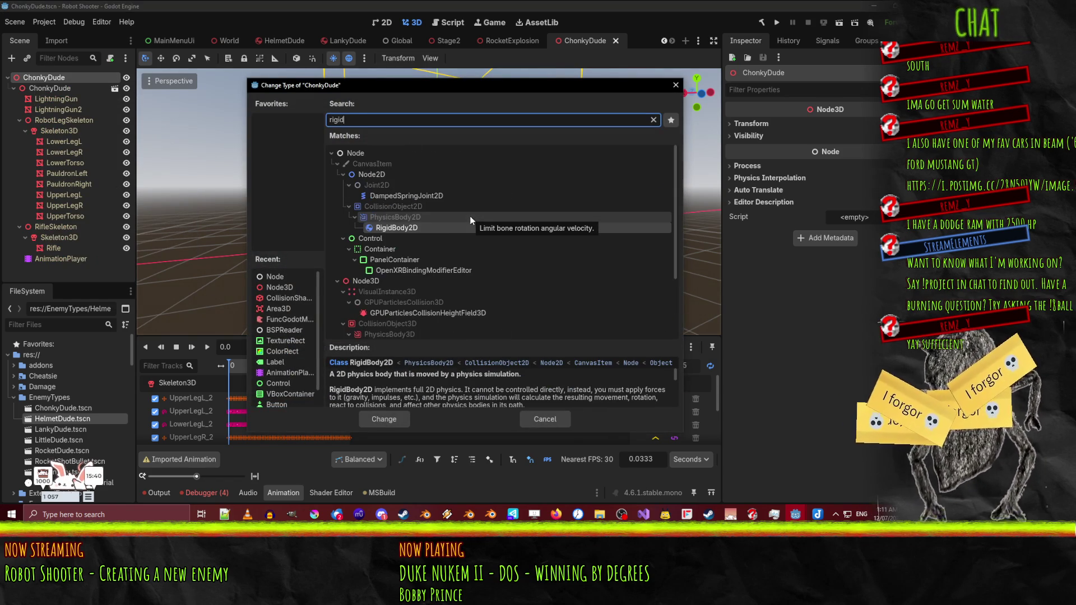
pyautogui.scroll(-2, 399, 315)
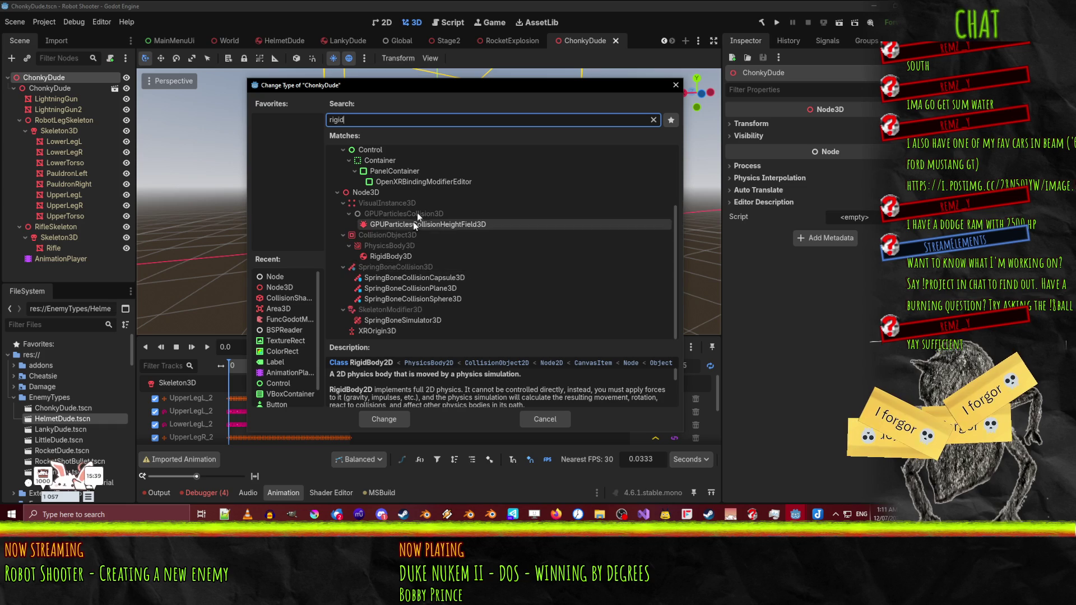
pyautogui.click(385, 257)
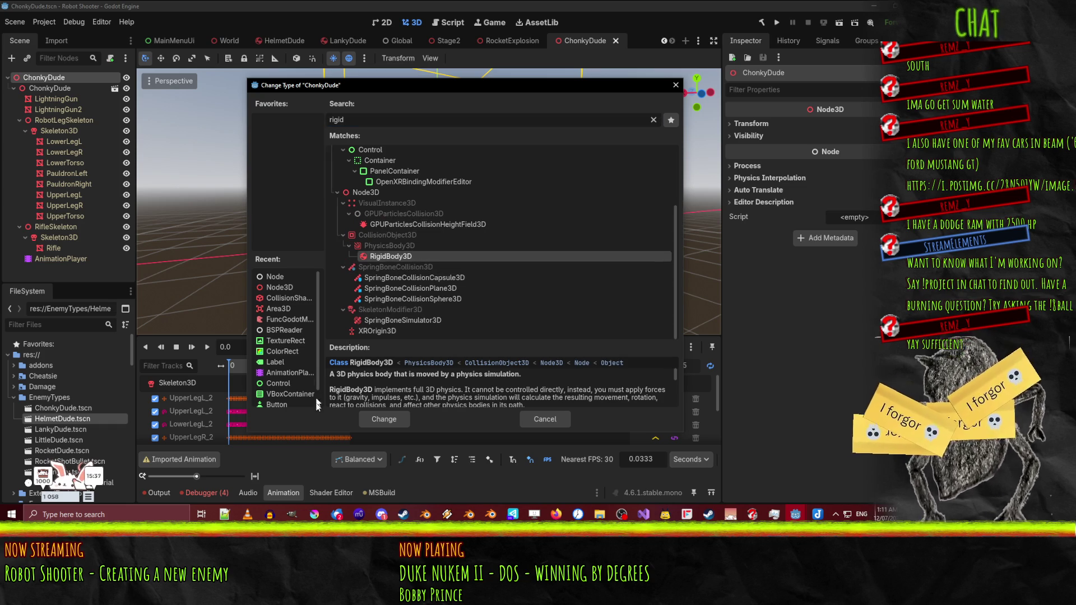
pyautogui.click(384, 419)
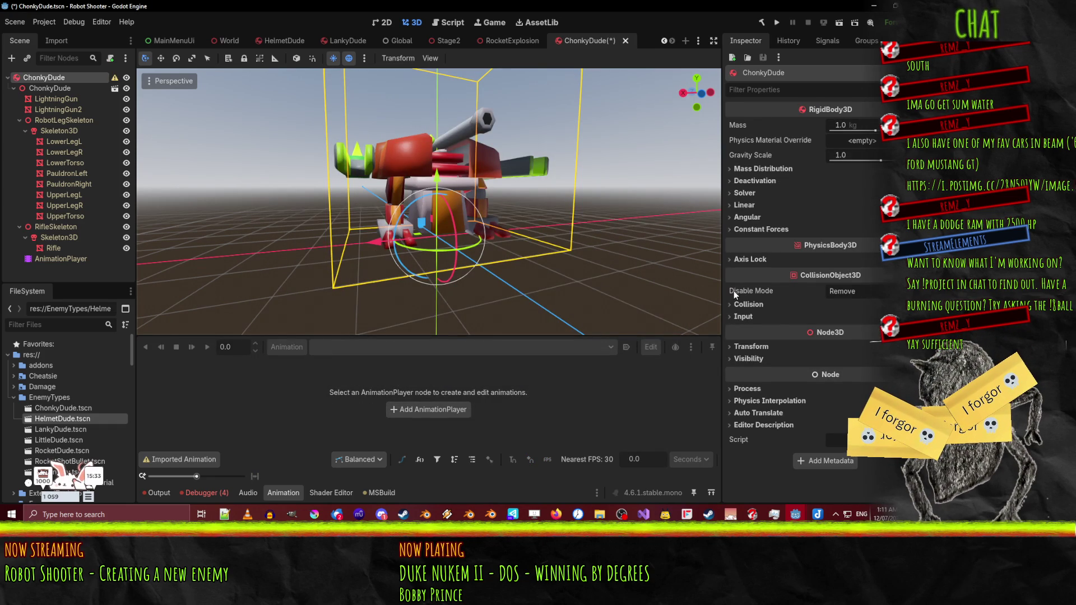
# - Attach the existing Enemy.cs script to the root via Quick Load
pyautogui.click(857, 439)
pyautogui.click(872, 474)
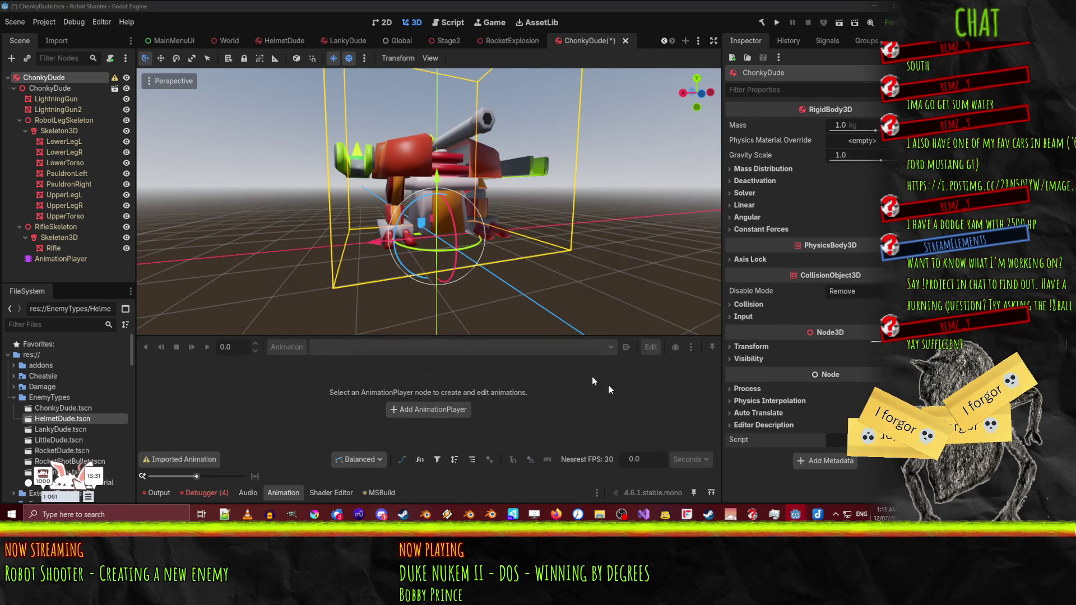
pyautogui.write('enem')
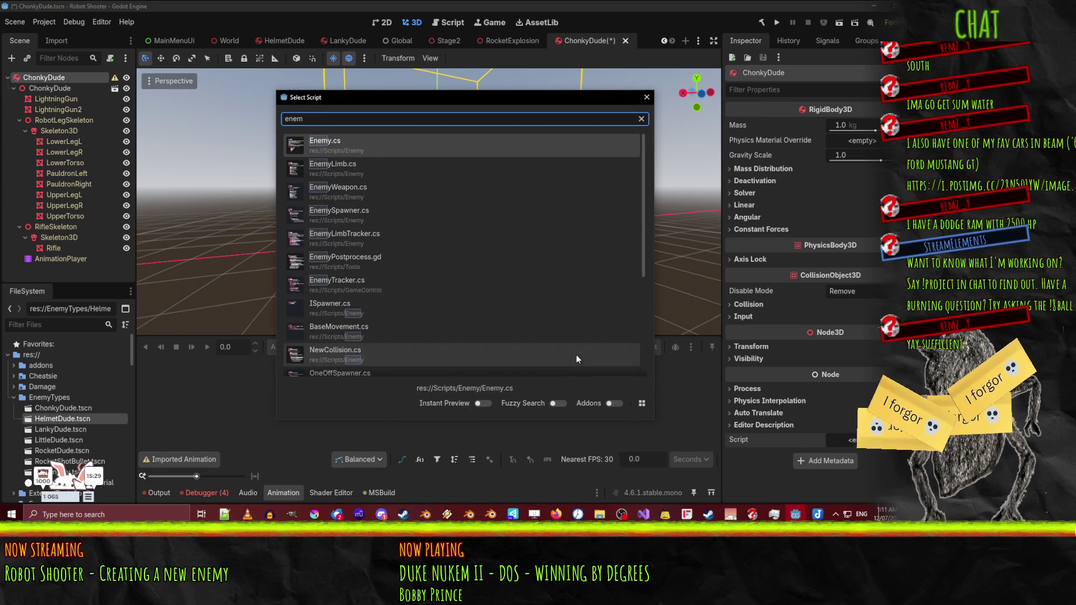
pyautogui.doubleClick(402, 146)
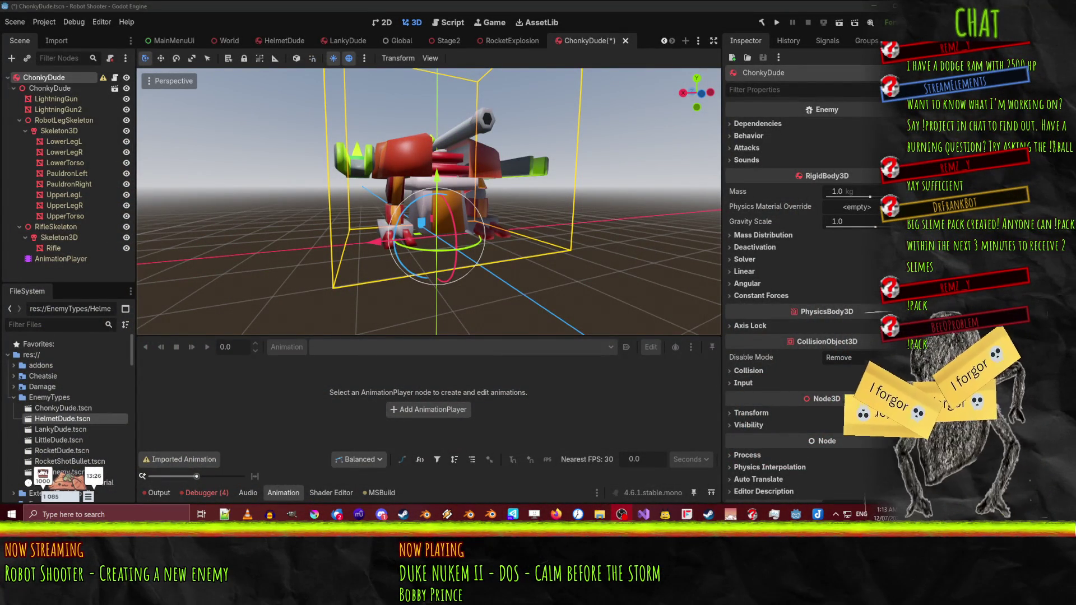
# - Orbit to look down on ChonkyDude and save the scene with Ctrl+S
pyautogui.moveTo(464, 219)
pyautogui.mouseDown()
pyautogui.moveTo(470, 261)
pyautogui.moveTo(485, 256)
pyautogui.mouseUp()
pyautogui.scroll(3, 487, 255)
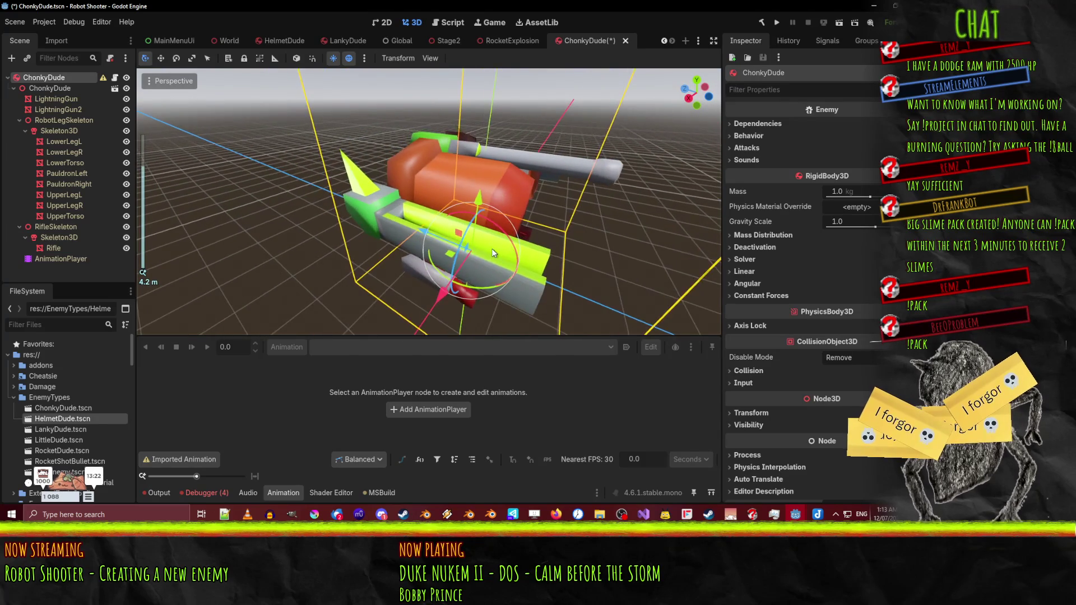
pyautogui.scroll(-2, 493, 254)
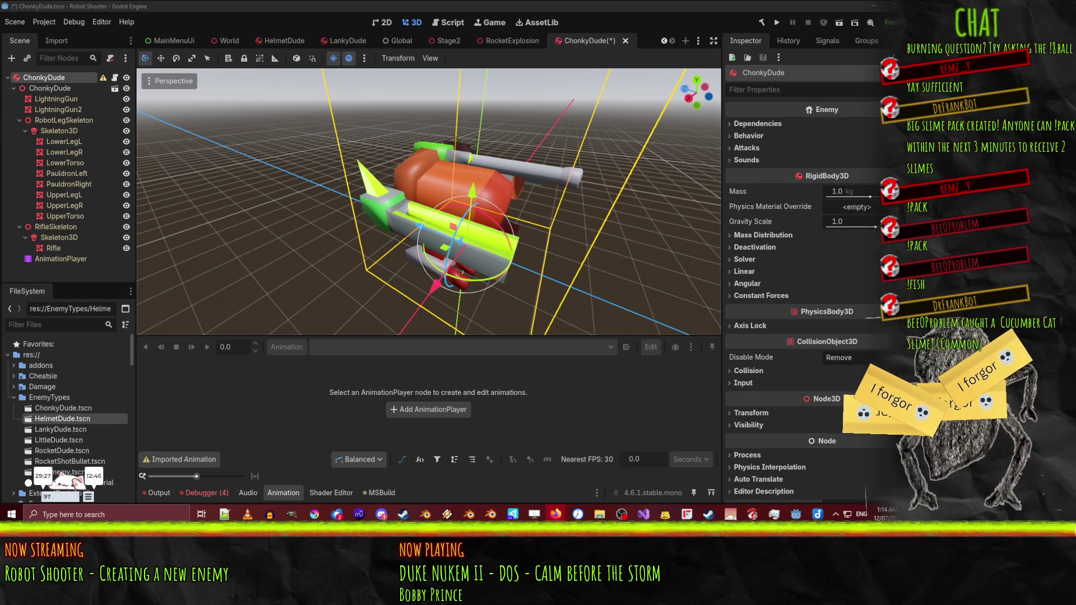
pyautogui.hotkey('alt', 'Tab')
pyautogui.hotkey('ctrl', 's')
# - Orbit around the model and expand the Enemy script's dependency slots
pyautogui.moveTo(419, 246)
pyautogui.mouseDown()
pyautogui.moveTo(378, 261)
pyautogui.moveTo(386, 231)
pyautogui.moveTo(404, 242)
pyautogui.moveTo(410, 273)
pyautogui.moveTo(183, 244)
pyautogui.mouseUp()
pyautogui.scroll(-3, 383, 241)
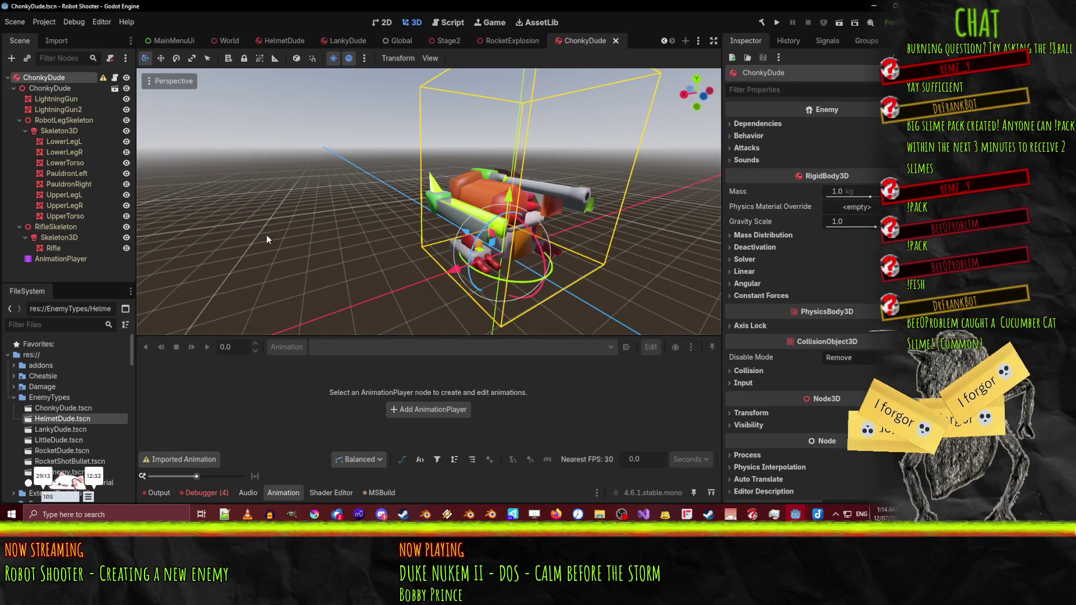
pyautogui.moveTo(308, 243); pyautogui.dragTo(320, 250)
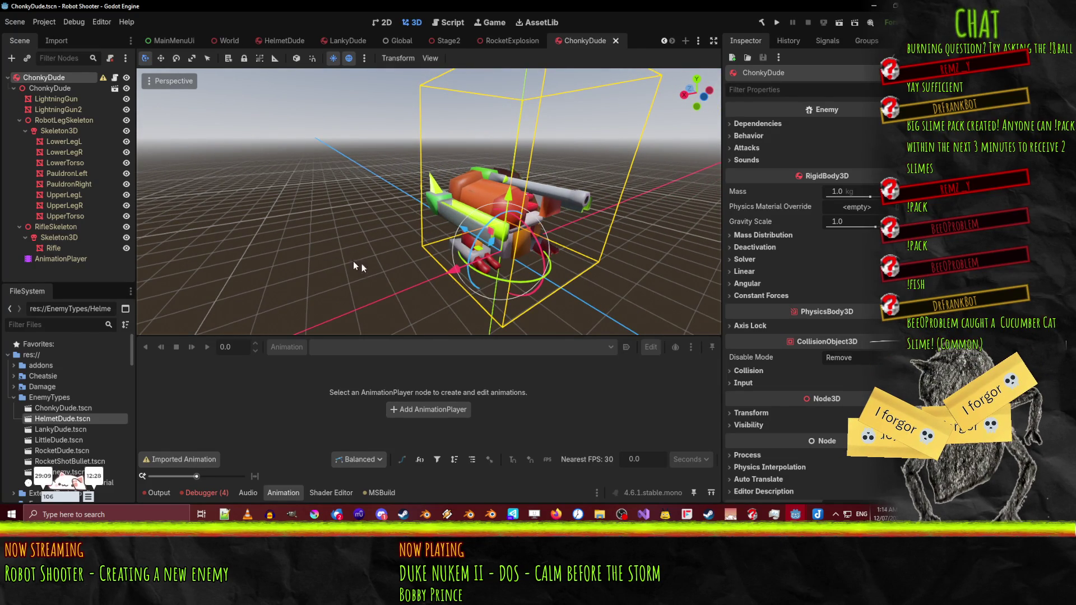
pyautogui.click(770, 124)
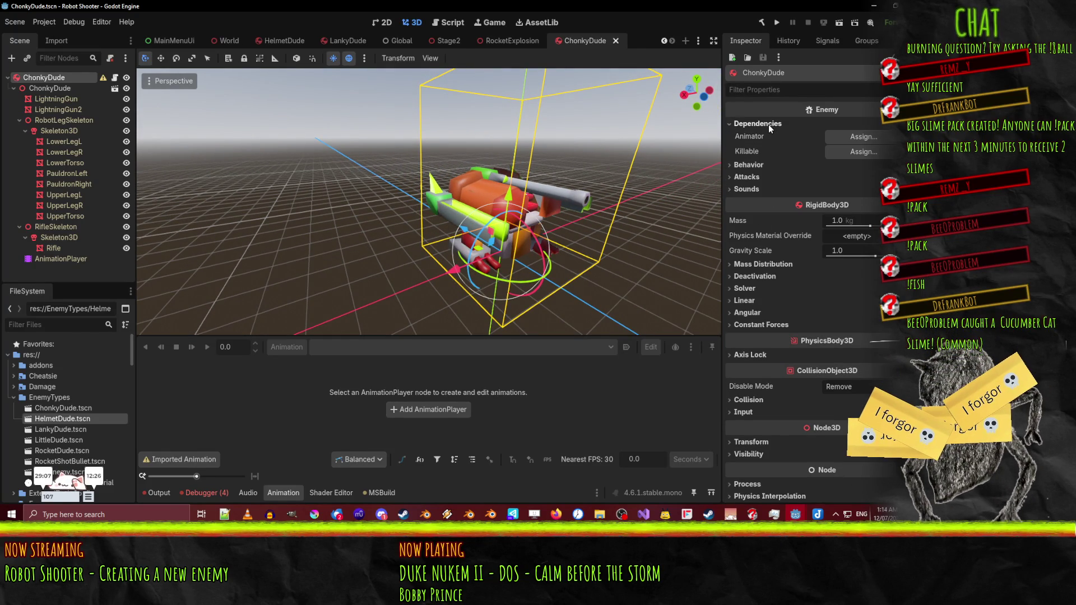
# - Assign AnimationPlayer as the Animator dependency and add a child Node named Killable
pyautogui.moveTo(69, 260); pyautogui.dragTo(722, 155)
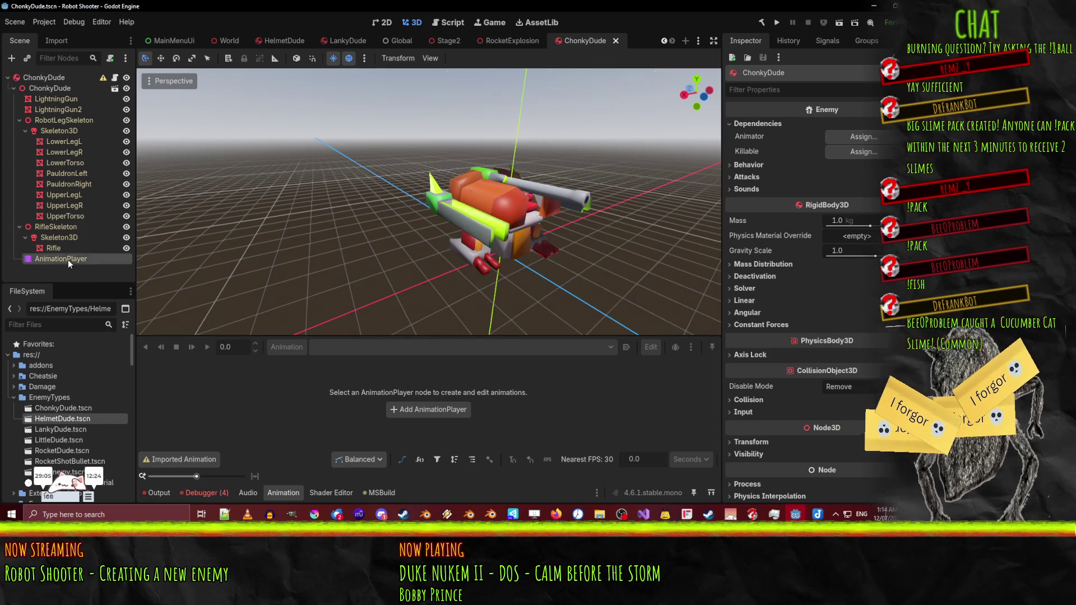
pyautogui.moveTo(870, 138); pyautogui.dragTo(870, 137)
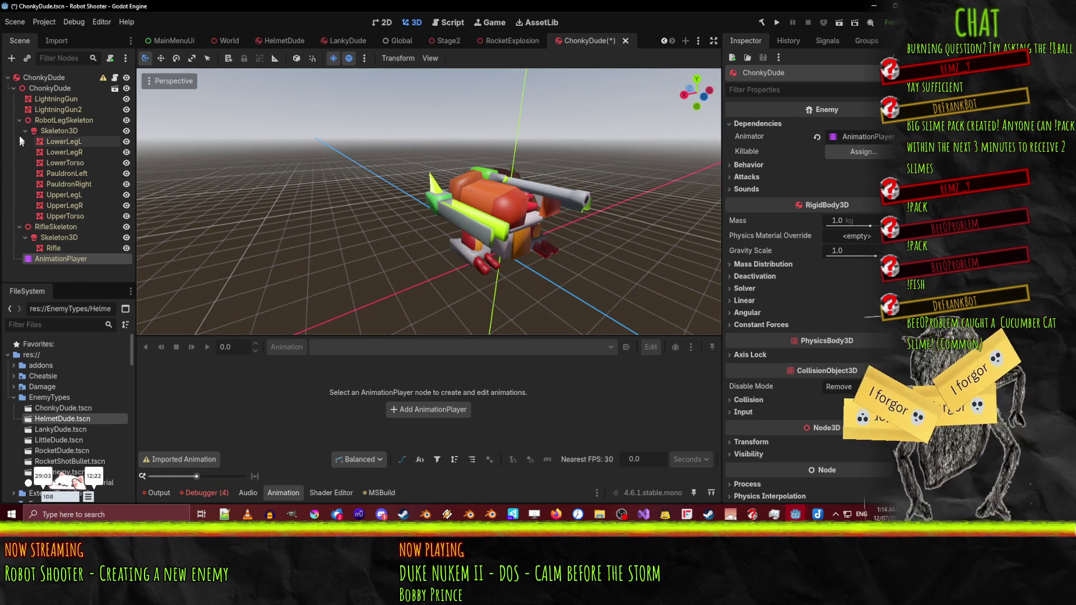
pyautogui.rightClick(35, 79)
pyautogui.click(106, 109)
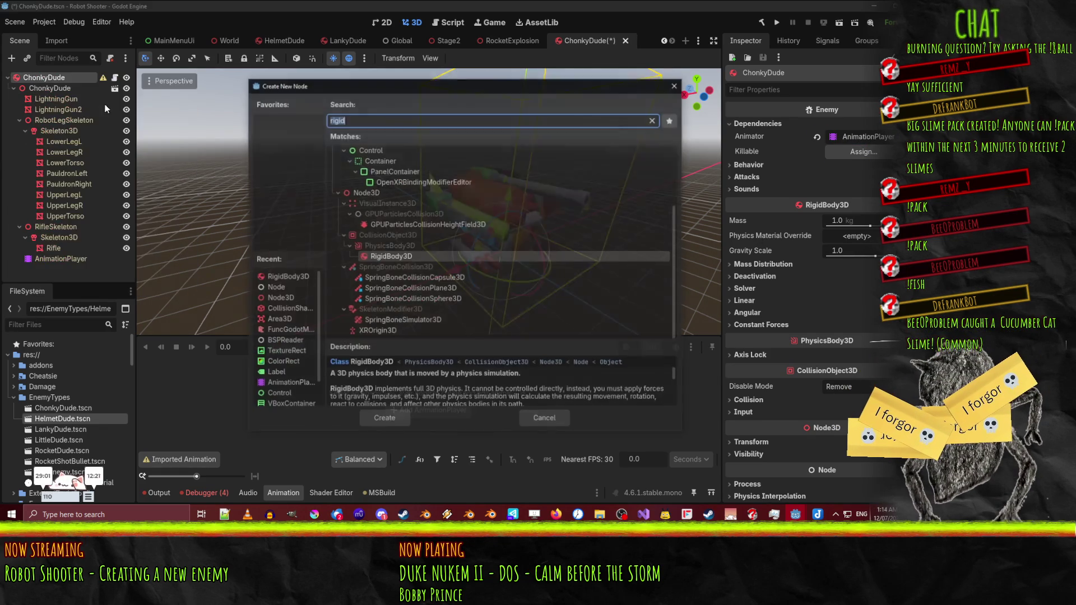
pyautogui.write('kill')
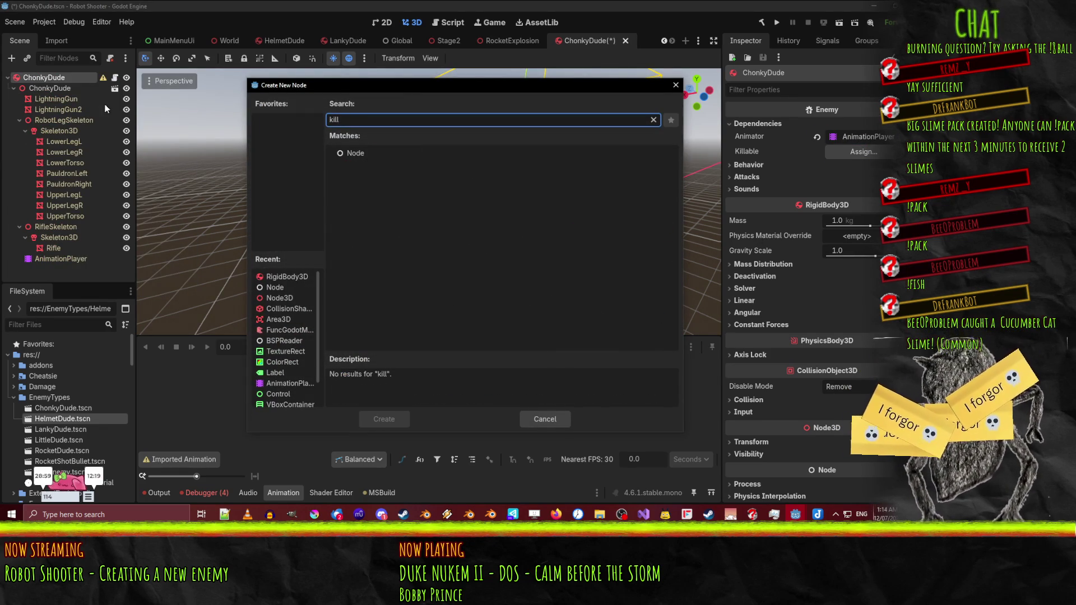
pyautogui.press('BackSpace')
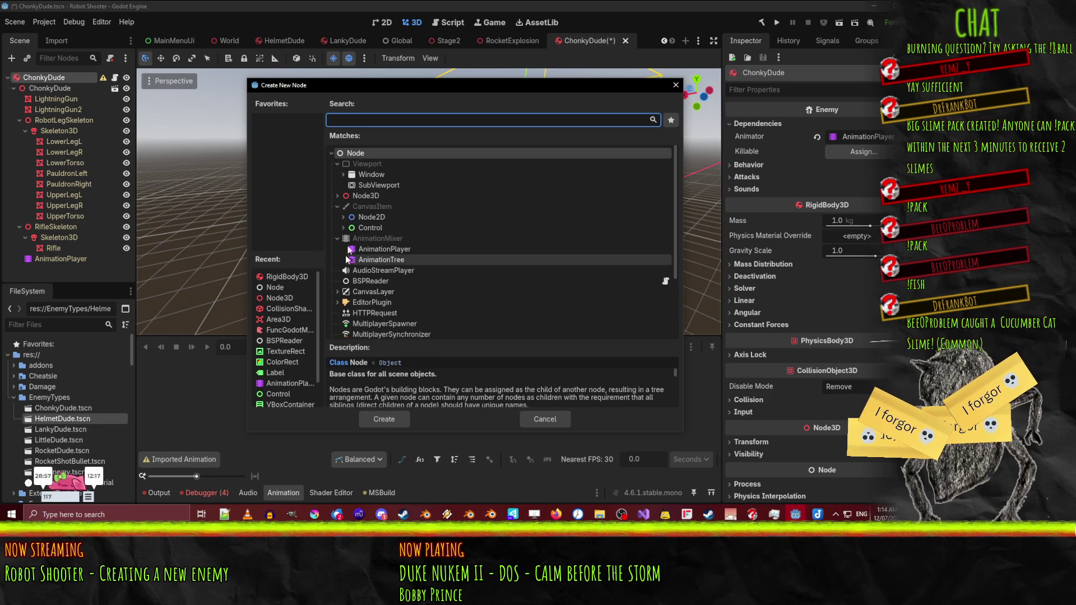
pyautogui.click(388, 422)
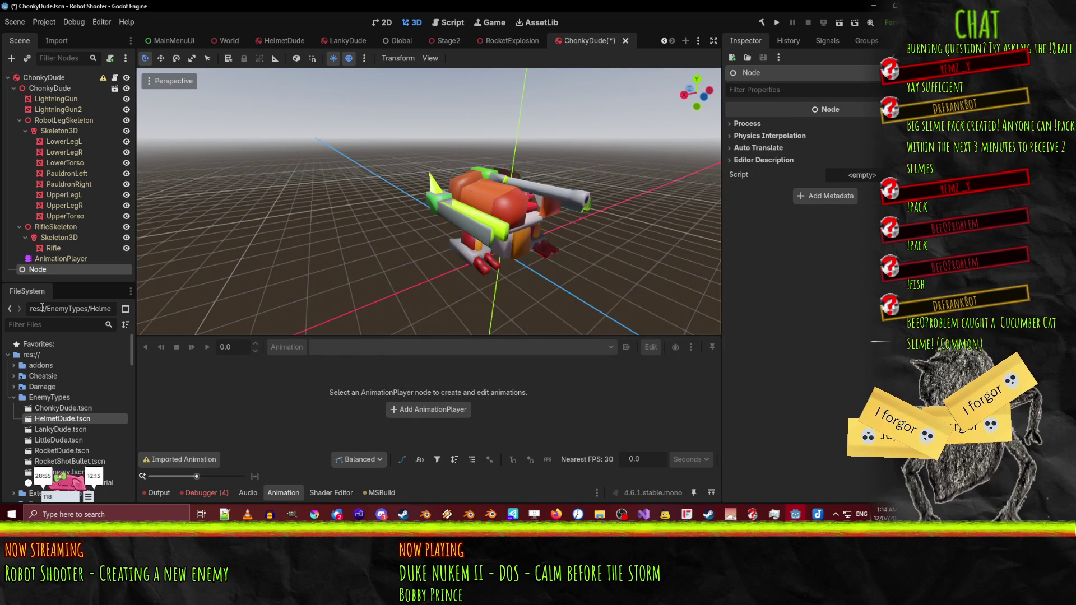
pyautogui.write('Killable')
pyautogui.press('Return')
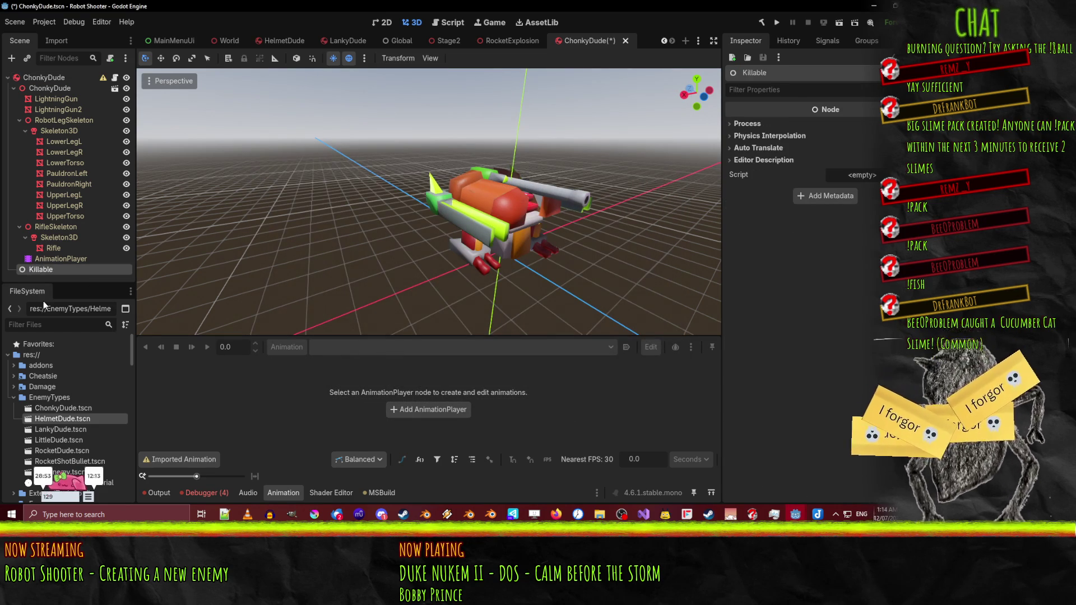
# - Make Killable ChonkyDude's first child and assign it to the Killable dependency slot
pyautogui.moveTo(59, 83)
pyautogui.mouseDown()
pyautogui.moveTo(42, 90)
pyautogui.moveTo(474, 108)
pyautogui.mouseUp()
pyautogui.click(48, 80)
pyautogui.moveTo(854, 152); pyautogui.dragTo(854, 153)
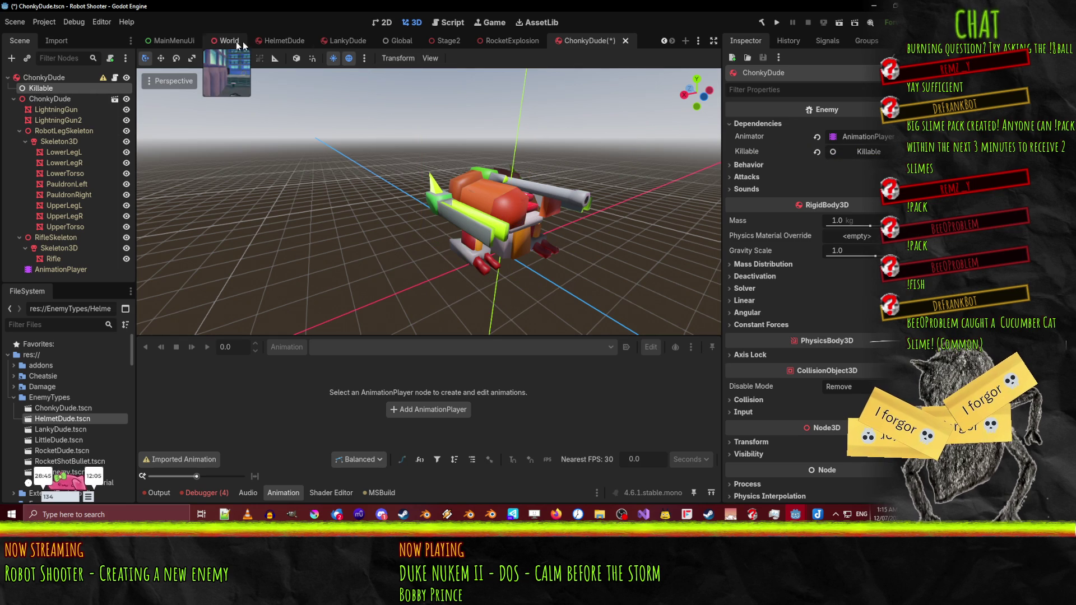
# - Check HelmetDude's Killable node, then attach KillableRagdoll.cs to ChonkyDude's Killable node
pyautogui.click(288, 41)
pyautogui.click(44, 90)
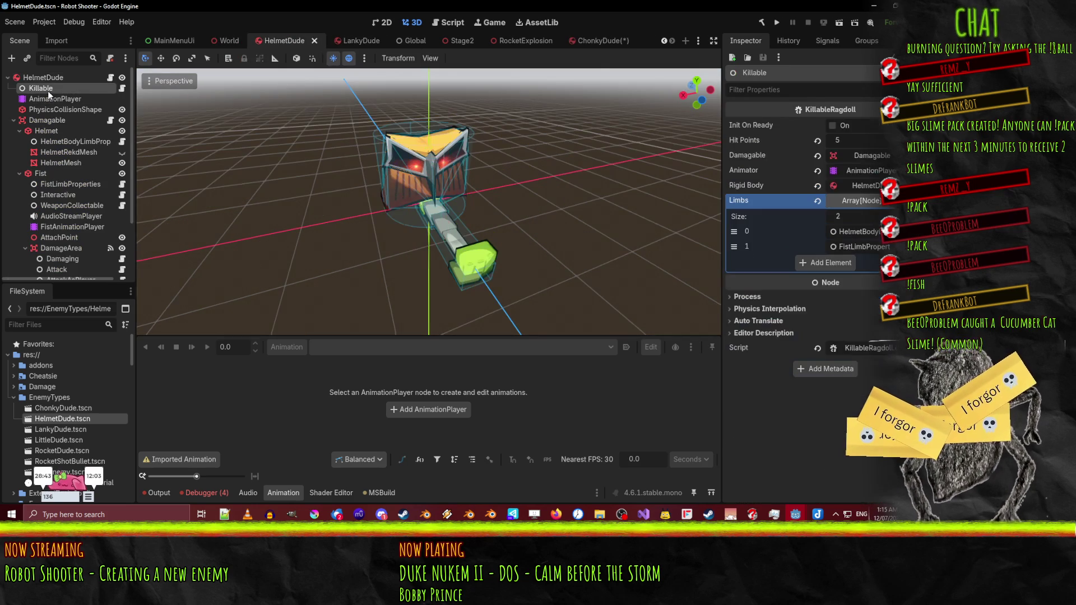
pyautogui.click(594, 41)
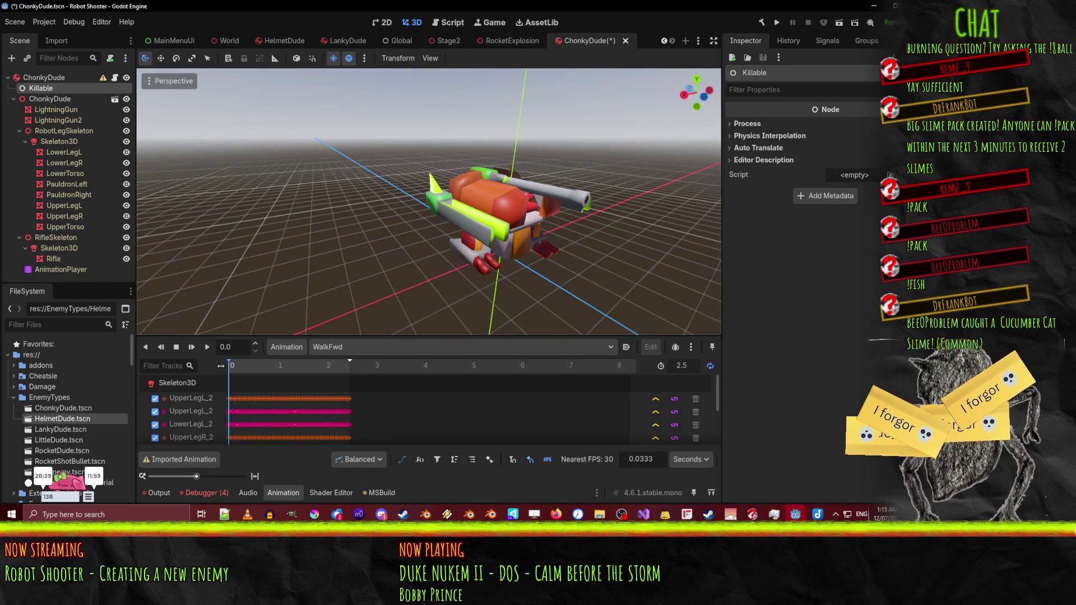
pyautogui.click(890, 175)
pyautogui.click(859, 216)
pyautogui.write('kil')
pyautogui.press('Down')
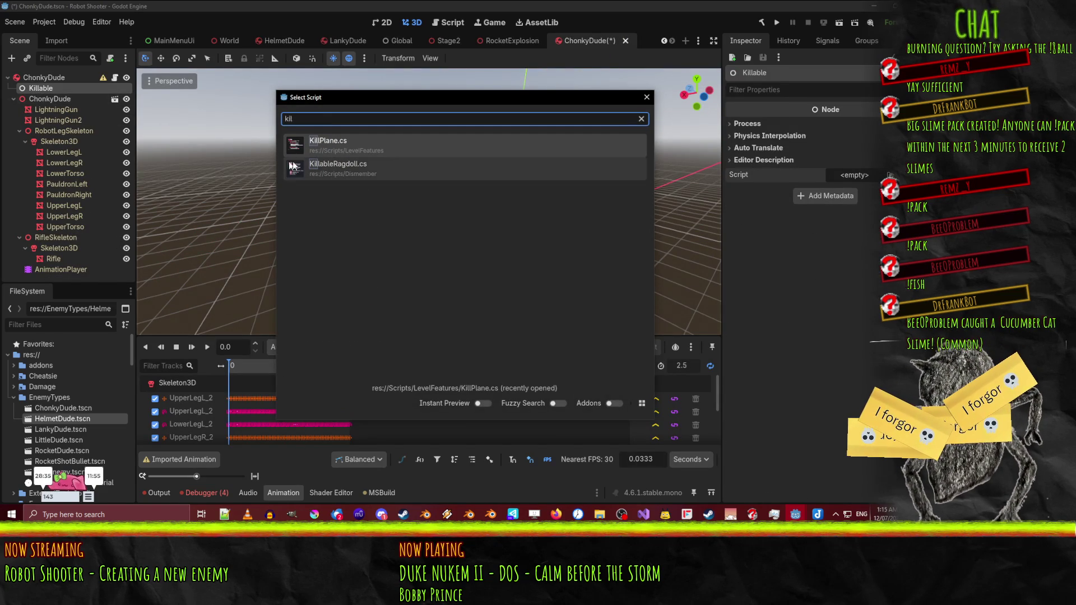
pyautogui.press('Return')
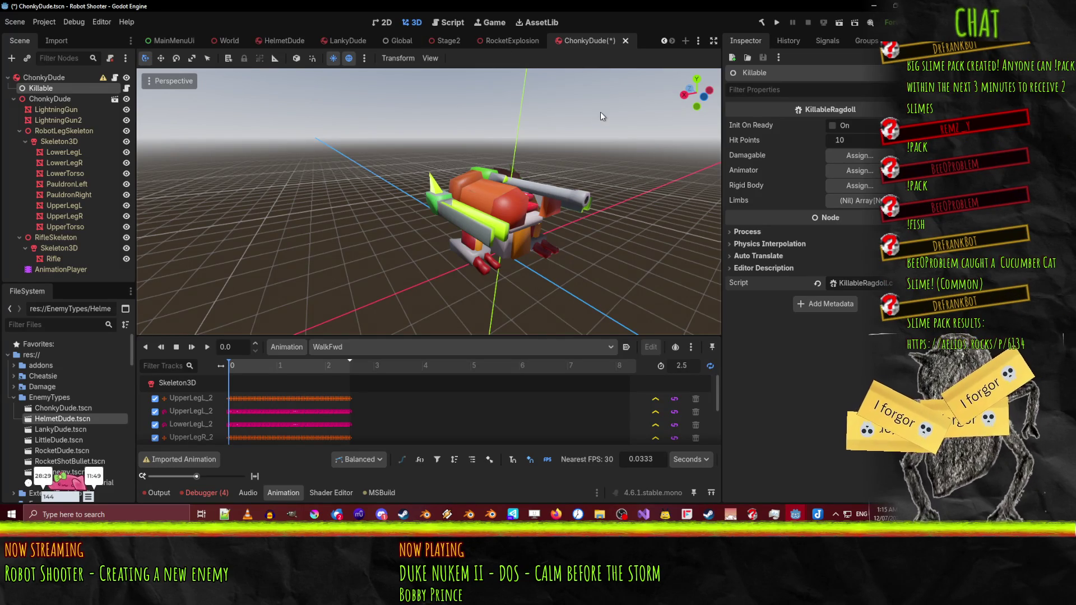
# - Compare against HelmetDude's Killable settings and set Hit Points to 100
pyautogui.click(273, 44)
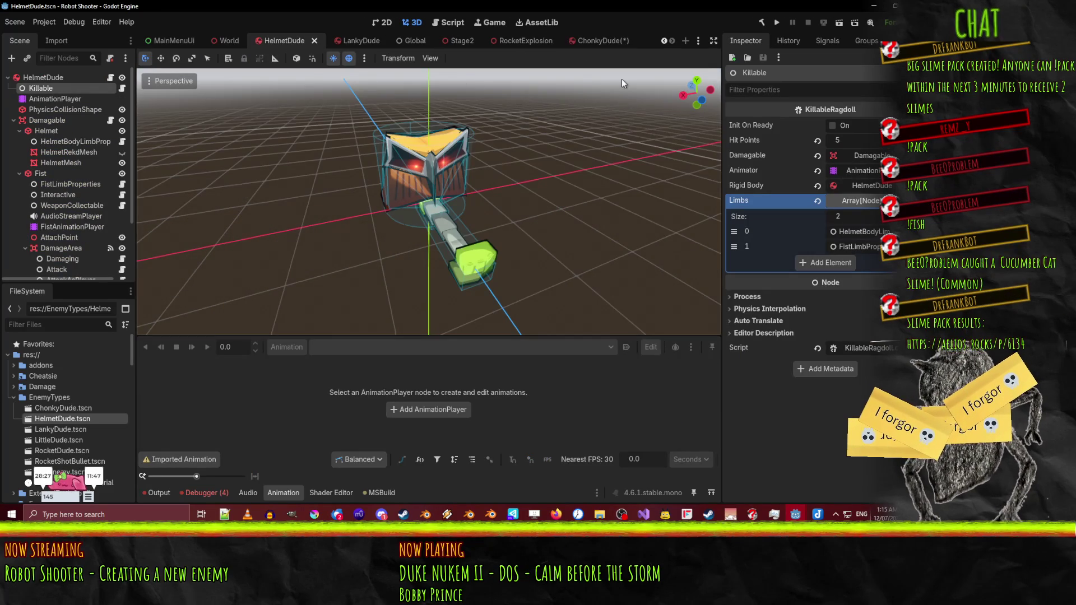
pyautogui.click(603, 42)
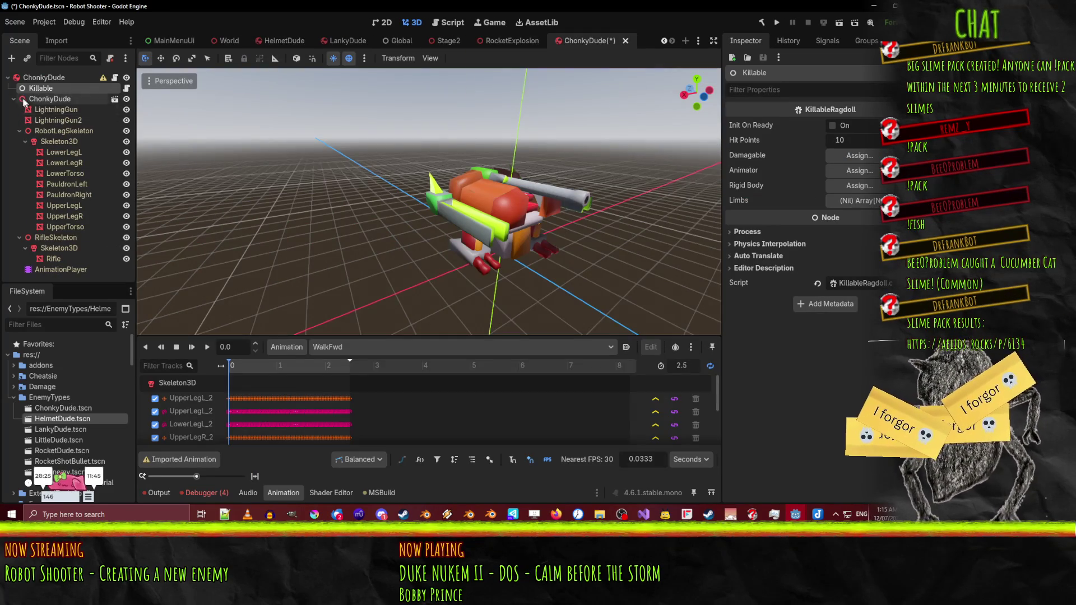
pyautogui.click(871, 141)
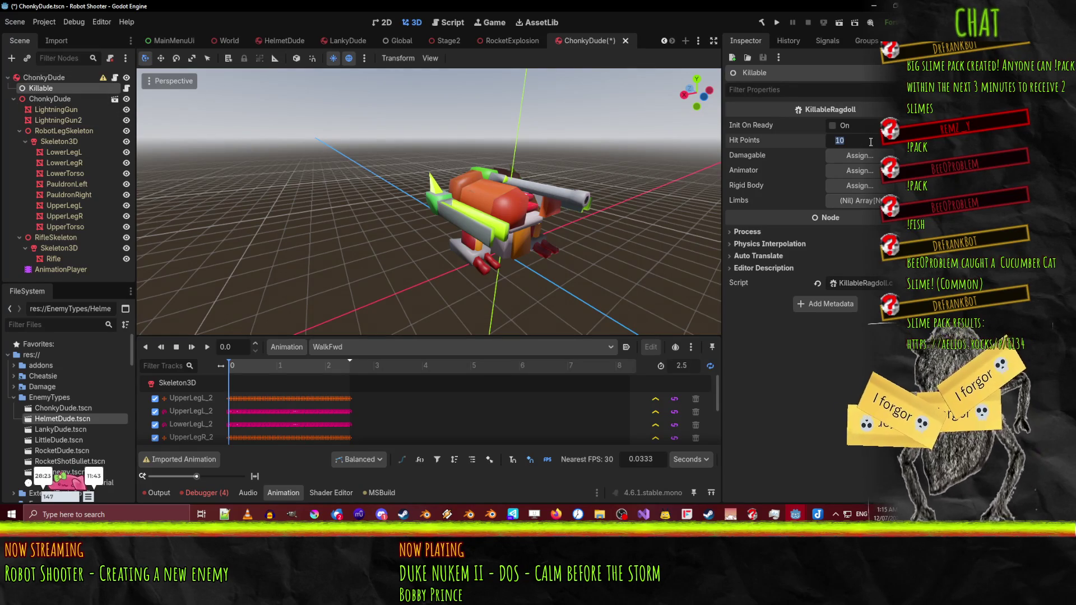
pyautogui.write('100')
pyautogui.press('Return')
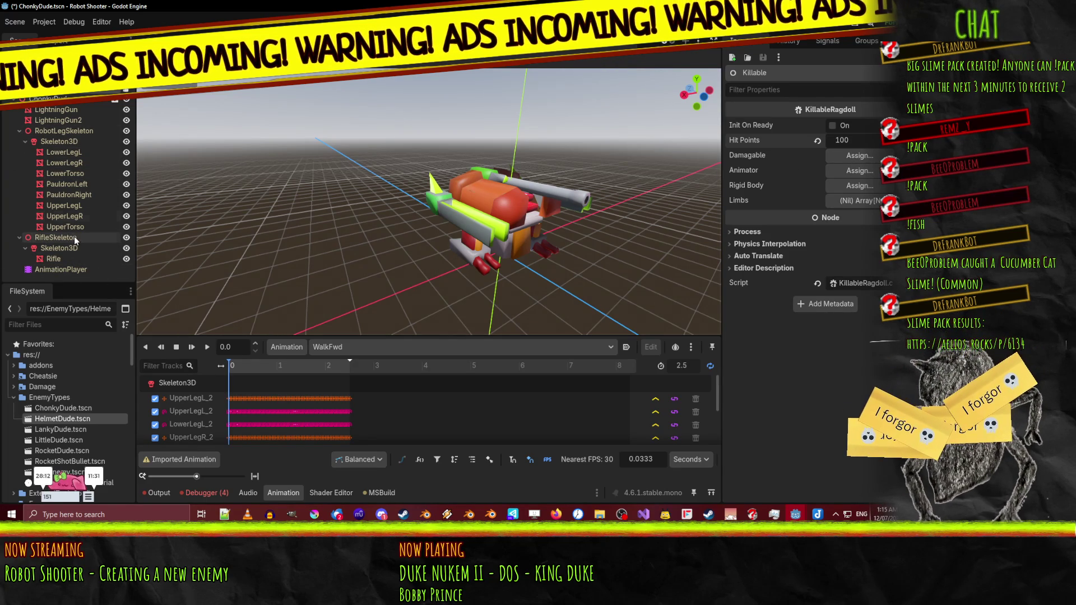
# - Trace the EnemyLimb NullReferenceException errors to their source code in Visual Studio
pyautogui.click(53, 98)
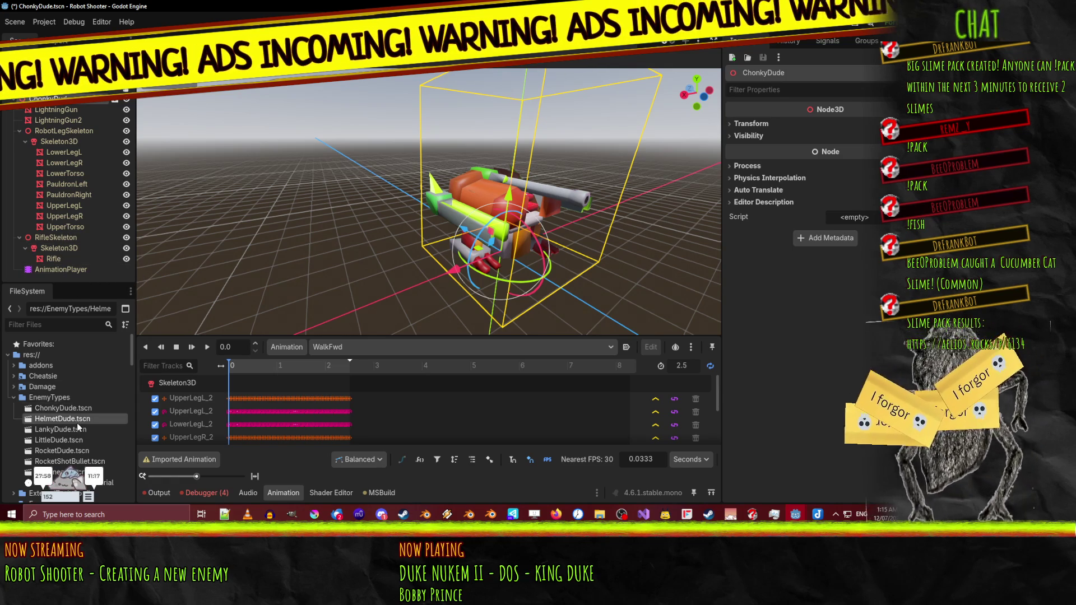
pyautogui.moveTo(392, 236)
pyautogui.mouseDown()
pyautogui.moveTo(459, 232)
pyautogui.moveTo(449, 232)
pyautogui.mouseUp()
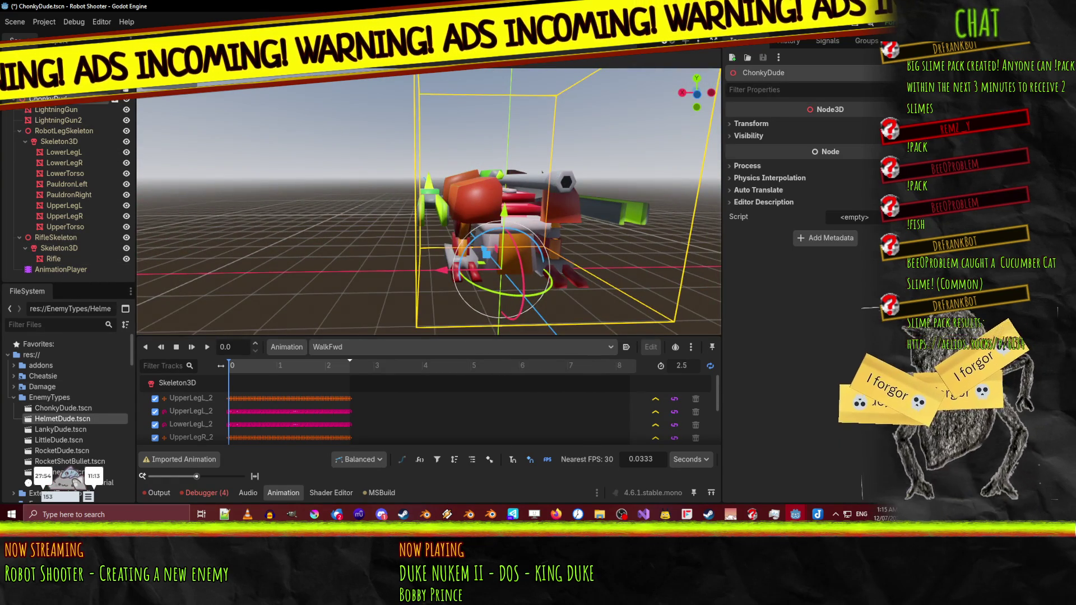
pyautogui.click(47, 98)
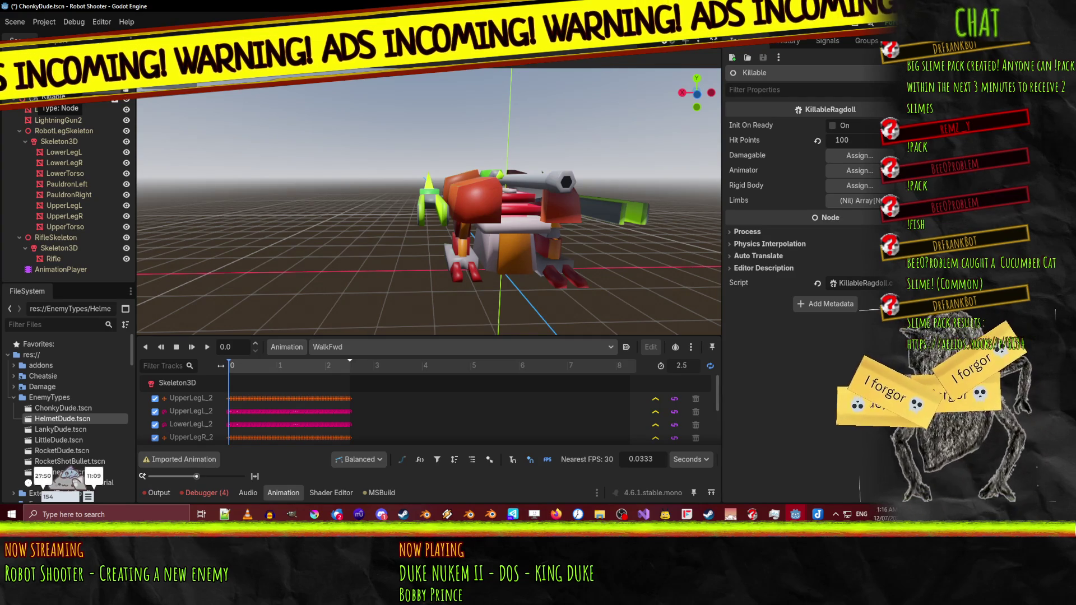
pyautogui.click(220, 492)
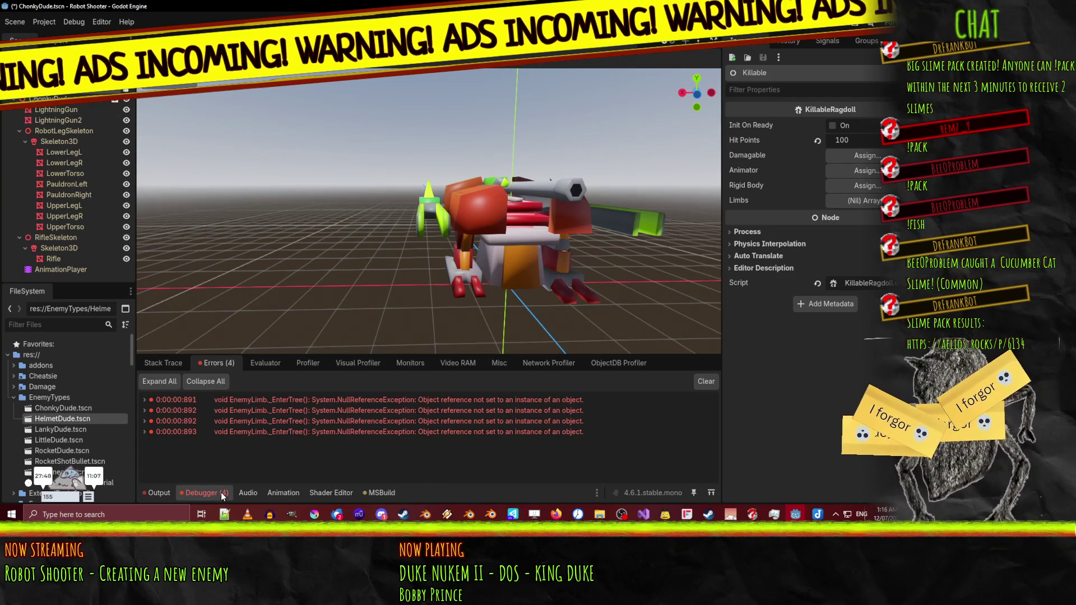
pyautogui.doubleClick(295, 401)
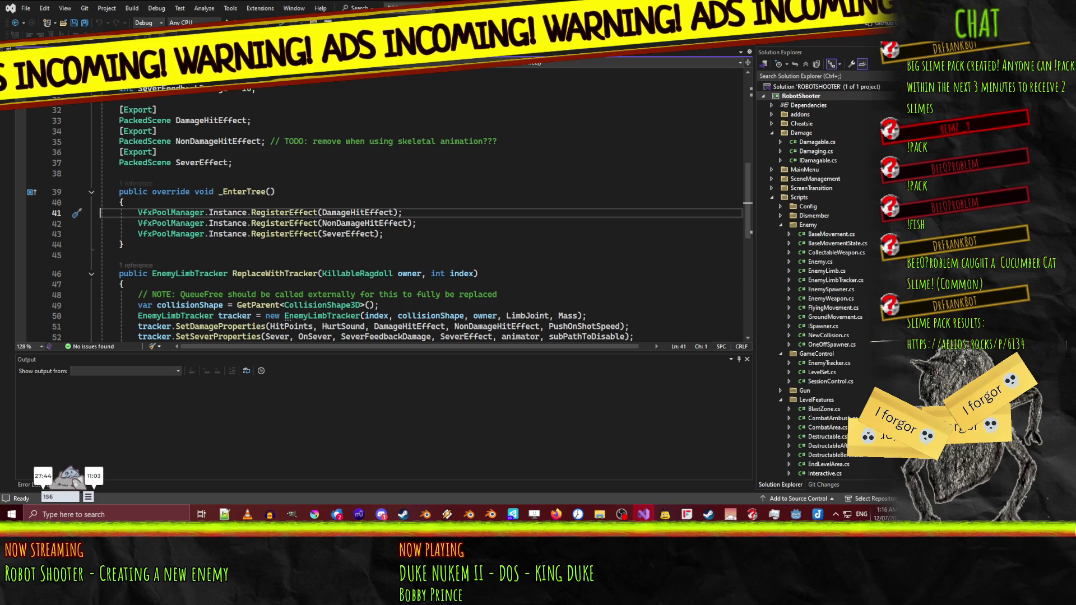
pyautogui.hotkey('ctrl', '-')
pyautogui.hotkey('alt', 'Tab')
# - Select the imported ChonkyDude model instance and delete it
pyautogui.click(56, 116)
pyautogui.click(45, 99)
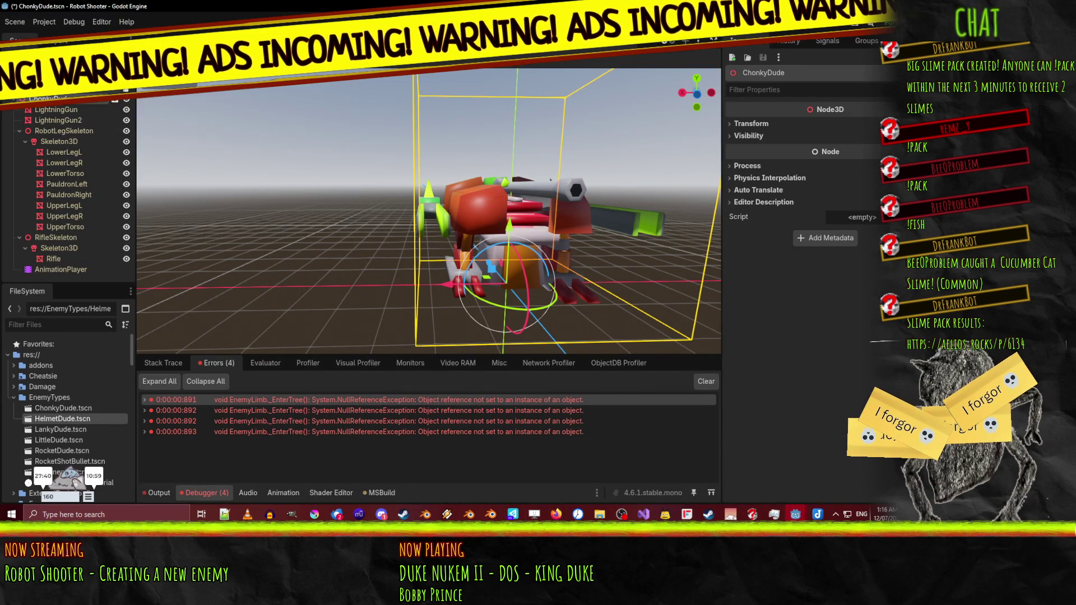
pyautogui.click(56, 90)
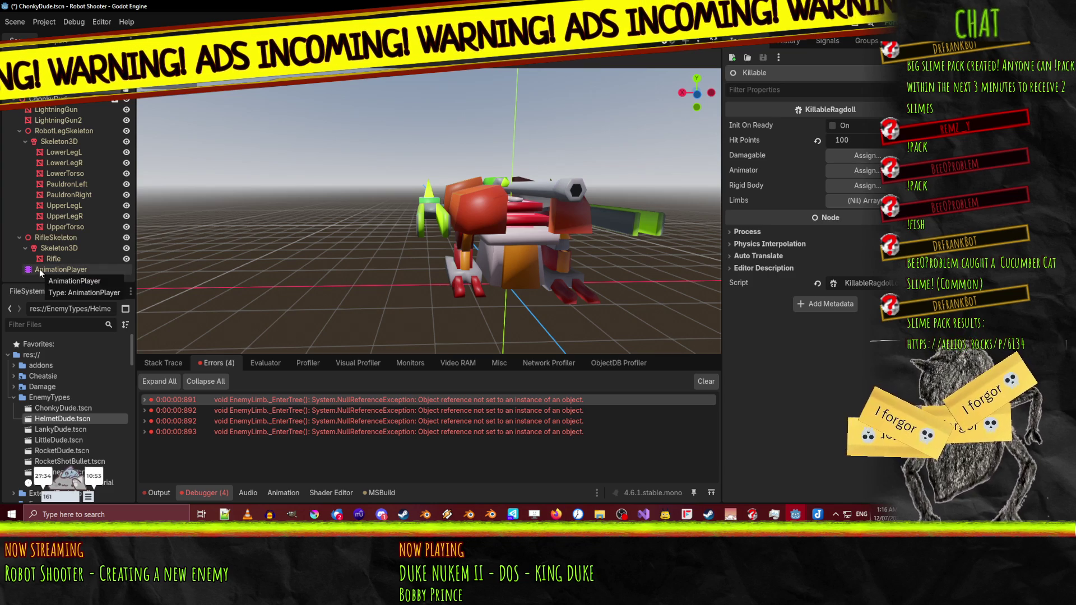
pyautogui.click(20, 238)
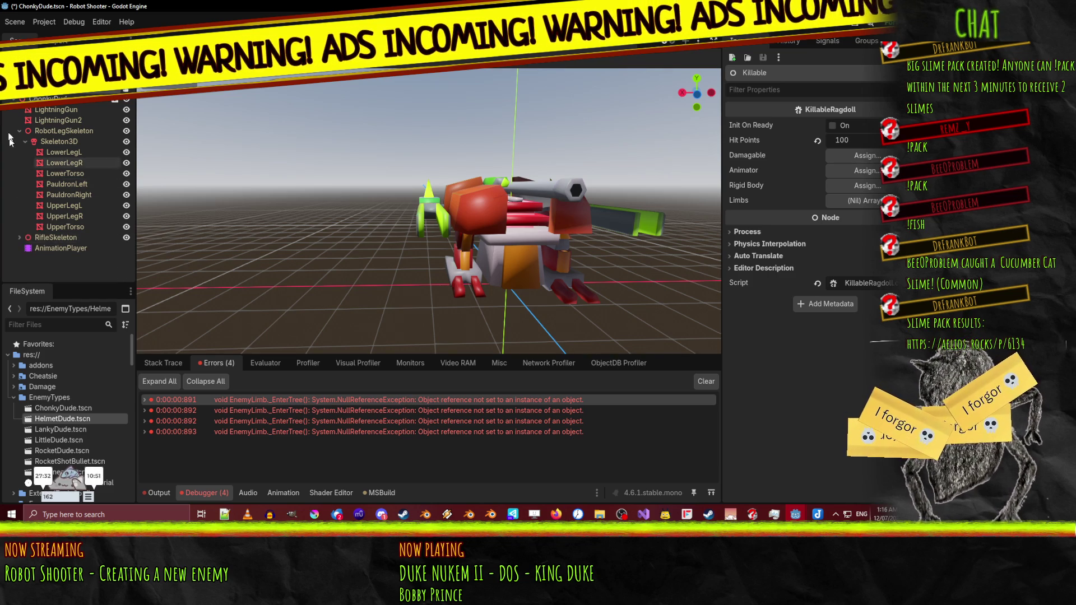
pyautogui.click(48, 99)
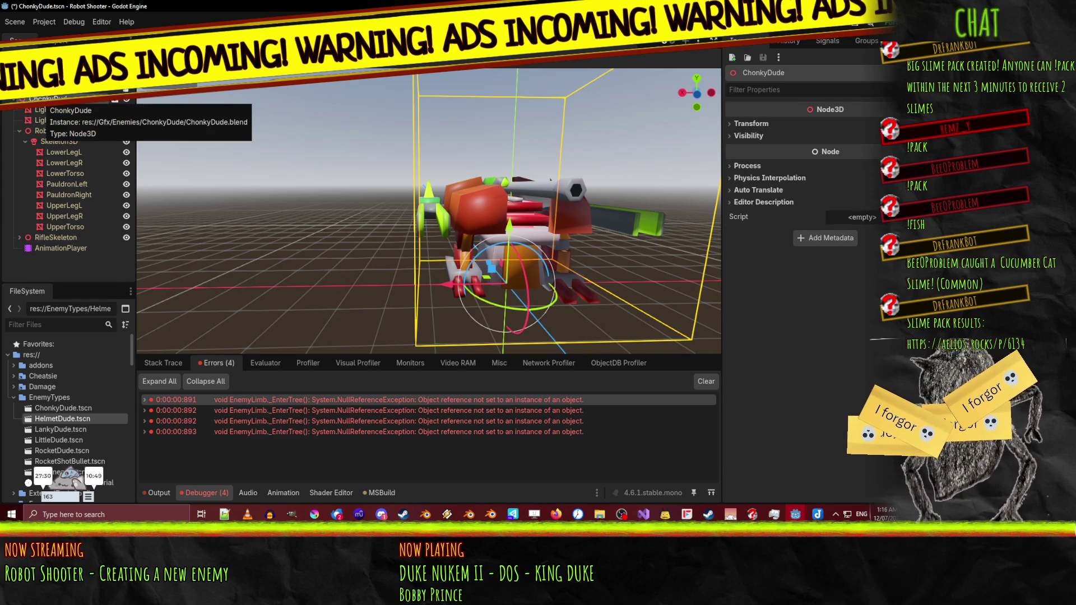
pyautogui.press('Delete')
# - Confirm deleting the ChonkyDude model and glance at LankyDude.blend's import settings
pyautogui.click(445, 277)
pyautogui.scroll(-2, 67, 403)
pyautogui.scroll(-5, 86, 372)
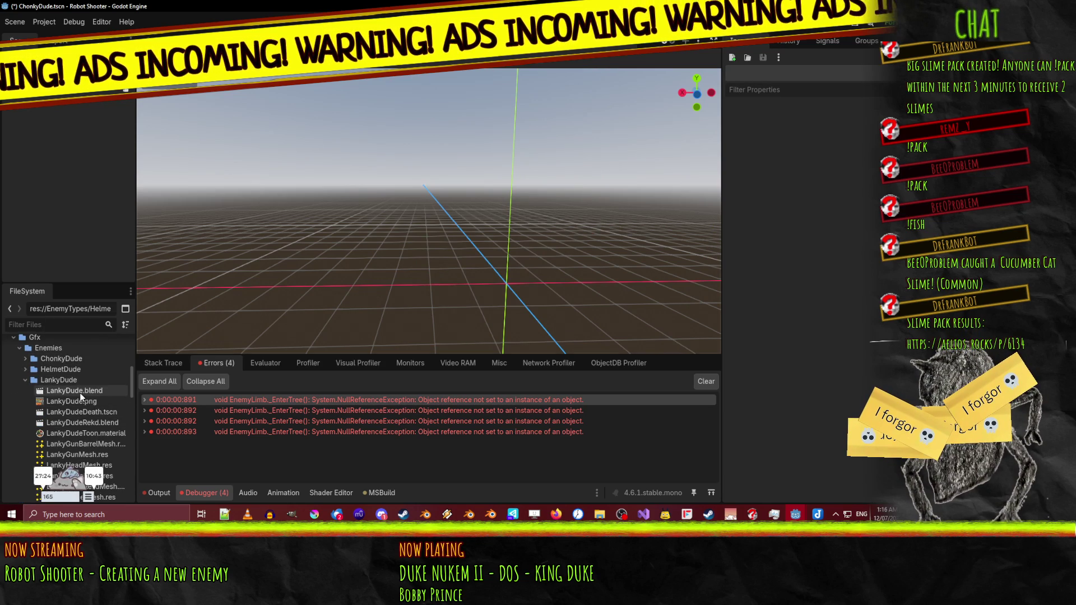
pyautogui.doubleClick(80, 392)
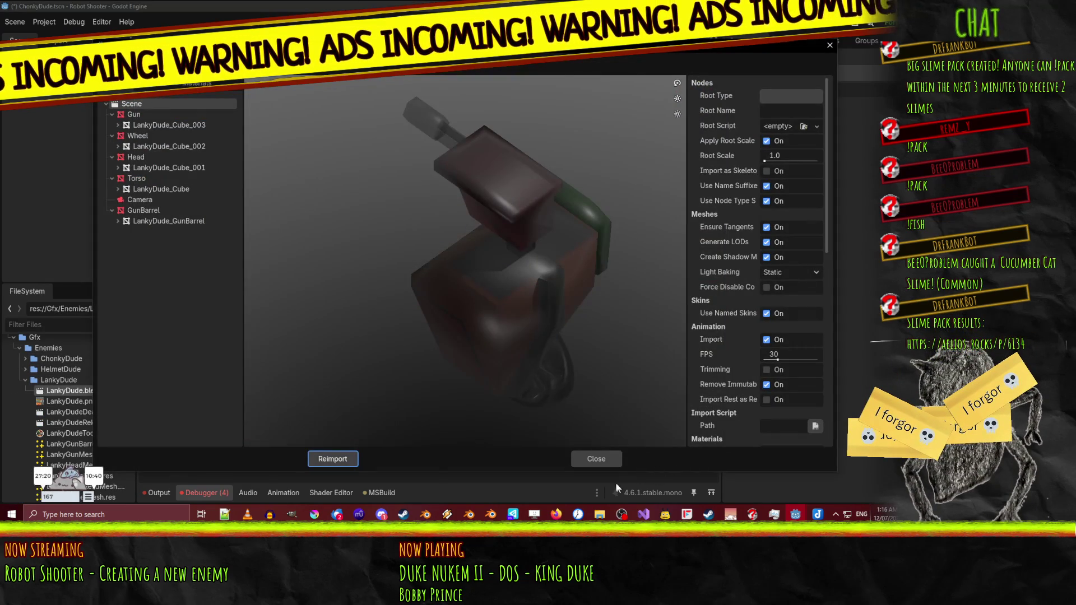
pyautogui.press('Return')
# - Reimport ChonkyDude.blend from its Advanced Import Settings
pyautogui.click(25, 380)
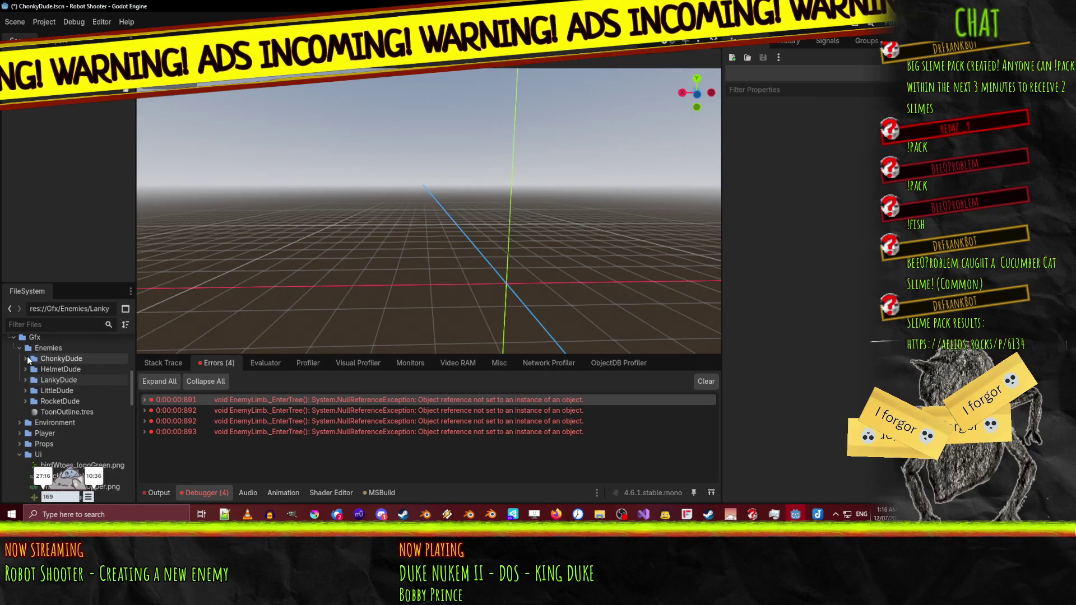
pyautogui.click(26, 358)
pyautogui.doubleClick(89, 369)
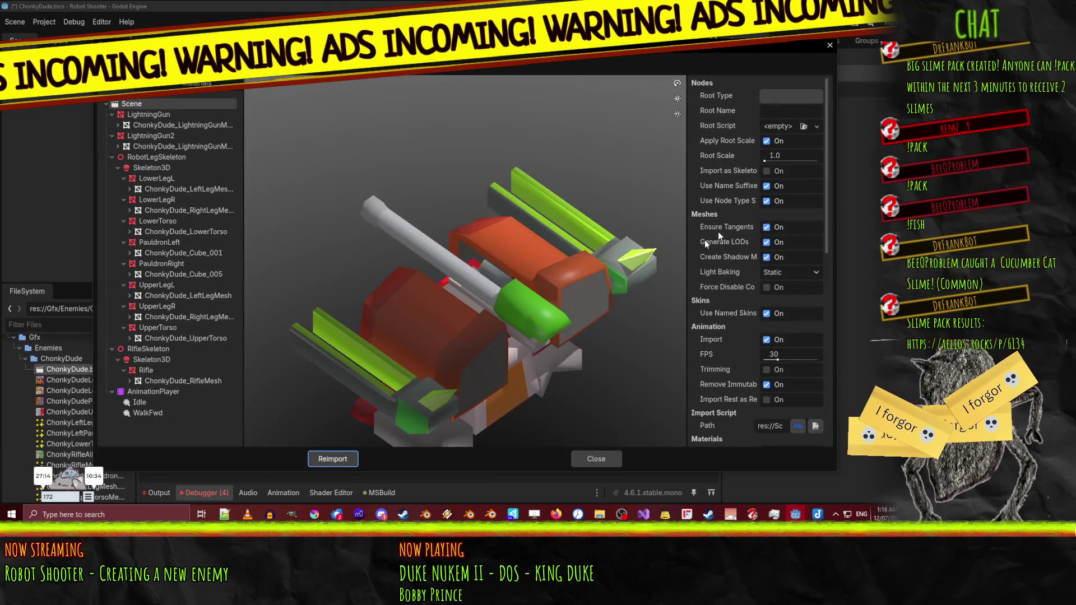
pyautogui.scroll(-5, 792, 197)
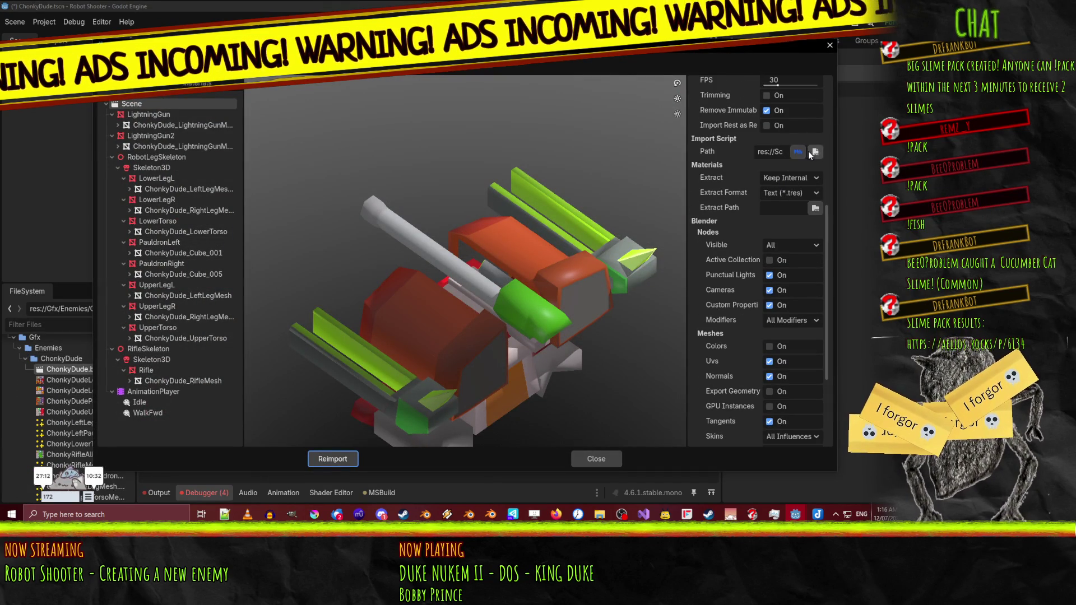
pyautogui.click(336, 463)
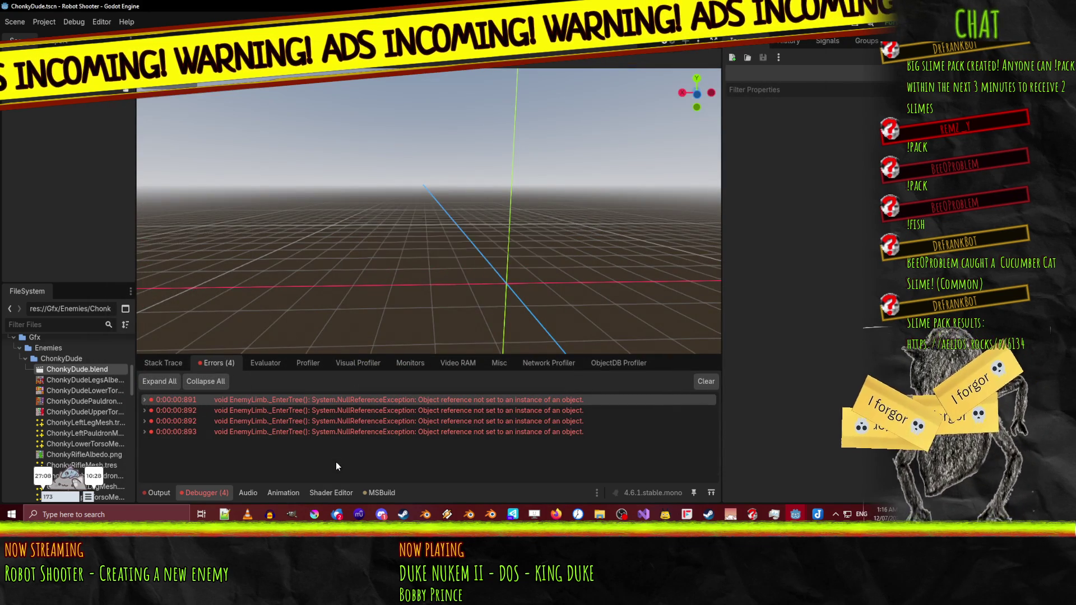
# - Drag ChonkyDude.blend back into the scene and enable Editable Children on it
pyautogui.moveTo(90, 371); pyautogui.dragTo(84, 112)
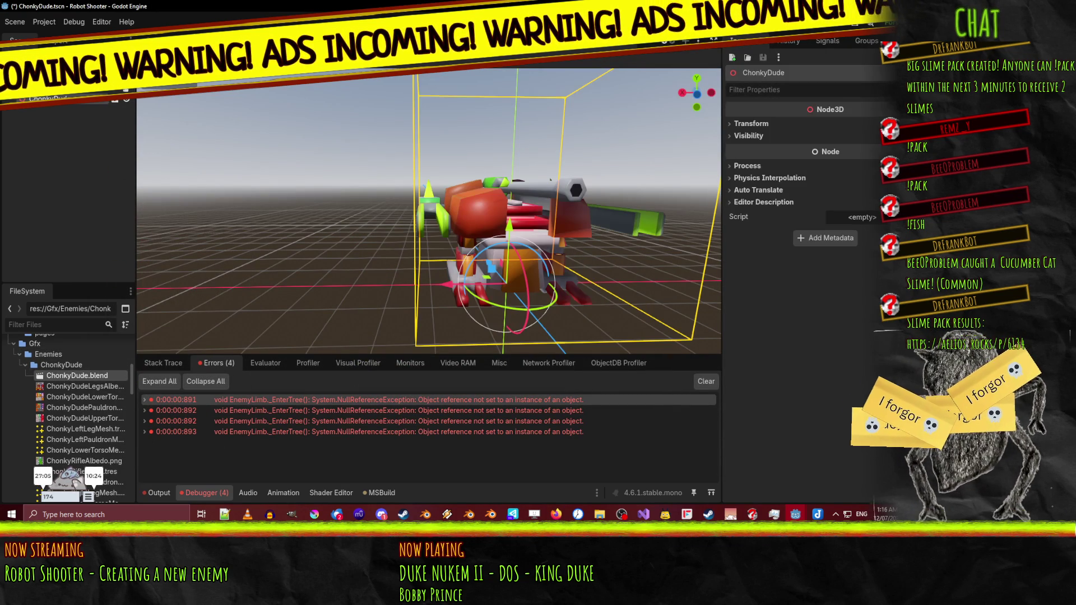
pyautogui.rightClick(50, 100)
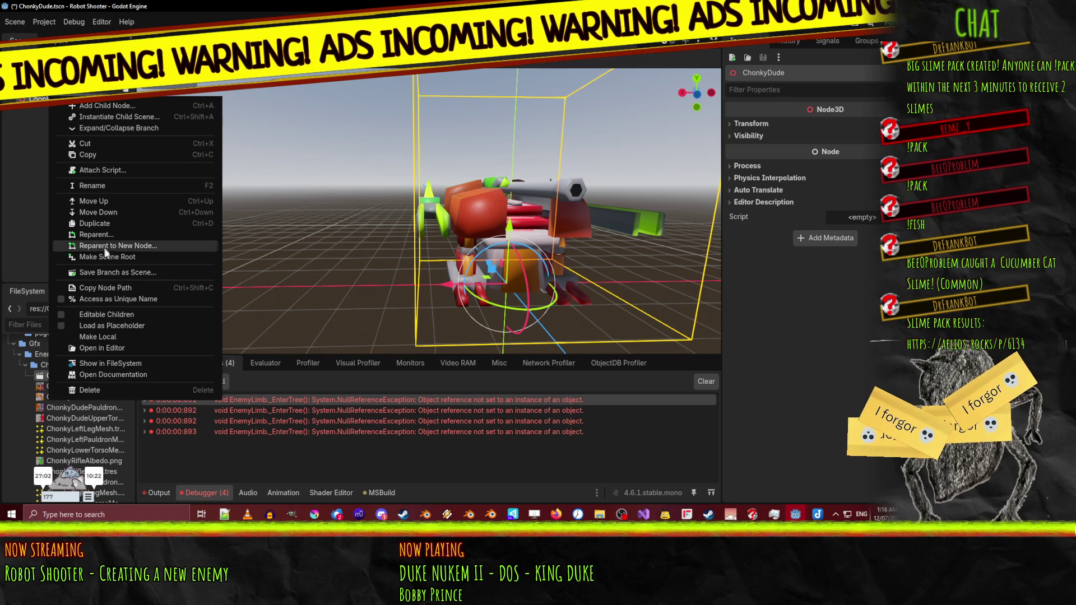
pyautogui.click(106, 313)
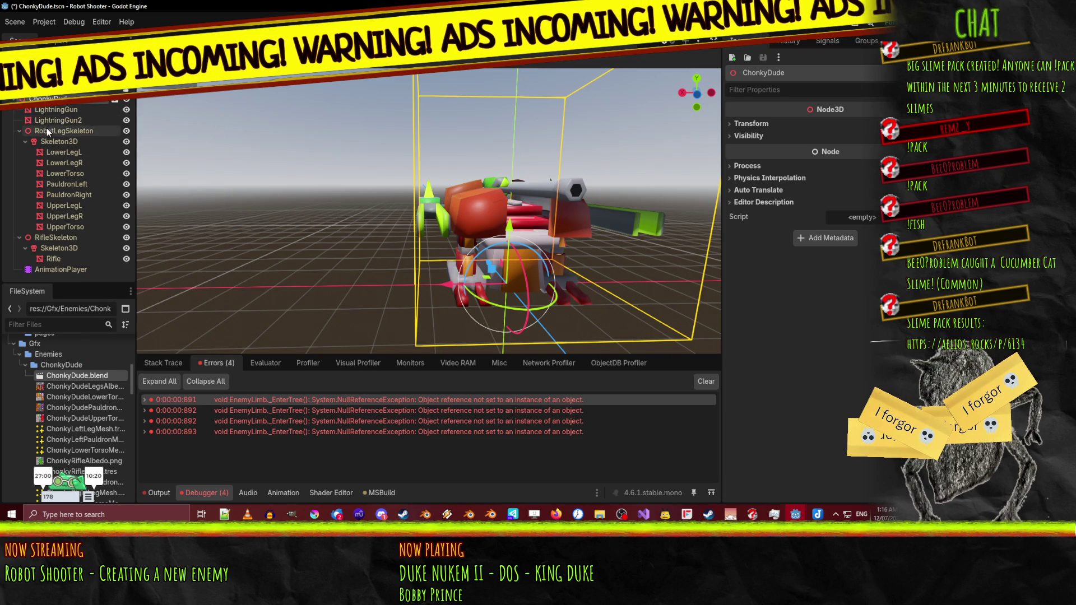
# - Read the Output log's skin-bind errors, such as the missing LowerTorso_2 bone
pyautogui.click(159, 492)
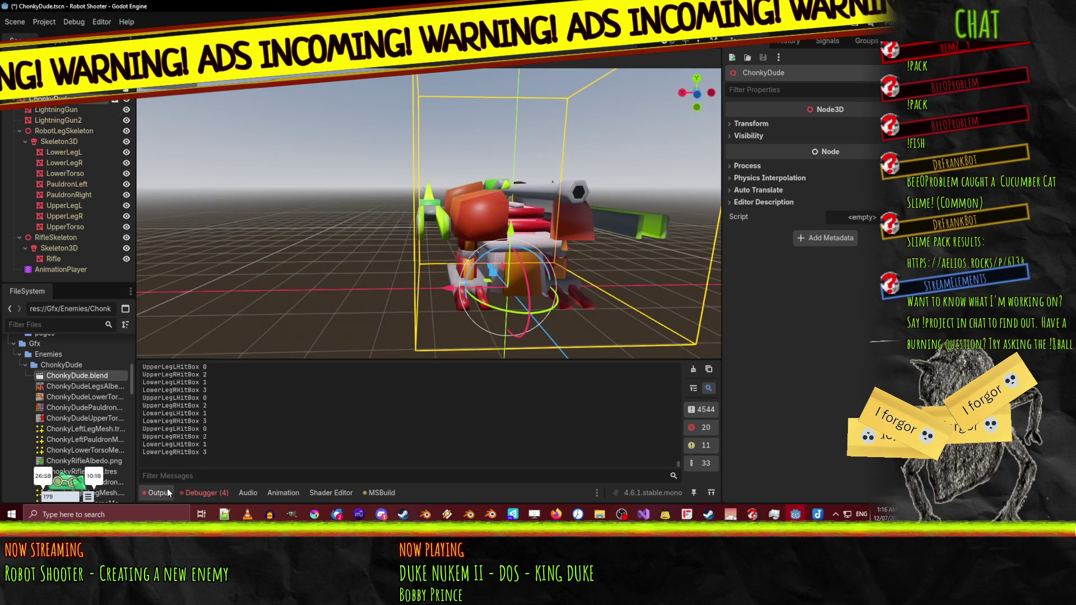
pyautogui.scroll(5, 376, 429)
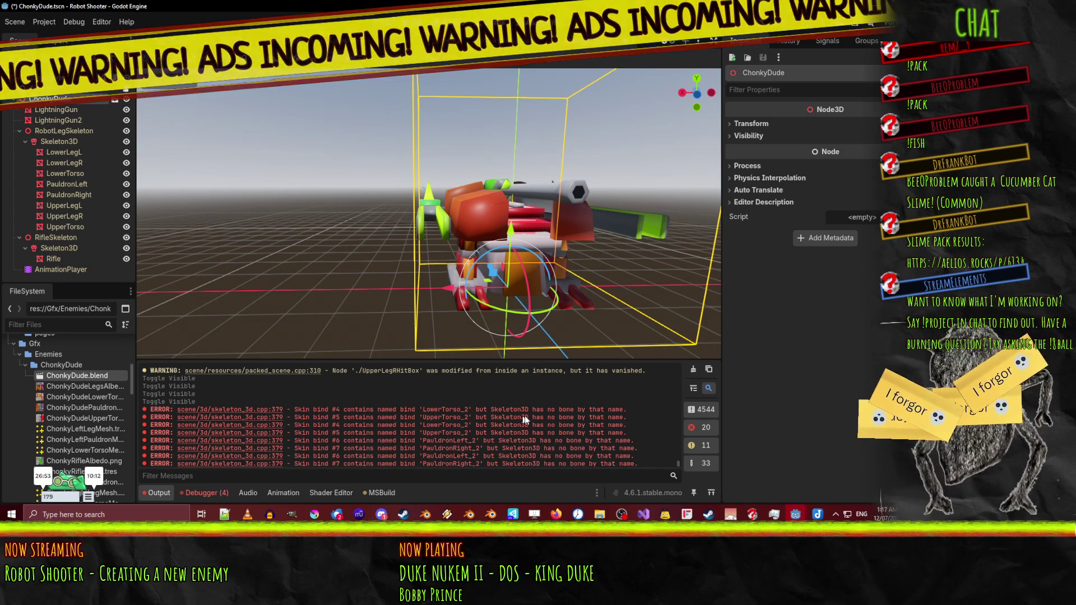
pyautogui.scroll(-1, 549, 413)
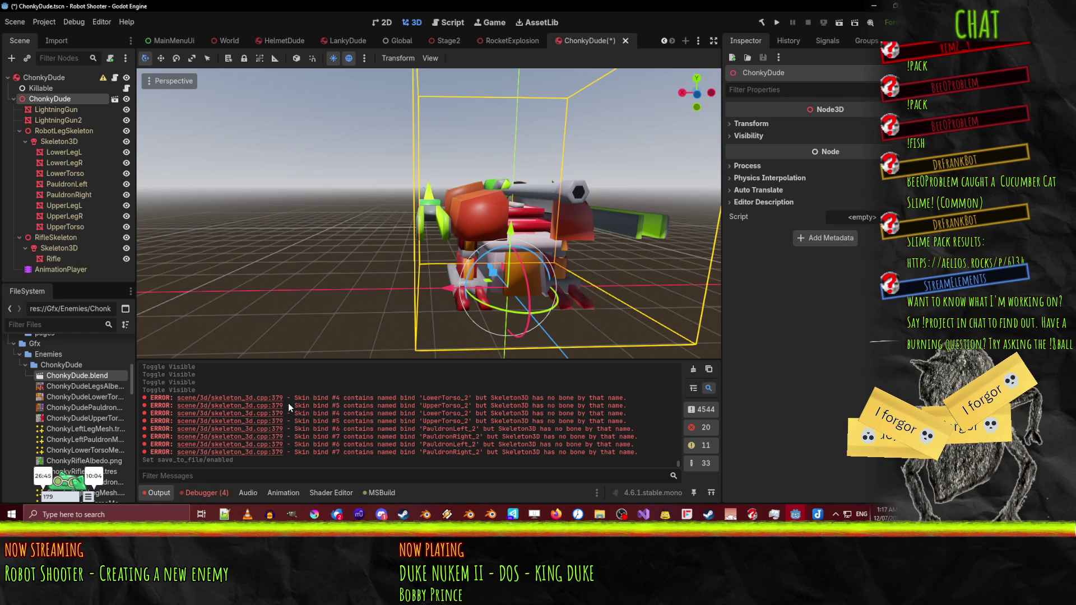
pyautogui.hotkey('ctrl', 'z')
pyautogui.hotkey('ctrl', 'z')
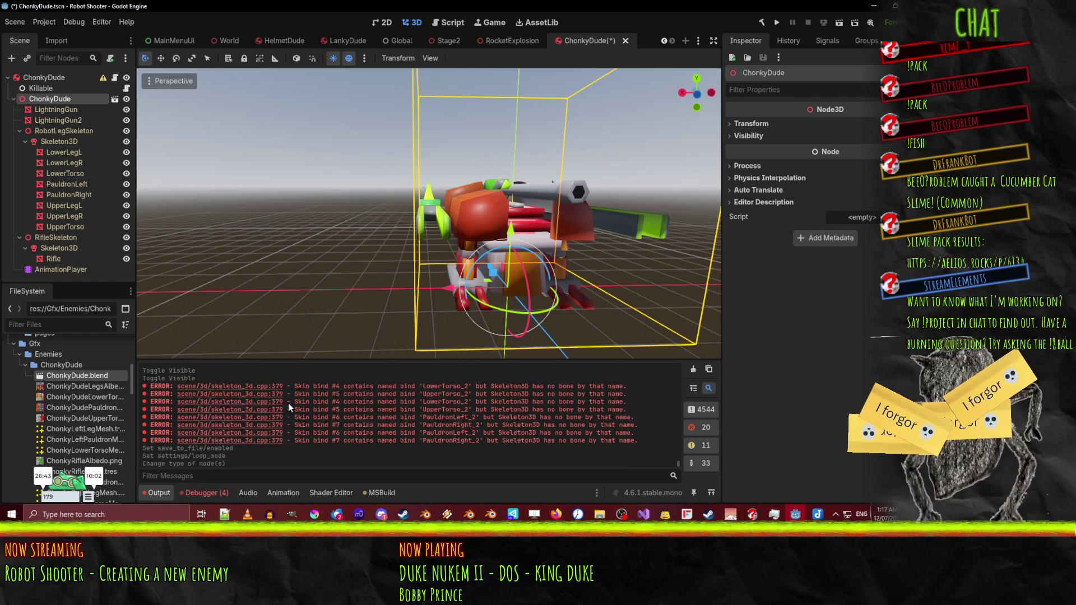
pyautogui.moveTo(425, 385); pyautogui.dragTo(463, 387)
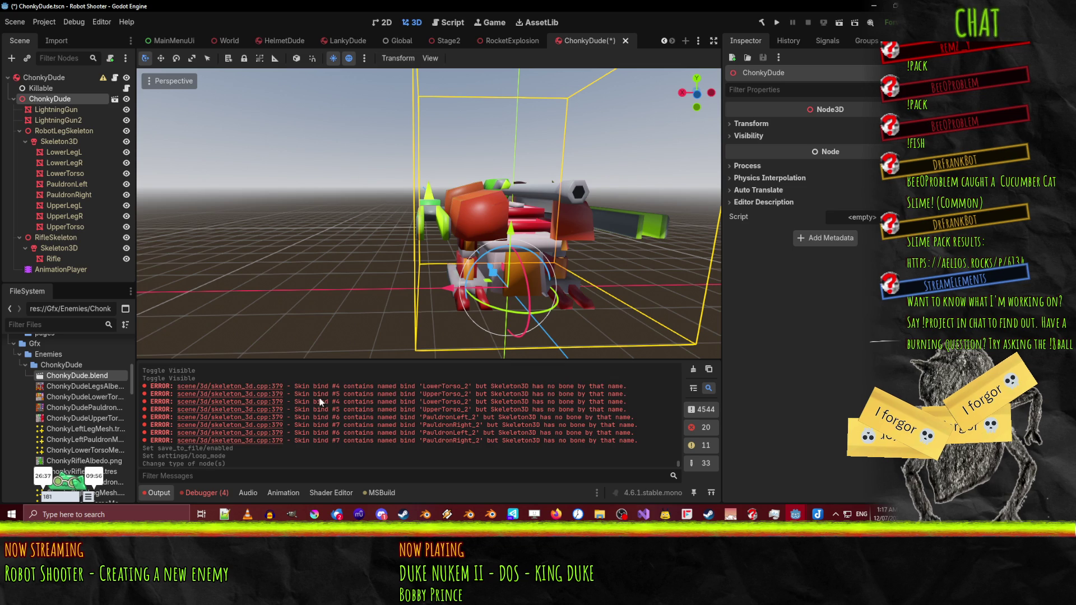
# - Select Skeleton3D and the PauldronLeft and PauldronRight meshes to compare bone names
pyautogui.click(59, 141)
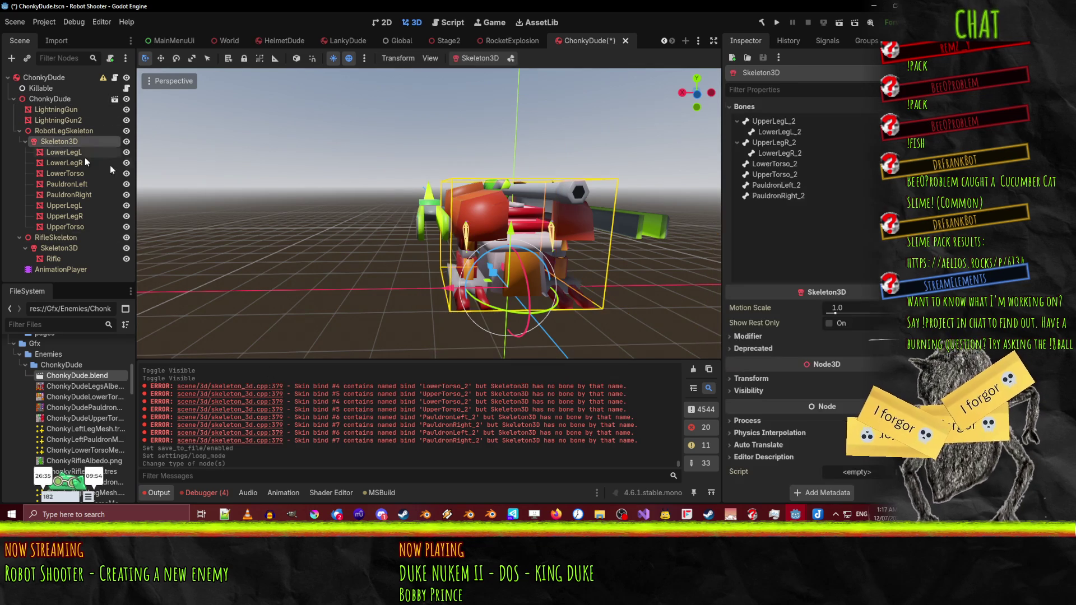
pyautogui.moveTo(534, 296)
pyautogui.mouseDown()
pyautogui.moveTo(547, 260)
pyautogui.moveTo(423, 253)
pyautogui.moveTo(468, 270)
pyautogui.moveTo(434, 270)
pyautogui.mouseUp()
pyautogui.scroll(3, 509, 257)
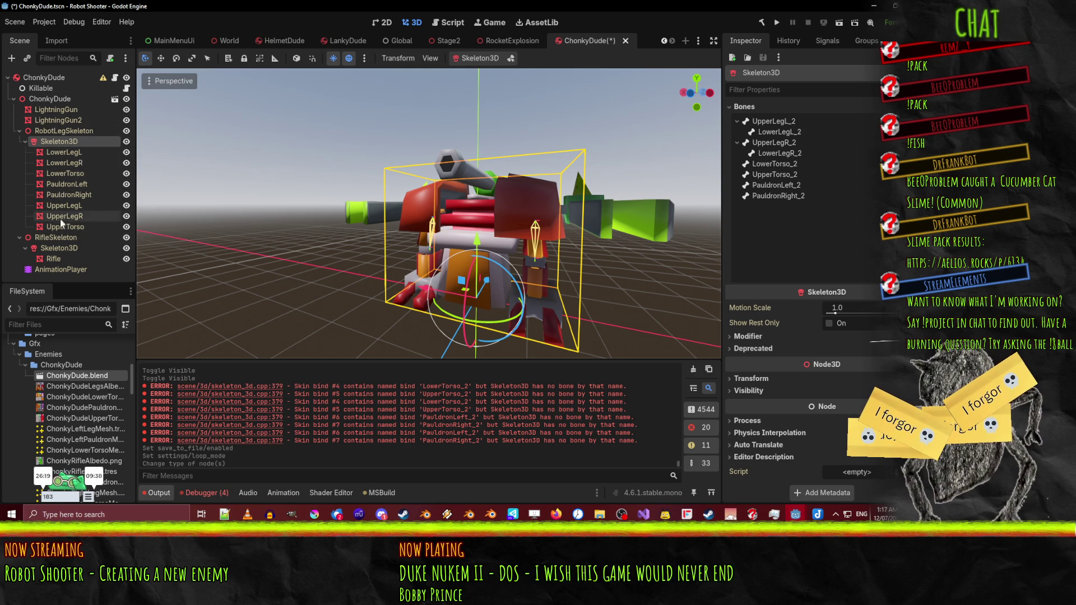
pyautogui.click(72, 188)
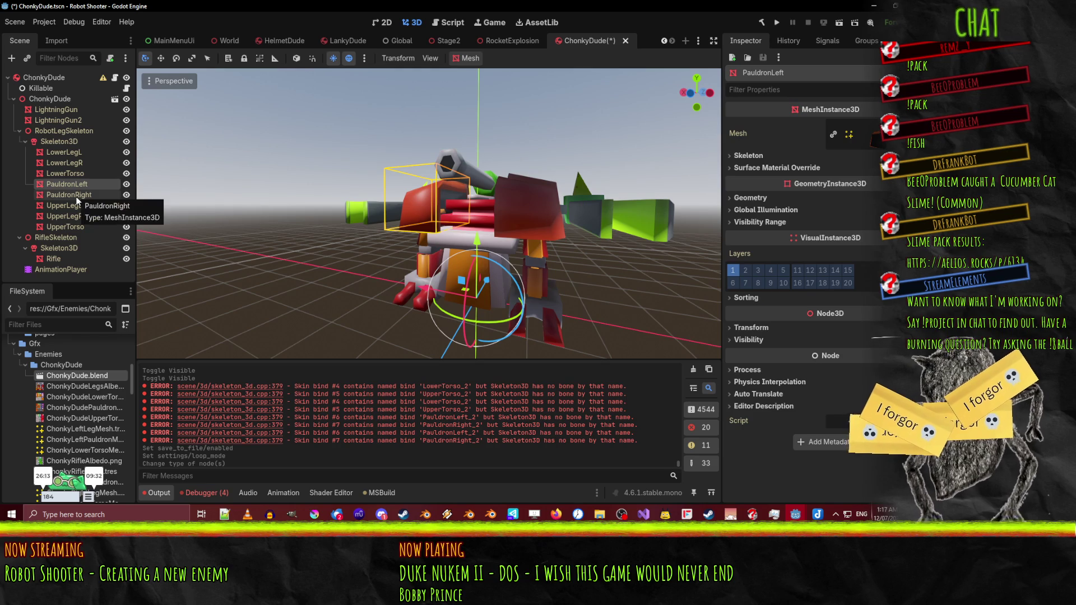
pyautogui.click(78, 197)
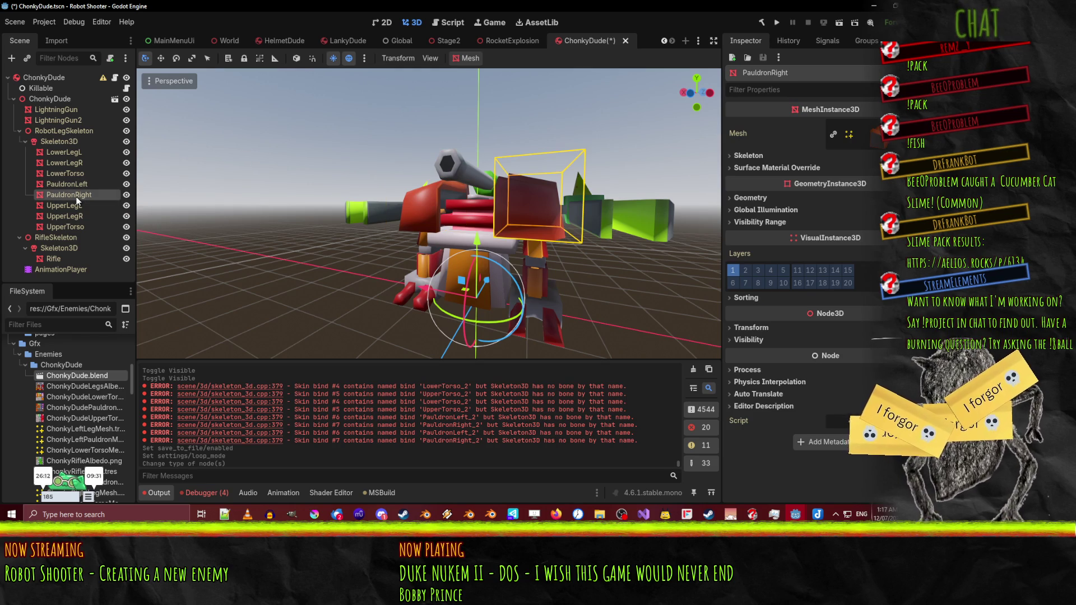
# - Inspect the LowerTorso_2 bone in Skeleton3D, then bring up ChonkyDude.blend in Blender
pyautogui.click(63, 142)
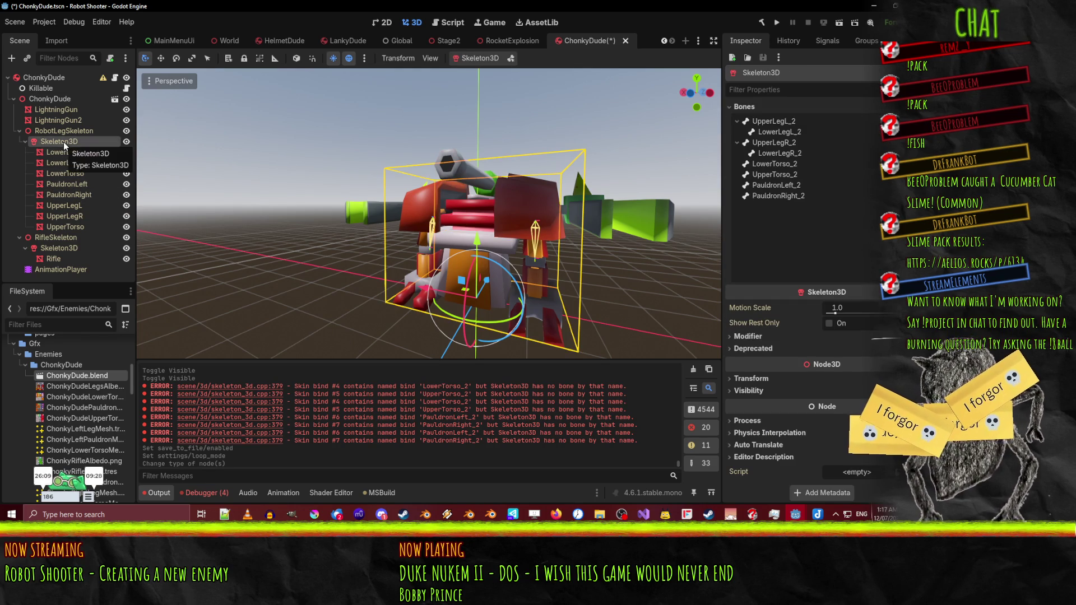
pyautogui.click(775, 164)
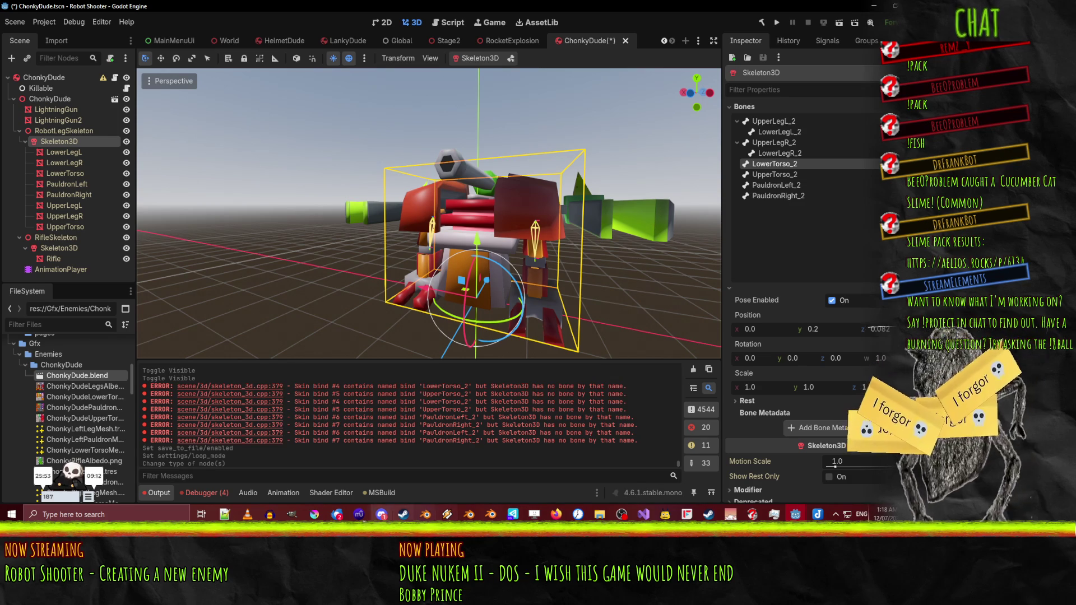
pyautogui.click(425, 515)
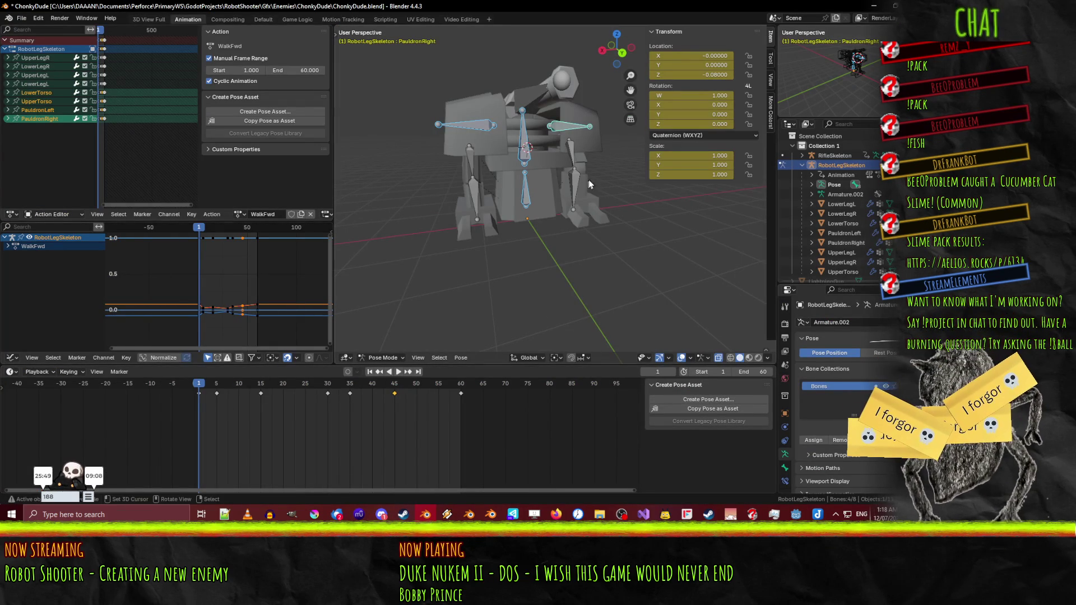
# - In Edit Mode with X-ray on, rename the left pauldron bone to PauldronLeft1
pyautogui.press('Tab')
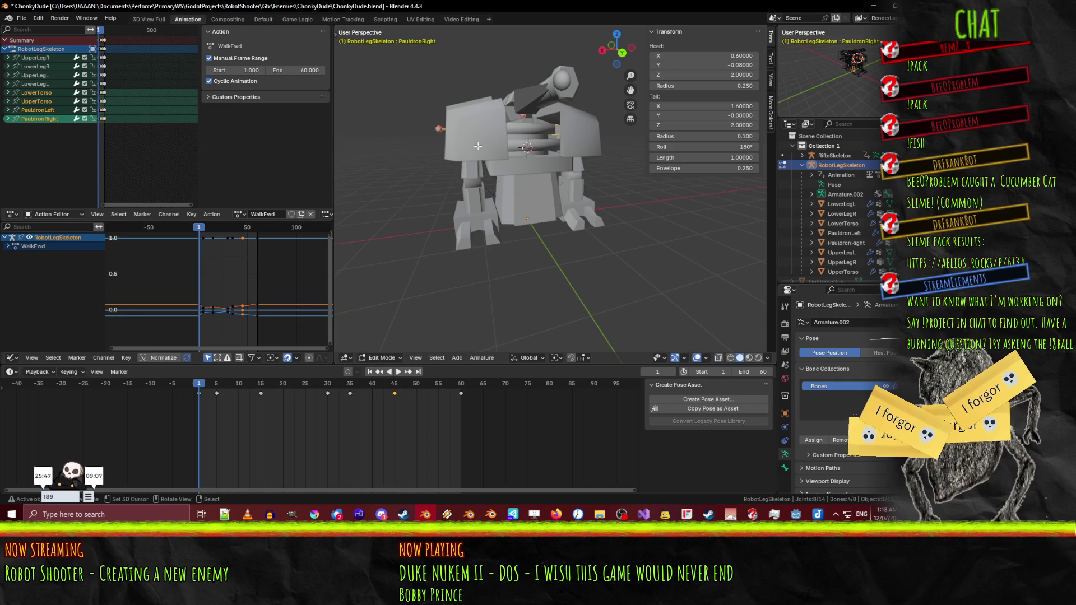
pyautogui.click(717, 362)
pyautogui.moveTo(477, 236); pyautogui.dragTo(481, 161)
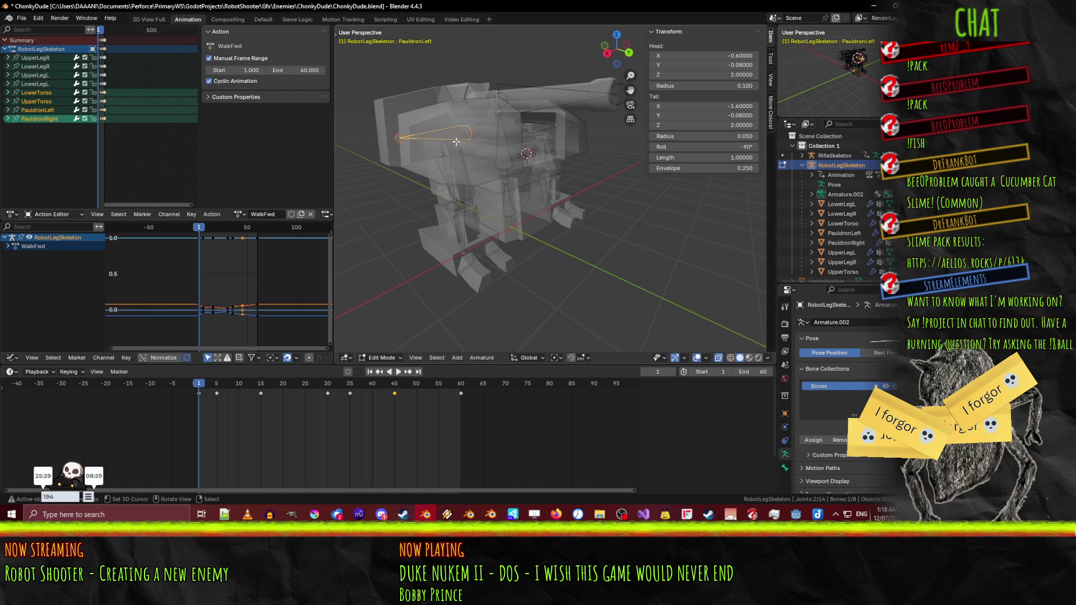
pyautogui.click(785, 468)
pyautogui.write('1')
pyautogui.press('Return')
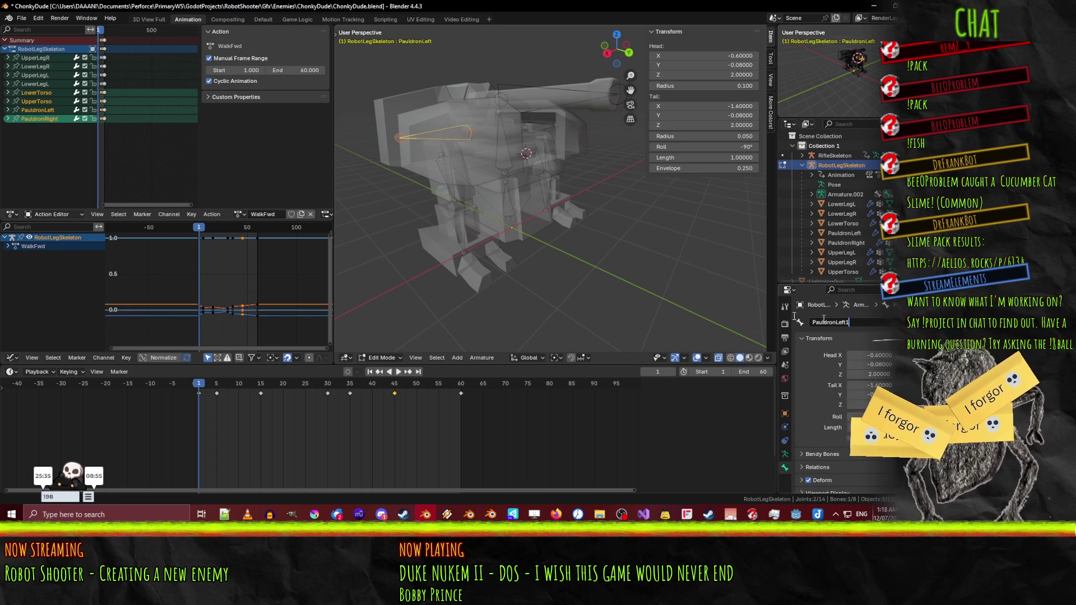
# - Rename the right pauldron bone to PauldronRight1 and save
pyautogui.click(539, 127)
pyautogui.click(865, 324)
pyautogui.write('1')
pyautogui.press('Return')
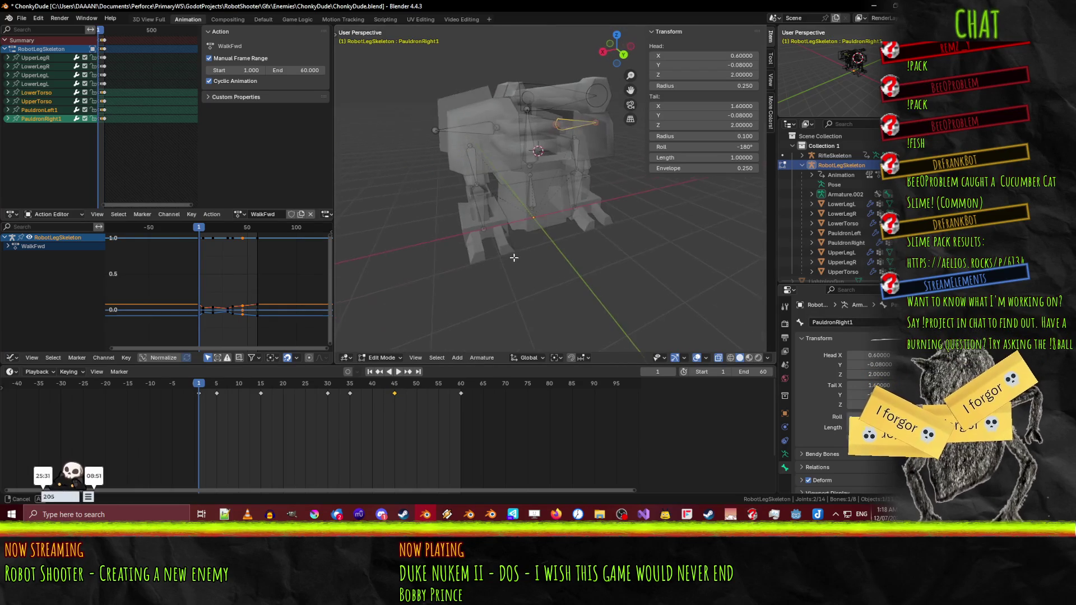
pyautogui.hotkey('ctrl', 's')
# - In Object Mode, check both pauldron meshes' vertex groups, save ChonkyDude.blend, and minimize Blender
pyautogui.click(502, 145)
pyautogui.click(505, 143)
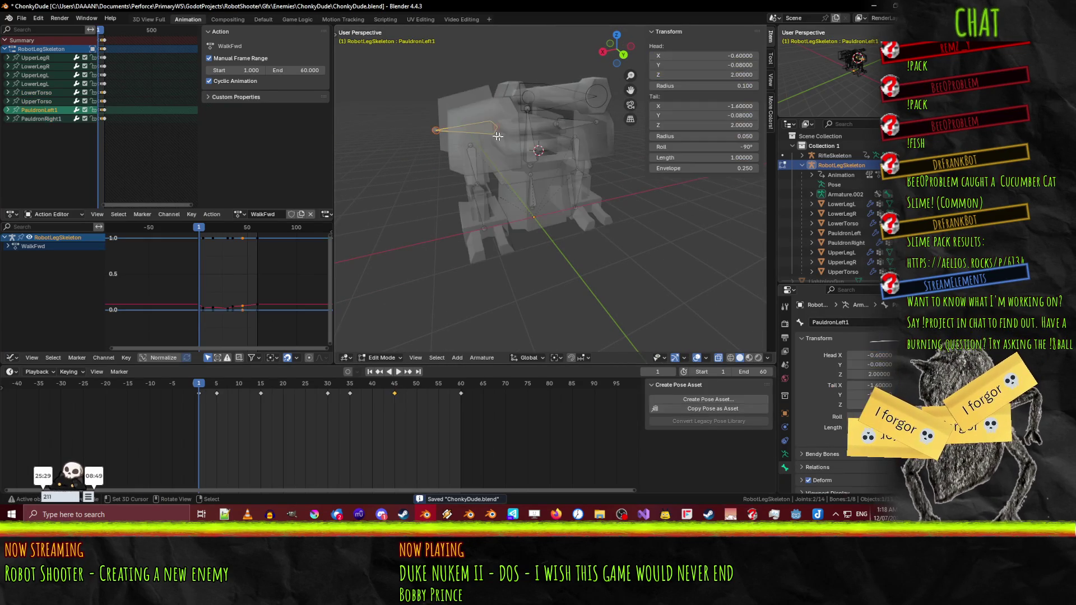
pyautogui.click(381, 357)
pyautogui.click(397, 316)
pyautogui.click(501, 135)
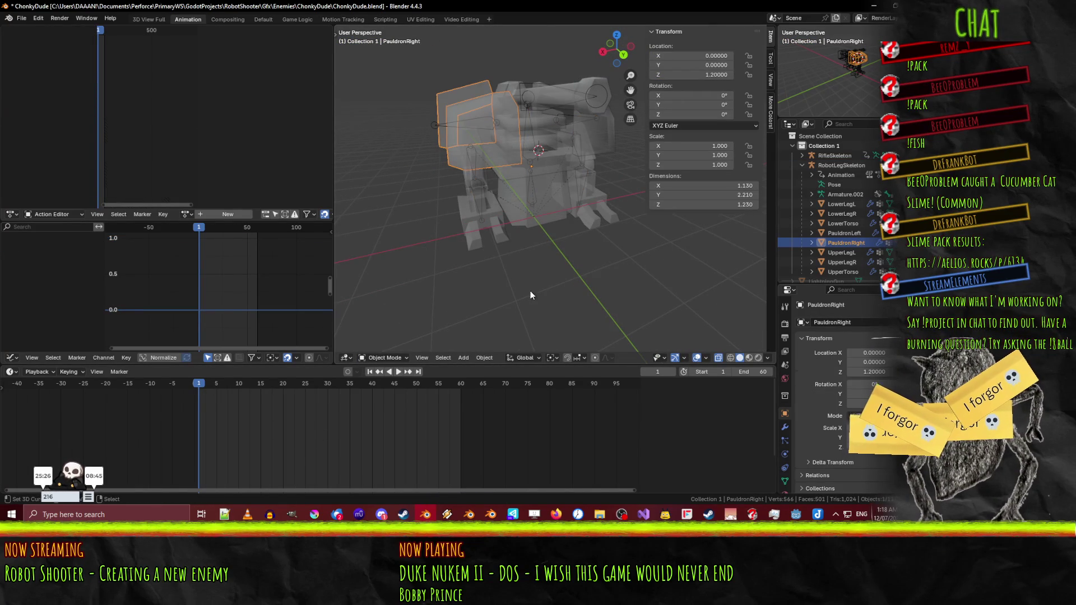
pyautogui.click(784, 482)
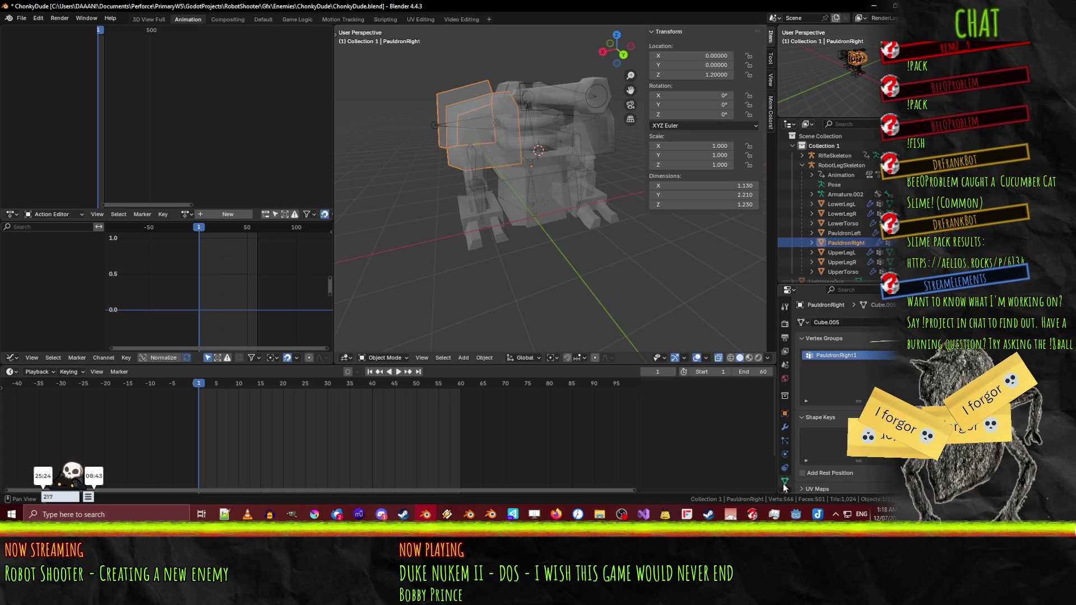
pyautogui.click(603, 151)
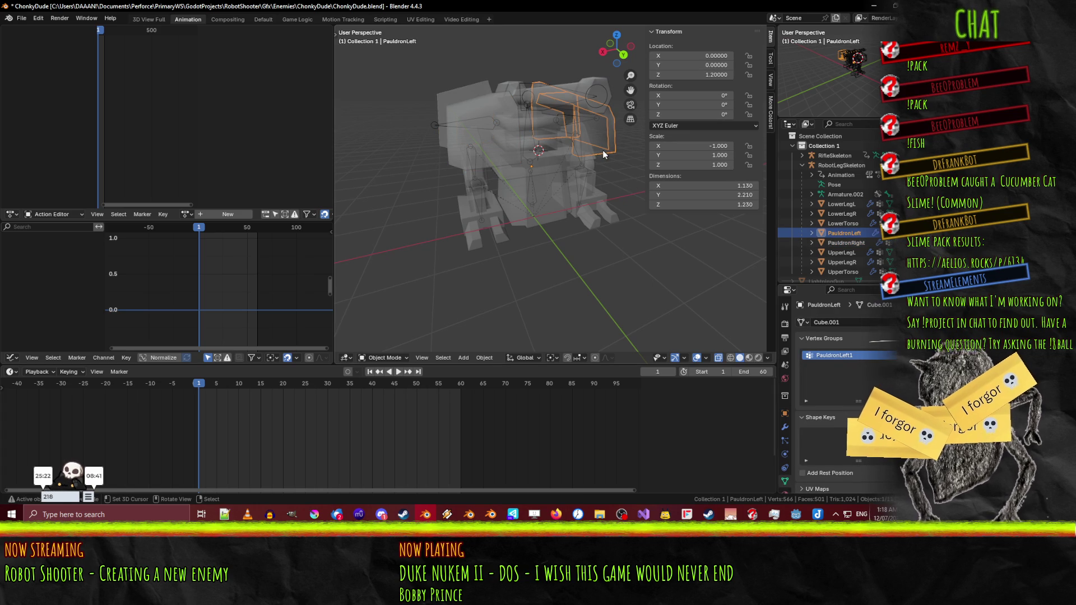
pyautogui.hotkey('ctrl', 's')
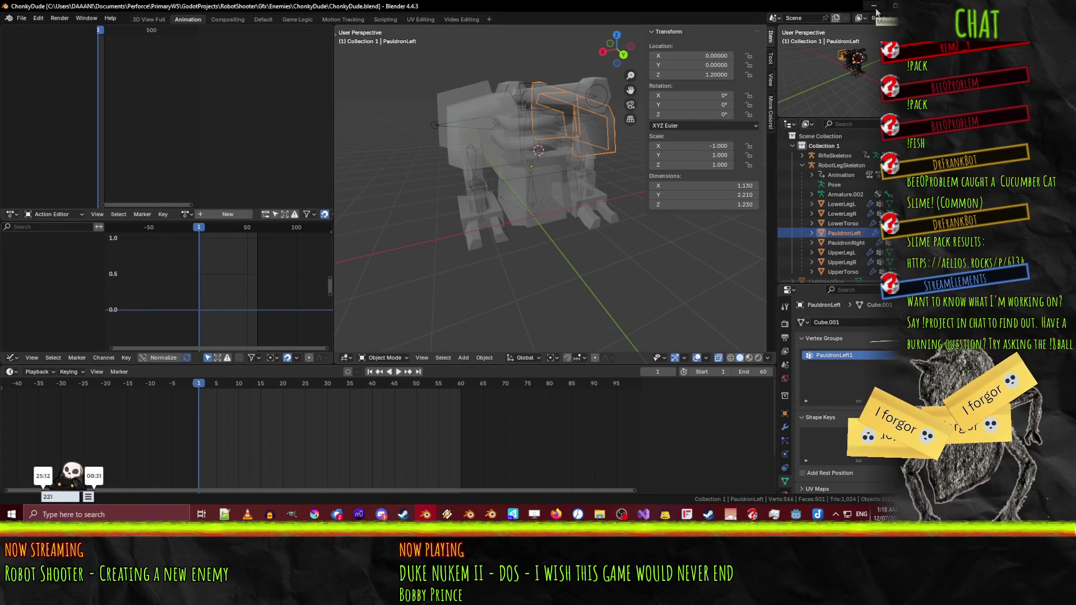
pyautogui.click(875, 7)
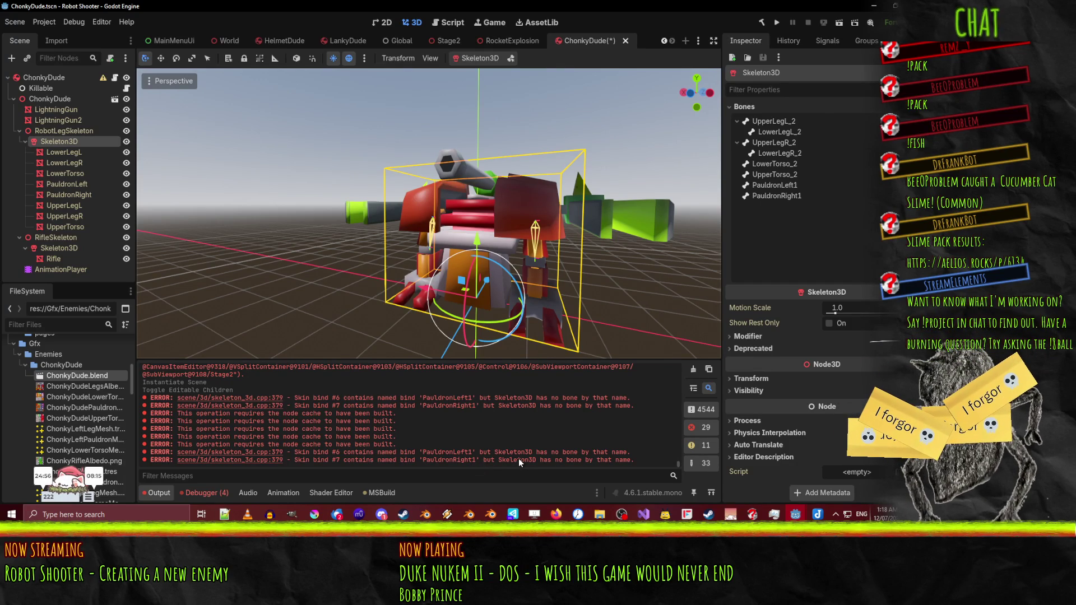
# - Check the RobotLegSkeleton bones, clear the Output log, and reimport ChonkyDude.blend
pyautogui.click(54, 133)
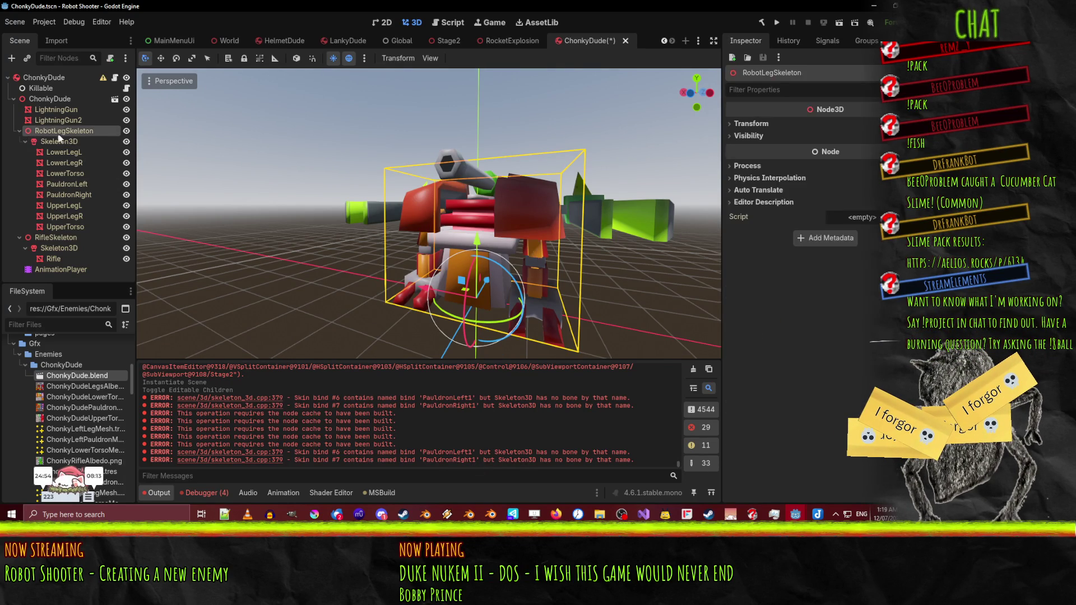
pyautogui.click(66, 142)
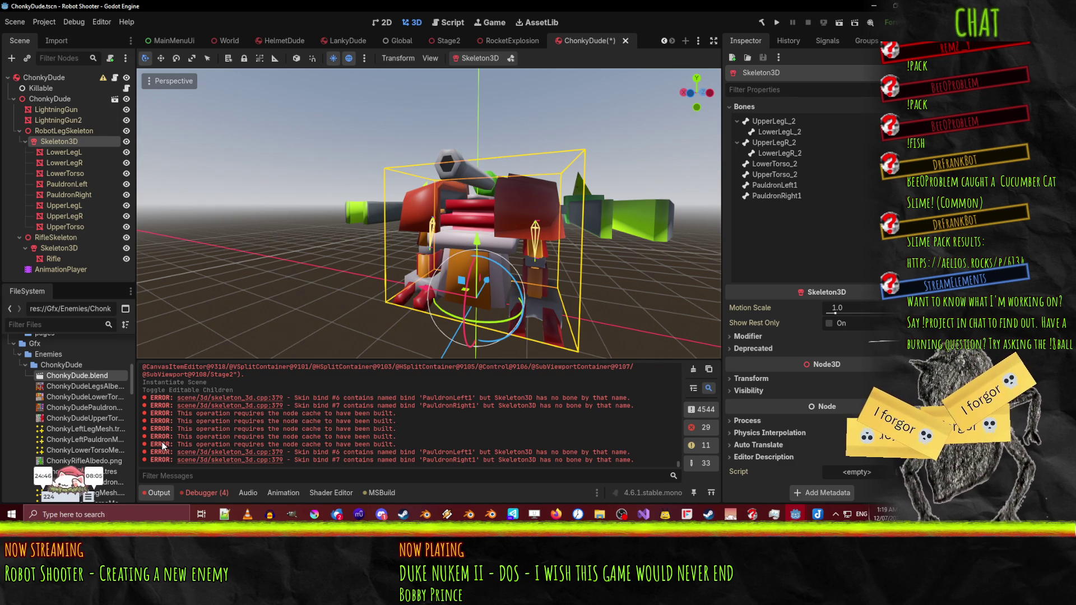
pyautogui.click(693, 368)
pyautogui.rightClick(91, 379)
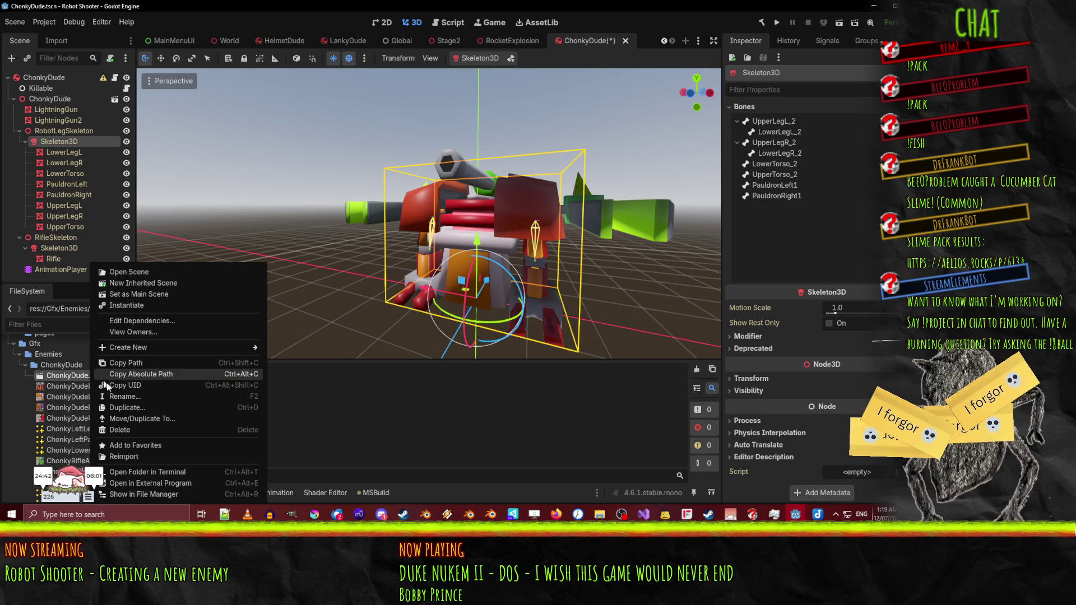
pyautogui.click(153, 457)
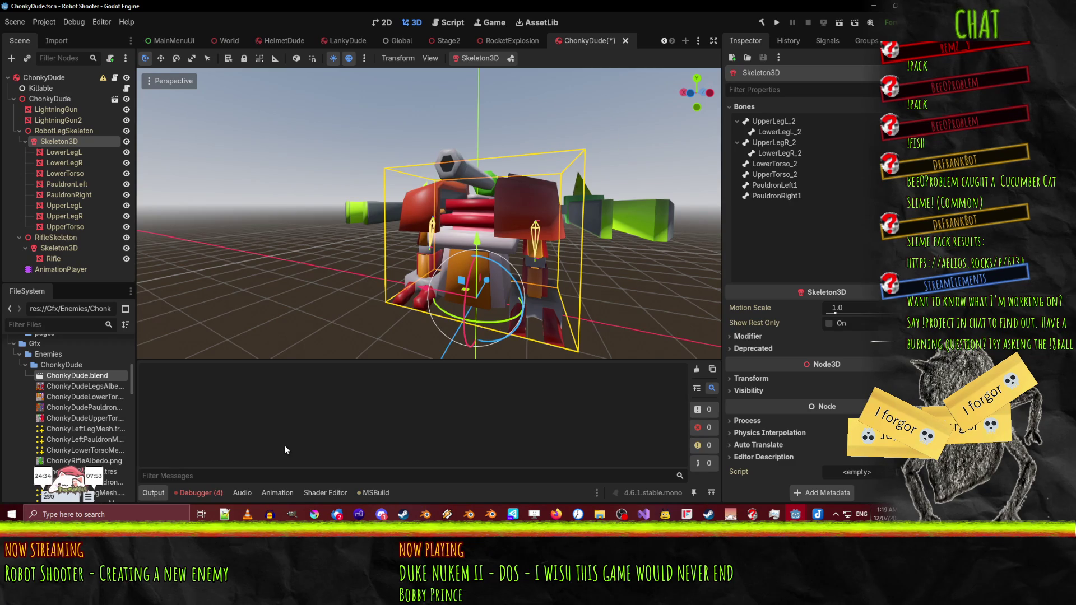
# - Select the ChonkyDude node and confirm deleting it
pyautogui.click(48, 99)
pyautogui.moveTo(361, 187); pyautogui.dragTo(474, 213)
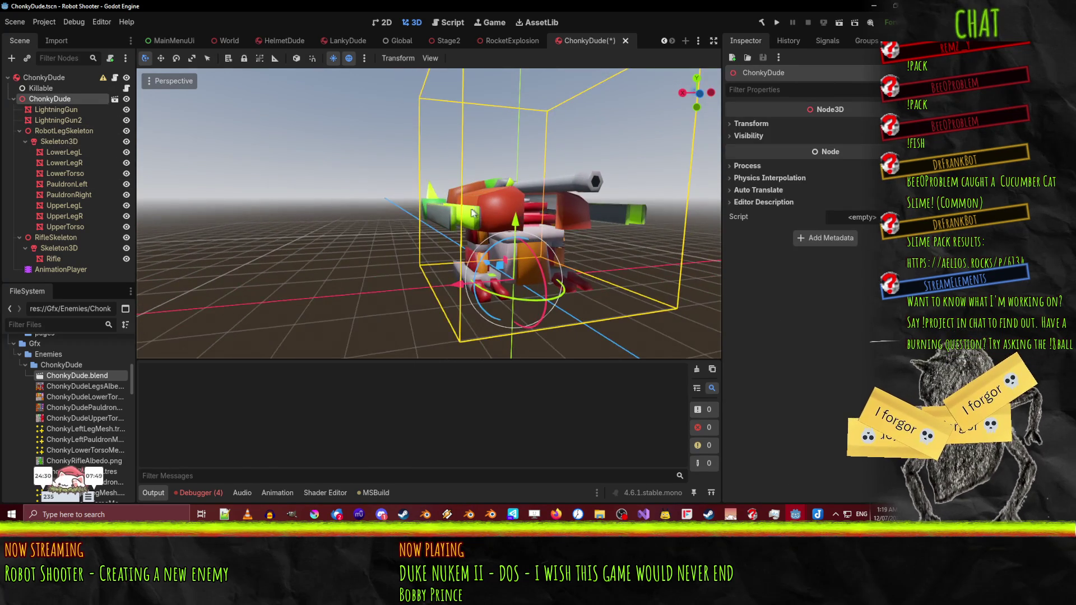
pyautogui.moveTo(62, 108); pyautogui.dragTo(84, 140)
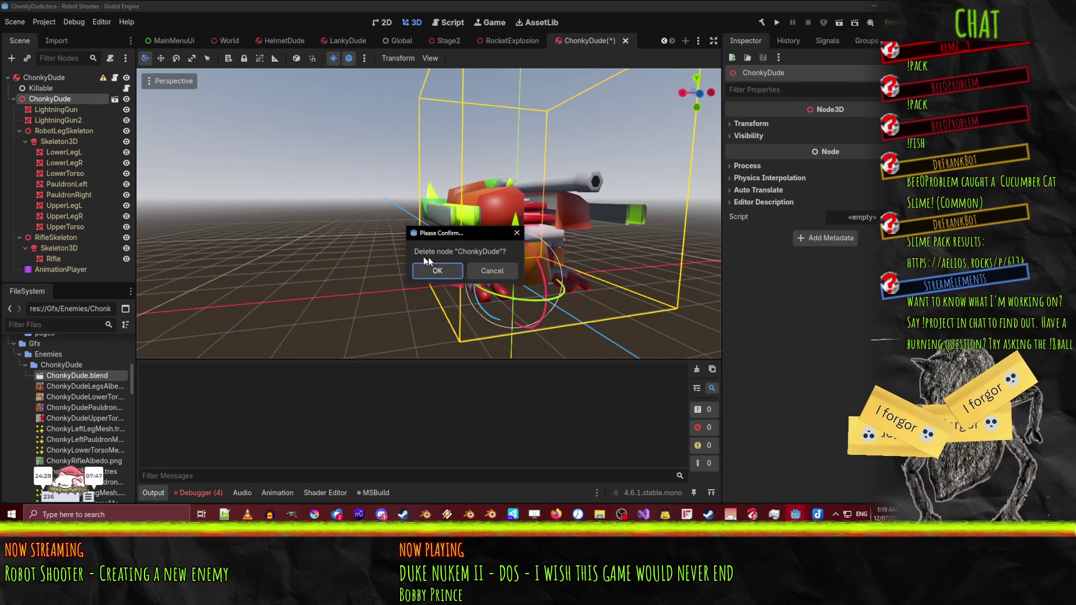
pyautogui.click(437, 269)
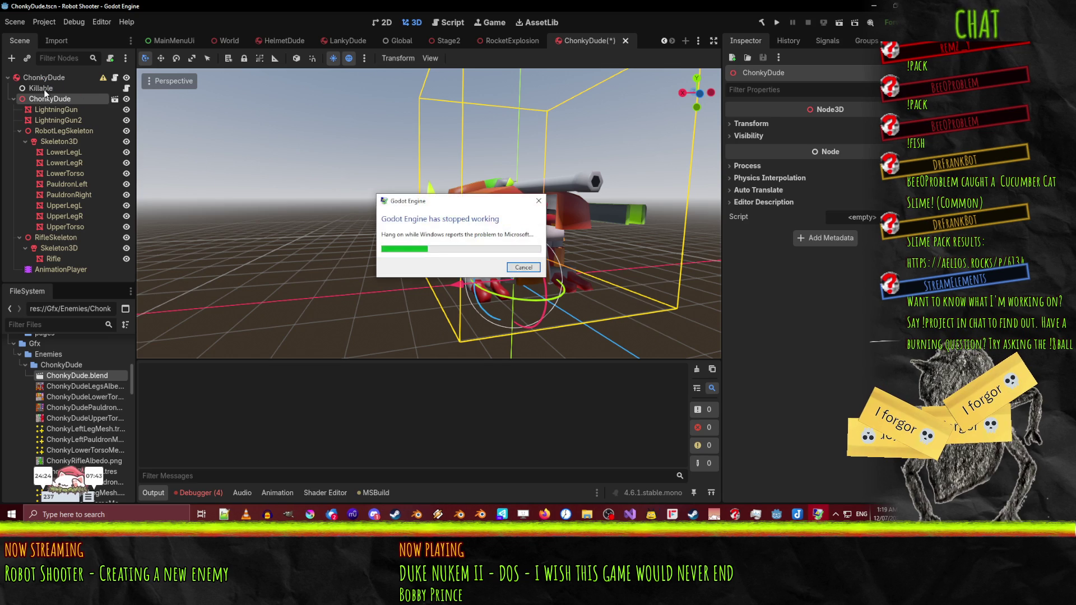
# - Dismiss the crash report, relaunch Godot, and open the Robot Shooter project
pyautogui.click(524, 268)
pyautogui.doubleClick(490, 256)
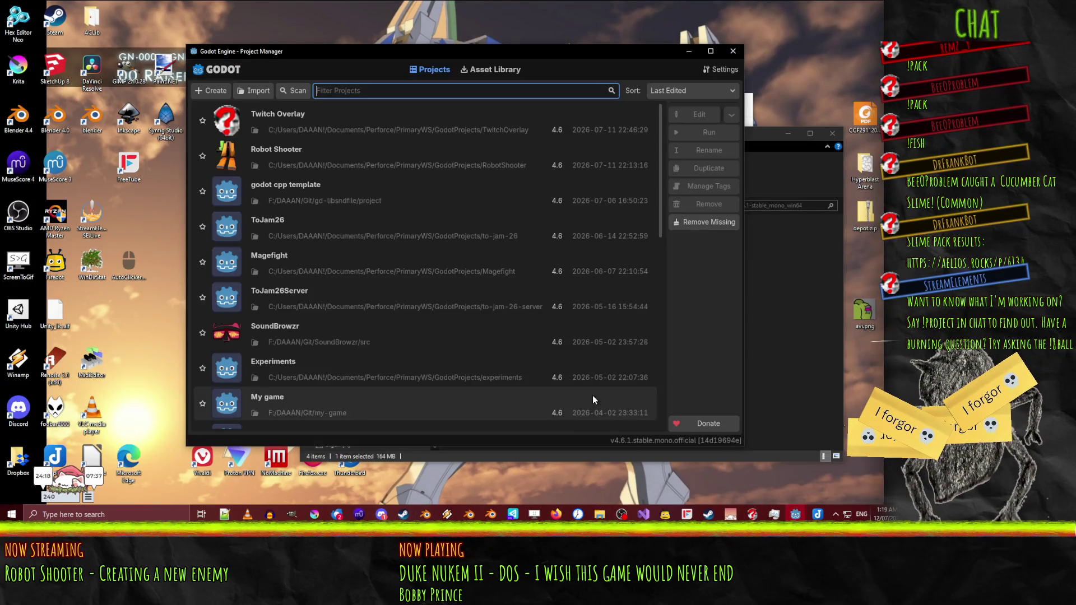
pyautogui.doubleClick(308, 150)
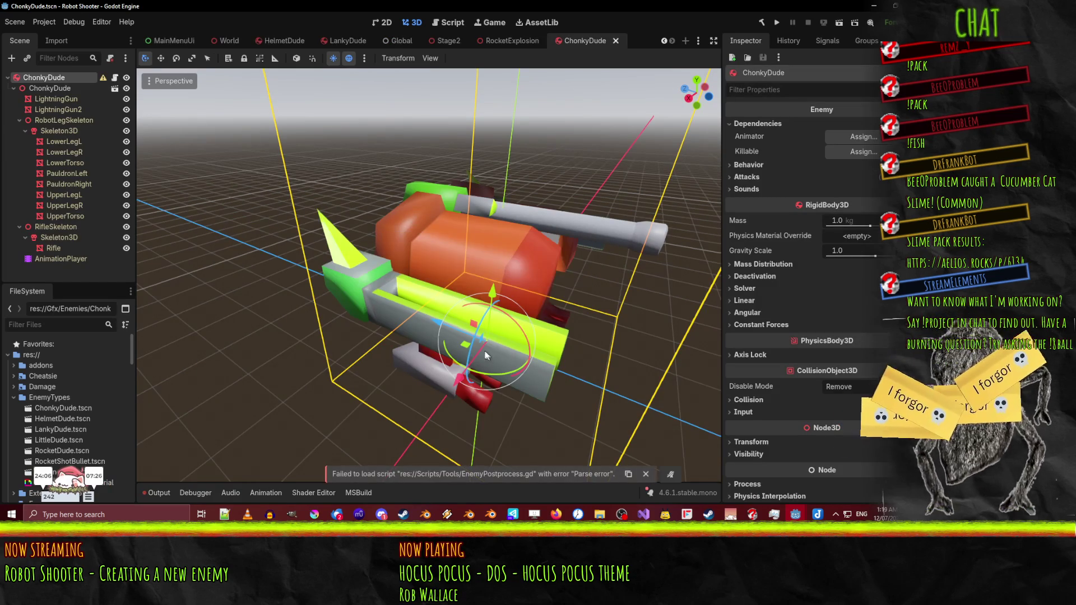
# - Show the Output log and jump to the EnemyPostprocess.gd parse error
pyautogui.moveTo(490, 359); pyautogui.dragTo(447, 386)
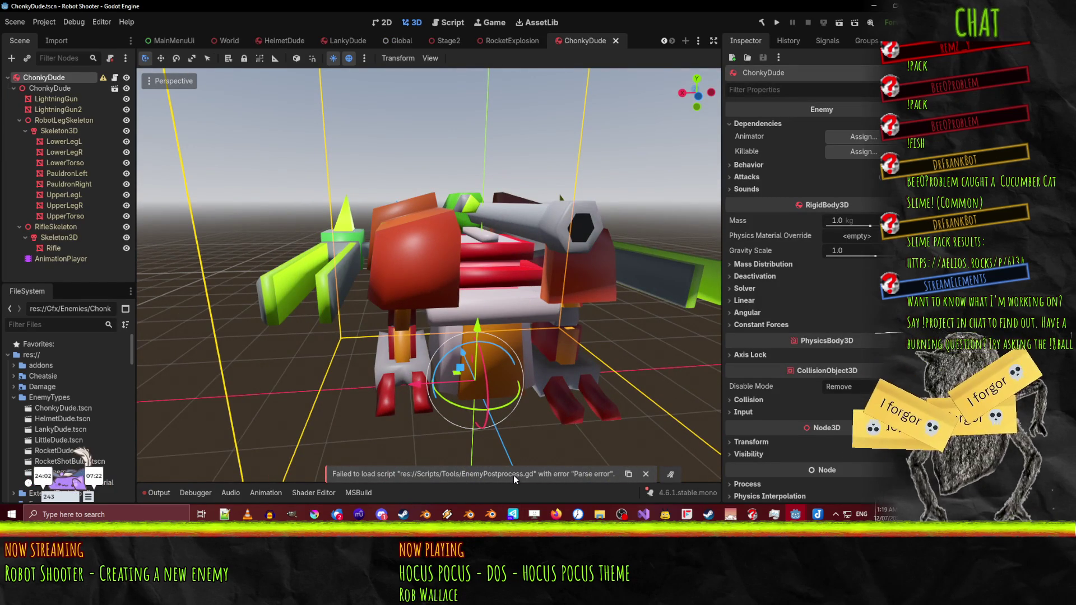
pyautogui.click(159, 492)
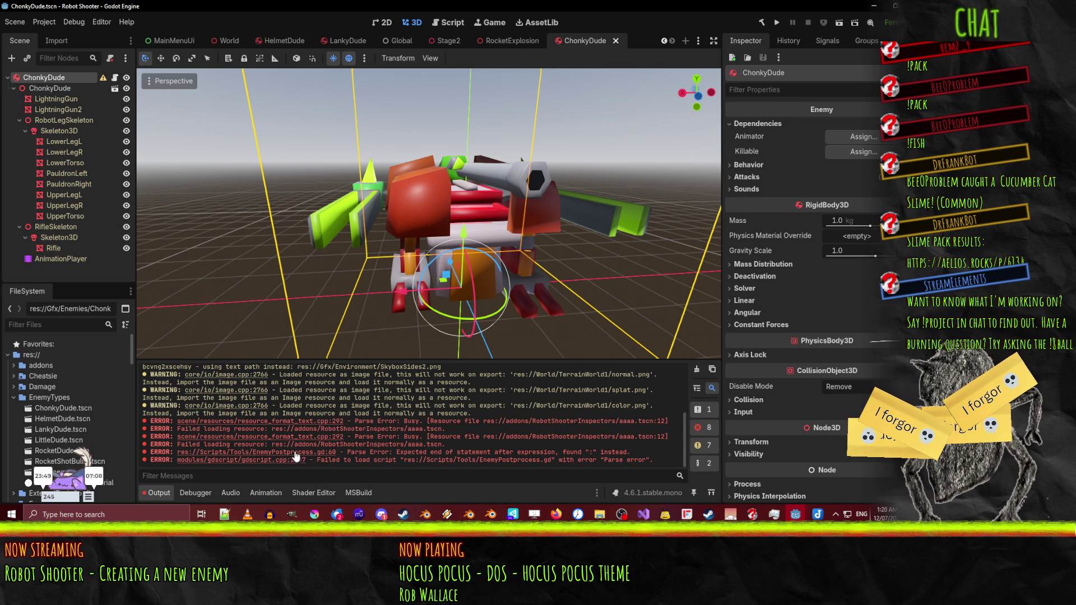
pyautogui.click(303, 457)
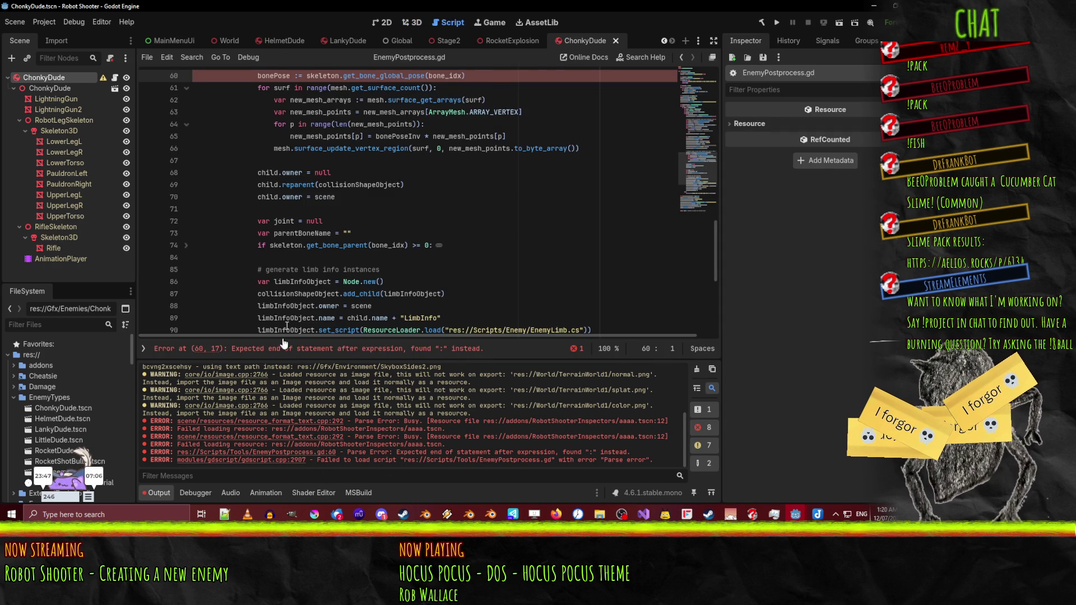
# - Change 'bonePose :=' to 'bonePose =' on line 60, save, and clear the log
pyautogui.scroll(3, 246, 225)
pyautogui.click(291, 185)
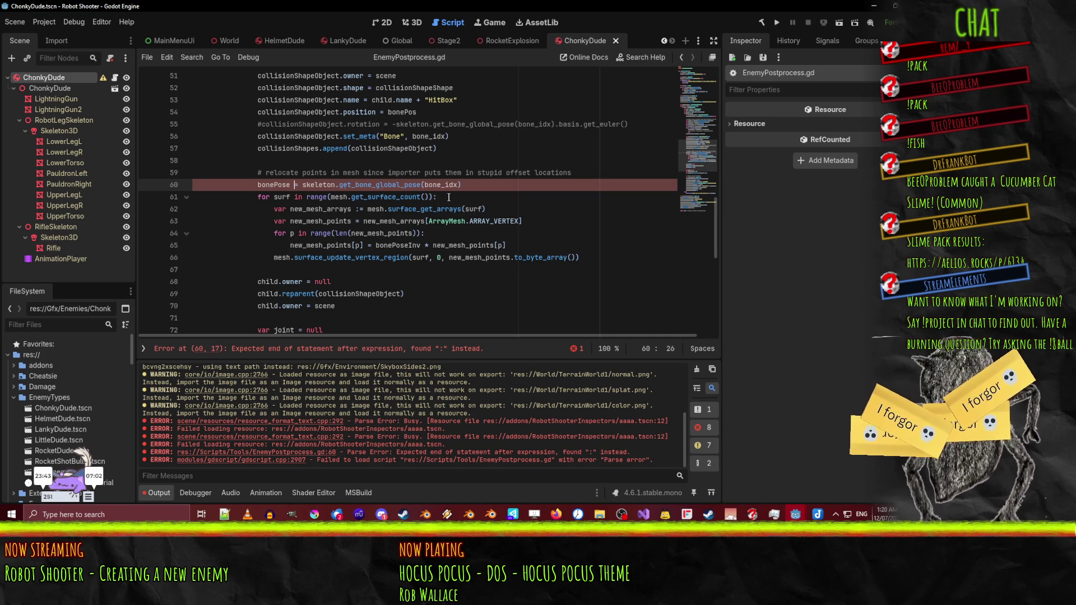
pyautogui.press('Delete')
pyautogui.hotkey('ctrl', 's')
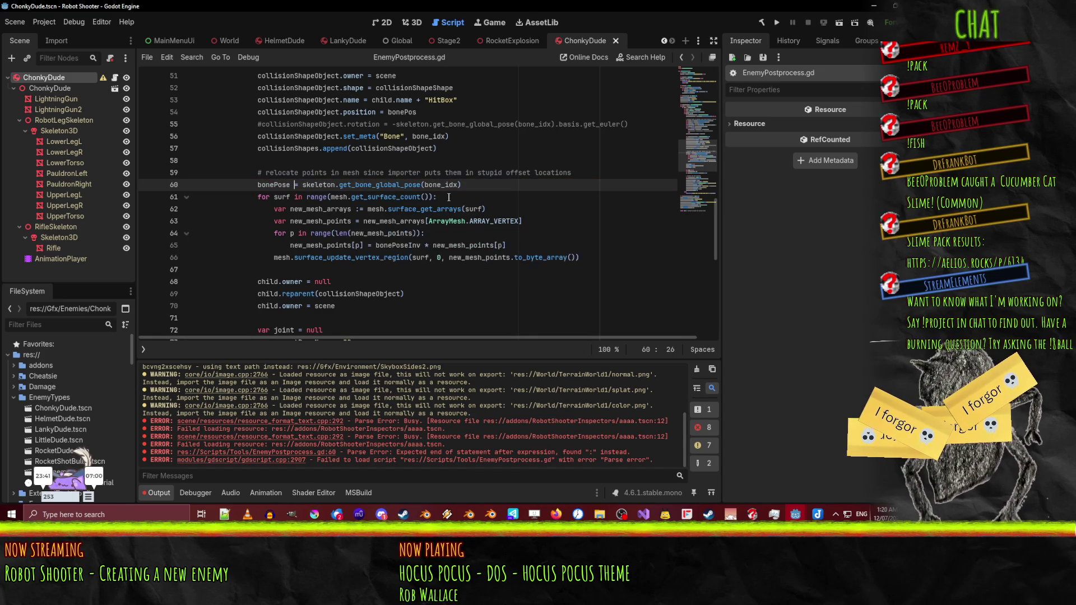
pyautogui.click(696, 371)
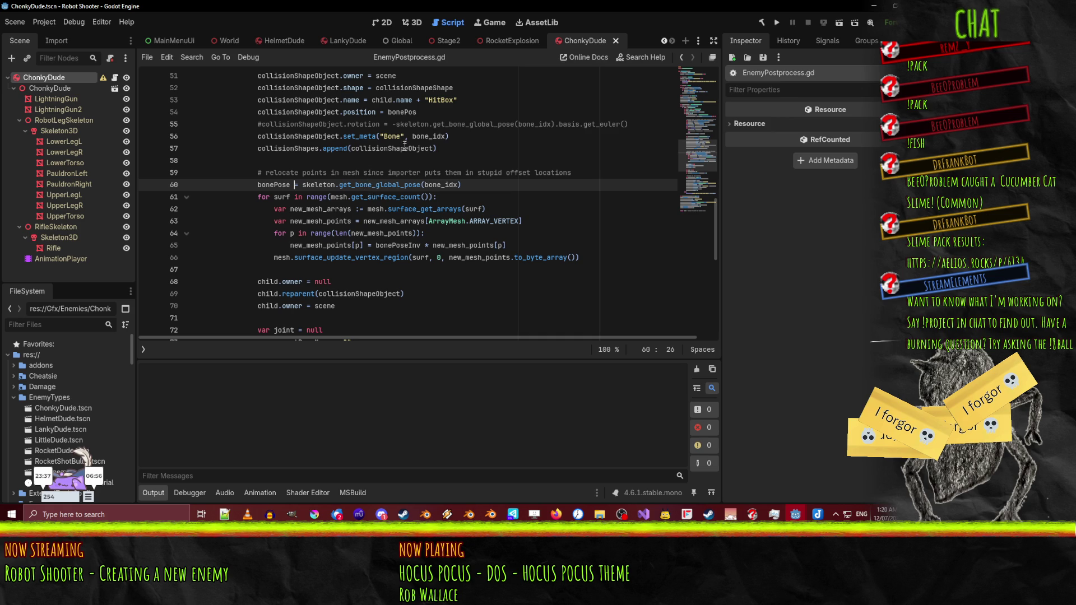
pyautogui.click(411, 24)
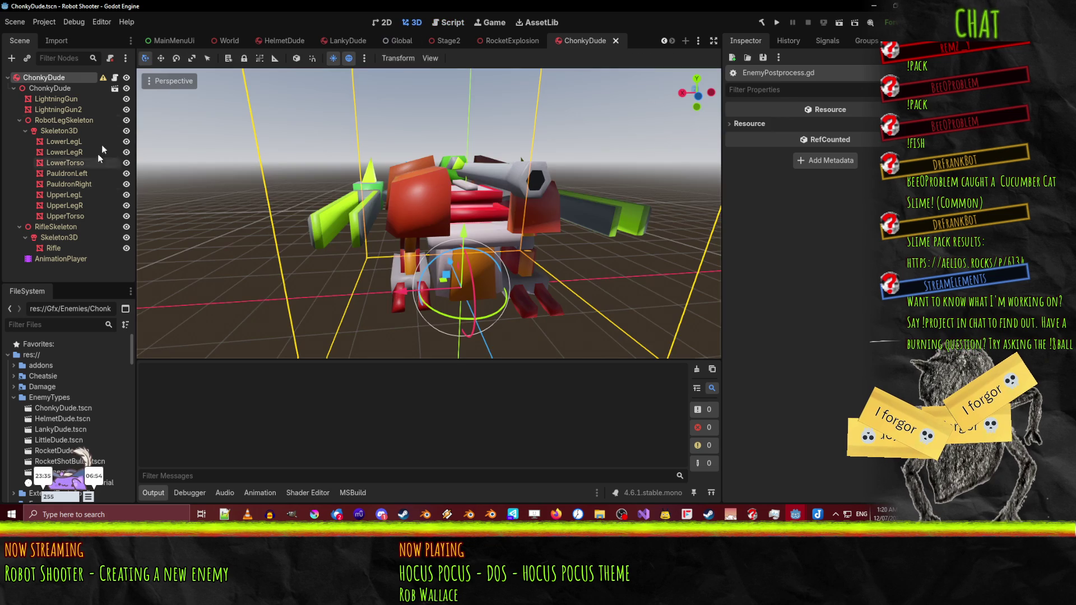
# - Reimport ChonkyDude.blend from the FileSystem dock
pyautogui.click(56, 91)
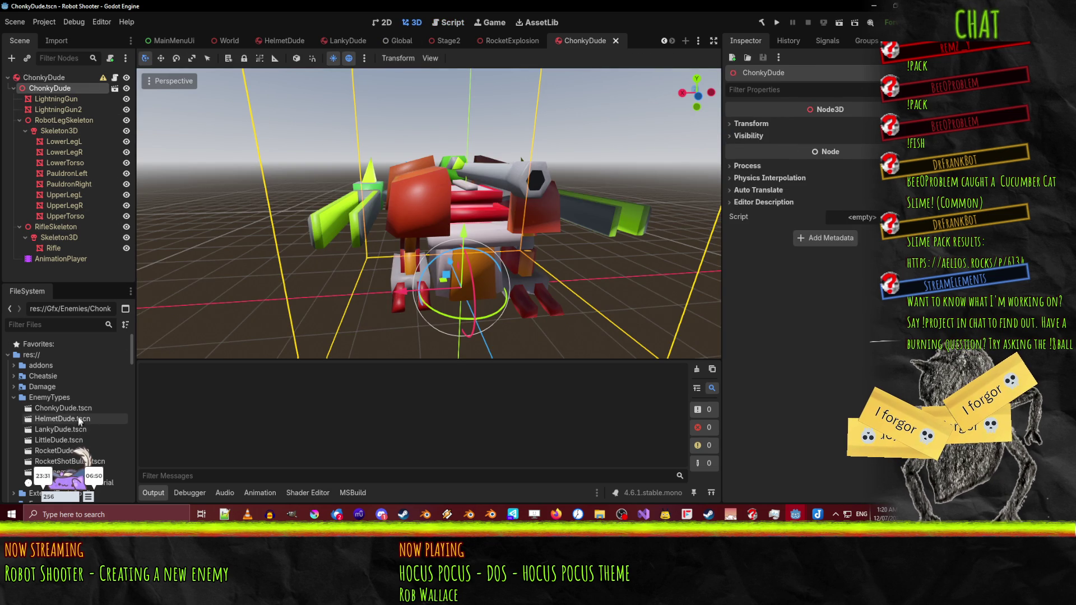
pyautogui.scroll(-2, 78, 419)
pyautogui.click(66, 369)
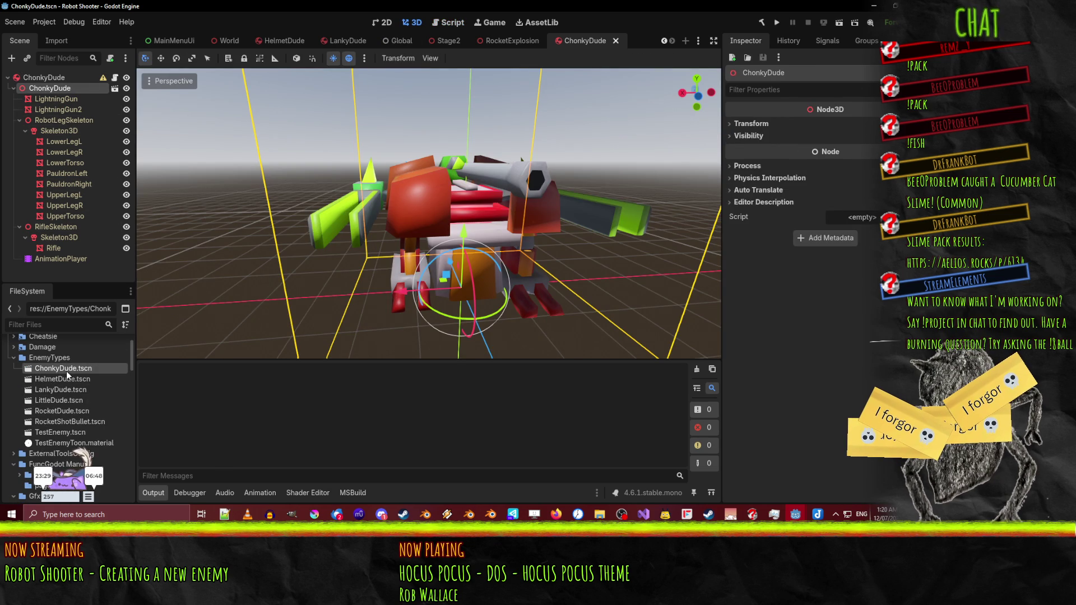
pyautogui.rightClick(66, 371)
pyautogui.click(54, 370)
pyautogui.scroll(-8, 54, 369)
pyautogui.rightClick(56, 369)
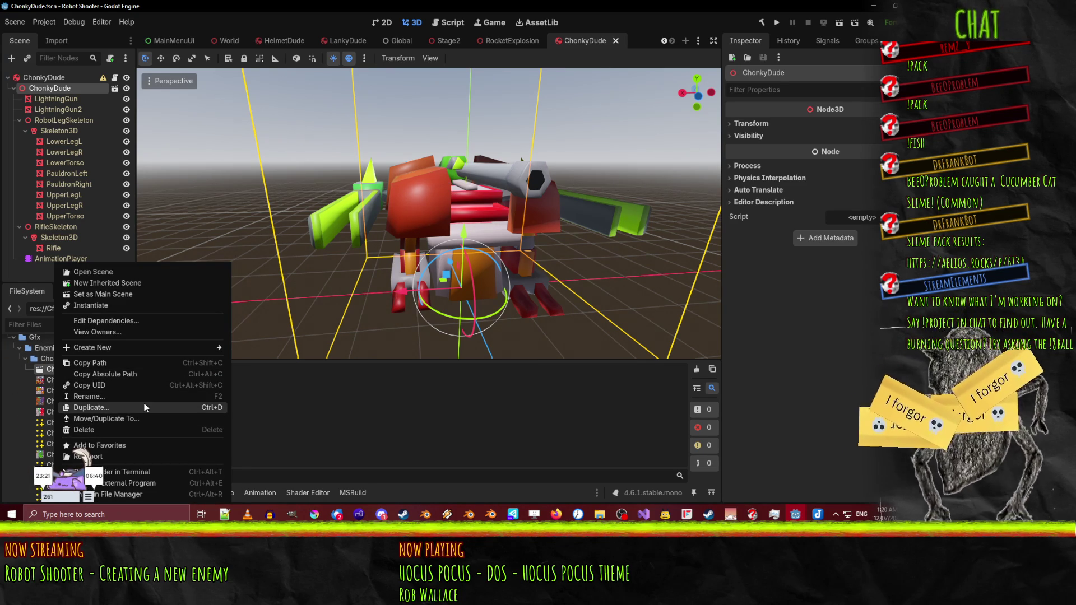
pyautogui.click(131, 456)
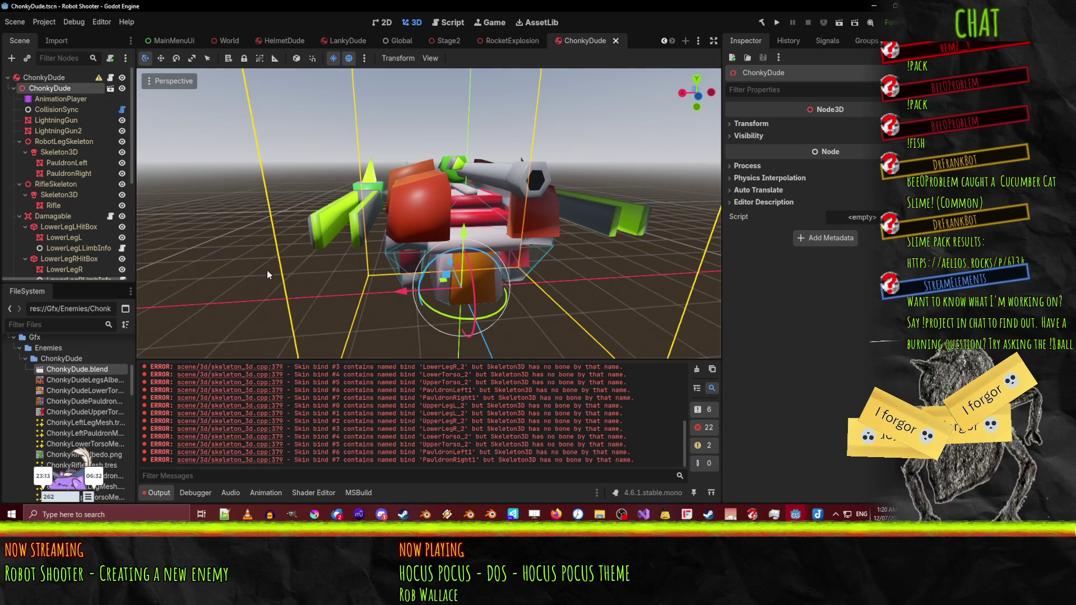
# - Select ChonkyDude's AnimationPlayer node to bring up its animations
pyautogui.moveTo(269, 295)
pyautogui.mouseDown()
pyautogui.moveTo(364, 242)
pyautogui.moveTo(424, 244)
pyautogui.moveTo(169, 253)
pyautogui.moveTo(232, 278)
pyautogui.moveTo(235, 269)
pyautogui.mouseUp()
pyautogui.scroll(3, 268, 250)
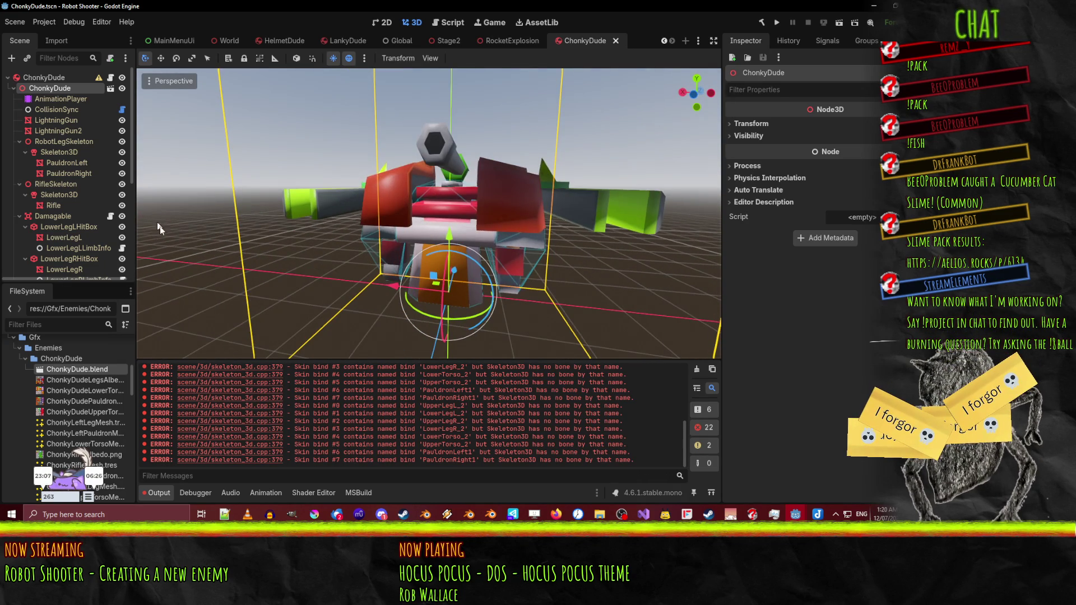
pyautogui.moveTo(260, 224); pyautogui.dragTo(168, 185)
pyautogui.click(61, 99)
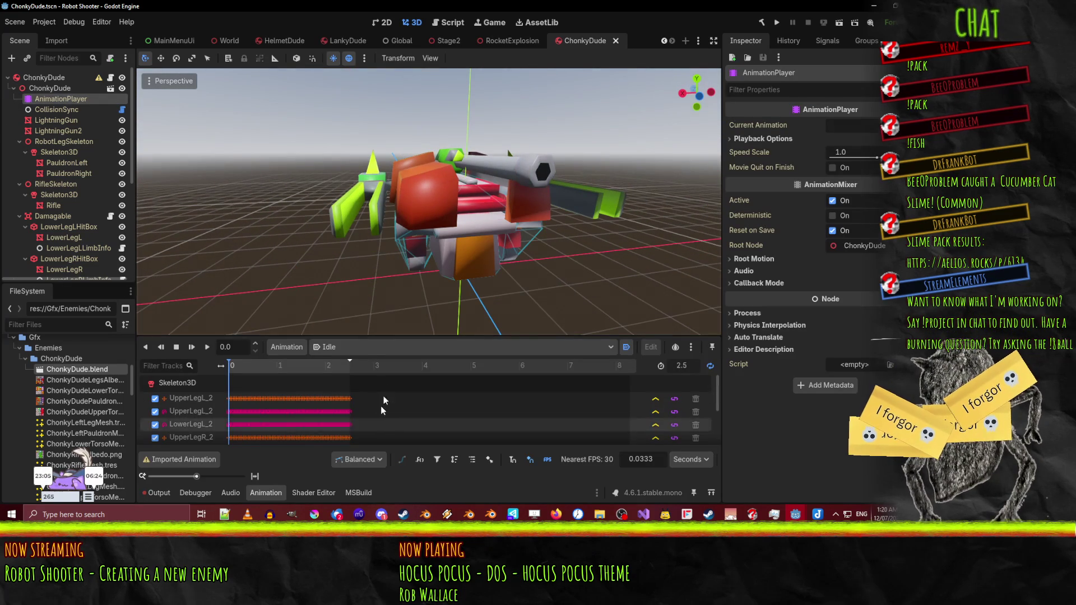
# - Play the WalkFwd animation and view the walking robot from several angles
pyautogui.click(360, 372)
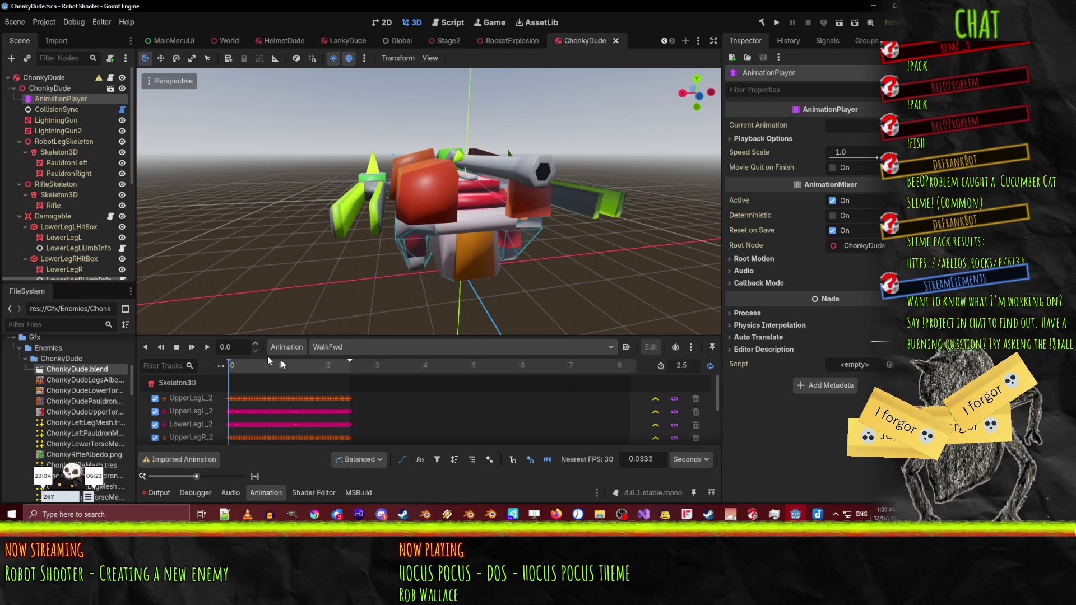
pyautogui.click(207, 348)
pyautogui.moveTo(310, 299)
pyautogui.mouseDown()
pyautogui.moveTo(312, 280)
pyautogui.moveTo(296, 274)
pyautogui.mouseUp()
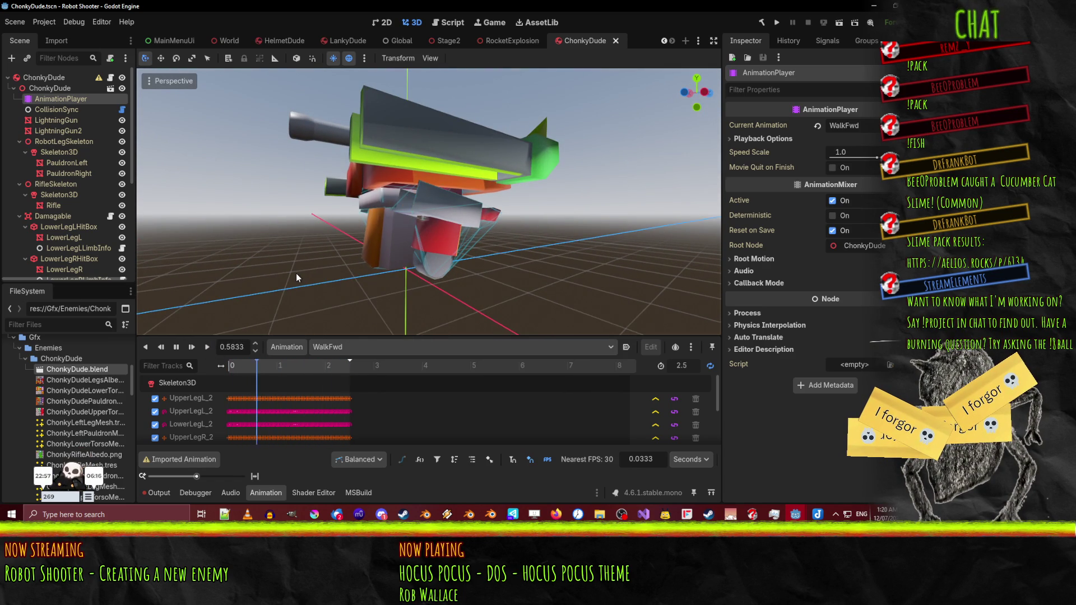
pyautogui.moveTo(297, 274); pyautogui.dragTo(409, 275)
pyautogui.moveTo(523, 290)
pyautogui.mouseDown()
pyautogui.moveTo(576, 268)
pyautogui.moveTo(487, 294)
pyautogui.mouseUp()
pyautogui.scroll(5, 485, 291)
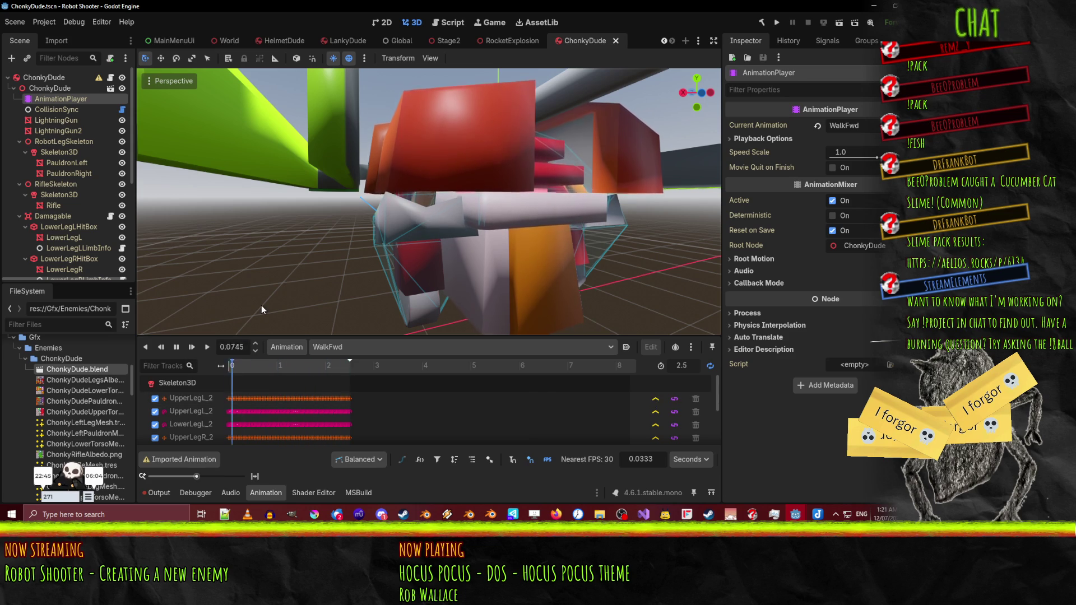
pyautogui.scroll(-5, 313, 286)
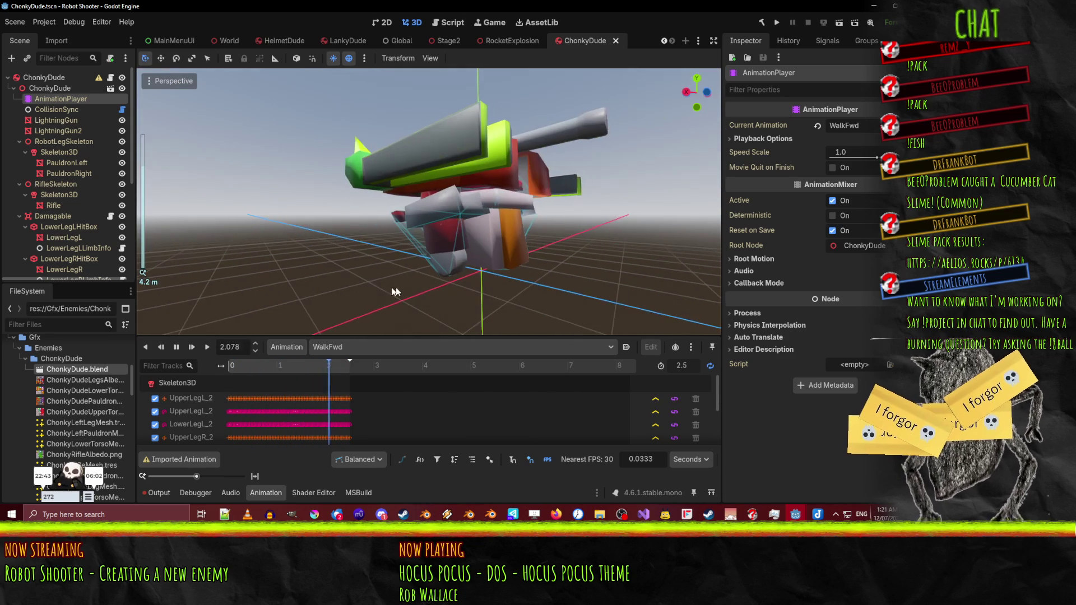
# - Inspect LowerLegRHitBox's Transform and the Damagable area, then switch to NewCollision.cs in Visual Studio
pyautogui.click(442, 273)
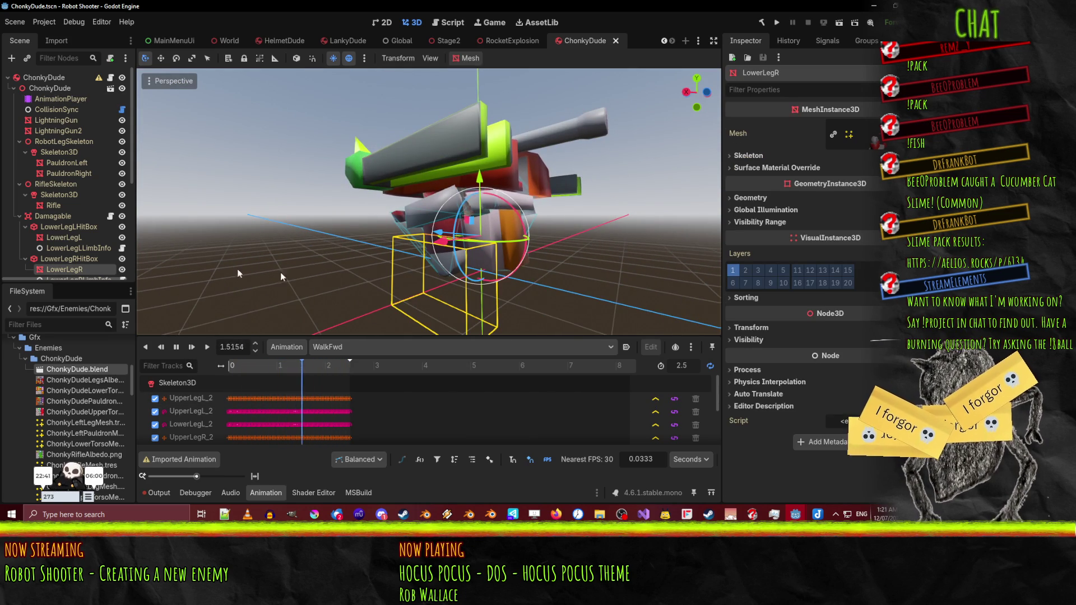
pyautogui.scroll(-3, 81, 253)
pyautogui.click(67, 160)
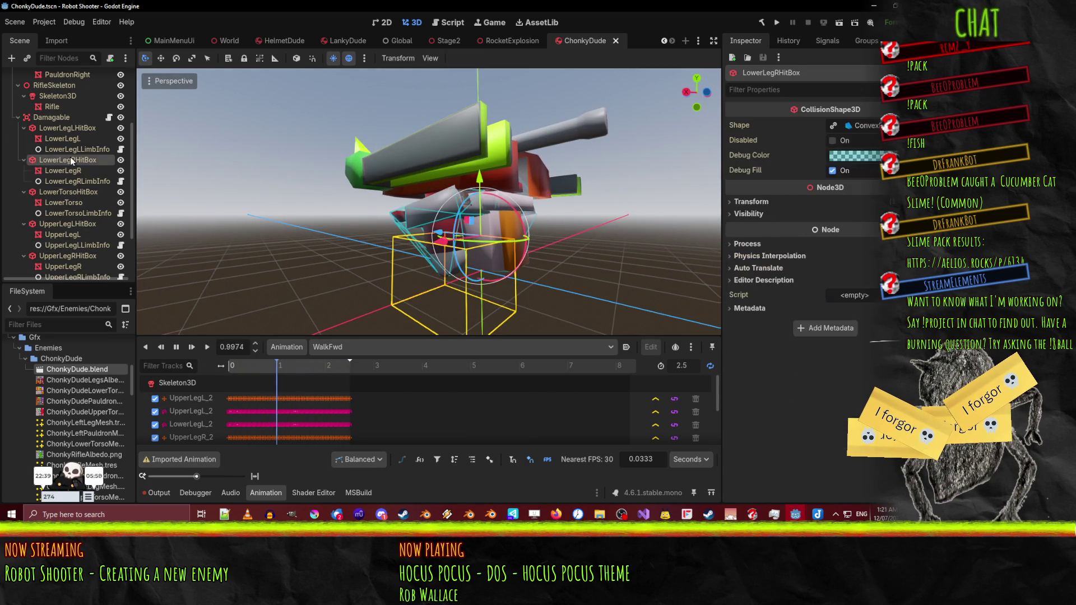
pyautogui.click(751, 202)
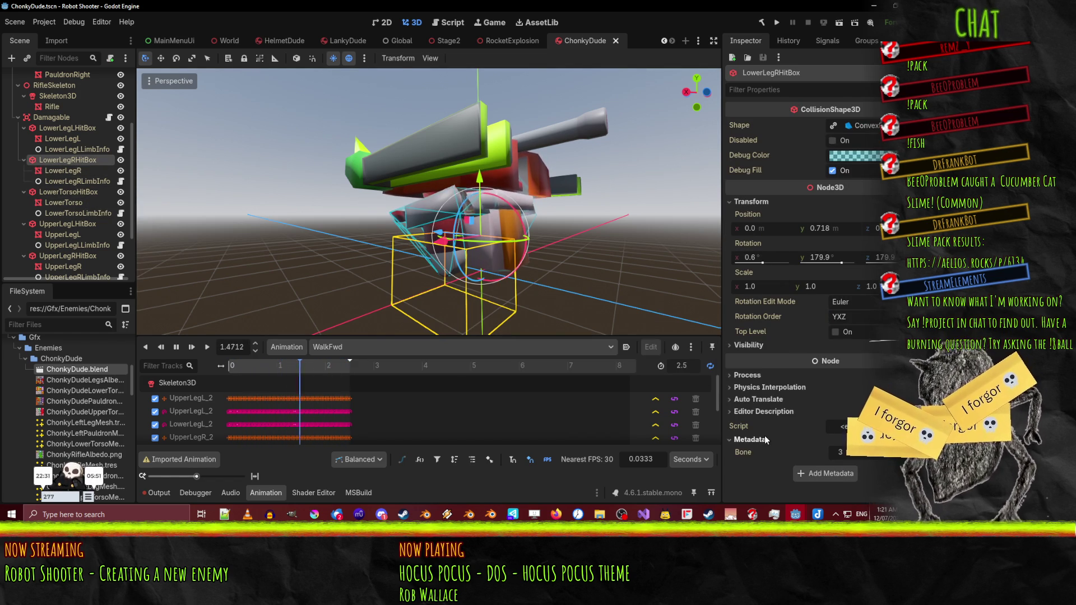
pyautogui.scroll(2, 28, 161)
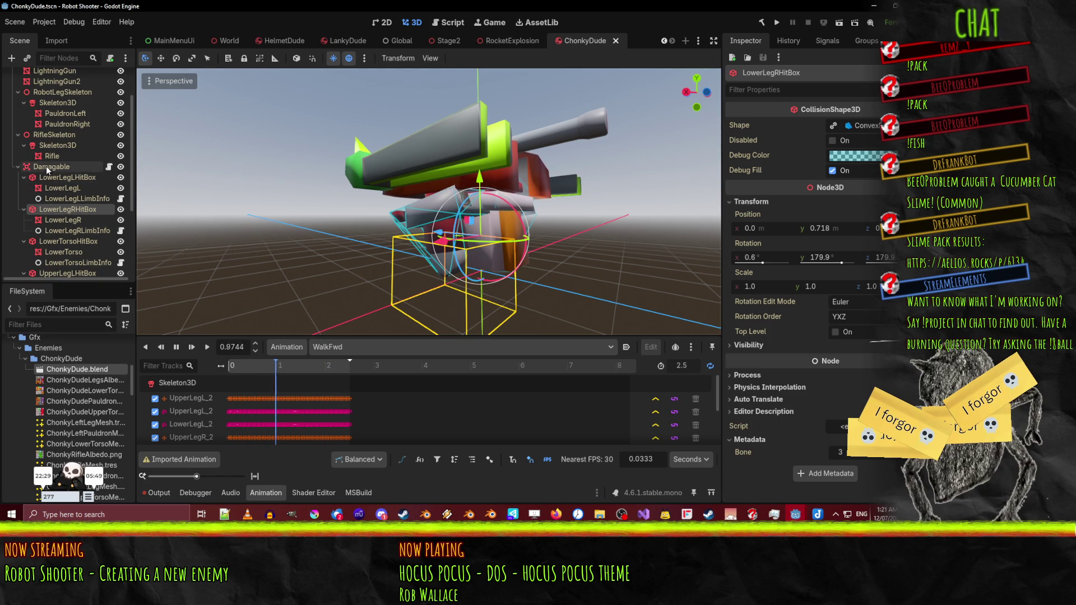
pyautogui.click(67, 167)
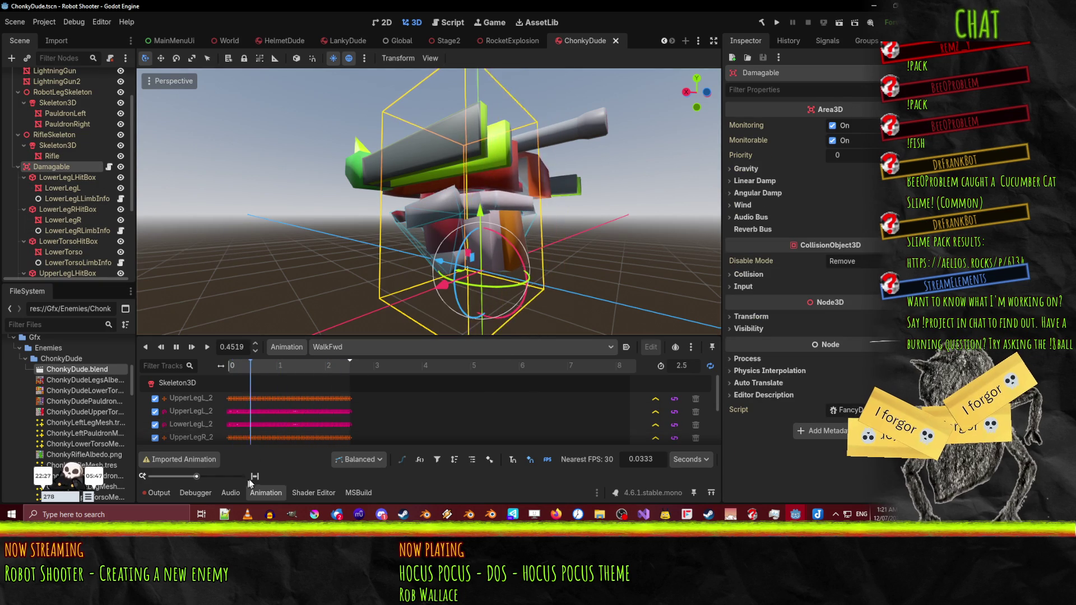
pyautogui.click(644, 514)
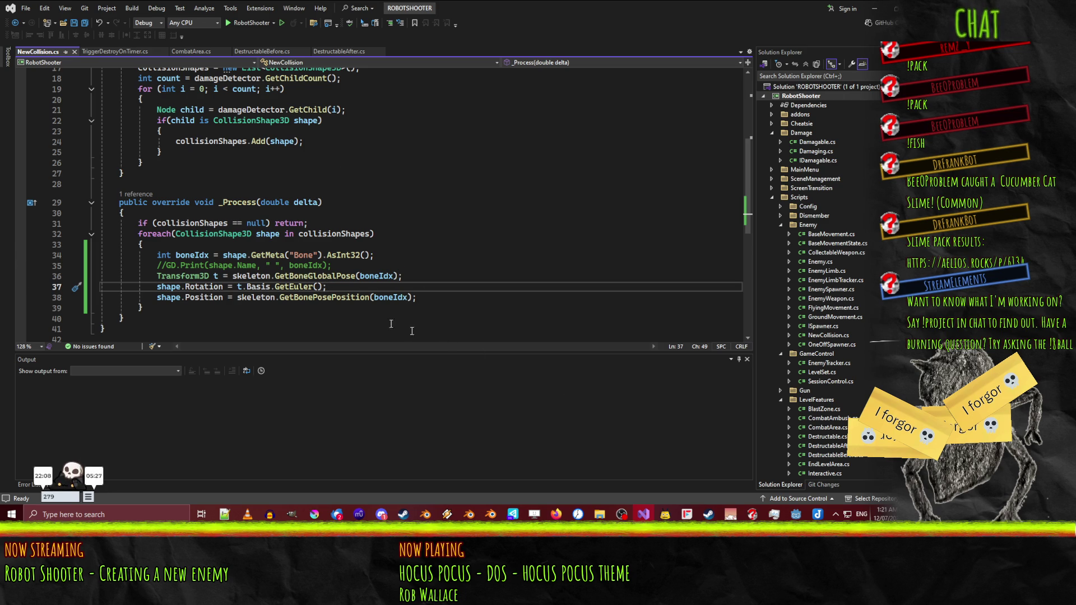
# - Stop the ChonkyDude walk animation preview and bring up EnemyPostprocess.gd in the script editor
pyautogui.moveTo(794, 516)
pyautogui.click(840, 476)
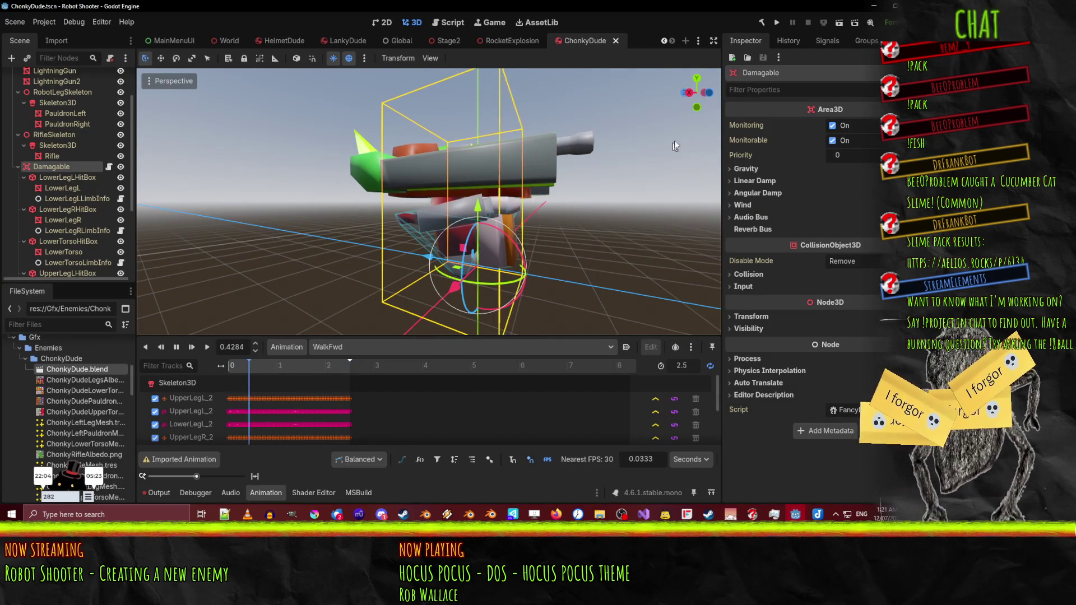
pyautogui.moveTo(634, 290)
pyautogui.mouseDown()
pyautogui.moveTo(535, 280)
pyautogui.moveTo(563, 266)
pyautogui.mouseUp()
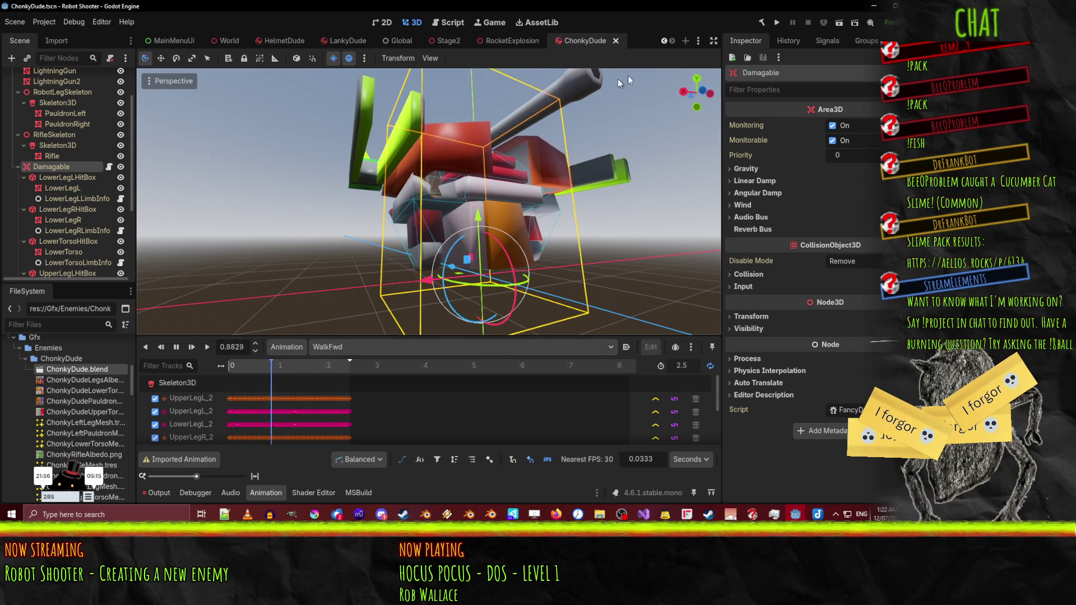
pyautogui.click(175, 348)
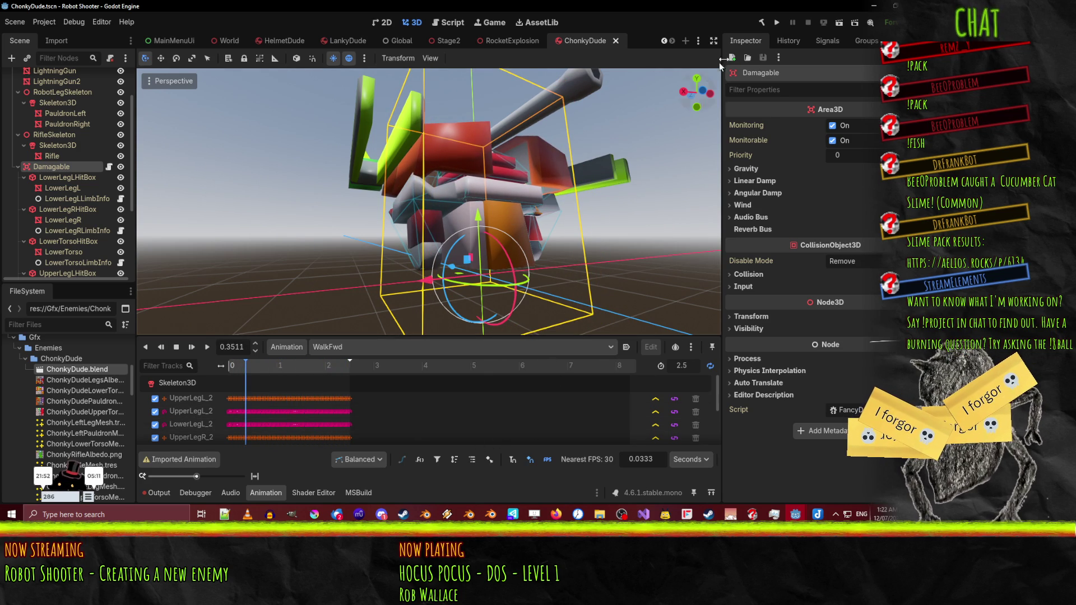
pyautogui.click(448, 23)
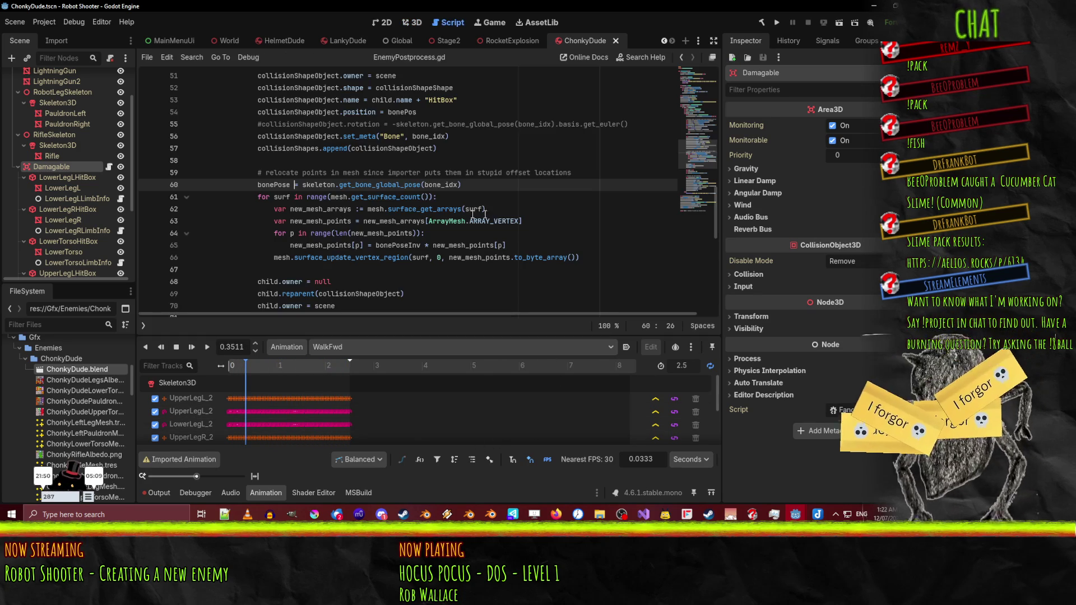
# - Delete 'global' from get_bone_global_pose on line 60 and save the script
pyautogui.scroll(-3, 430, 212)
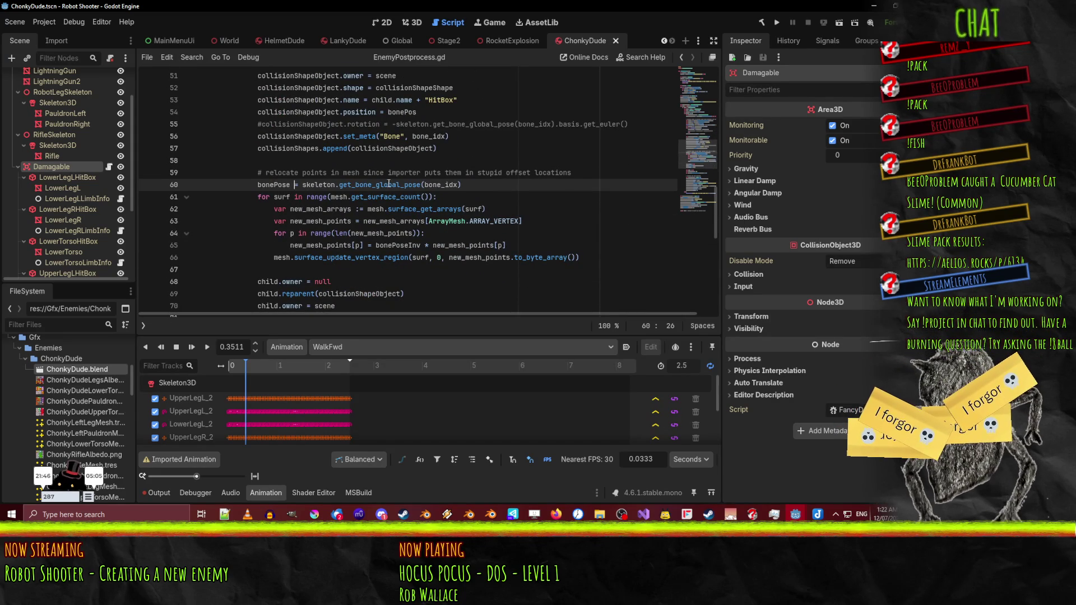
pyautogui.doubleClick(382, 186)
pyautogui.click(416, 220)
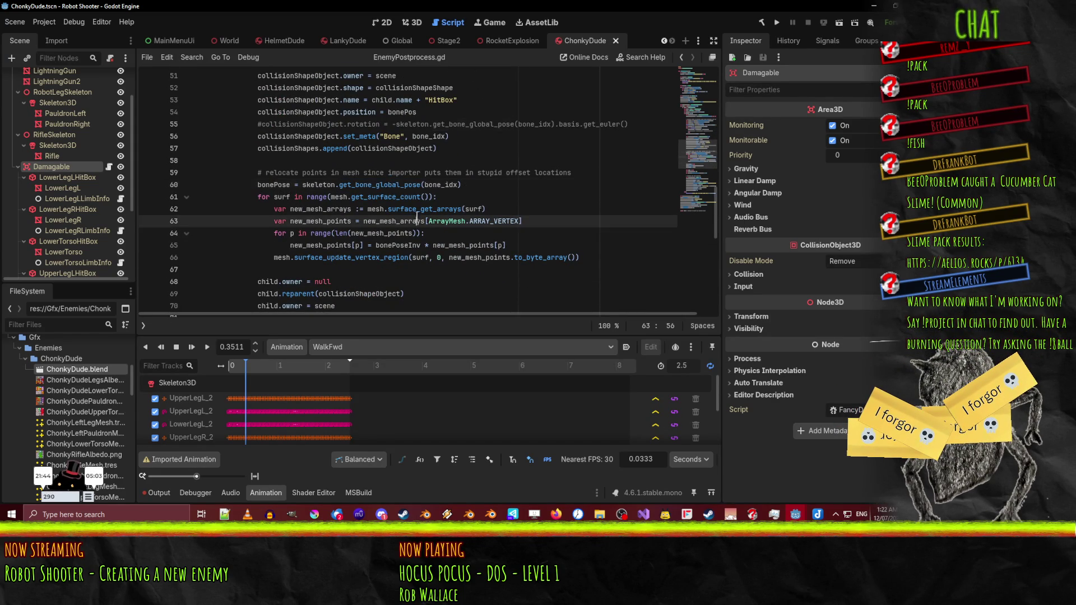
pyautogui.moveTo(374, 185); pyautogui.dragTo(397, 186)
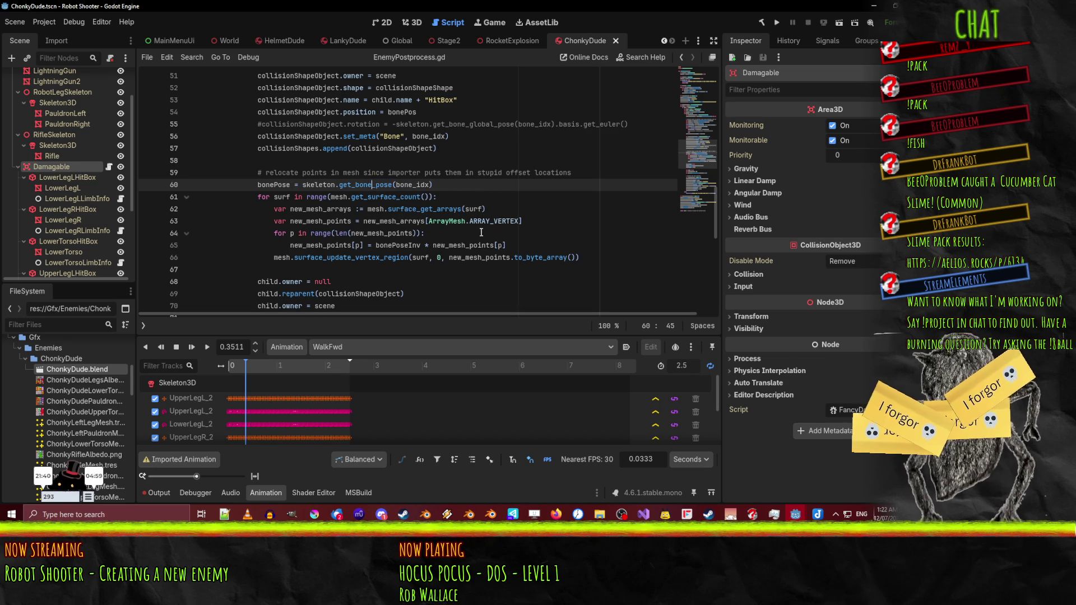
pyautogui.hotkey('ctrl', 's')
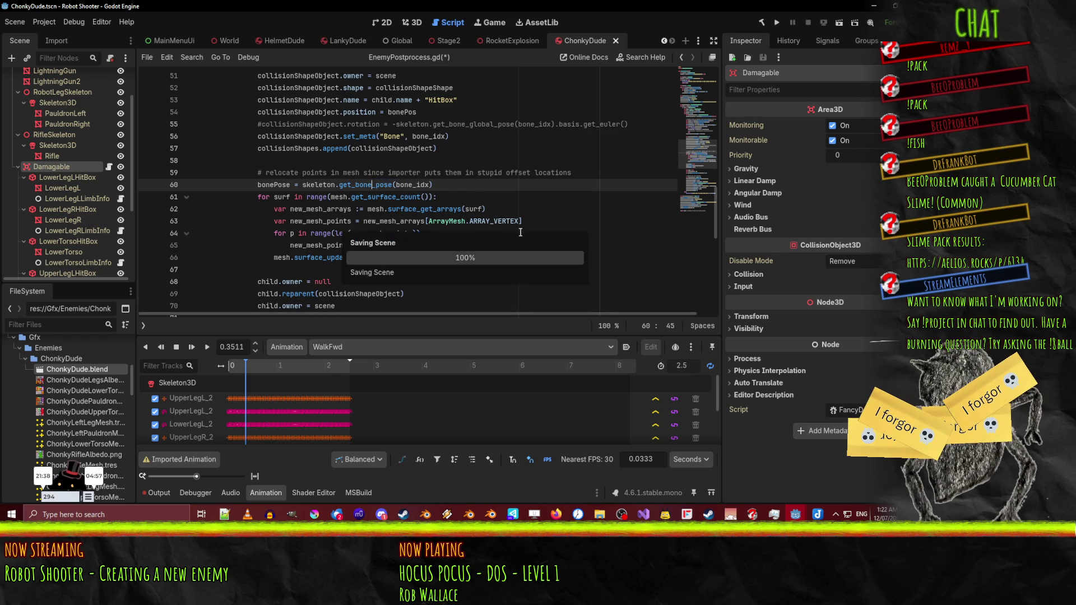
# - Retype '_global' on line 60 to restore get_bone_global_pose, then return to the 3D scene
pyautogui.click(872, 8)
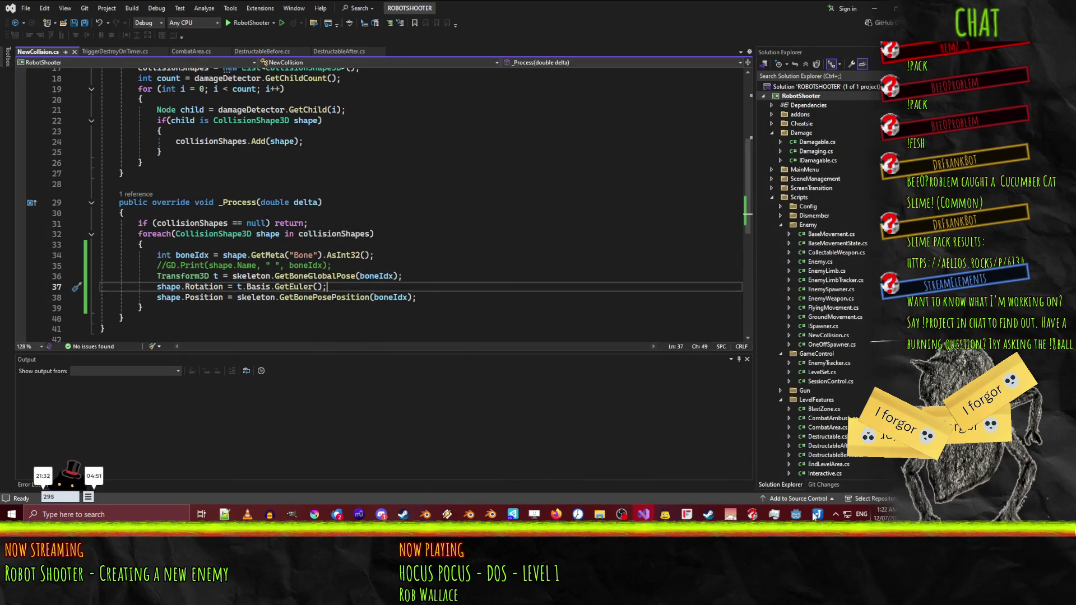
pyautogui.moveTo(795, 514)
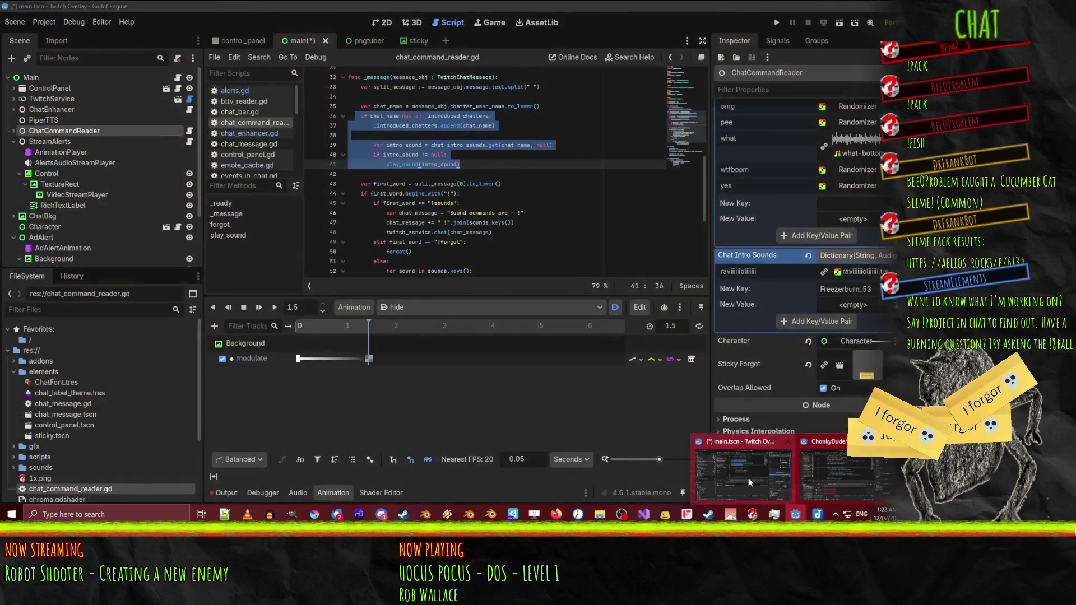
pyautogui.click(845, 482)
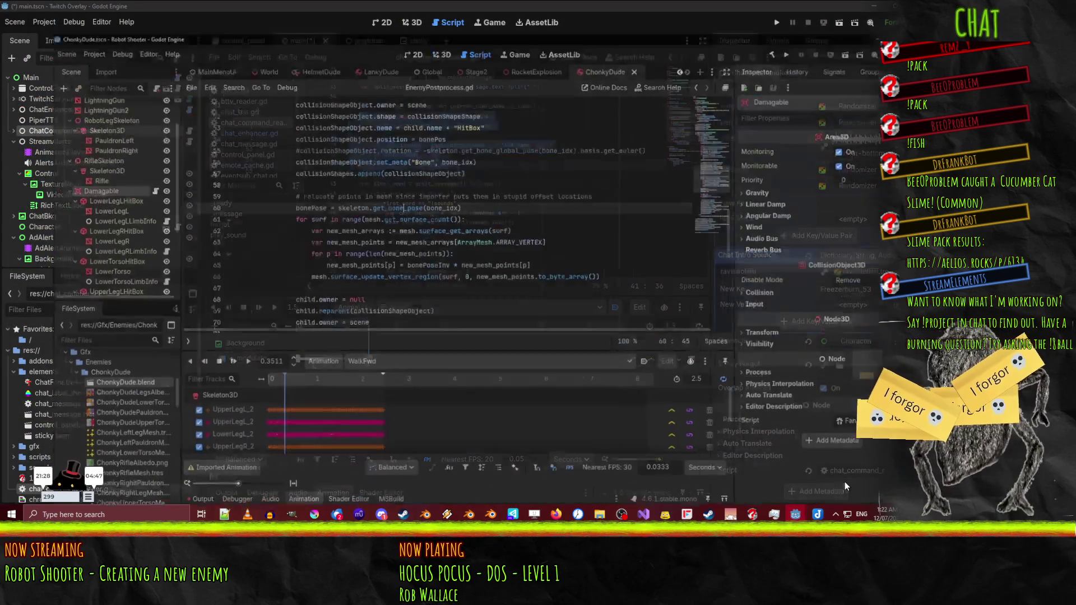
pyautogui.click(390, 197)
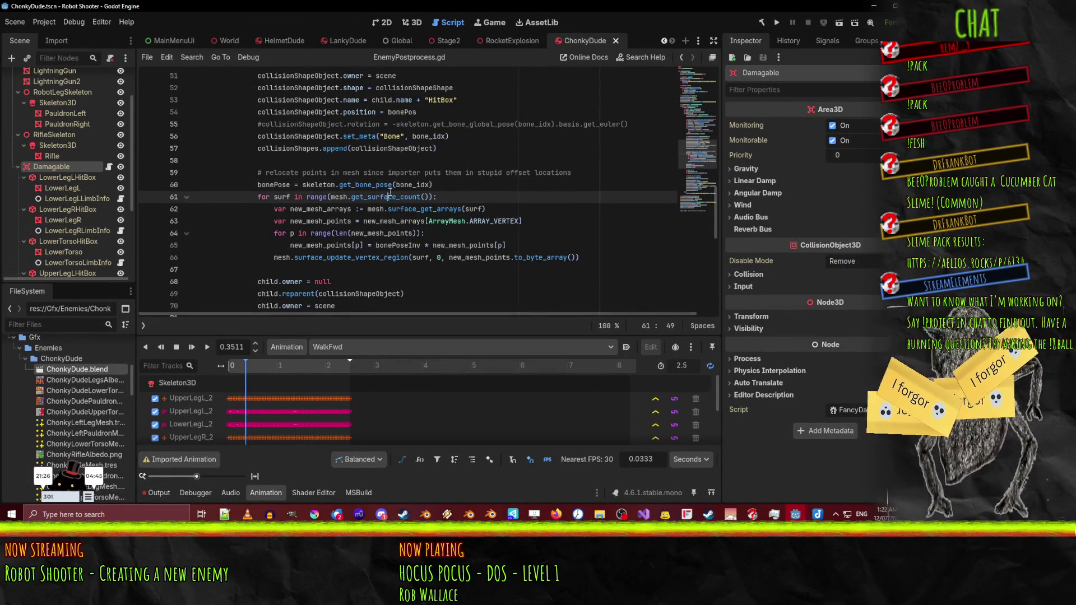
pyautogui.click(372, 184)
pyautogui.write('_global')
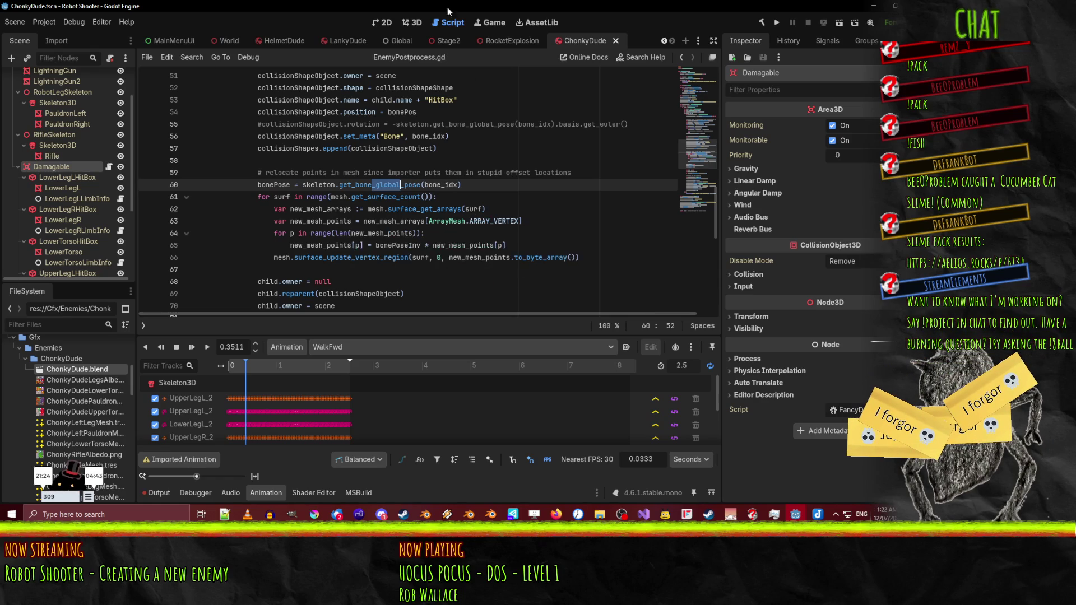
pyautogui.click(412, 23)
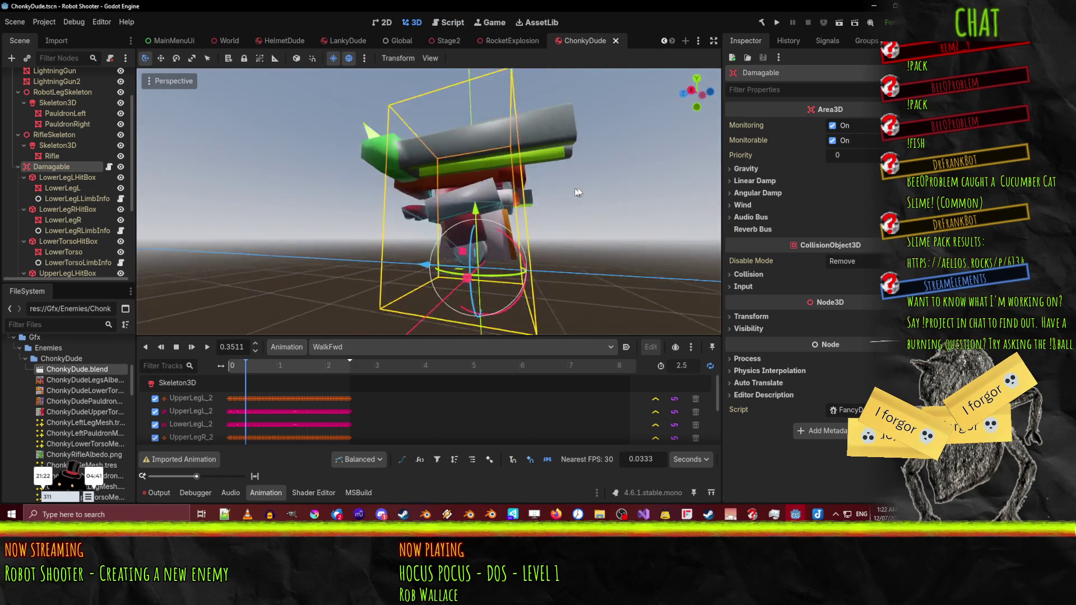
# - Select LowerLegL and its LowerLegLHitBox, orbit in to inspect the hitbox, then reopen EnemyPostprocess.gd
pyautogui.scroll(5, 627, 183)
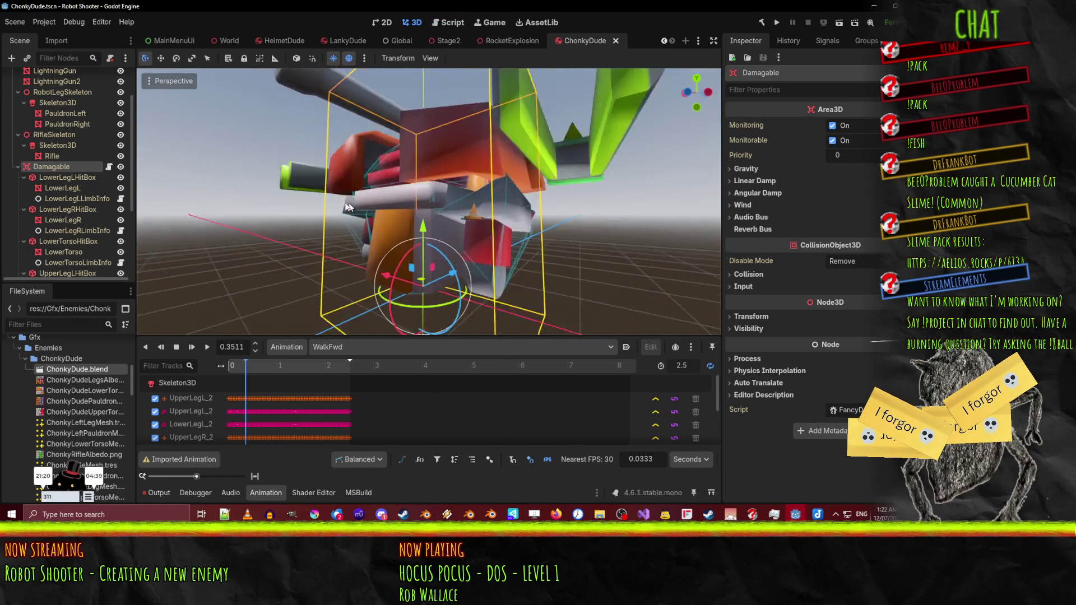
pyautogui.click(455, 220)
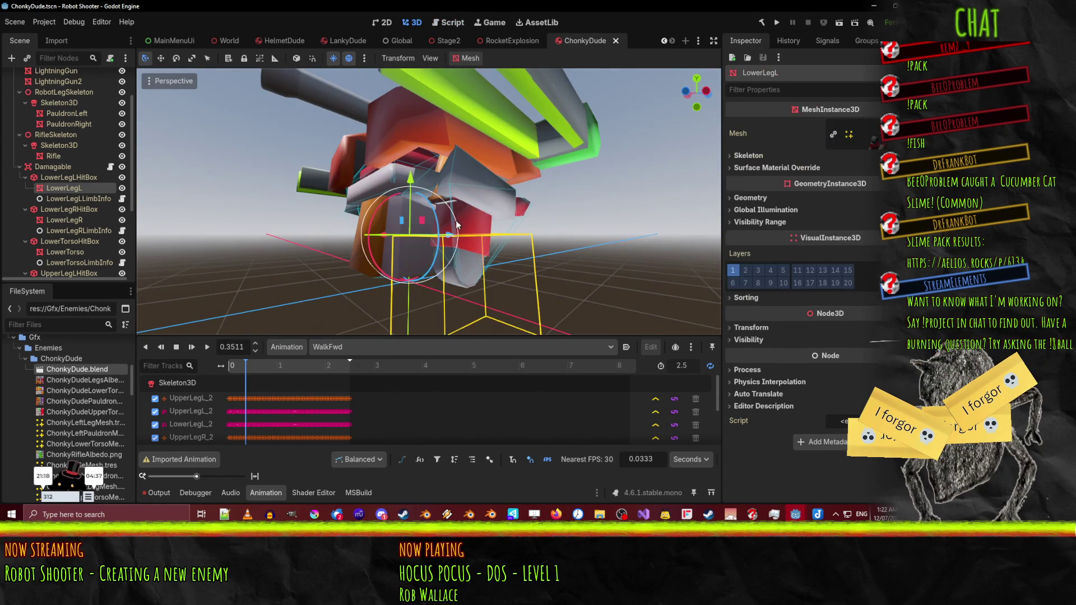
pyautogui.click(62, 178)
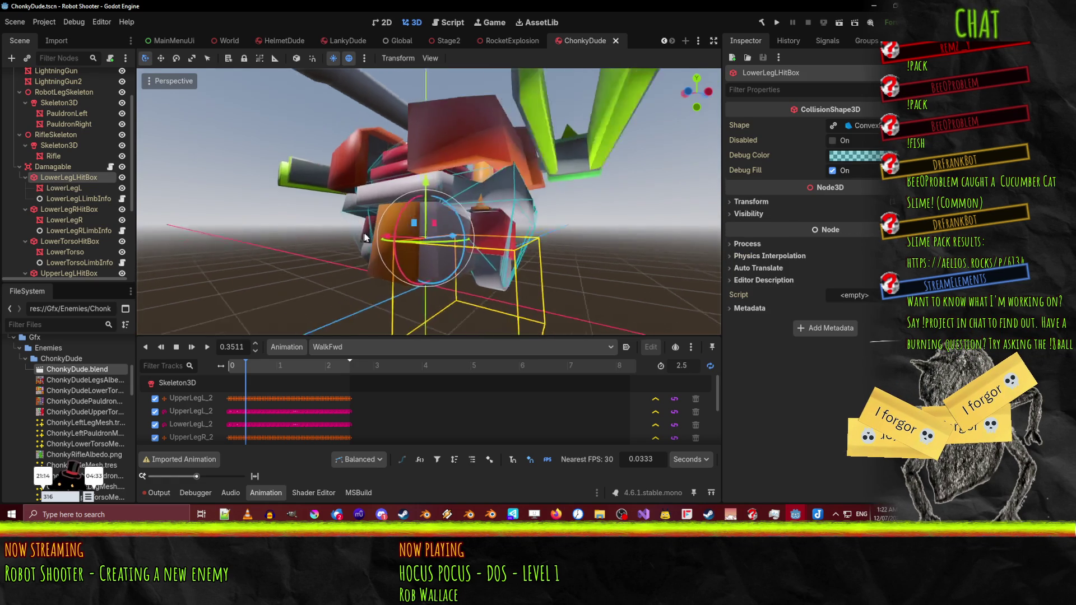
pyautogui.moveTo(384, 237)
pyautogui.mouseDown()
pyautogui.moveTo(335, 230)
pyautogui.moveTo(308, 264)
pyautogui.mouseUp()
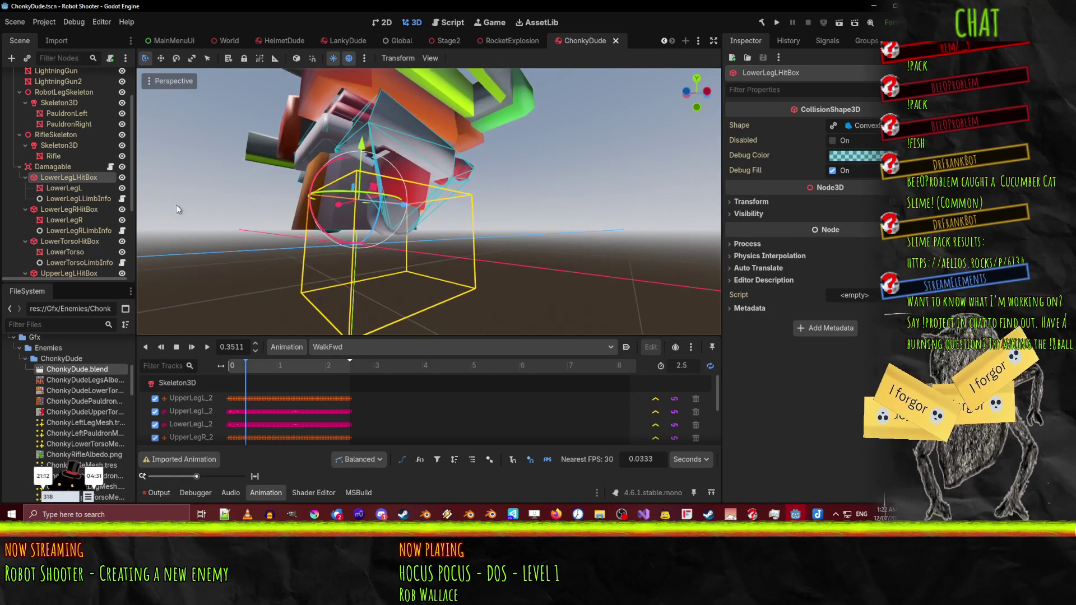
pyautogui.moveTo(465, 236); pyautogui.dragTo(240, 305)
pyautogui.moveTo(503, 210)
pyautogui.mouseDown()
pyautogui.moveTo(354, 245)
pyautogui.moveTo(298, 243)
pyautogui.mouseUp()
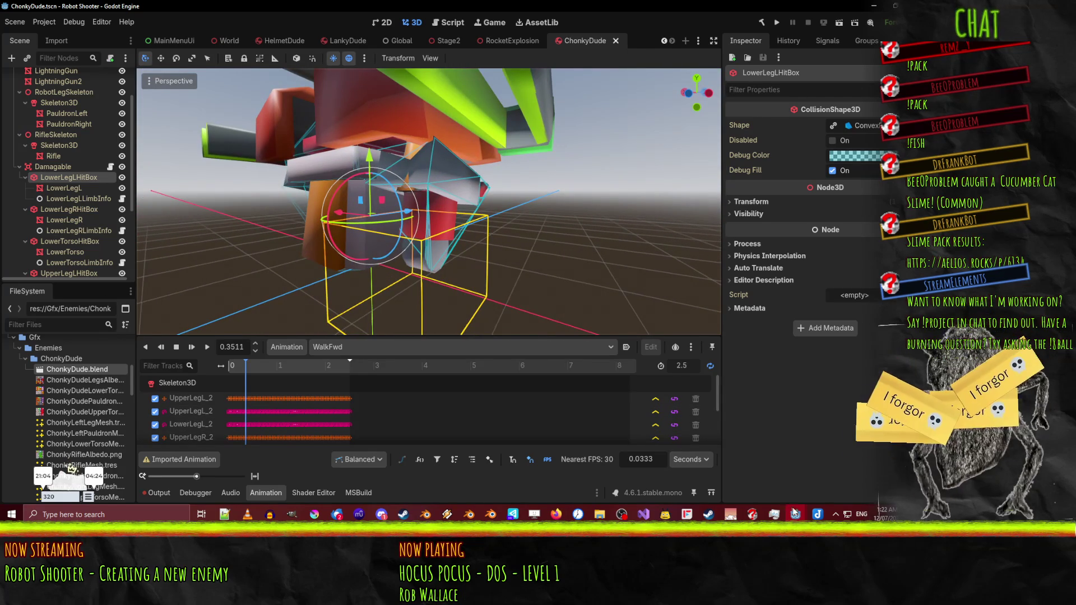
pyautogui.moveTo(795, 514)
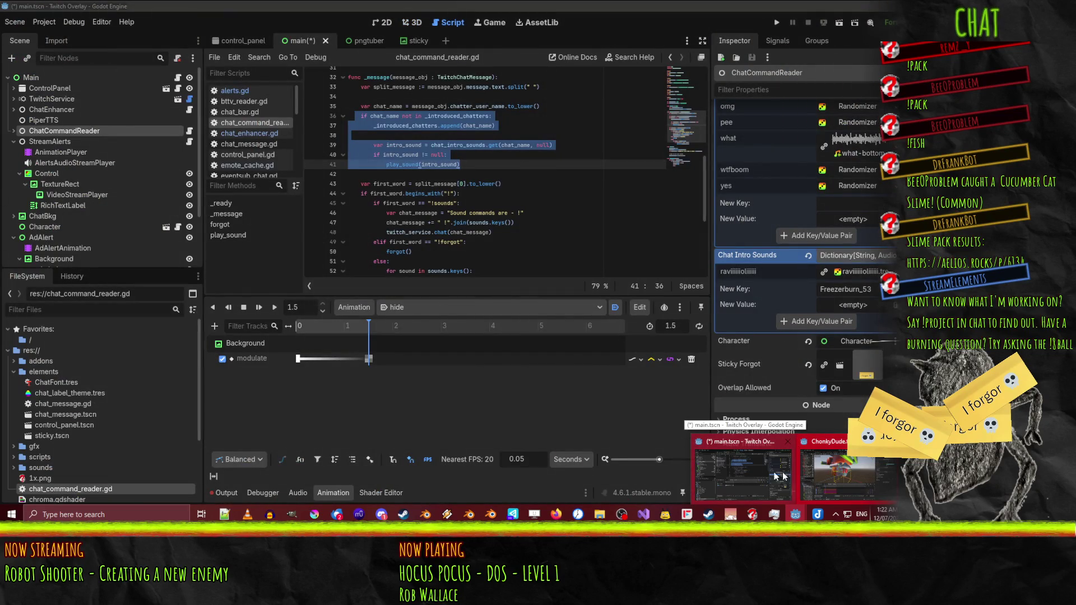
pyautogui.click(835, 471)
pyautogui.click(452, 22)
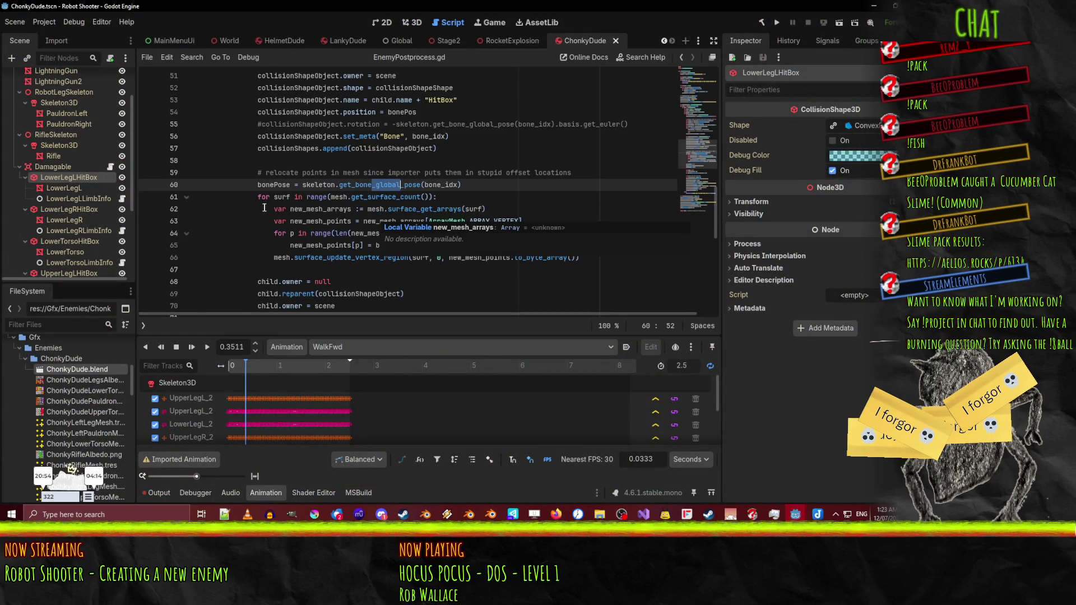
# - Check where bonePose and bonePoseInv are used and delete the leftover commented line and pass
pyautogui.click(392, 209)
pyautogui.scroll(2, 404, 217)
pyautogui.scroll(5, 404, 217)
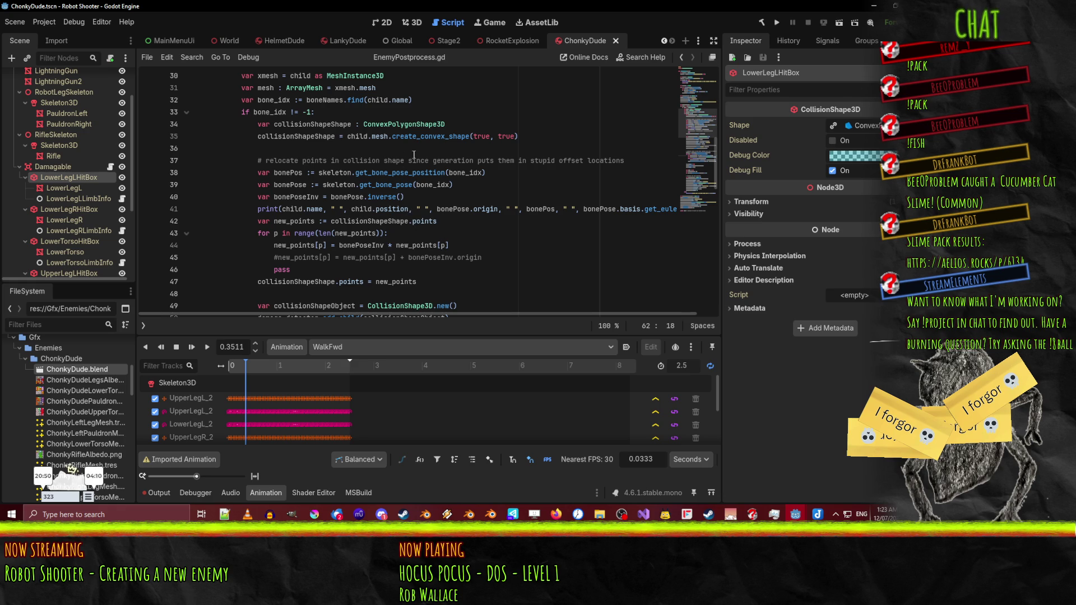
pyautogui.doubleClick(289, 185)
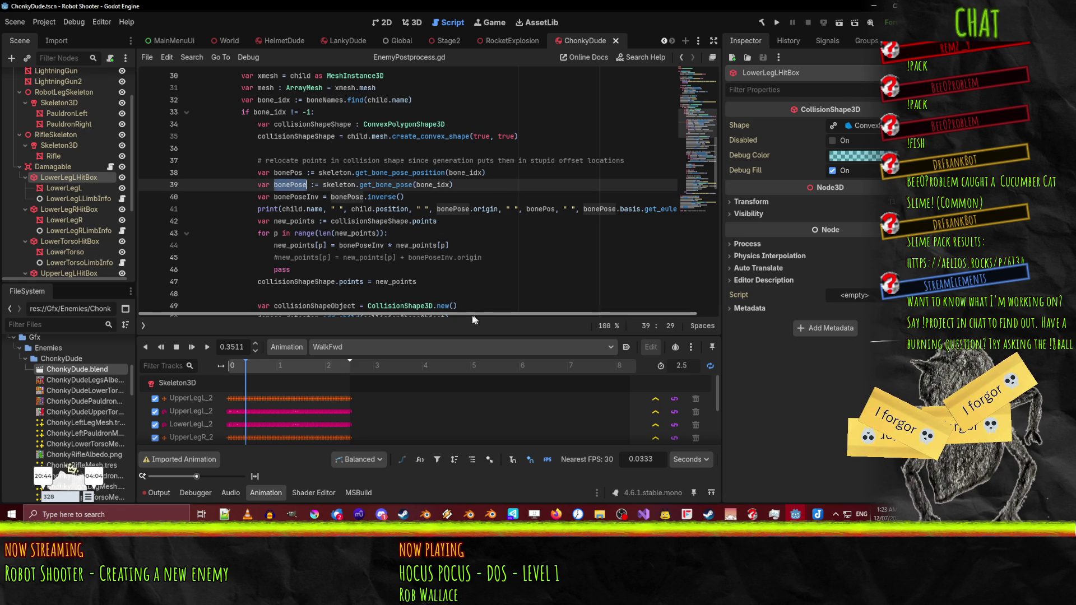
pyautogui.moveTo(455, 310); pyautogui.dragTo(493, 315)
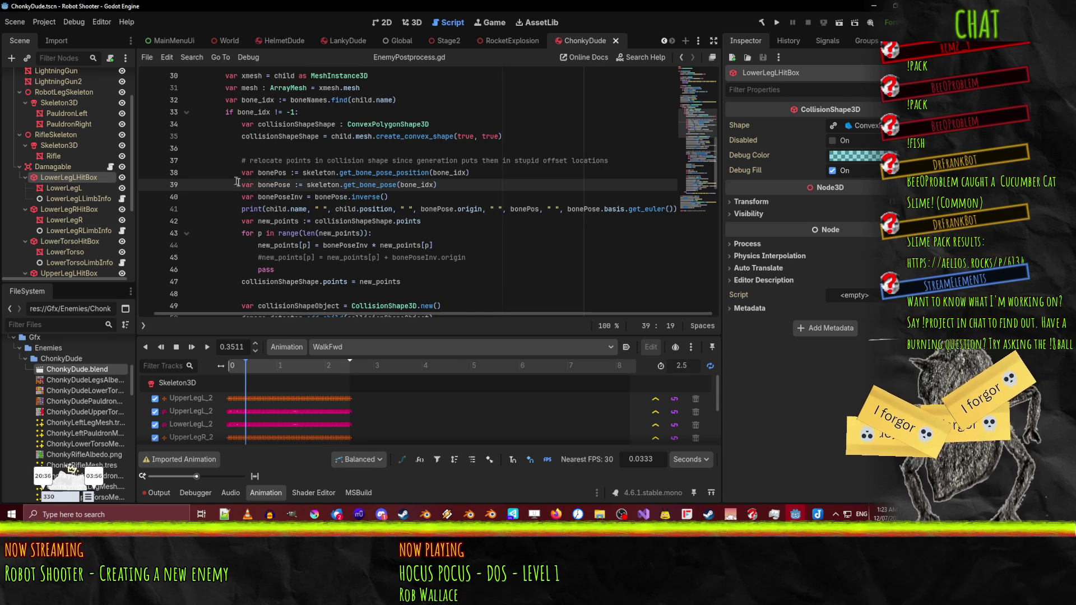
pyautogui.scroll(-2, 315, 199)
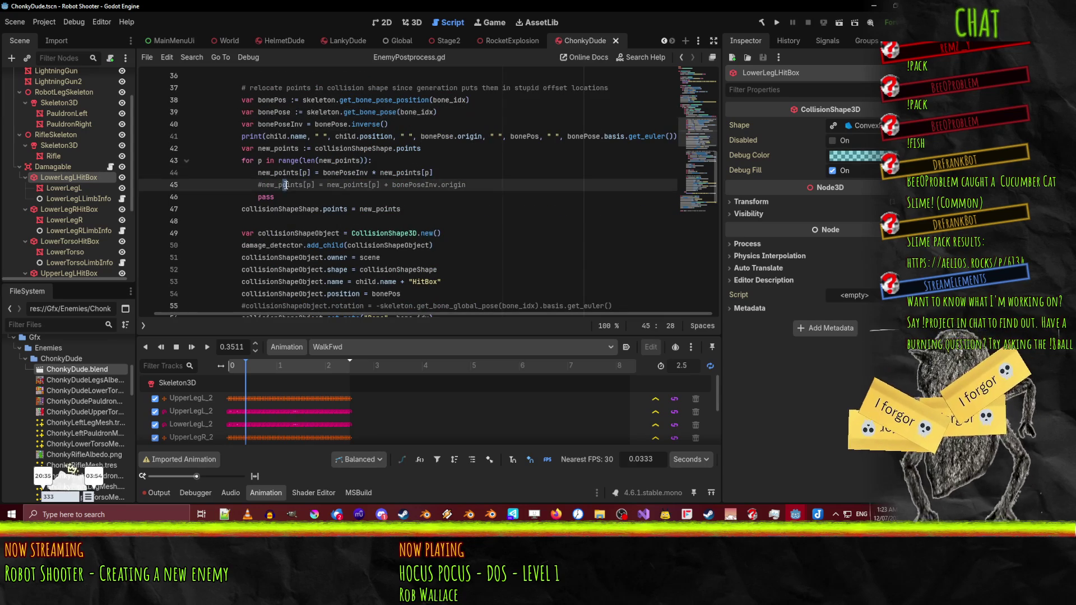
pyautogui.click(278, 196)
pyautogui.hotkey('shift', 'Up')
pyautogui.hotkey('ctrl', 'shift', 'k')
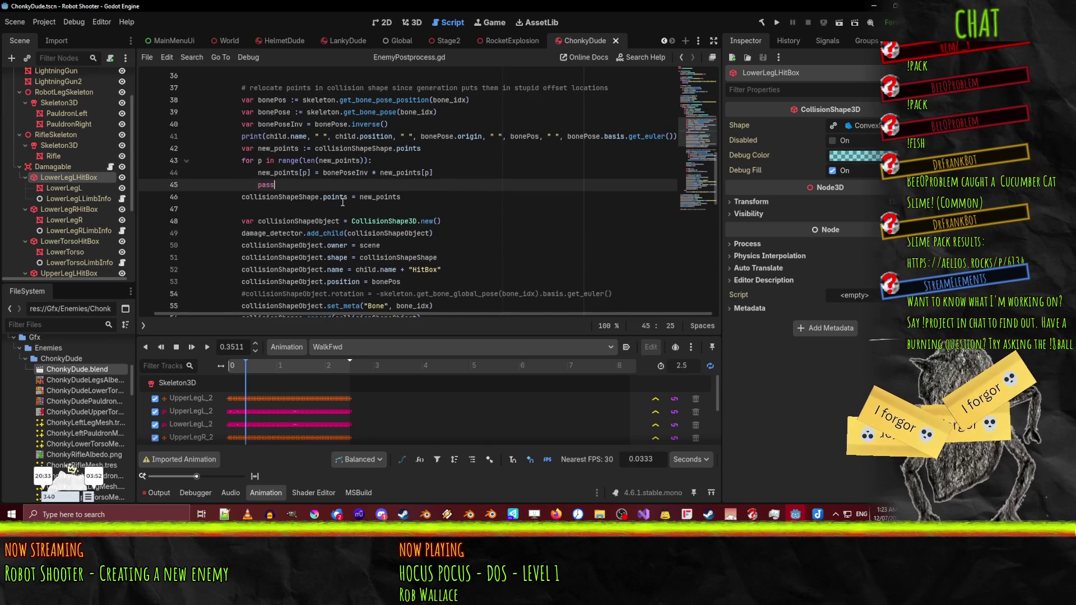
pyautogui.scroll(1, 379, 214)
pyautogui.doubleClick(344, 208)
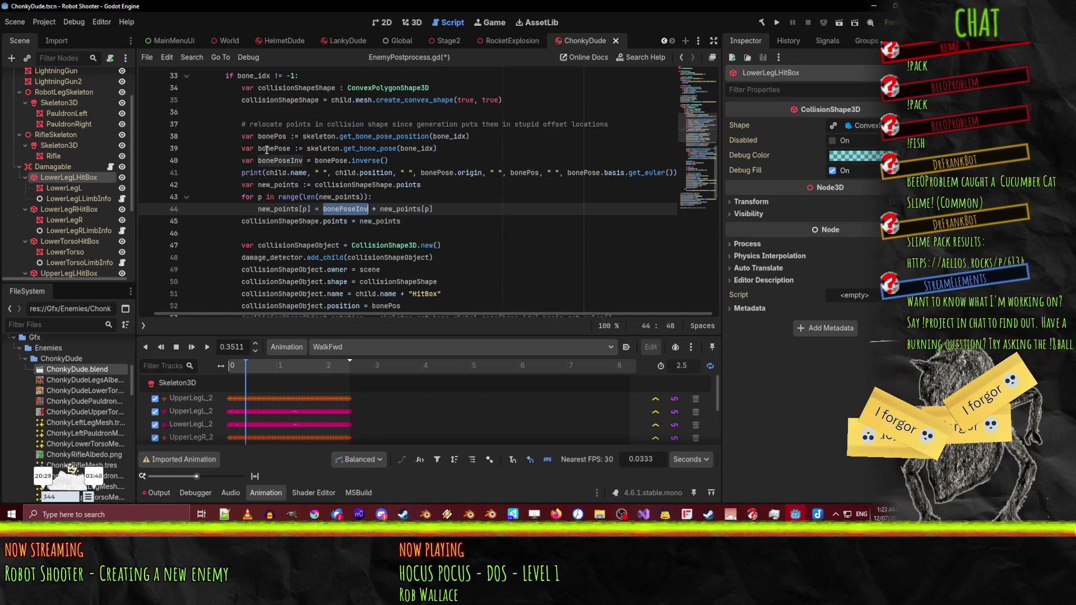
# - Change line 39's bone pose call to get_bone_global_pose_no_override
pyautogui.click(394, 138)
pyautogui.click(377, 149)
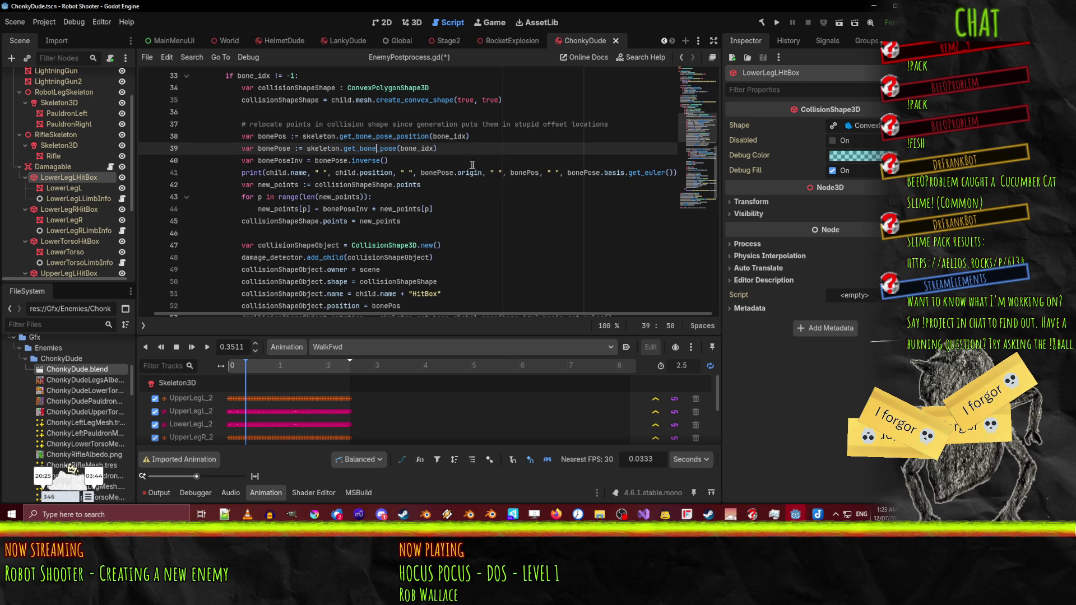
pyautogui.write('_global_')
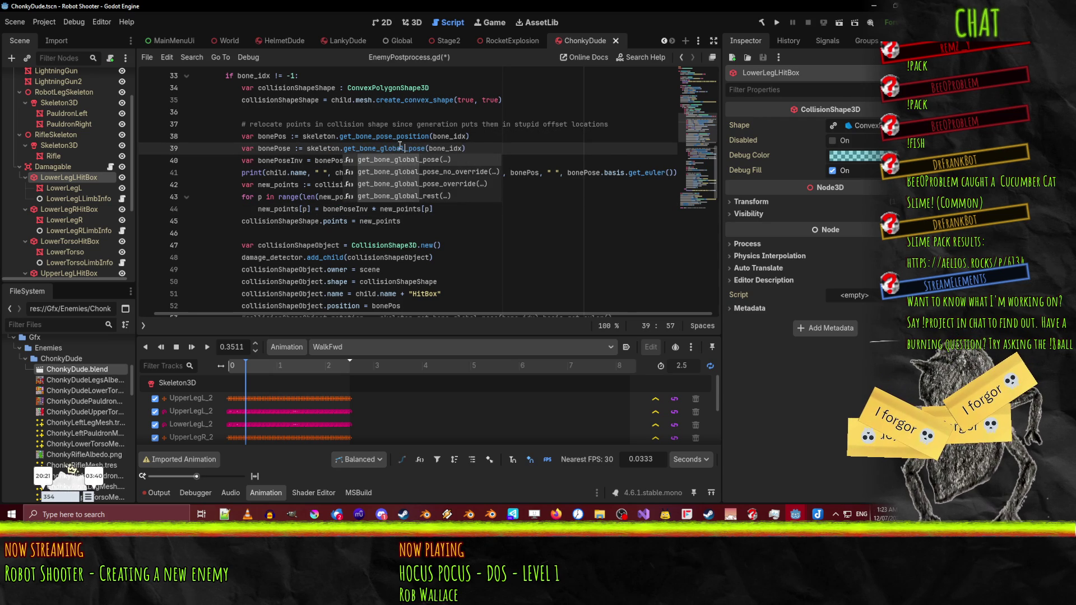
pyautogui.moveTo(406, 141)
pyautogui.doubleClick(455, 171)
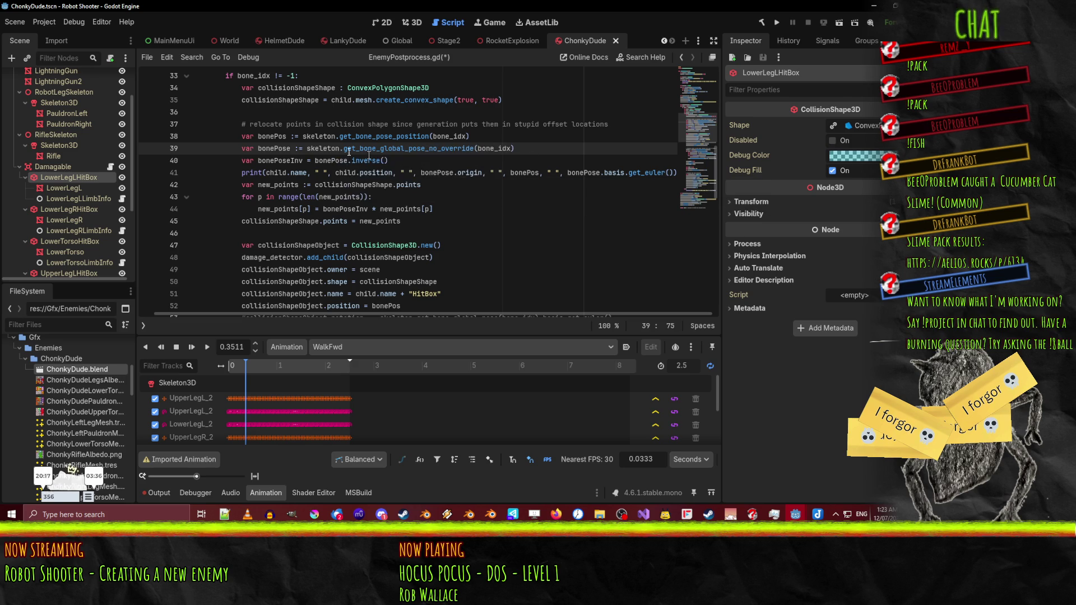
# - Delete the bonePos declaration line from the collision-shape relocation code
pyautogui.click(371, 136)
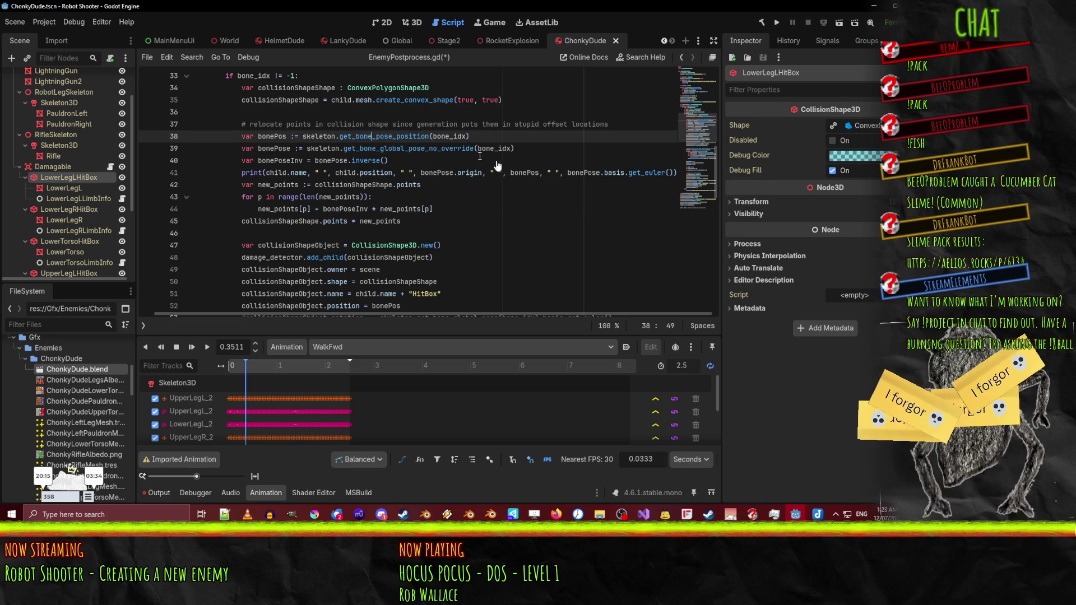
pyautogui.hotkey('ctrl', 'shift', 'k')
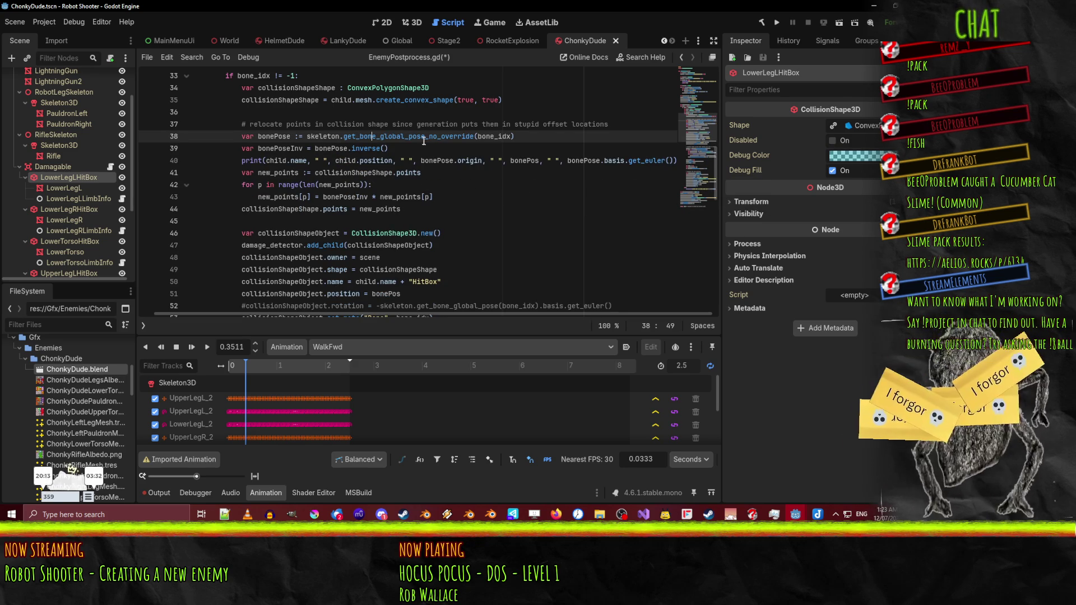
pyautogui.doubleClick(424, 139)
pyautogui.doubleClick(444, 209)
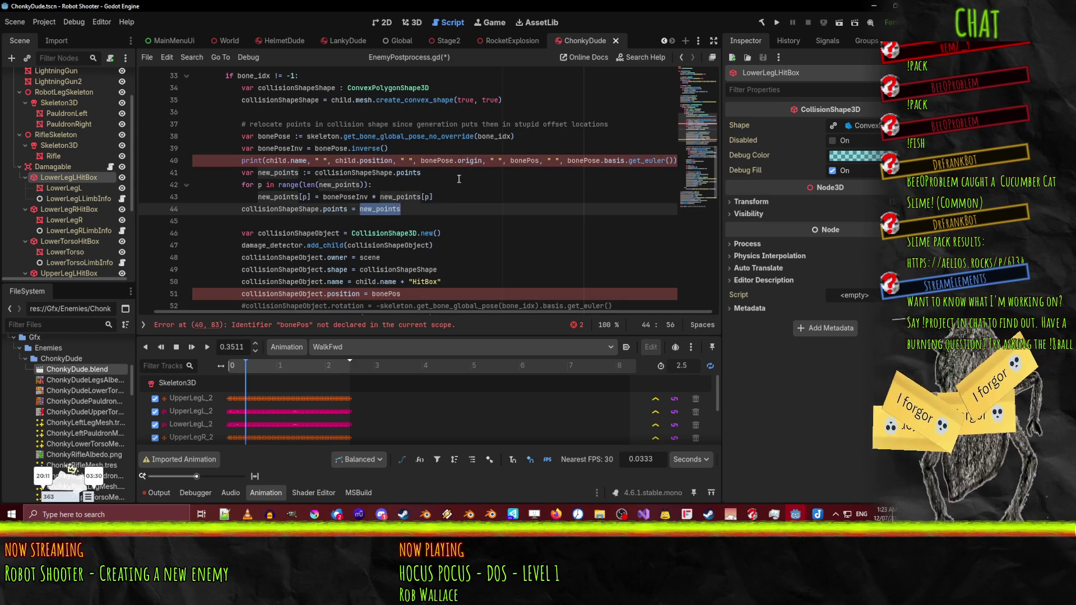
# - Trim the debug print, then undo those edits while keeping the bonePos declaration removed
pyautogui.click(394, 160)
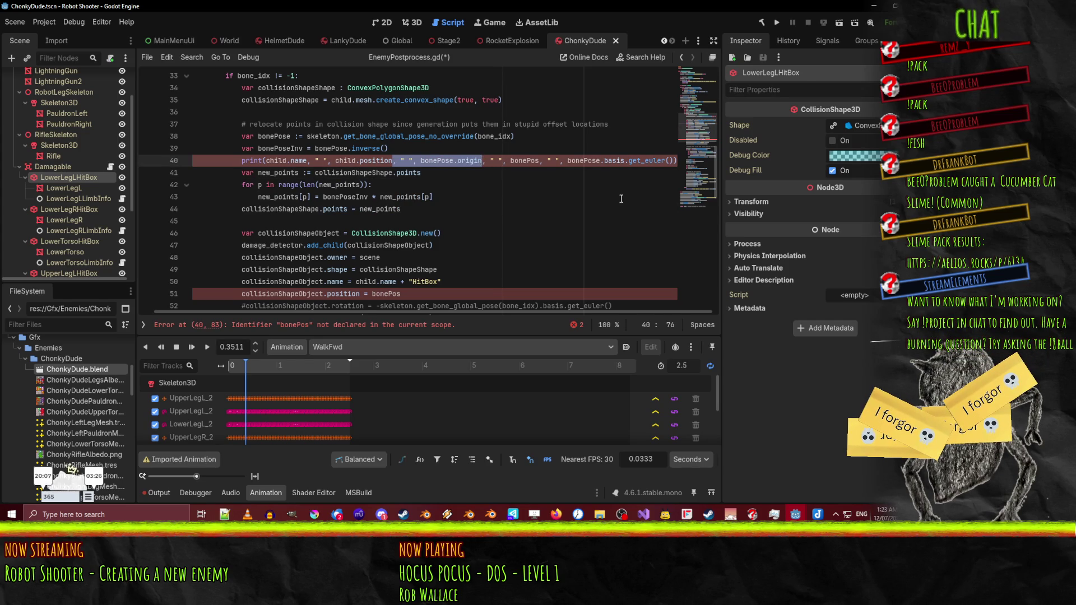
pyautogui.press('BackSpace')
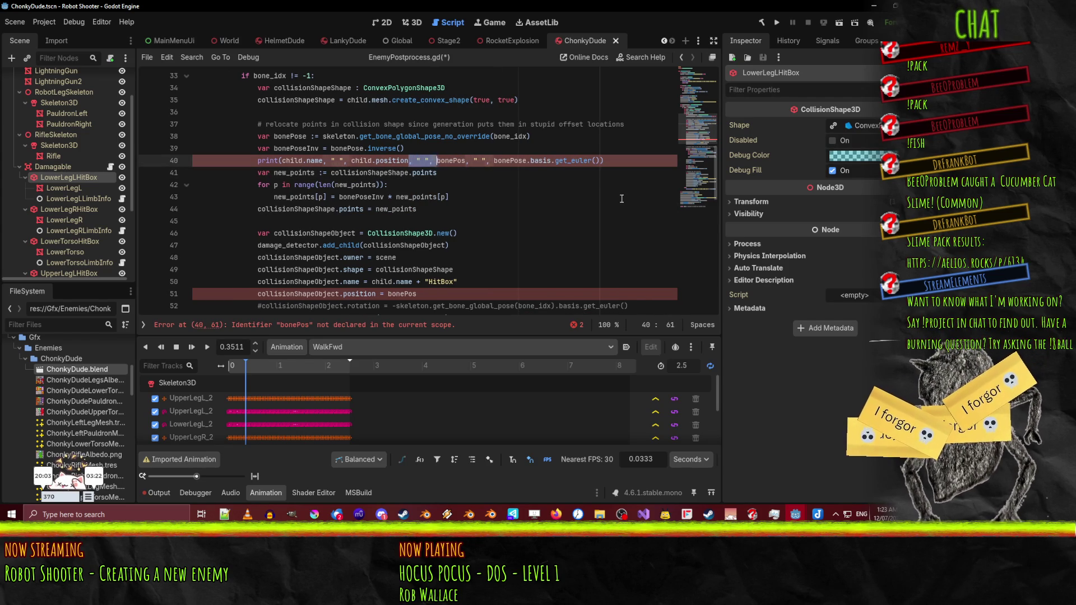
pyautogui.press('BackSpace')
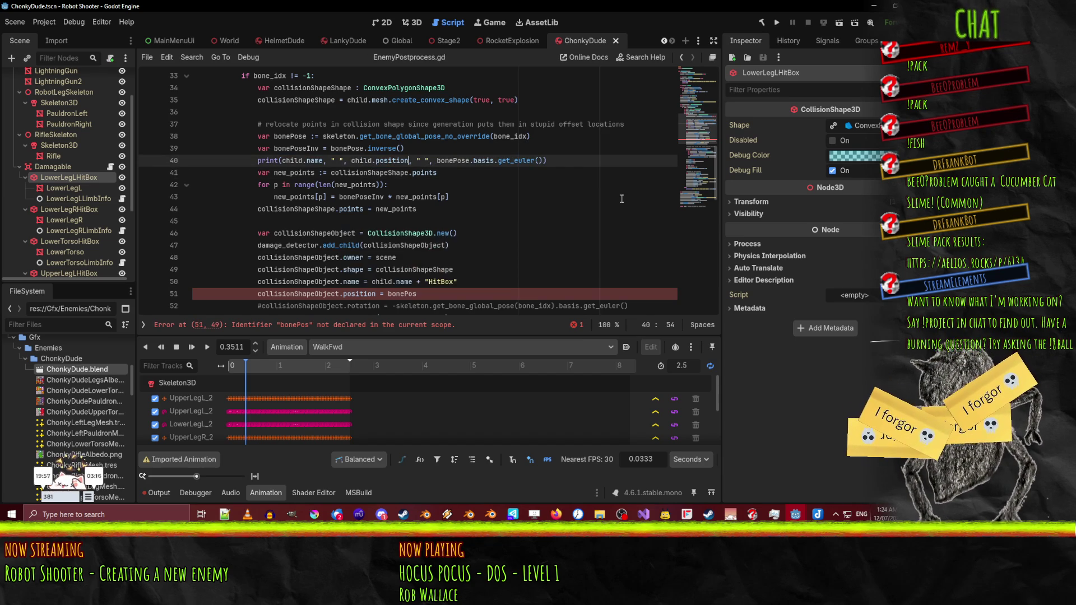
pyautogui.click(357, 289)
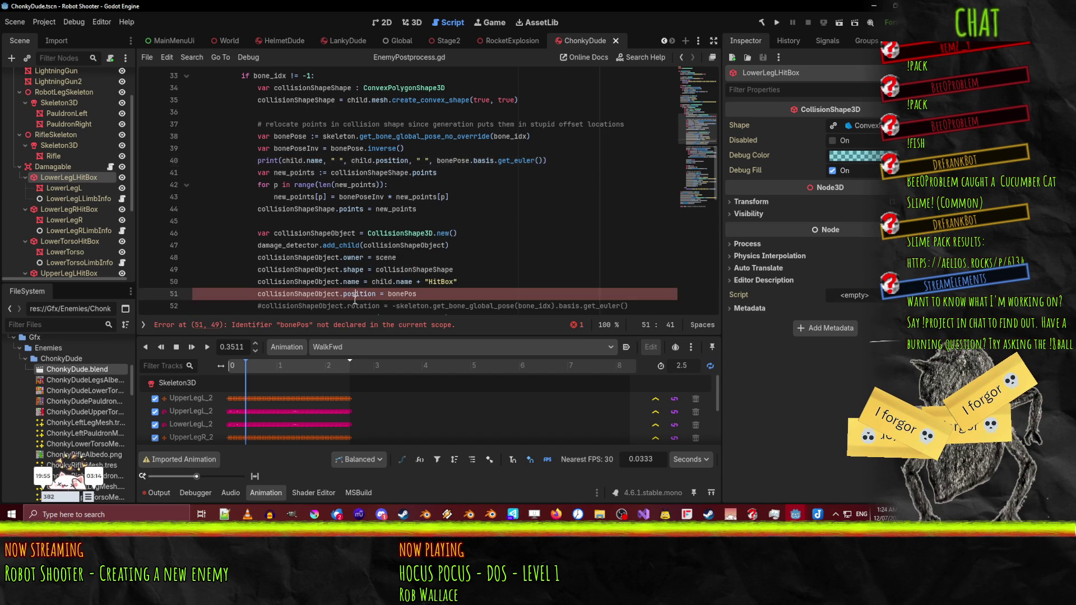
pyautogui.scroll(-3, 427, 289)
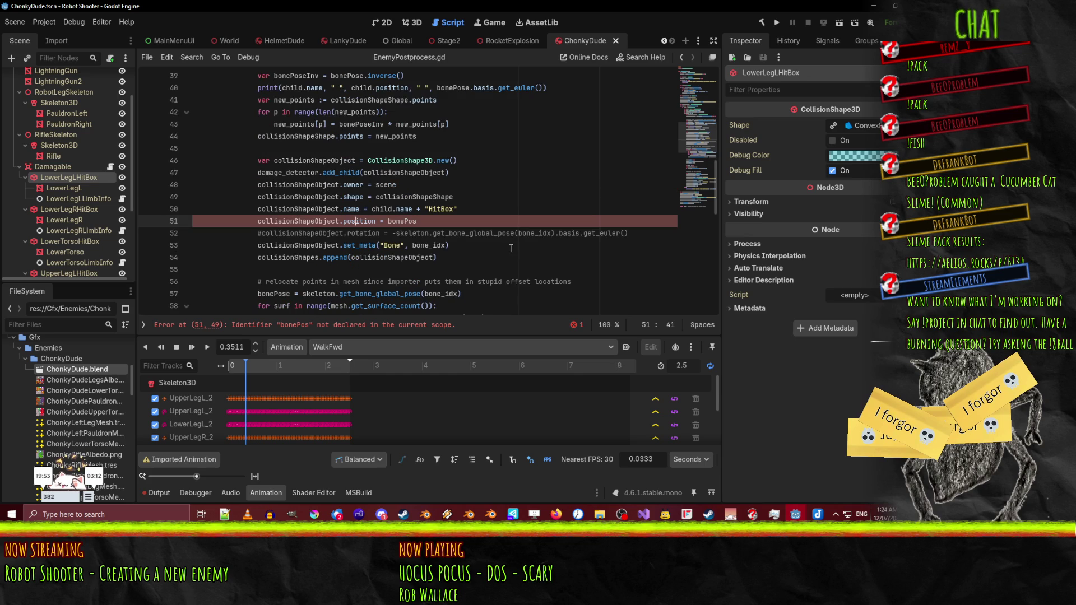
pyautogui.scroll(2, 509, 250)
pyautogui.hotkey('ctrl', 'z')
pyautogui.hotkey('ctrl', 'z')
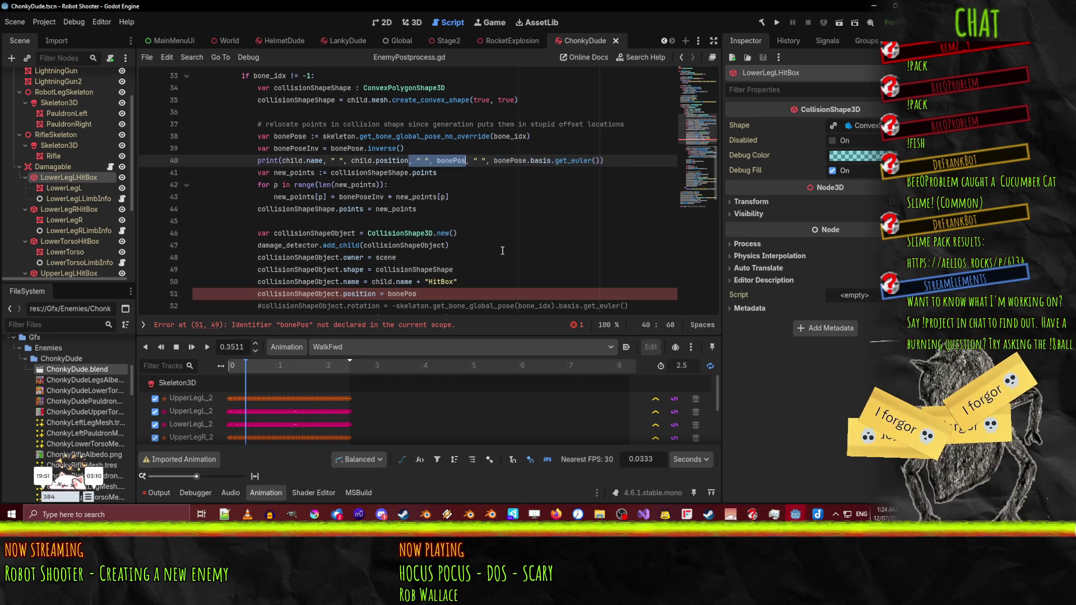
pyautogui.hotkey('ctrl', 'z')
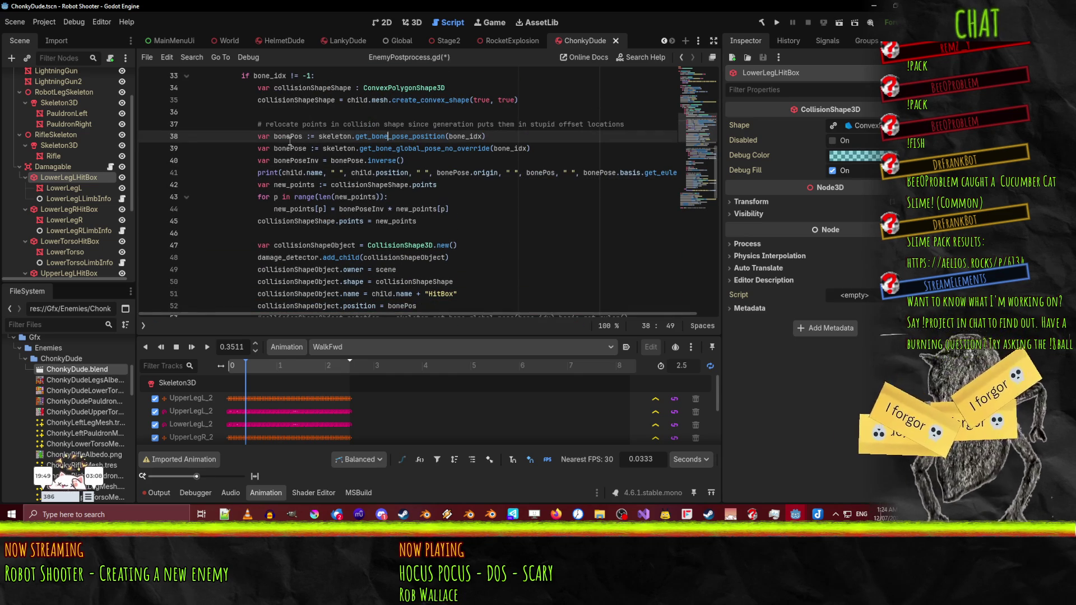
pyautogui.hotkey('ctrl', 'y')
# - Paste the bonePos declaration below the damage_detector line and save
pyautogui.scroll(-3, 464, 219)
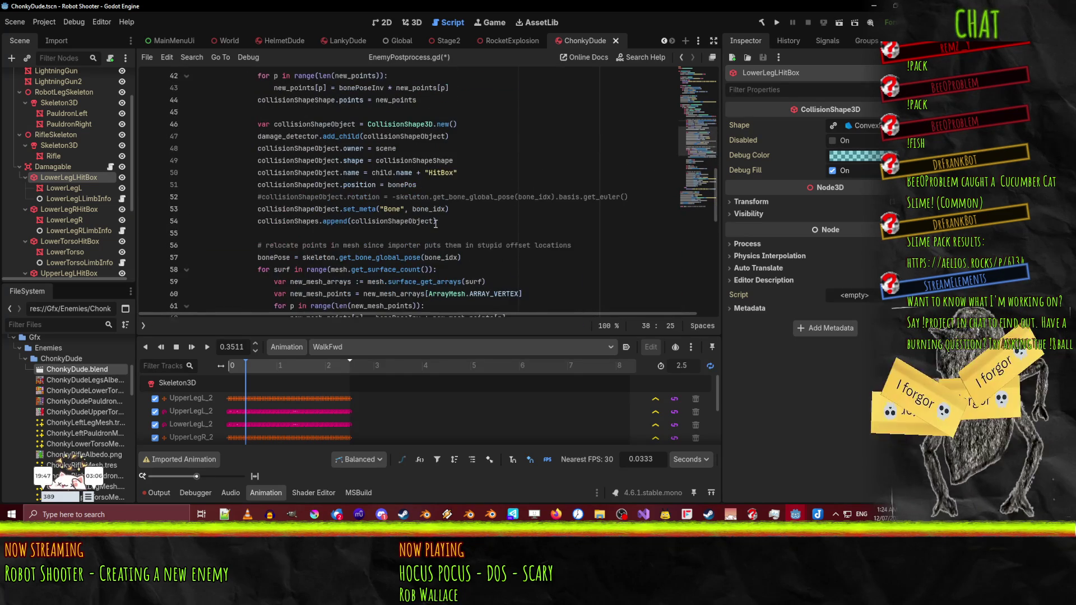
pyautogui.click(368, 185)
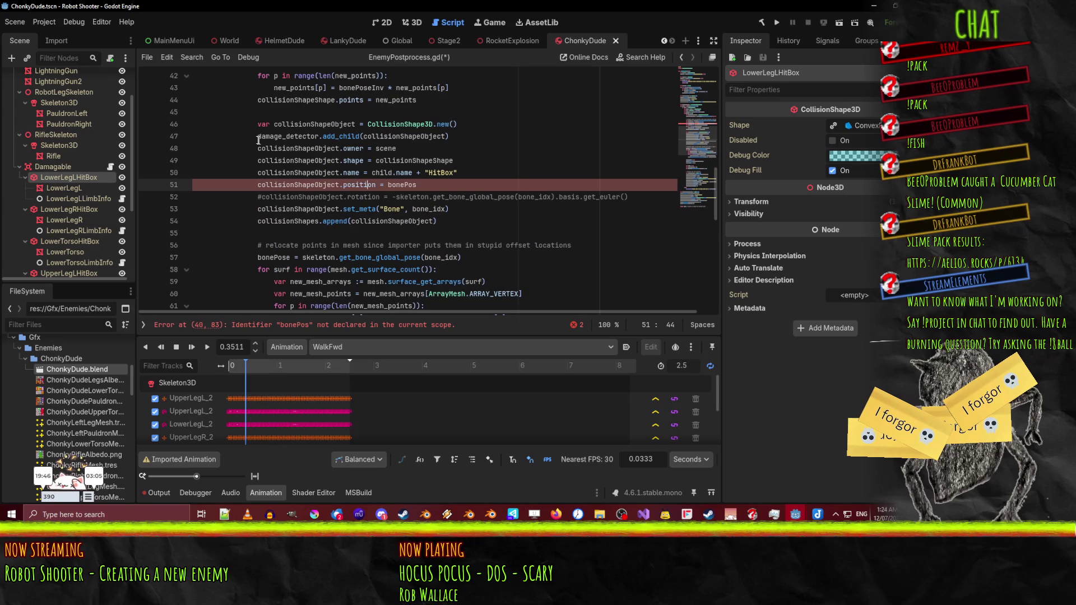
pyautogui.click(363, 197)
pyautogui.click(387, 189)
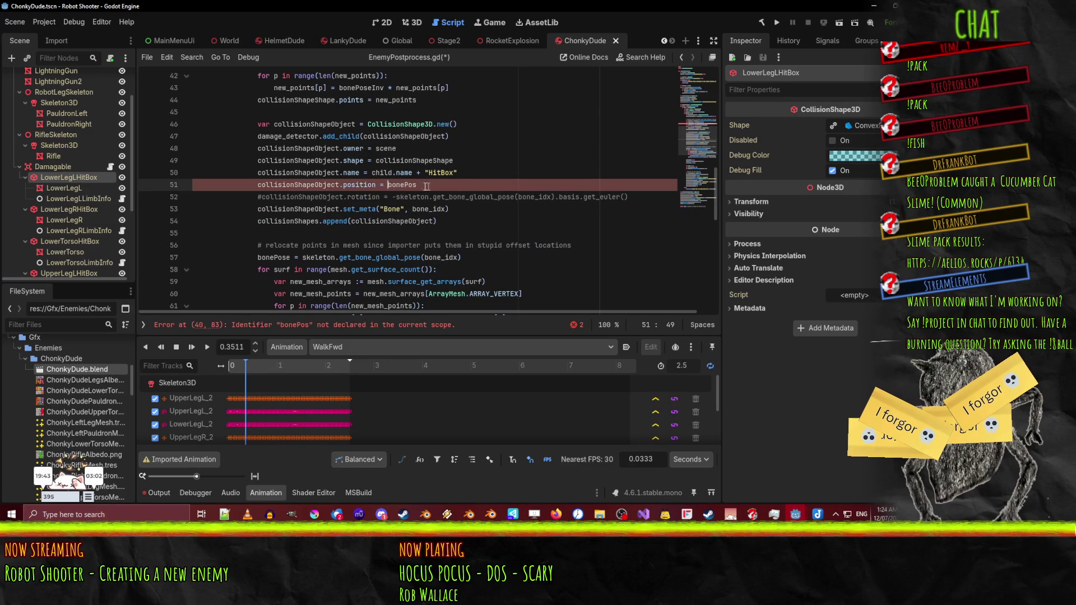
pyautogui.click(261, 141)
pyautogui.press('Down')
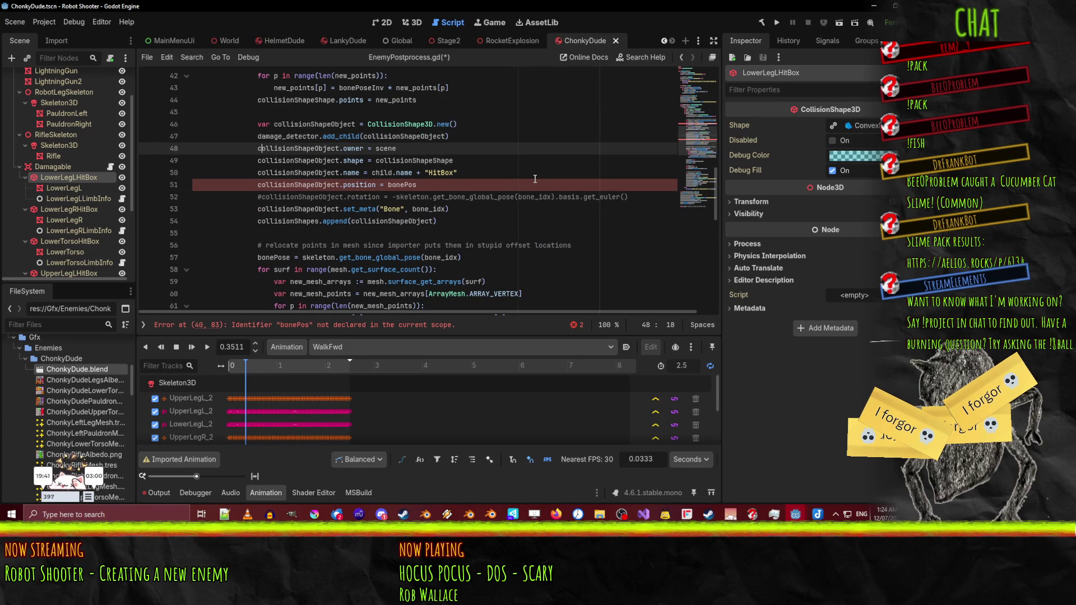
pyautogui.hotkey('ctrl', 'v')
pyautogui.press('Down')
pyautogui.press('Down')
pyautogui.press('Down')
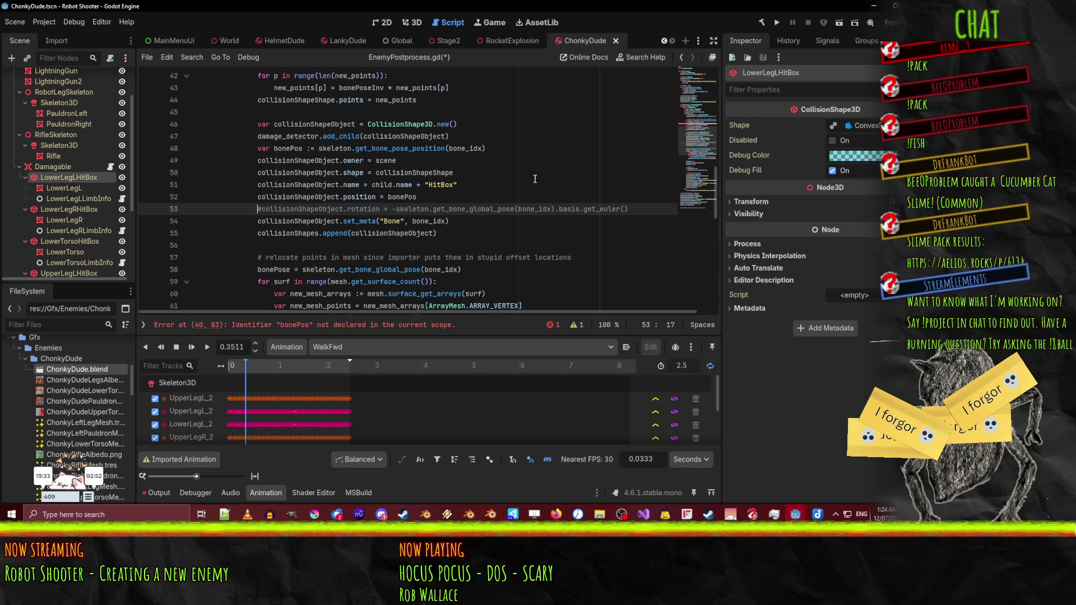
pyautogui.hotkey('ctrl', 's')
# - Remove bonePose.origin from the debug print and save
pyautogui.scroll(2, 538, 178)
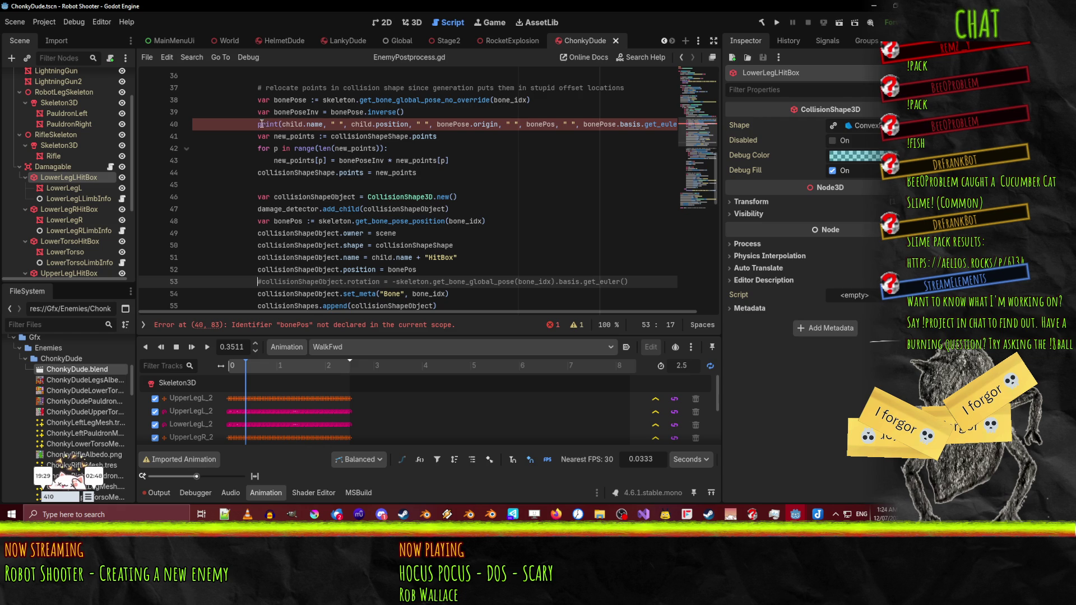
pyautogui.moveTo(409, 124); pyautogui.dragTo(507, 125)
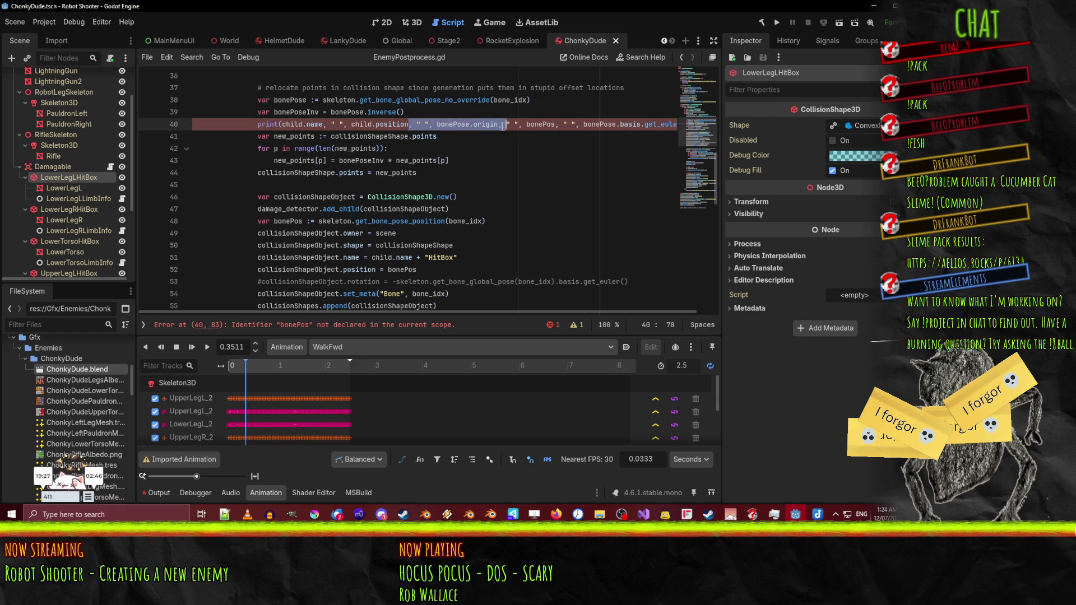
pyautogui.press('BackSpace')
pyautogui.click(469, 197)
pyautogui.hotkey('ctrl', 's')
# - Move the bonePos declaration up above CollisionShape3D.new(), then return to the 3D scene
pyautogui.click(270, 220)
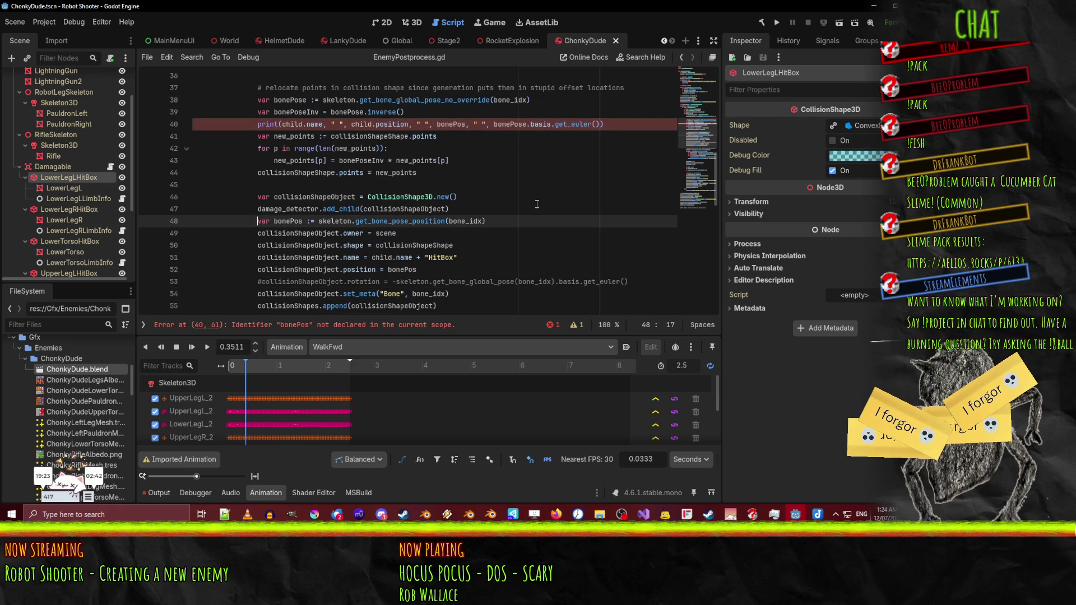
pyautogui.hotkey('ctrl', 'x')
pyautogui.press('Up')
pyautogui.press('Up')
pyautogui.hotkey('ctrl', 'v')
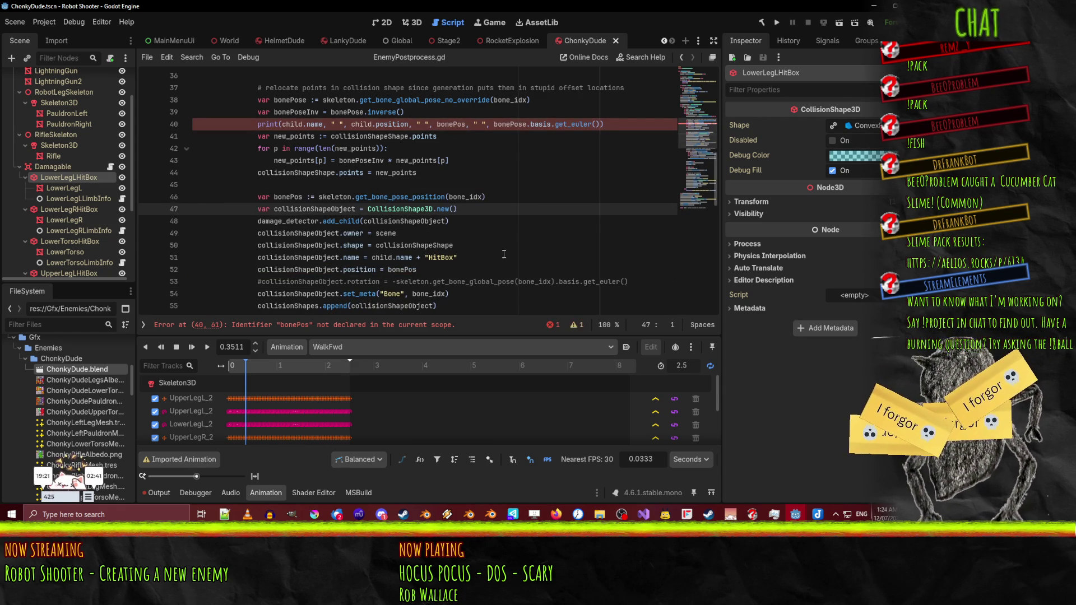
pyautogui.click(504, 254)
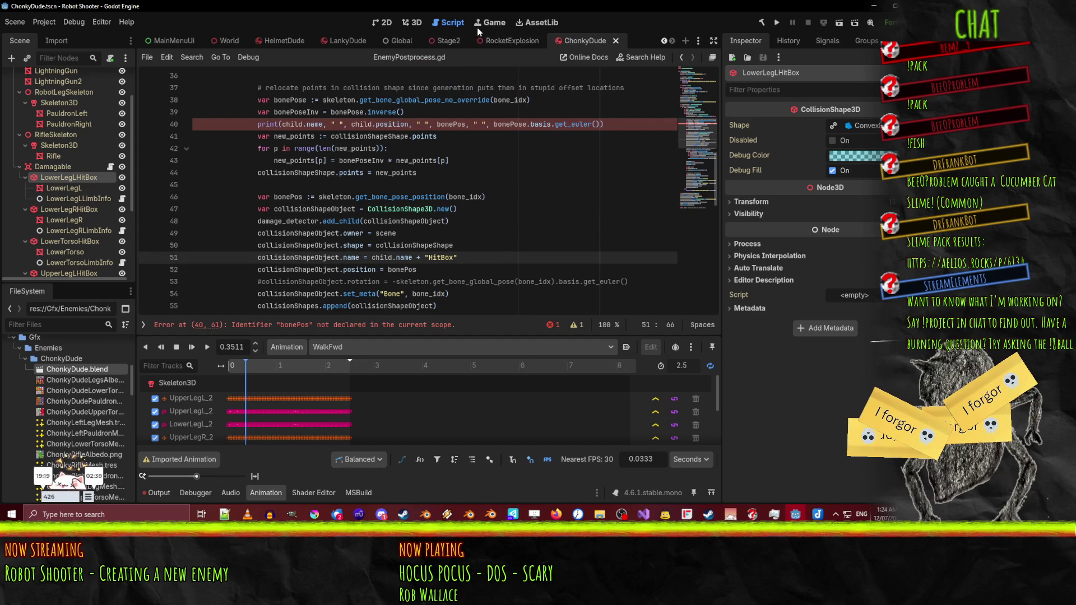
pyautogui.click(411, 23)
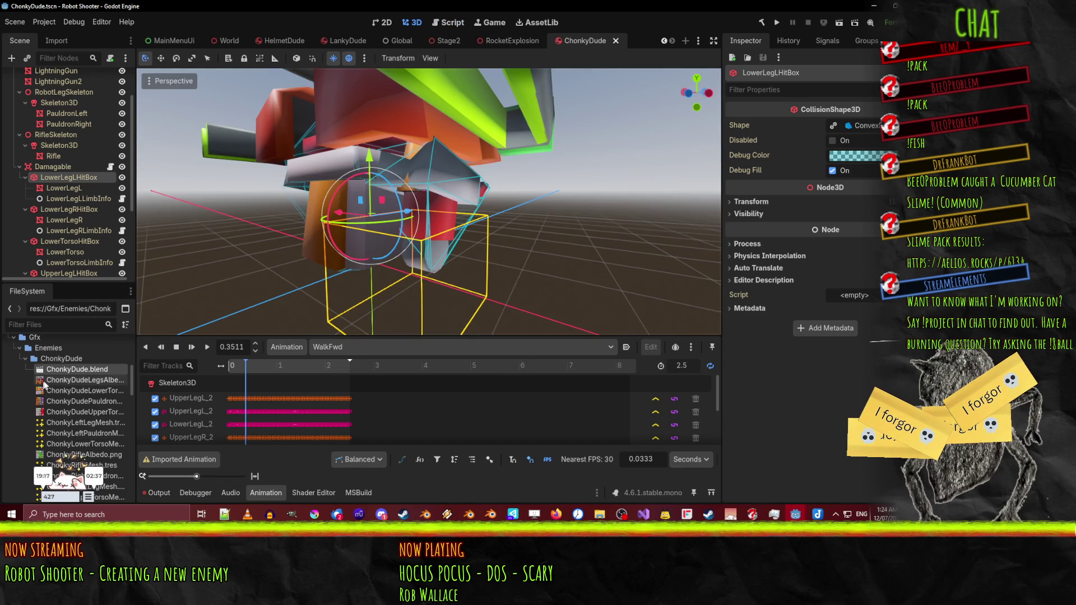
# - Reimport ChonkyDude.blend and check the Output log
pyautogui.rightClick(60, 371)
pyautogui.click(140, 453)
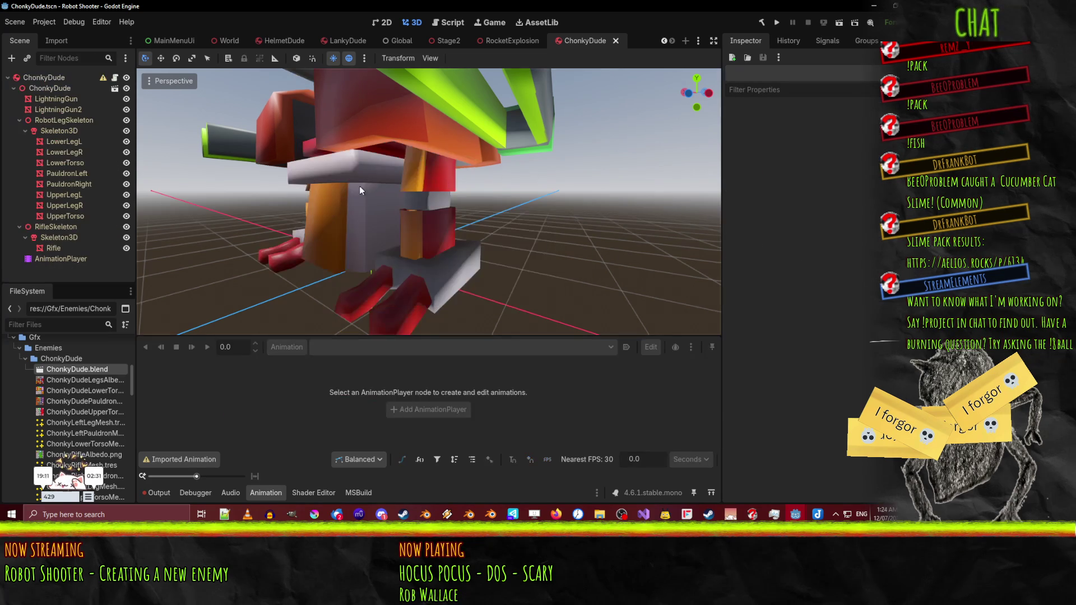
pyautogui.moveTo(397, 184); pyautogui.dragTo(418, 179)
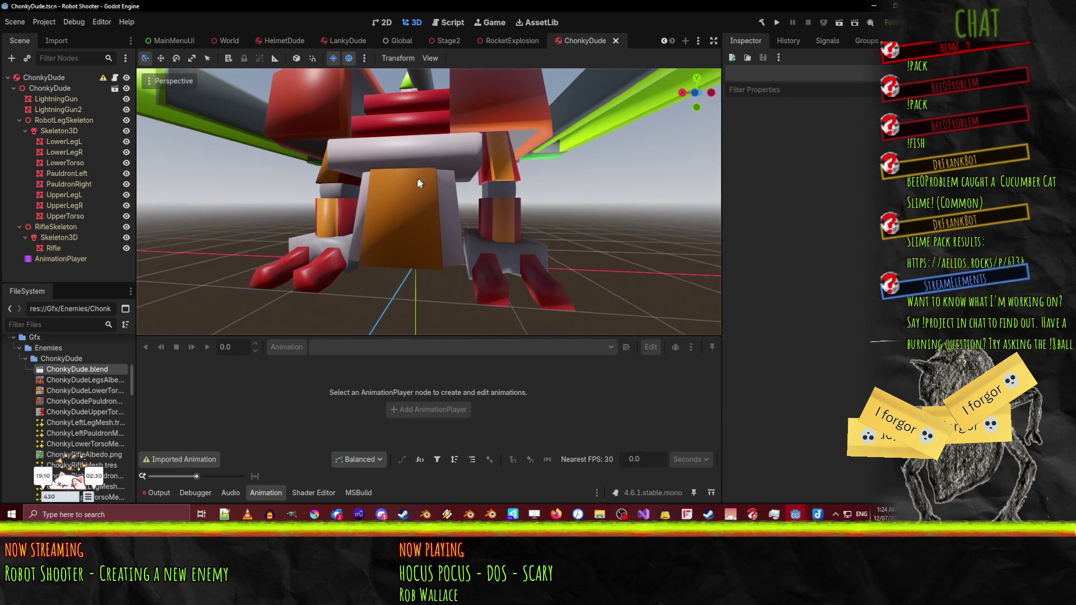
pyautogui.click(155, 494)
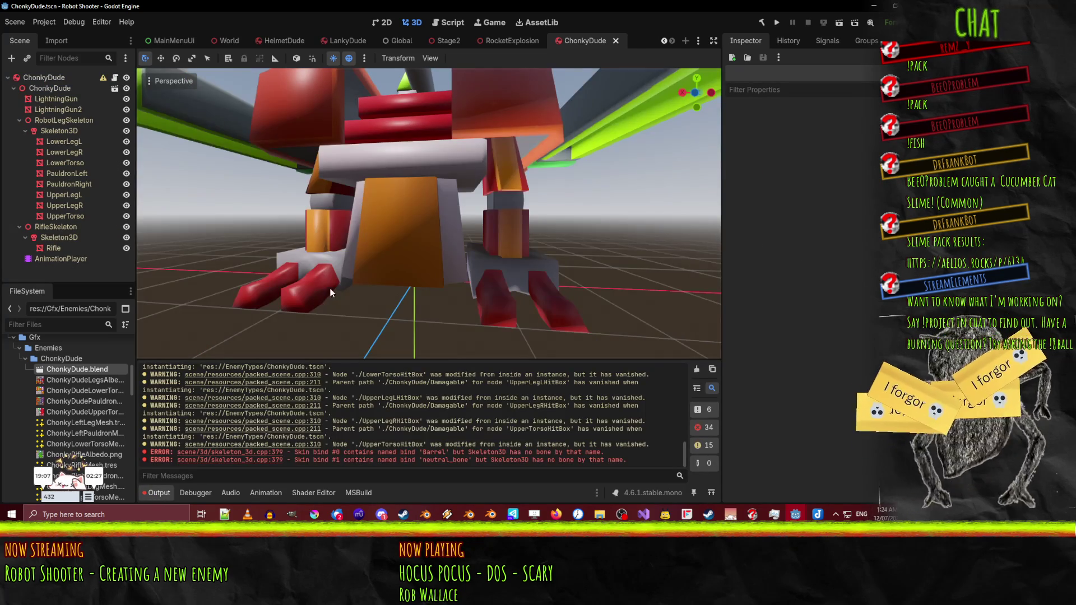
pyautogui.scroll(-3, 324, 295)
pyautogui.moveTo(330, 291); pyautogui.dragTo(427, 255)
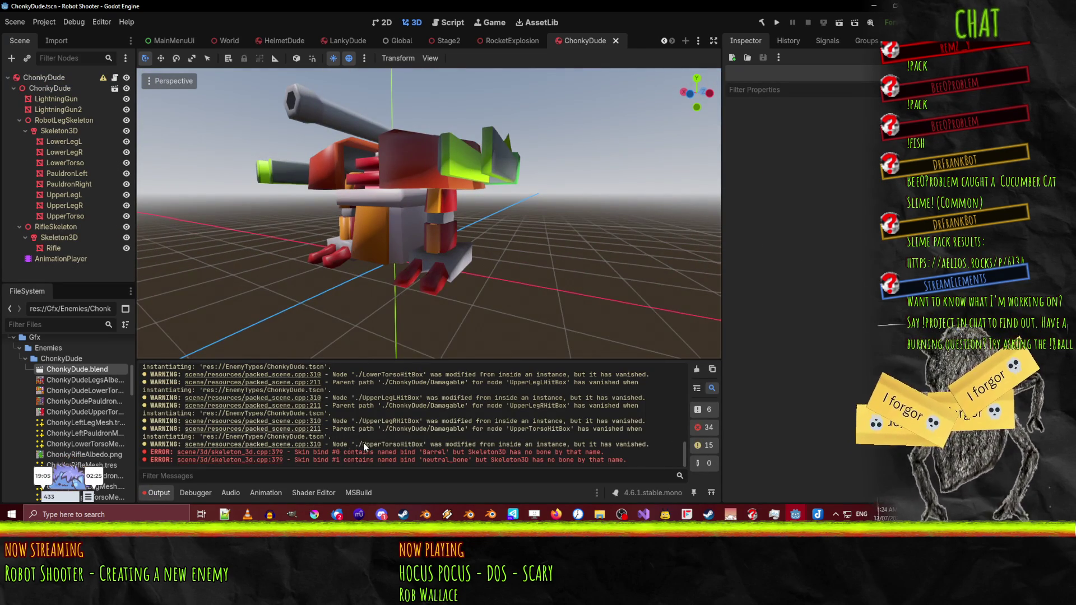
# - Delete bonePos from the debug print in EnemyPostprocess.gd and save
pyautogui.click(438, 24)
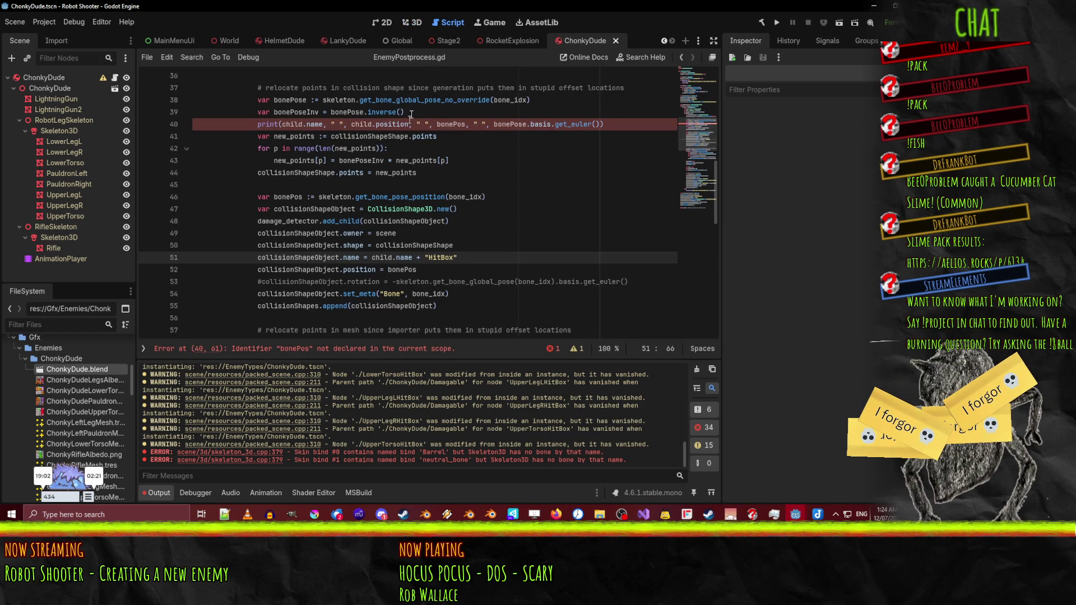
pyautogui.doubleClick(451, 123)
pyautogui.press('BackSpace')
pyautogui.press('BackSpace')
pyautogui.press('BackSpace')
pyautogui.press('BackSpace')
pyautogui.hotkey('ctrl', 's')
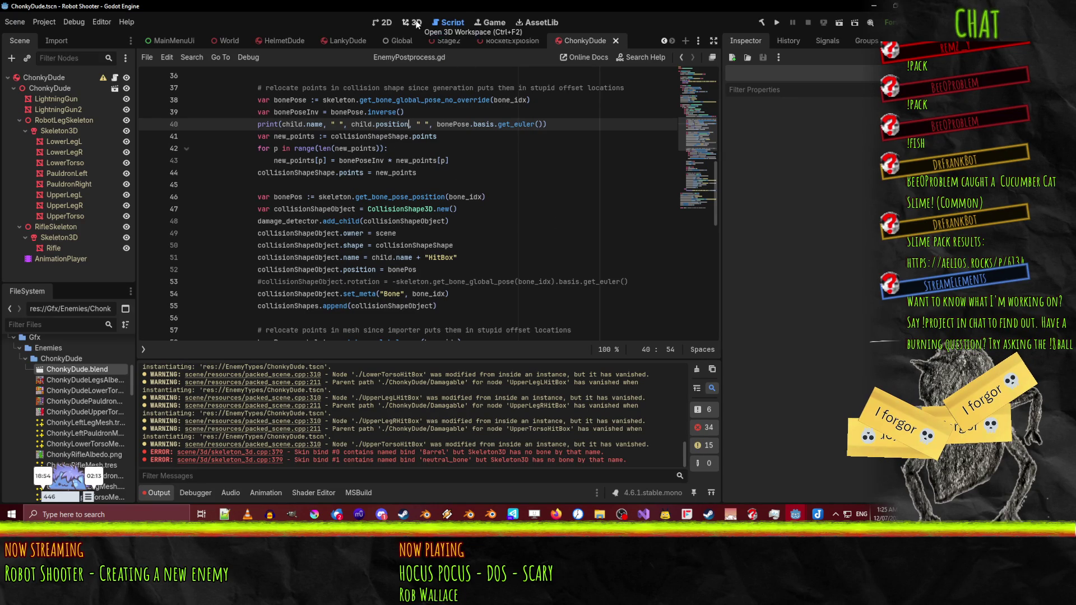
pyautogui.click(417, 23)
# - Reimport ChonkyDude.blend and orbit to a front view of the robot
pyautogui.rightClick(31, 359)
pyautogui.click(56, 369)
pyautogui.rightClick(60, 367)
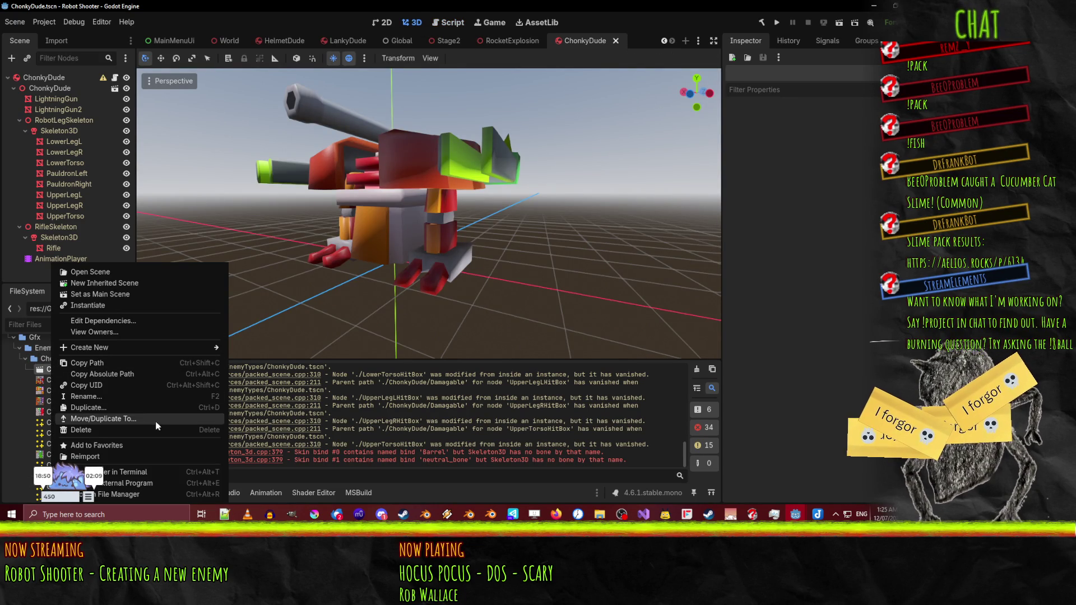
pyautogui.click(163, 455)
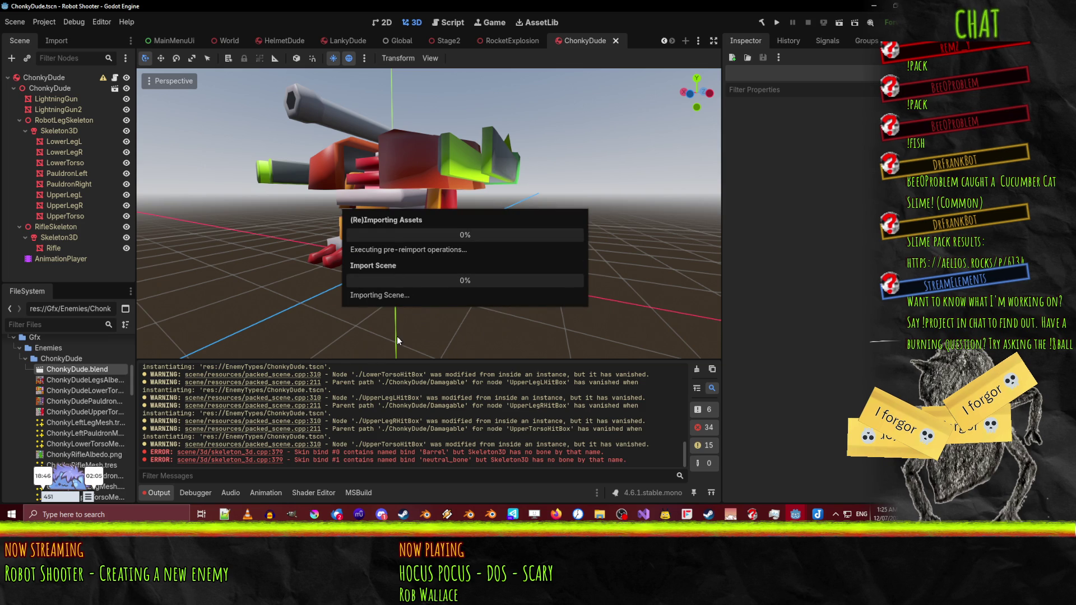
pyautogui.moveTo(397, 336)
pyautogui.mouseDown()
pyautogui.moveTo(395, 324)
pyautogui.moveTo(460, 318)
pyautogui.mouseUp()
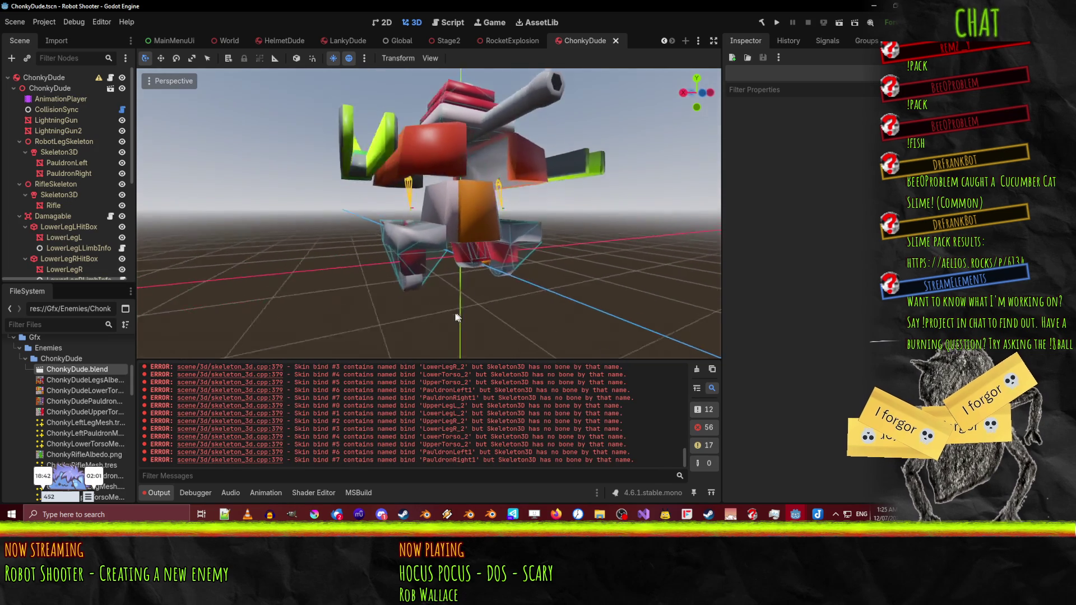
pyautogui.scroll(6, 460, 318)
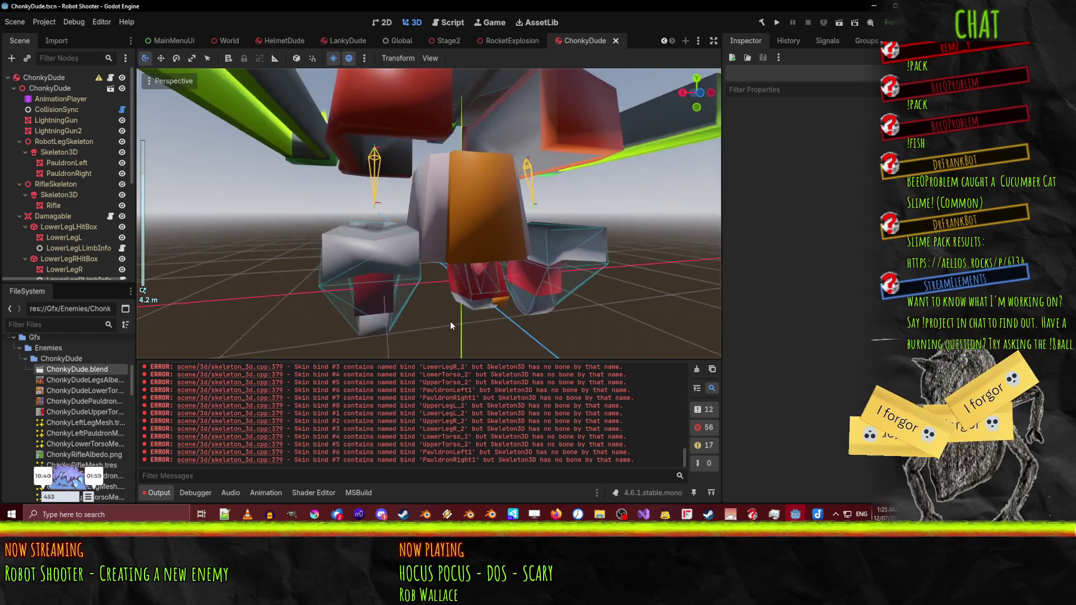
pyautogui.scroll(-5, 448, 321)
pyautogui.moveTo(448, 321); pyautogui.dragTo(426, 317)
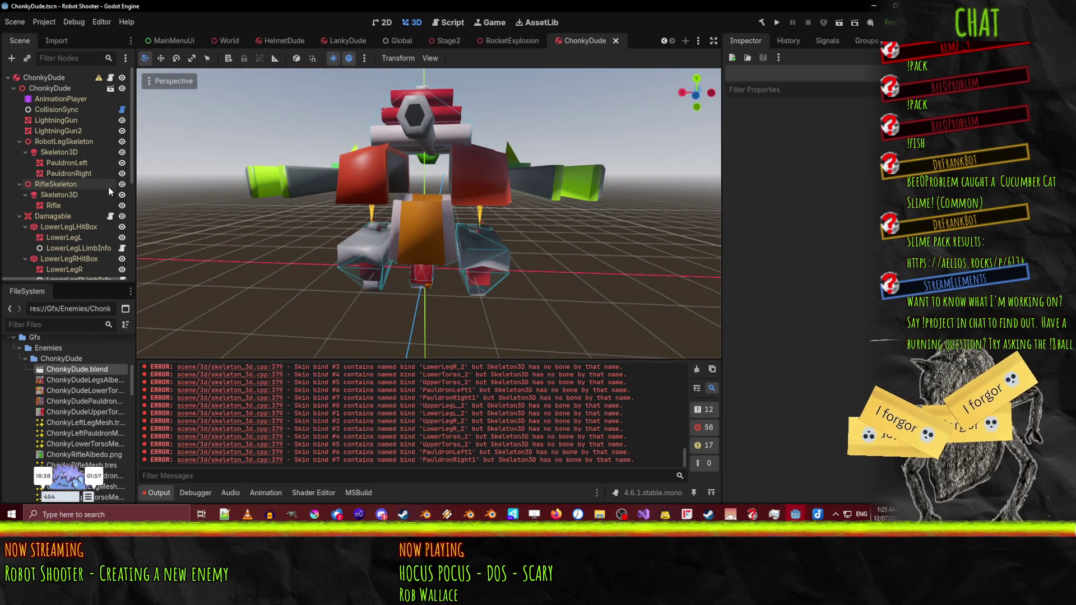
# - Play the Idle animation, then WalkFwd, orbit around the walking robot, and stop playback
pyautogui.click(60, 99)
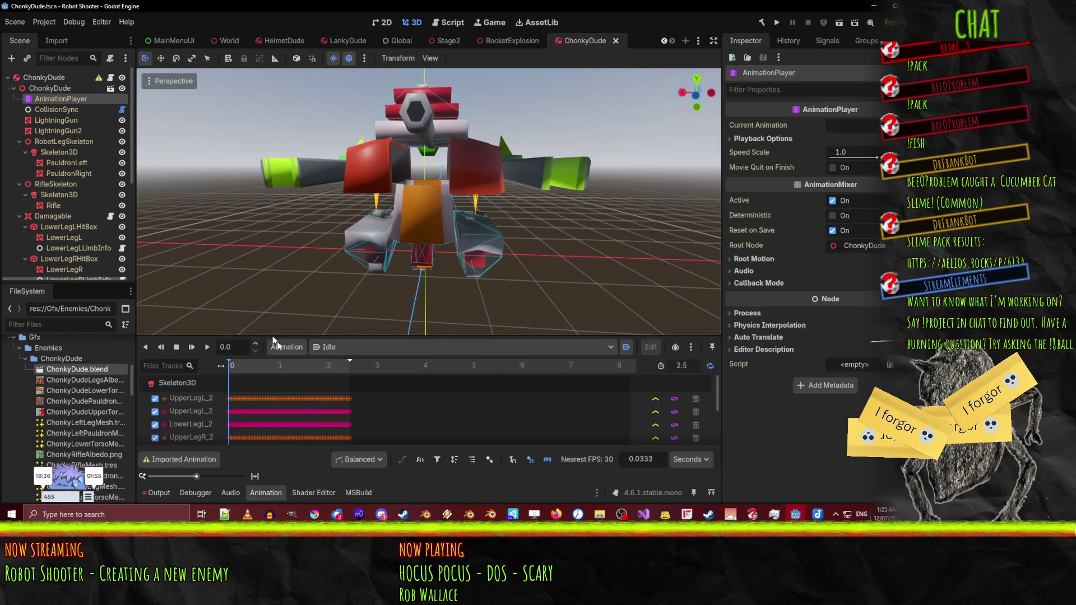
pyautogui.click(209, 350)
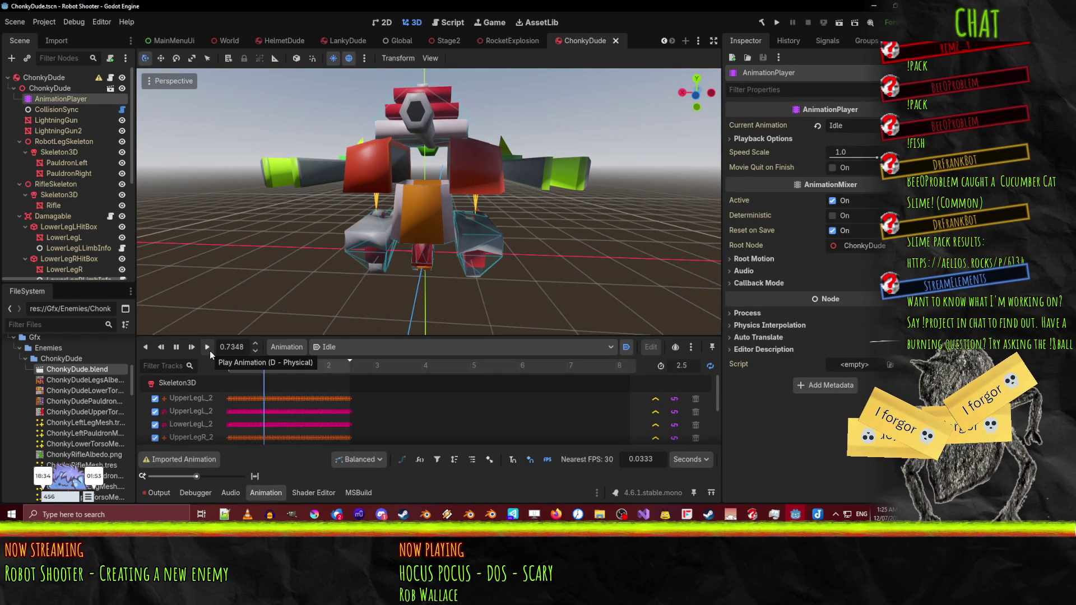
pyautogui.click(339, 347)
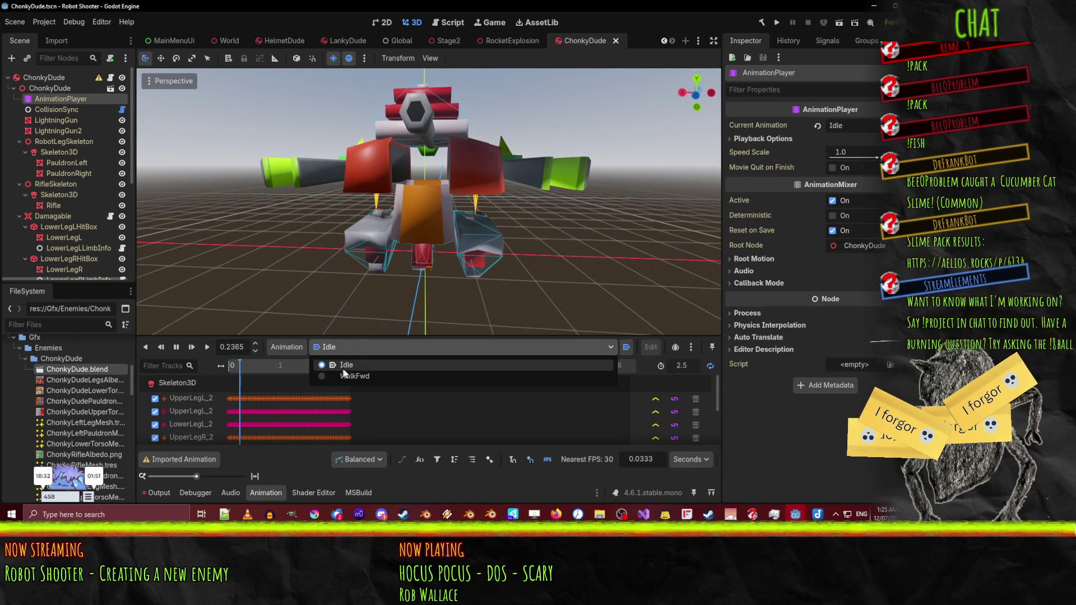
pyautogui.click(355, 375)
pyautogui.click(206, 347)
pyautogui.moveTo(342, 292); pyautogui.dragTo(418, 236)
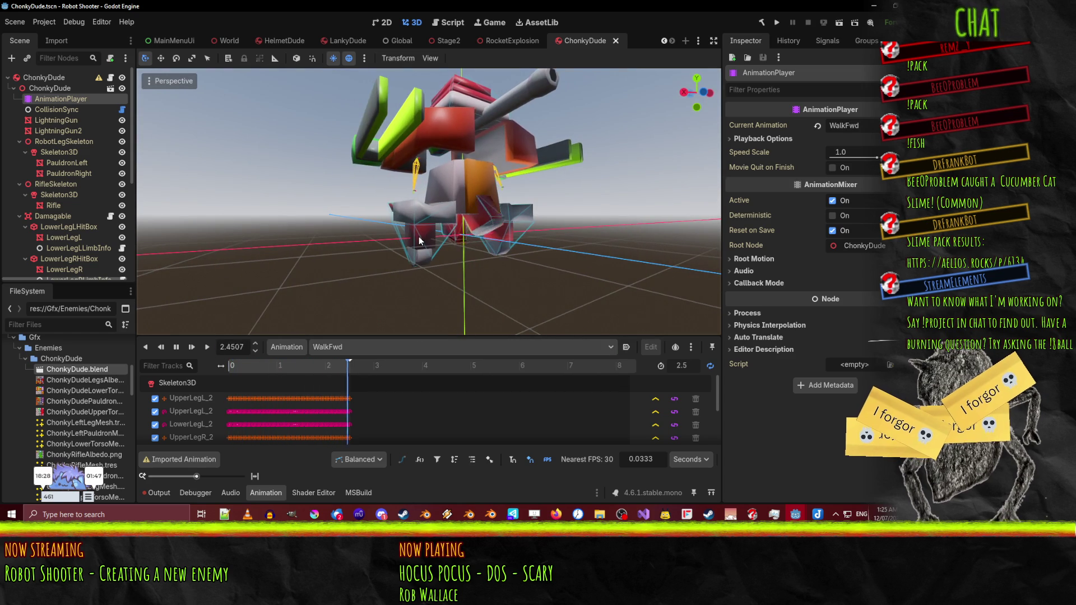
pyautogui.moveTo(565, 214); pyautogui.dragTo(485, 223)
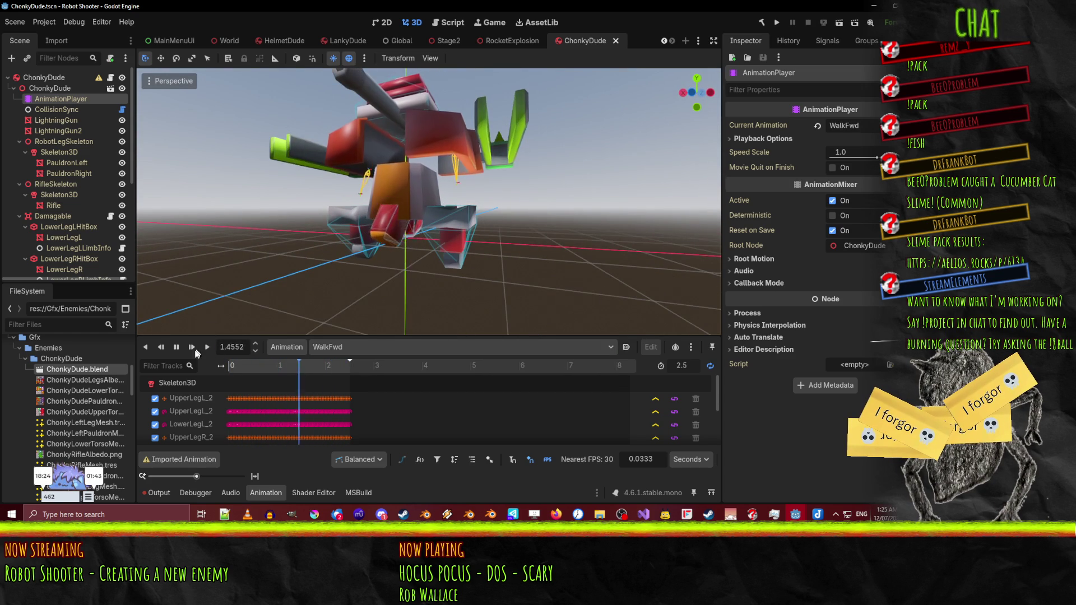
pyautogui.click(176, 347)
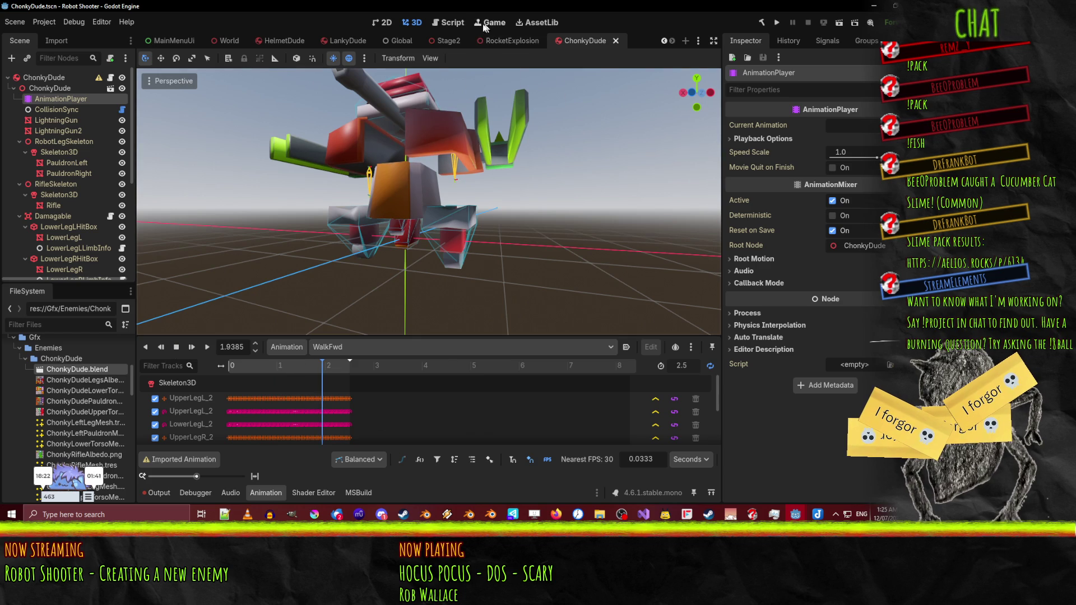
pyautogui.click(448, 23)
# - Undo twice, then move the bonePos declaration above the collision shape creation
pyautogui.hotkey('ctrl', 'z')
pyautogui.hotkey('ctrl', 'z')
pyautogui.hotkey('ctrl', 'z')
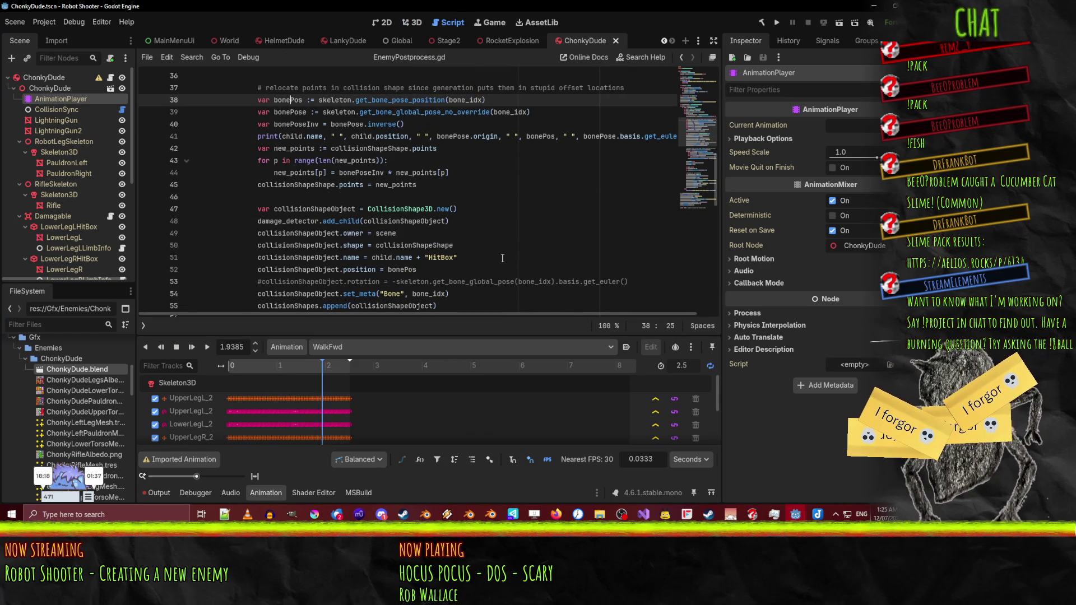
pyautogui.hotkey('ctrl', 'z')
pyautogui.hotkey('ctrl', 'z')
pyautogui.hotkey('ctrl', 'z')
pyautogui.hotkey('ctrl', 'z')
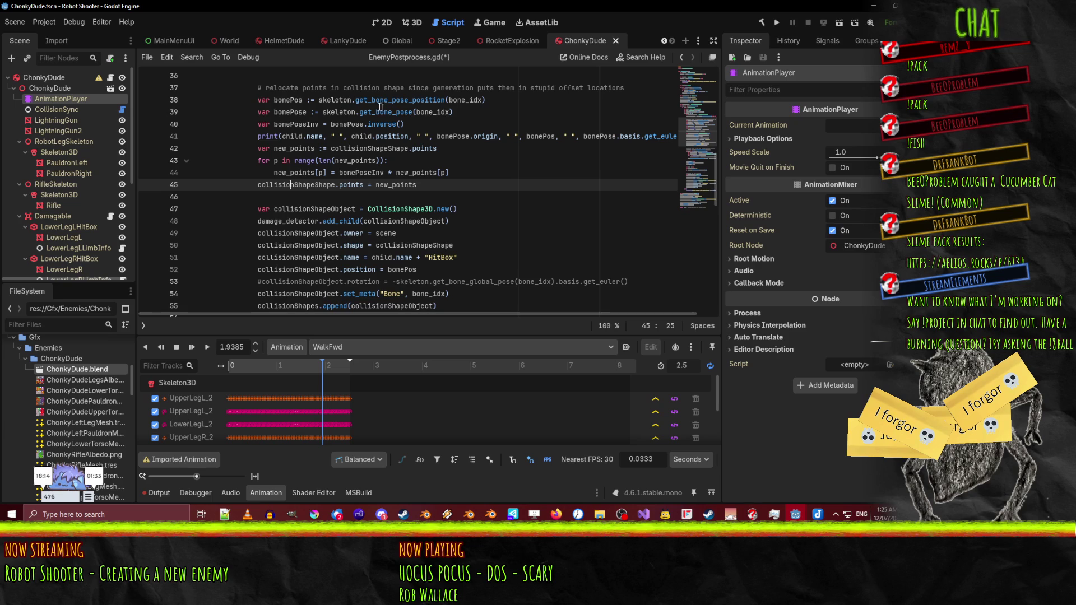
pyautogui.click(344, 101)
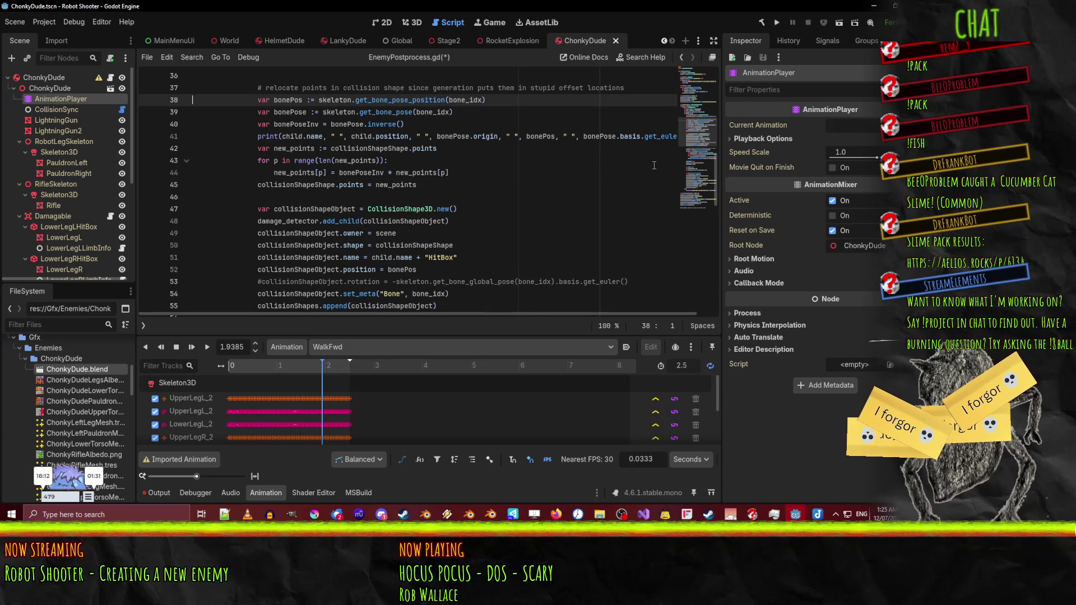
pyautogui.hotkey('ctrl', 'x')
pyautogui.press('Down')
pyautogui.press('Down')
pyautogui.press('Down')
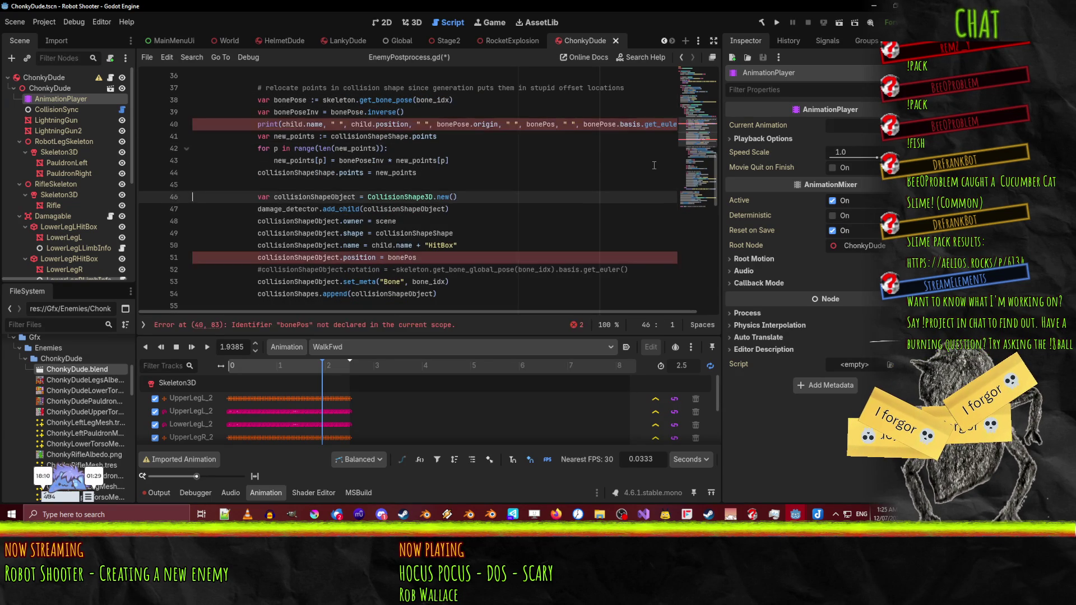
pyautogui.hotkey('ctrl', 'v')
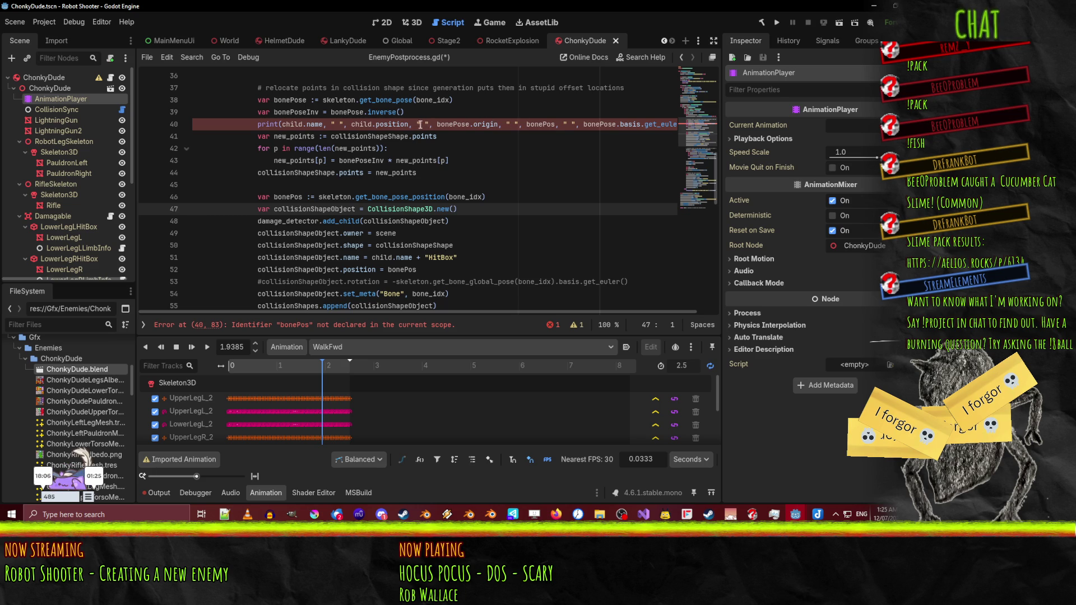
# - Remove the origin and bonePos arguments from the print call and save
pyautogui.moveTo(411, 125); pyautogui.dragTo(557, 124)
pyautogui.press('BackSpace')
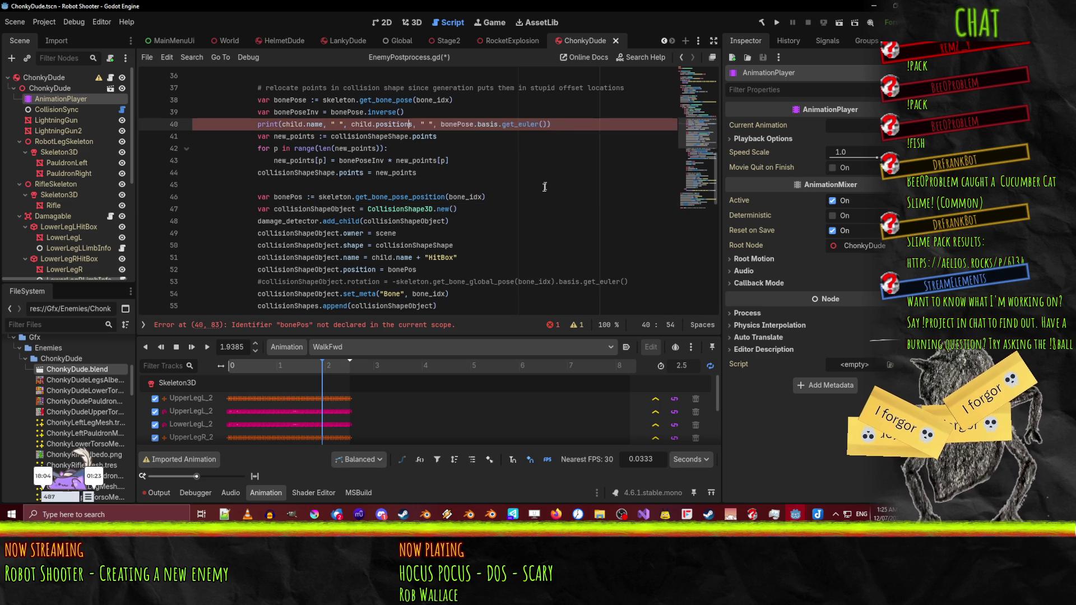
pyautogui.press('Delete')
pyautogui.press('Down')
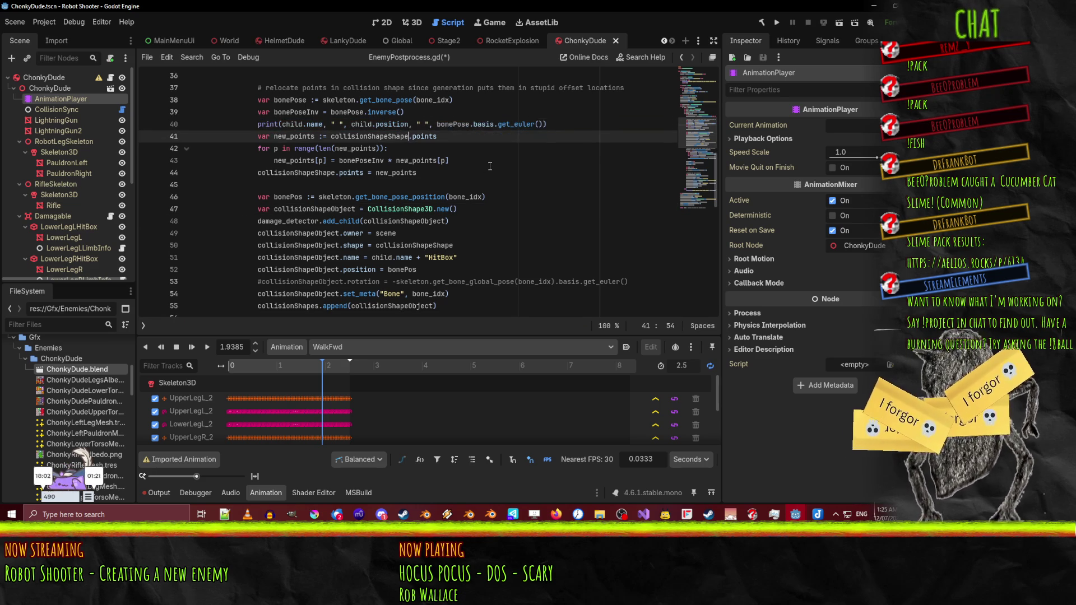
pyautogui.hotkey('ctrl', 's')
# - Uncomment the rotation assignment on line 53
pyautogui.doubleClick(370, 198)
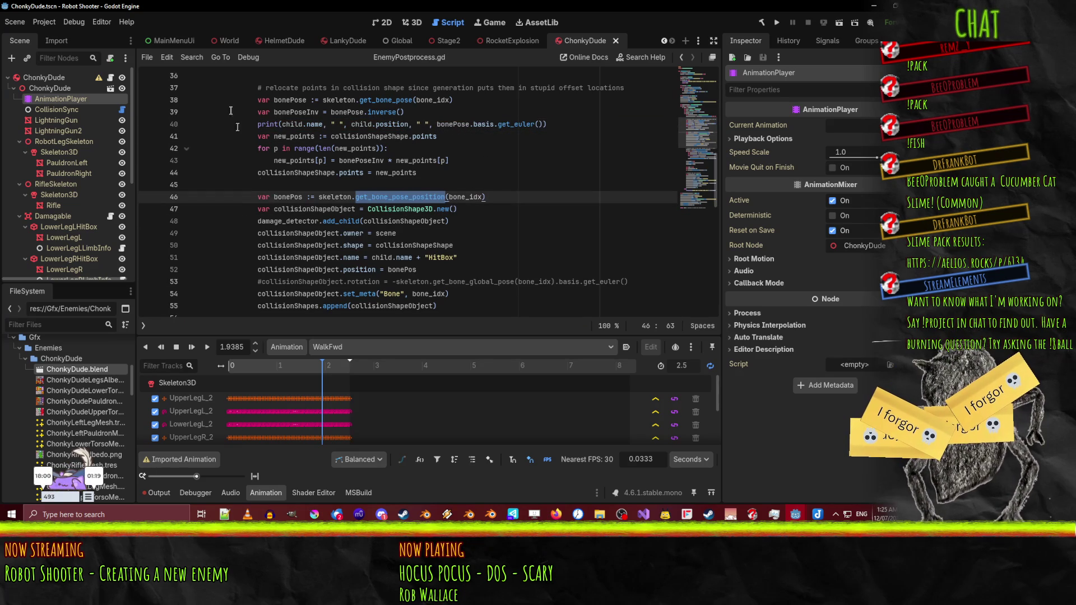
pyautogui.click(343, 270)
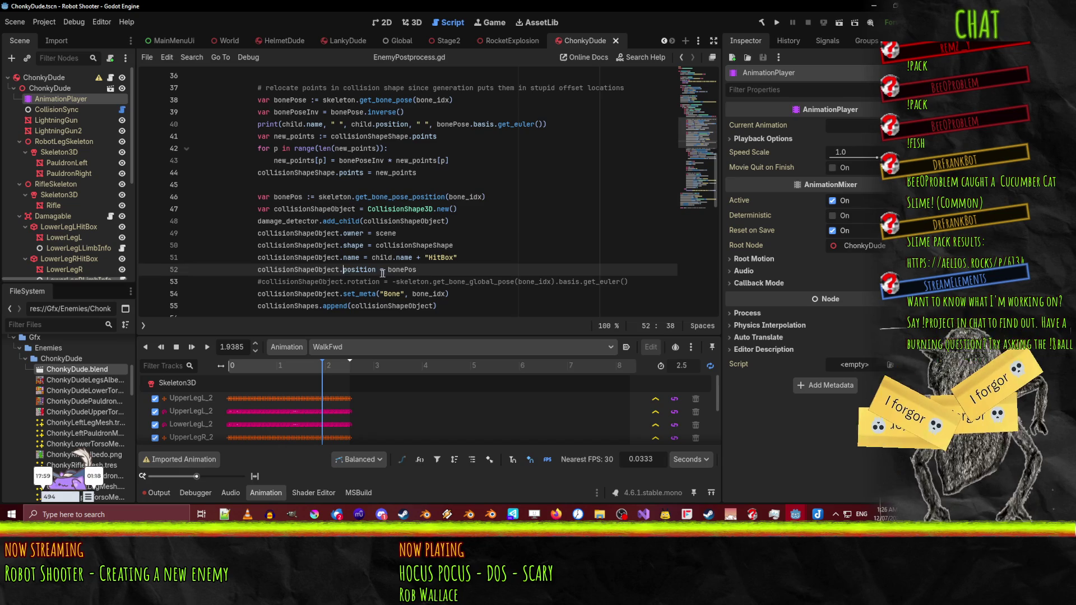
pyautogui.click(260, 281)
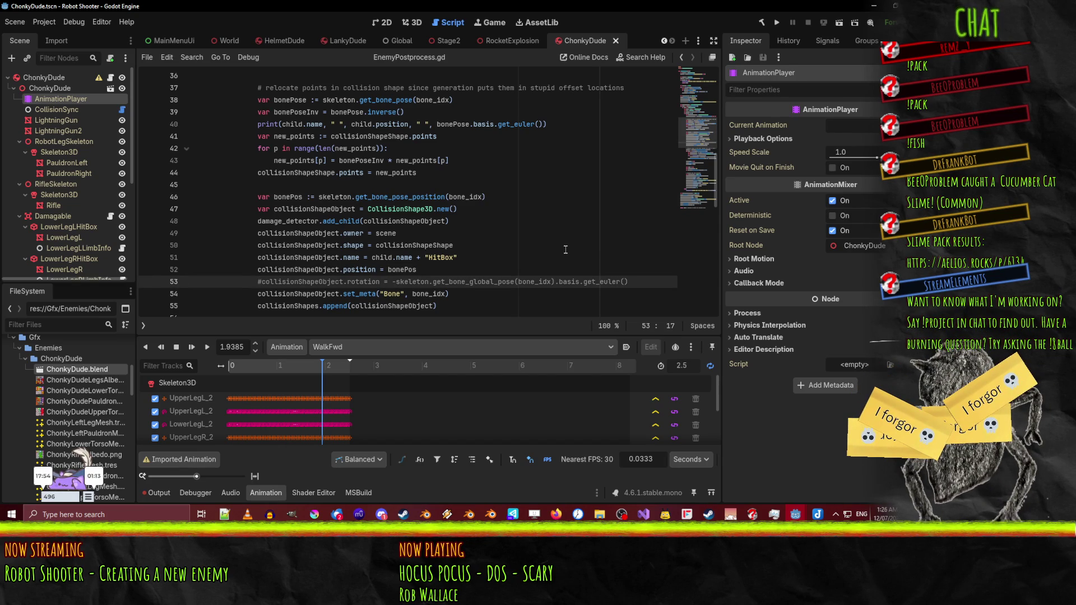
pyautogui.press('Delete')
# - Try the local bone pose, restore _global, comment out the rotation line, and save
pyautogui.click(464, 282)
pyautogui.press('Delete')
pyautogui.press('Delete')
pyautogui.press('Delete')
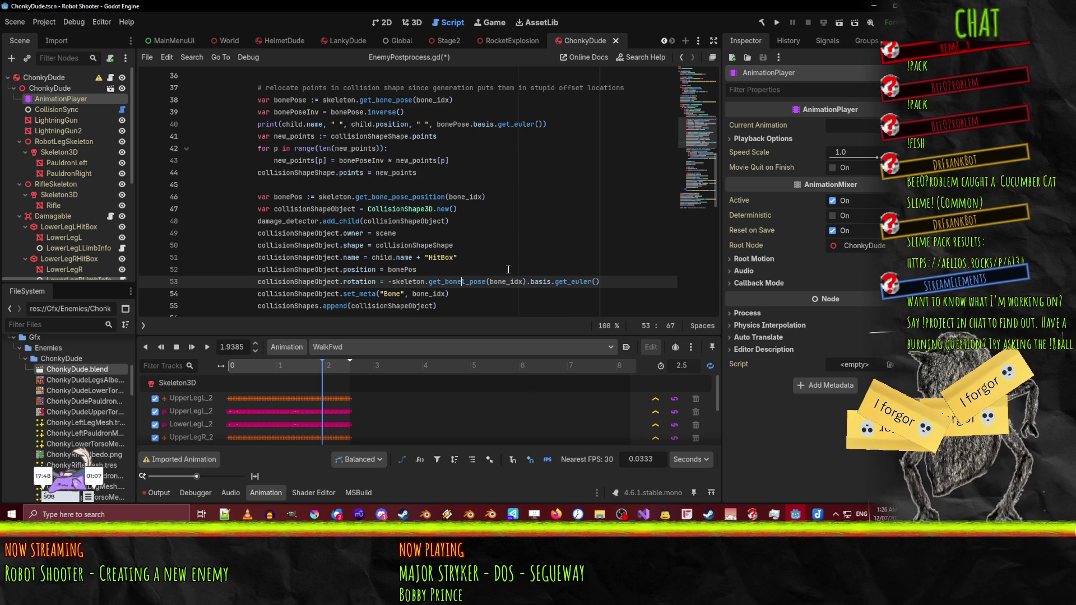
pyautogui.click(508, 261)
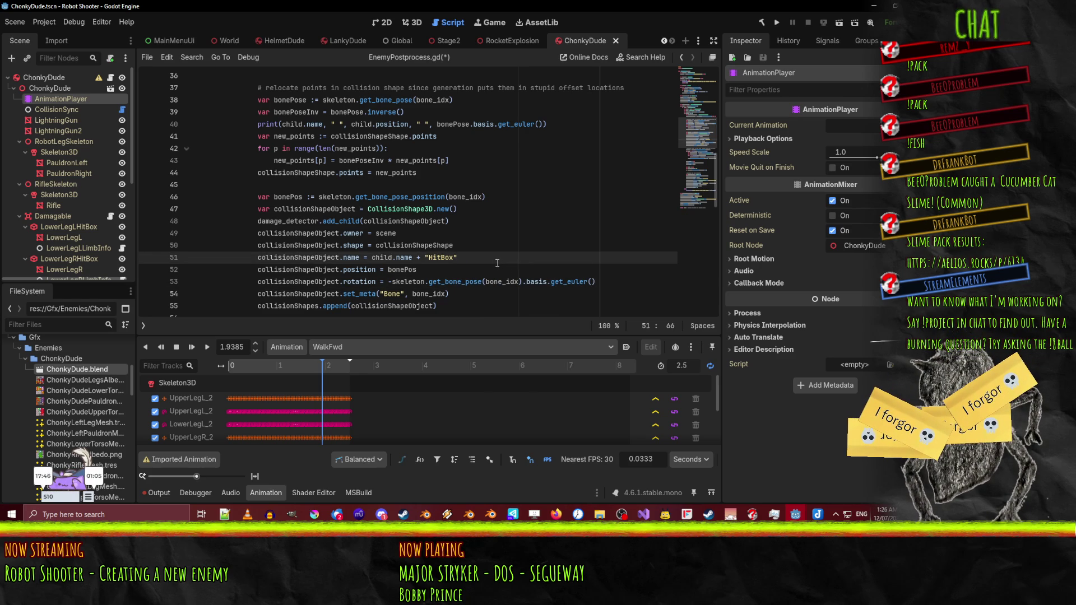
pyautogui.moveTo(259, 282); pyautogui.dragTo(438, 269)
pyautogui.hotkey('ctrl', 'z')
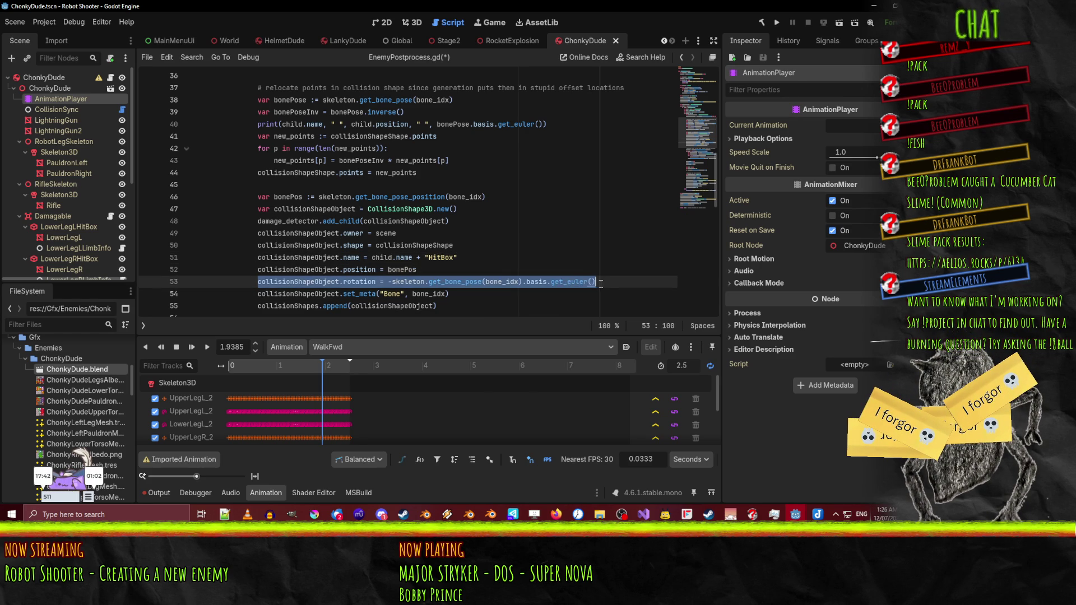
pyautogui.hotkey('ctrl', 'k')
pyautogui.click(457, 281)
pyautogui.hotkey('ctrl', 's')
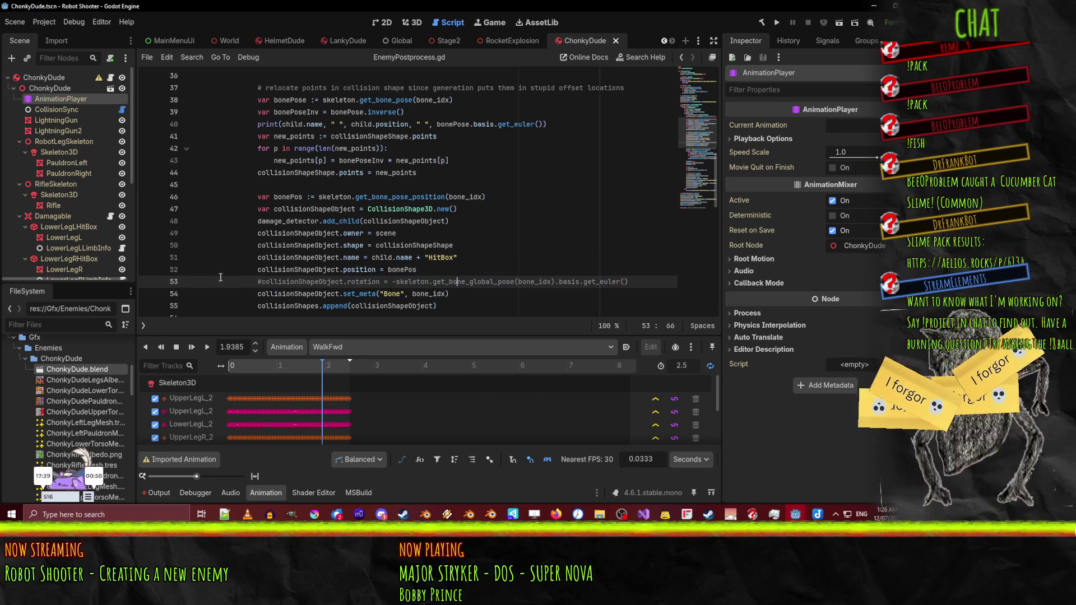
# - Comment out the position line, add a '#rot' note above it, save, and switch to Visual Studio
pyautogui.click(336, 269)
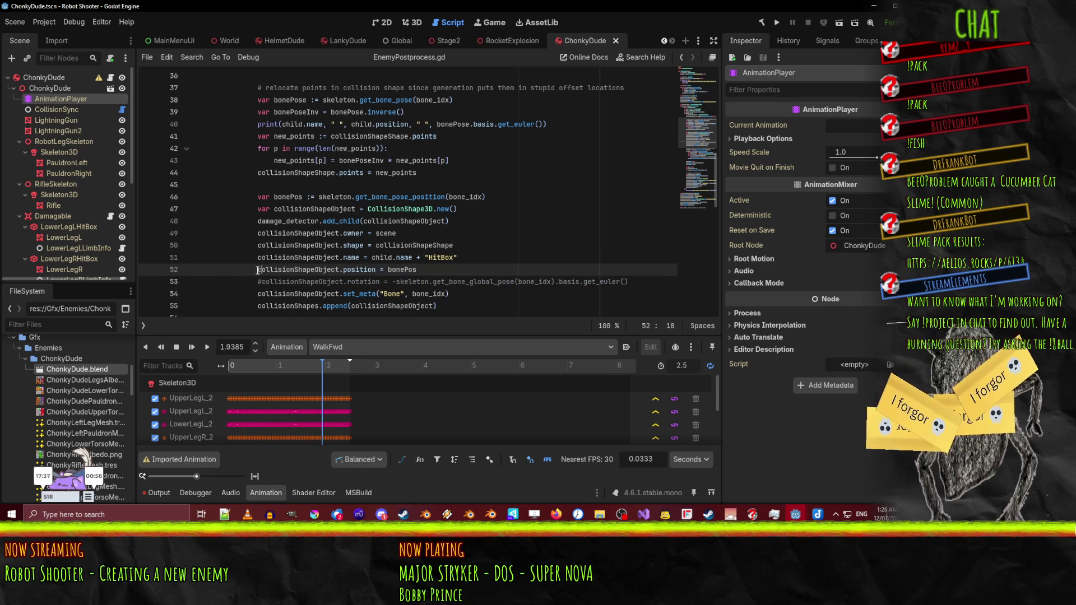
pyautogui.write('#')
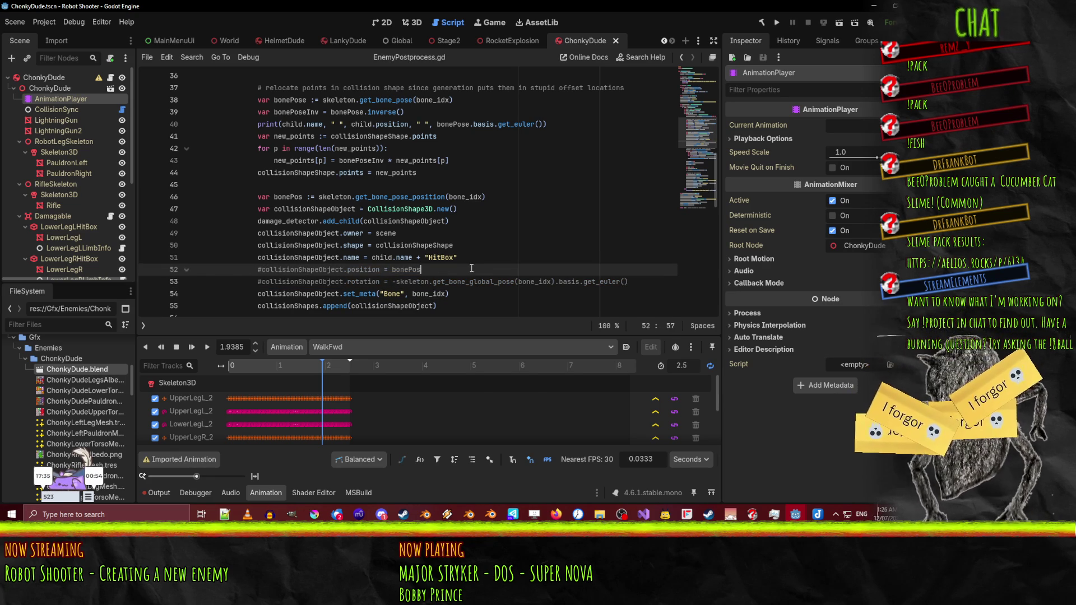
pyautogui.hotkey('ctrl', 'shift', 'Return')
pyautogui.write('#')
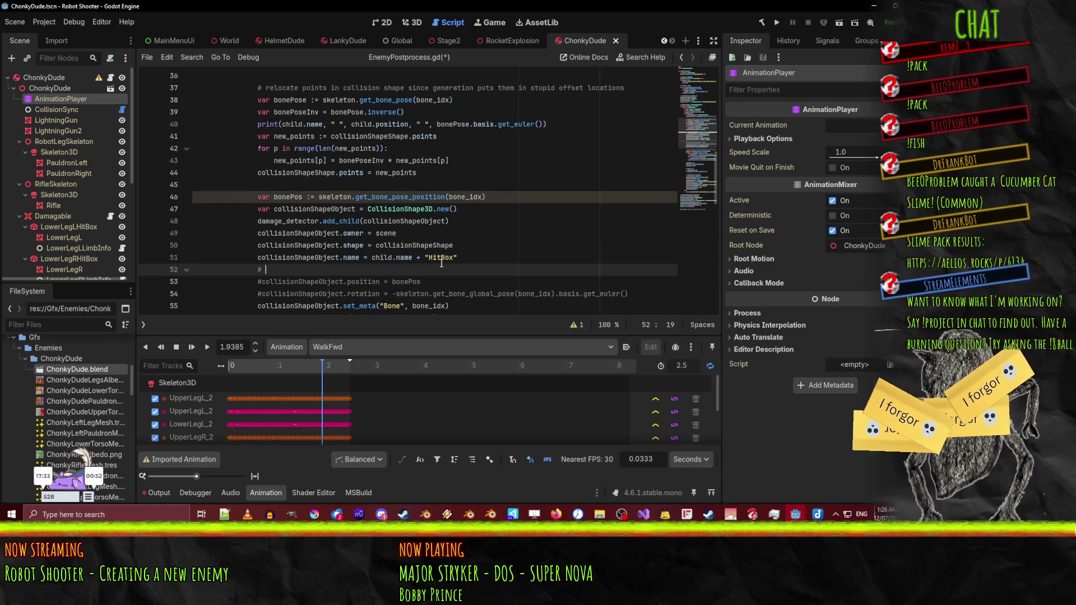
pyautogui.write('rot')
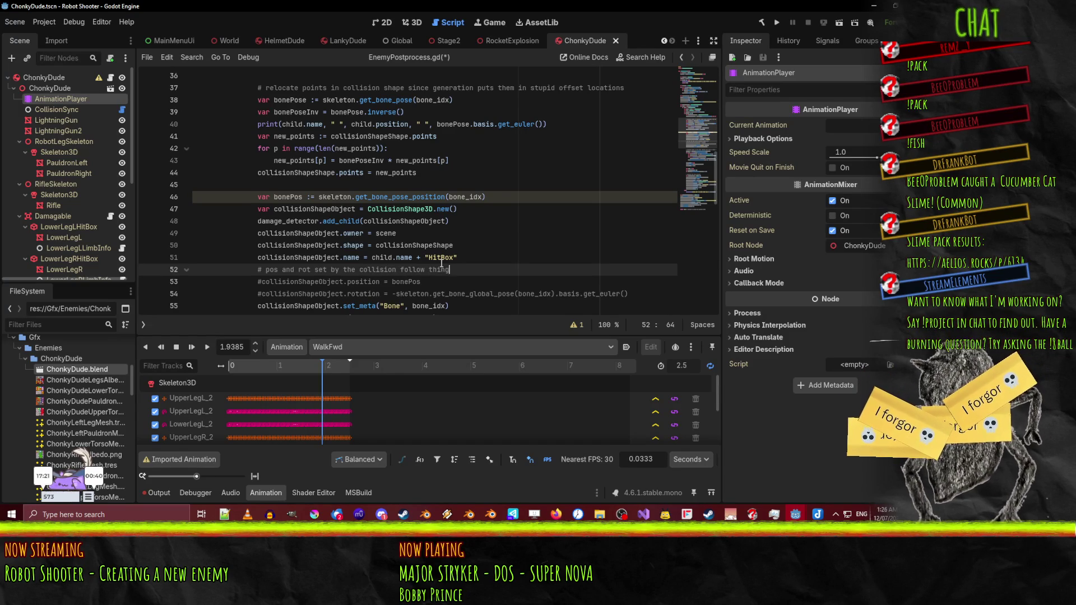
pyautogui.hotkey('ctrl', 's')
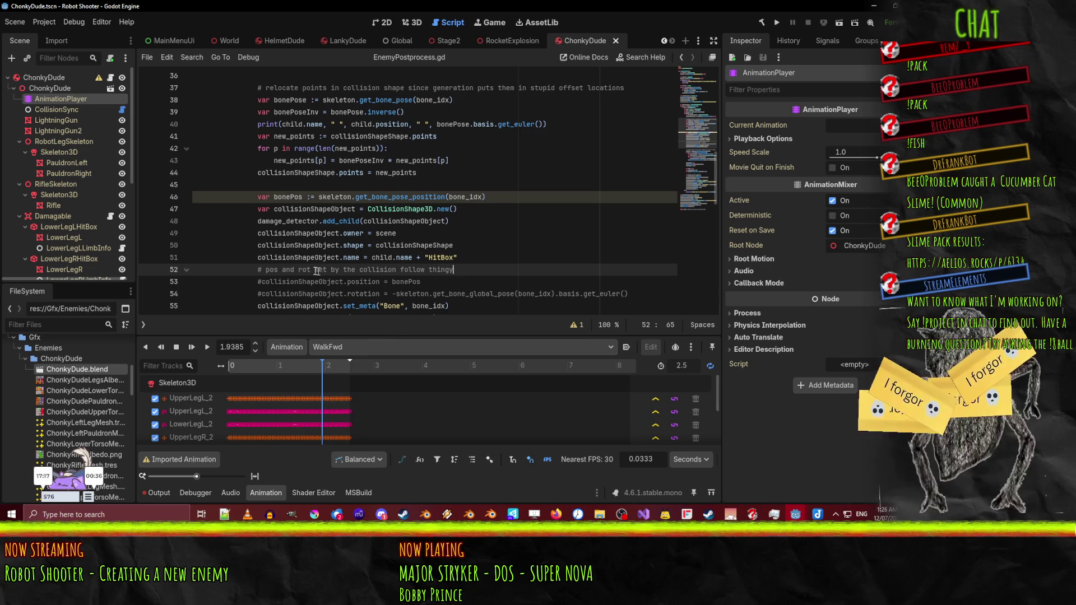
pyautogui.click(303, 306)
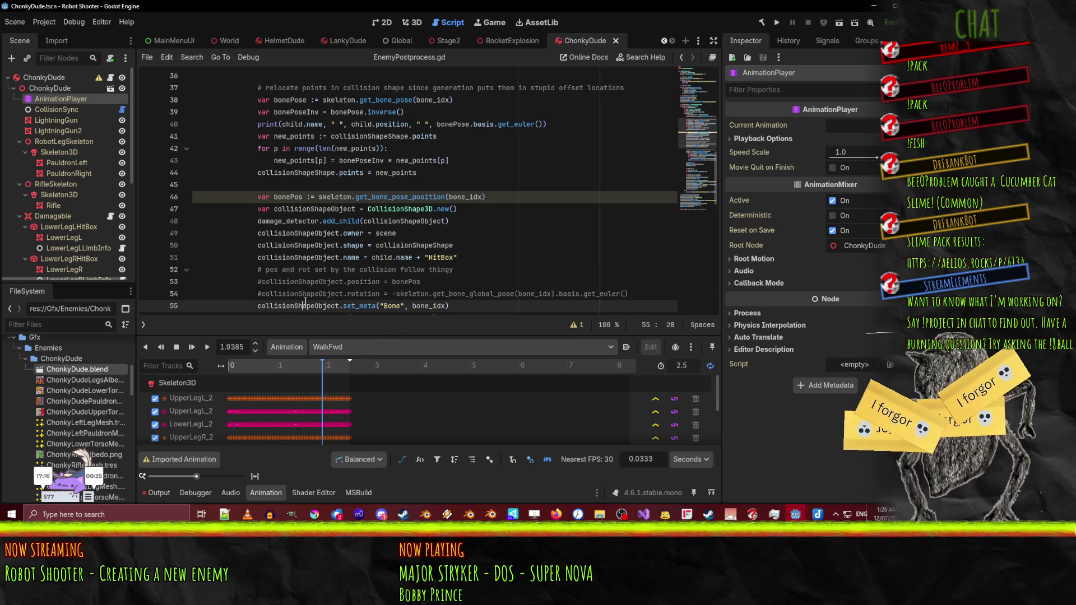
pyautogui.click(644, 514)
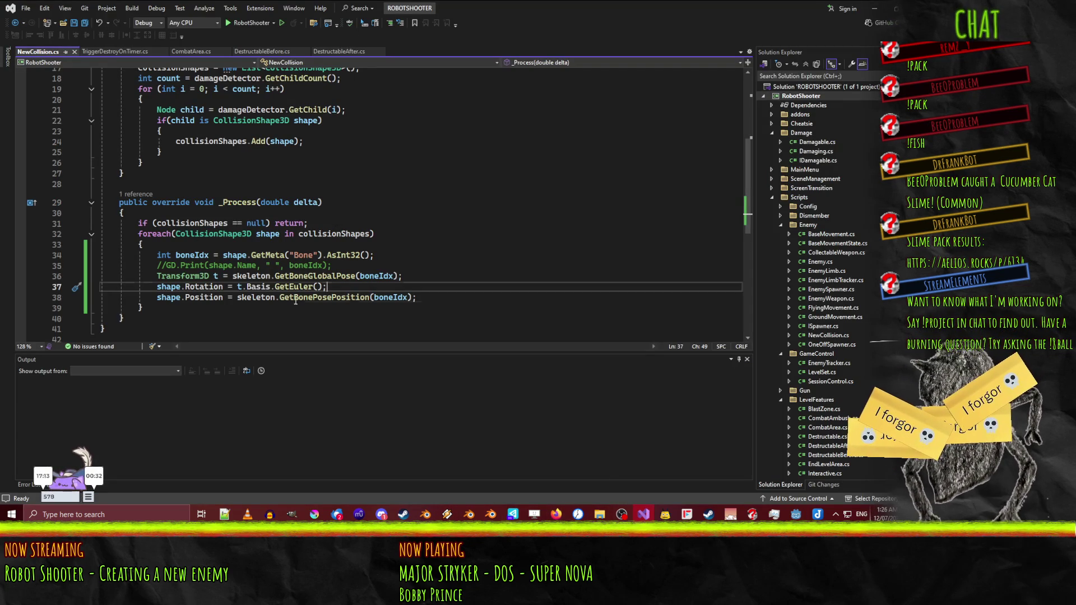
# - Change GetBoneGlobalPose to GetBonePose on line 36 of NewCollision.cs, save, and return to Godot
pyautogui.doubleClick(315, 276)
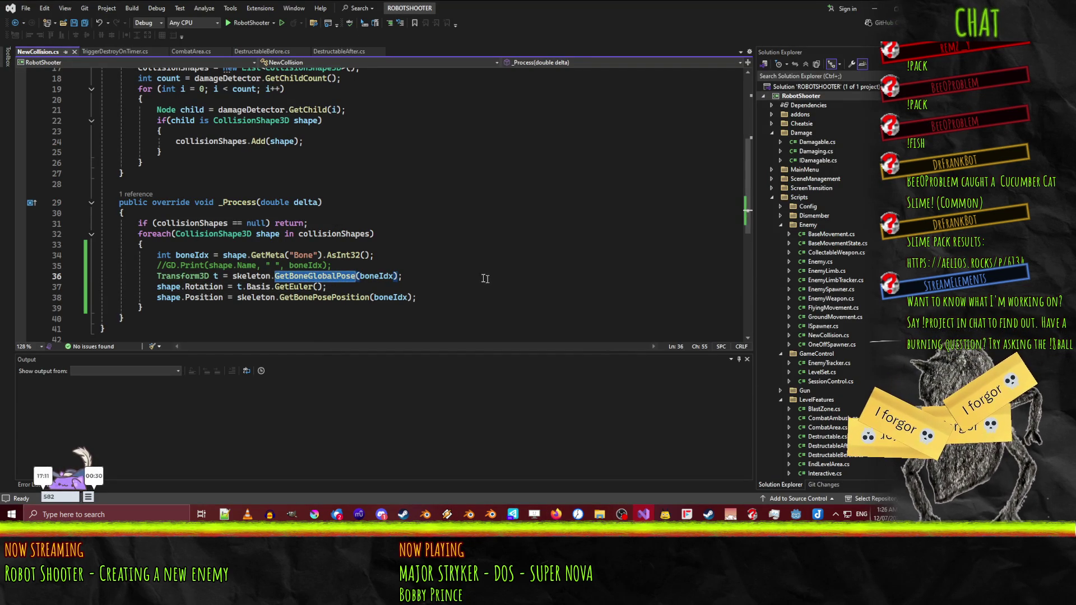
pyautogui.click(458, 273)
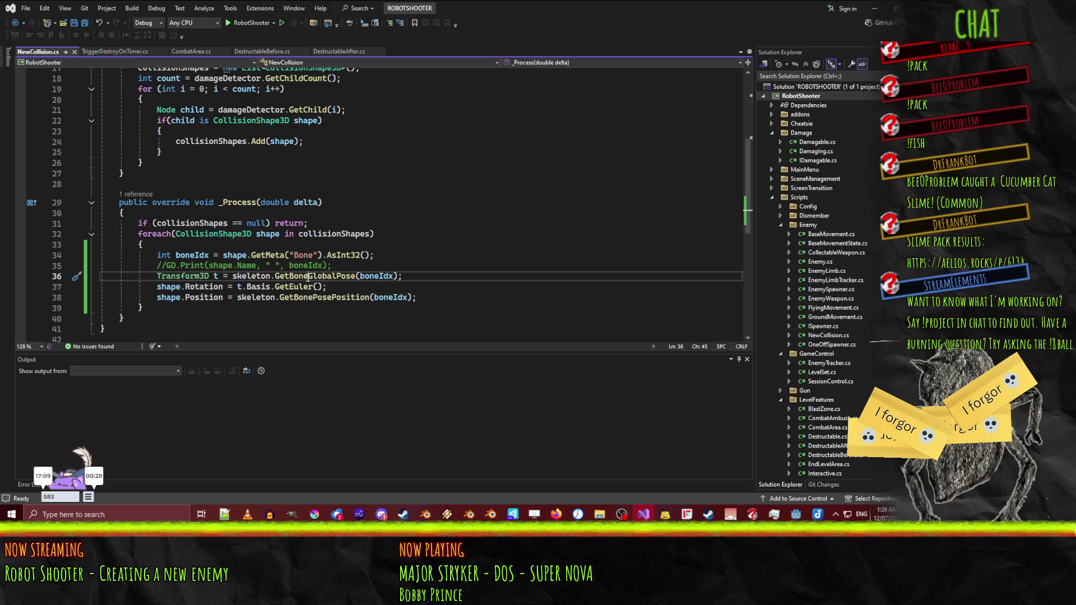
pyautogui.moveTo(275, 275); pyautogui.dragTo(337, 276)
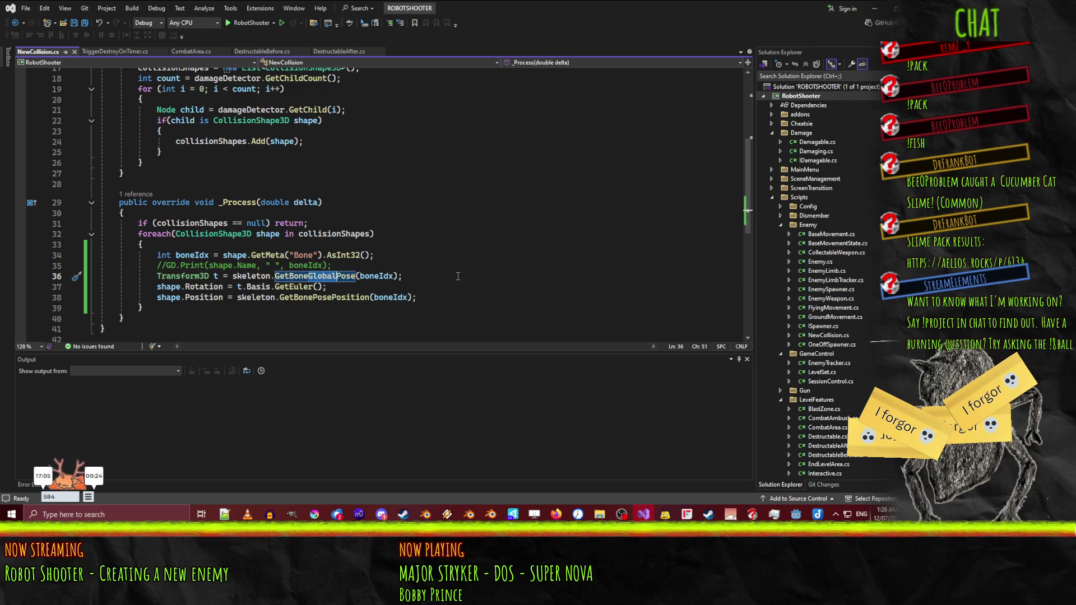
pyautogui.press('BackSpace')
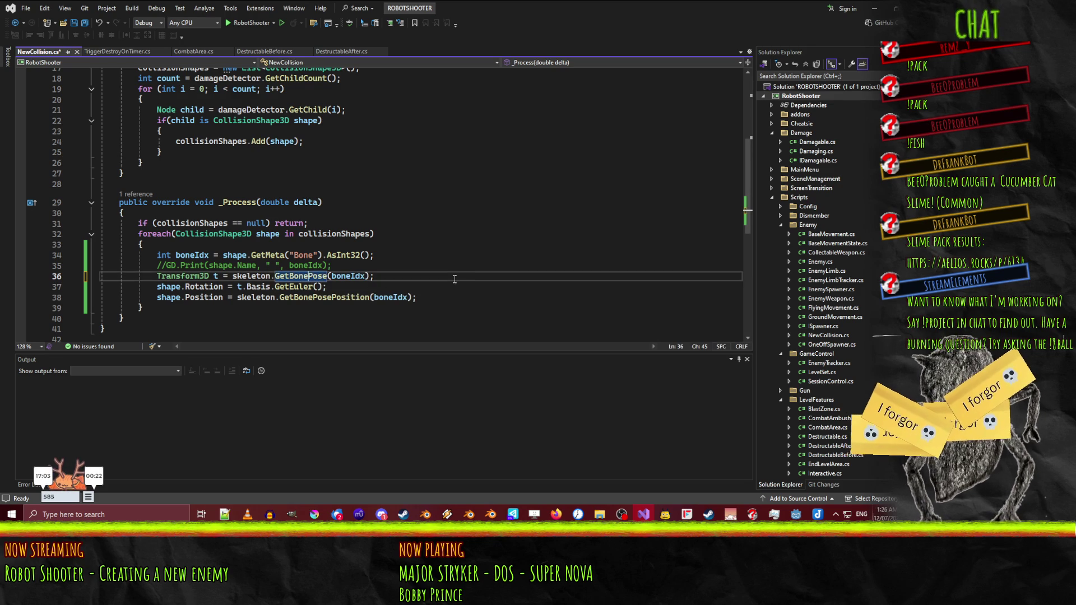
pyautogui.hotkey('ctrl', 's')
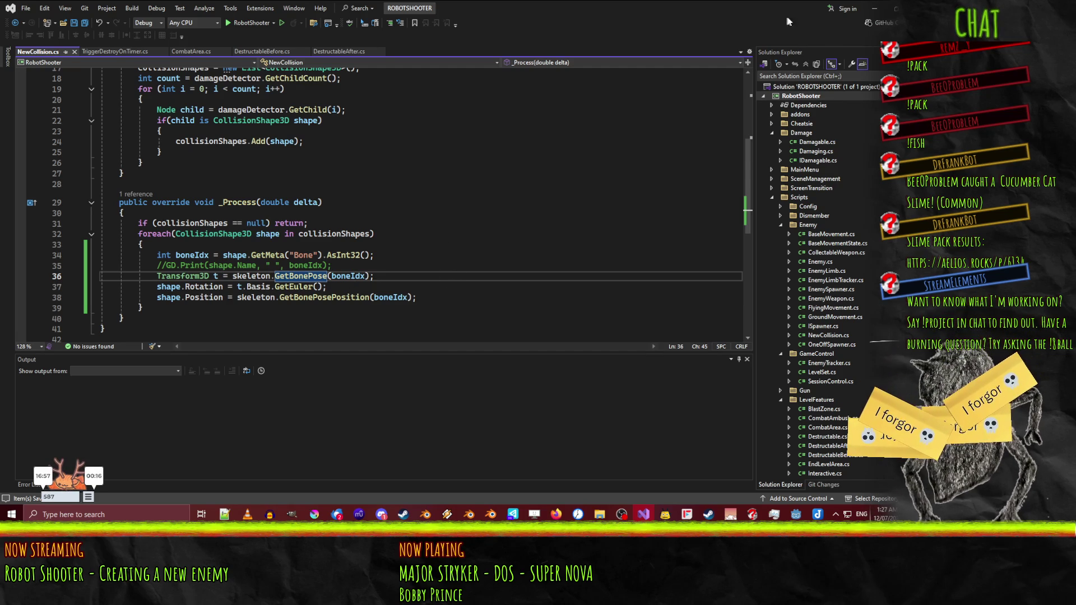
pyautogui.click(872, 8)
pyautogui.click(457, 257)
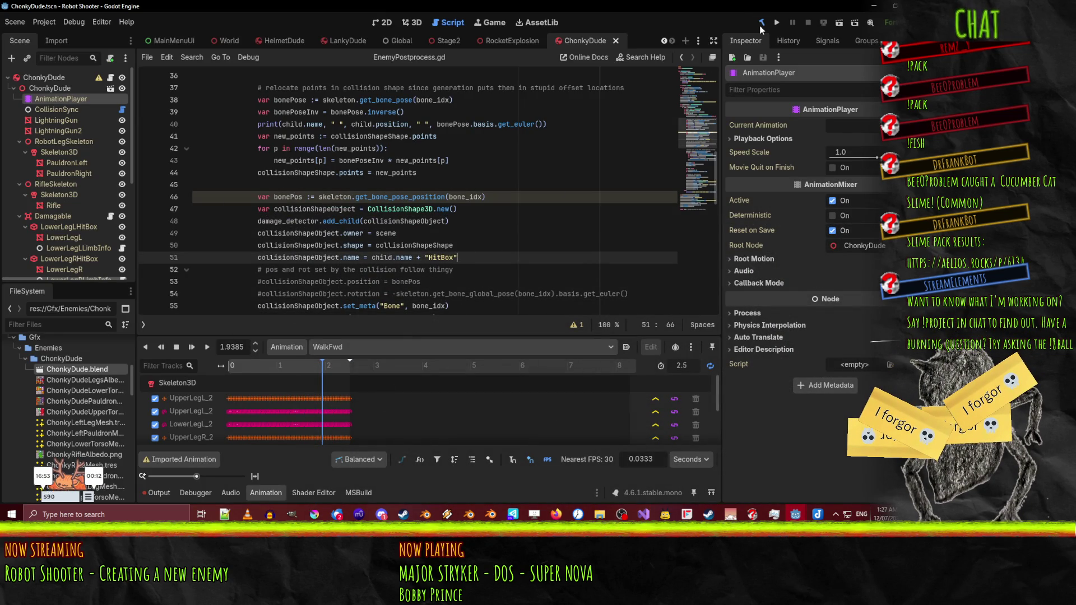
# - Rebuild the .NET project with the Build button, then return to the robot's 3D view
pyautogui.click(760, 24)
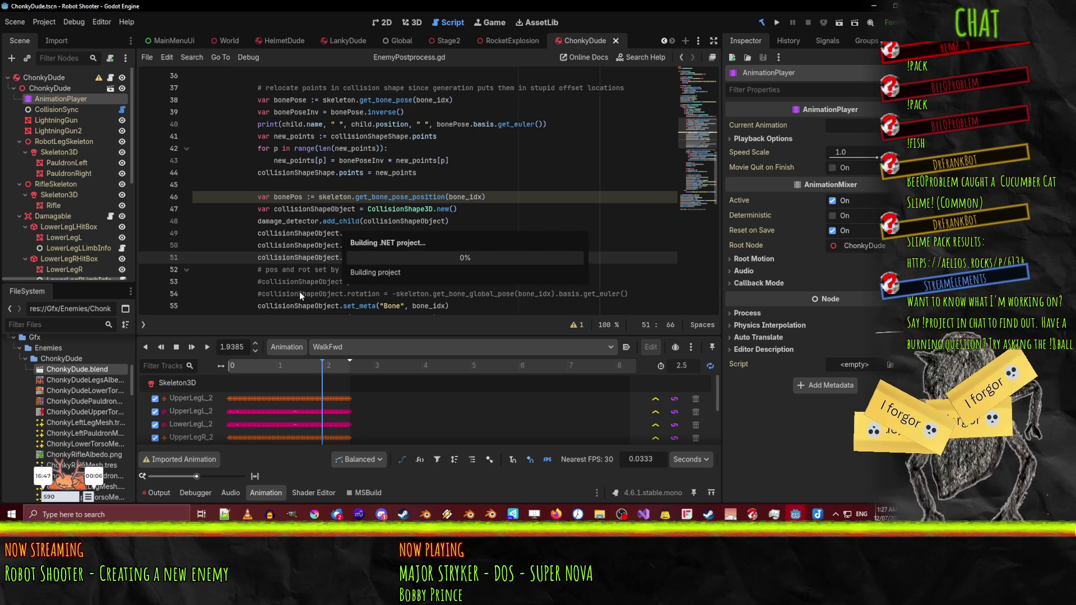
pyautogui.click(308, 293)
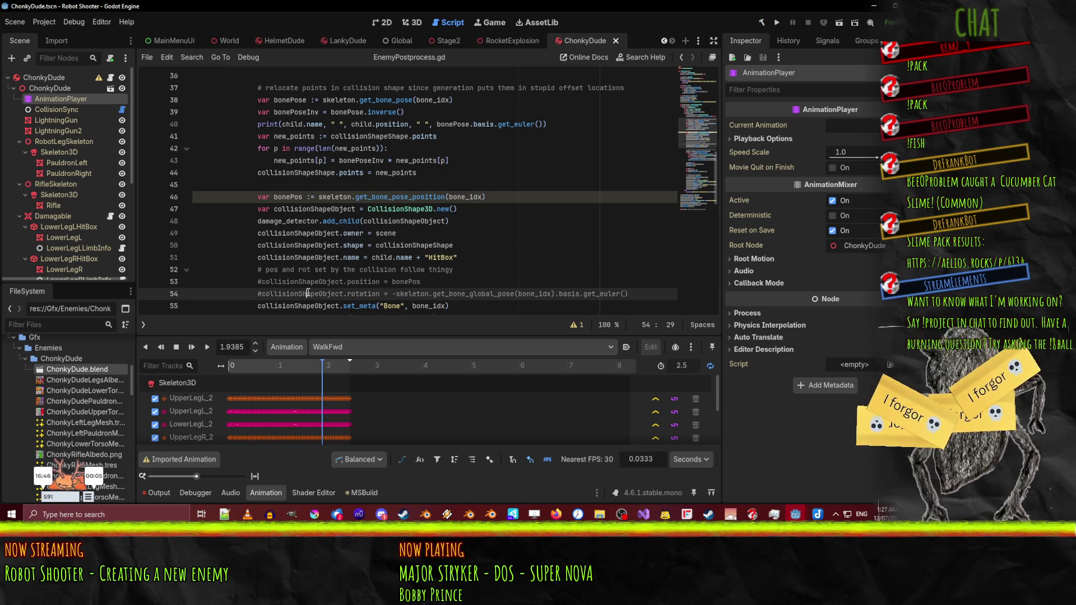
pyautogui.click(411, 24)
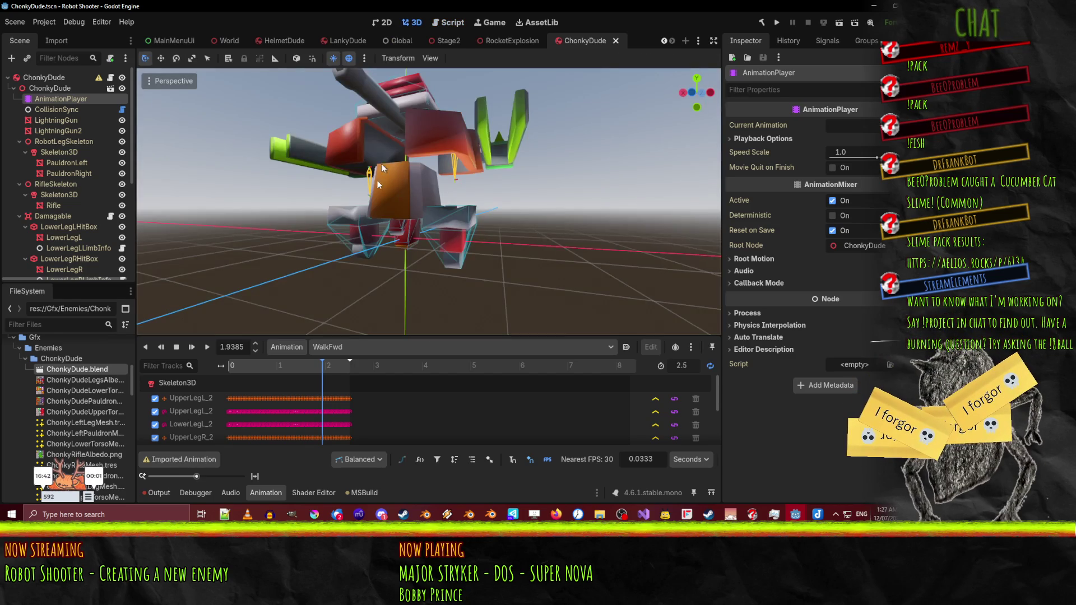
# - Reimport ChonkyDude.blend and preview its Idle animation while orbiting the robot
pyautogui.rightClick(84, 370)
pyautogui.click(121, 457)
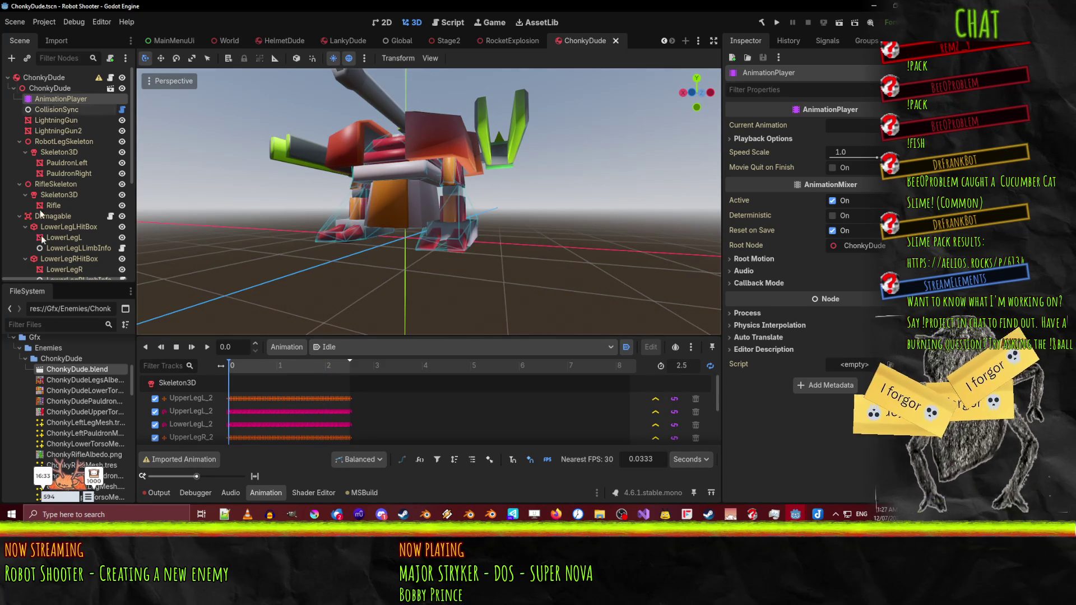
pyautogui.click(207, 348)
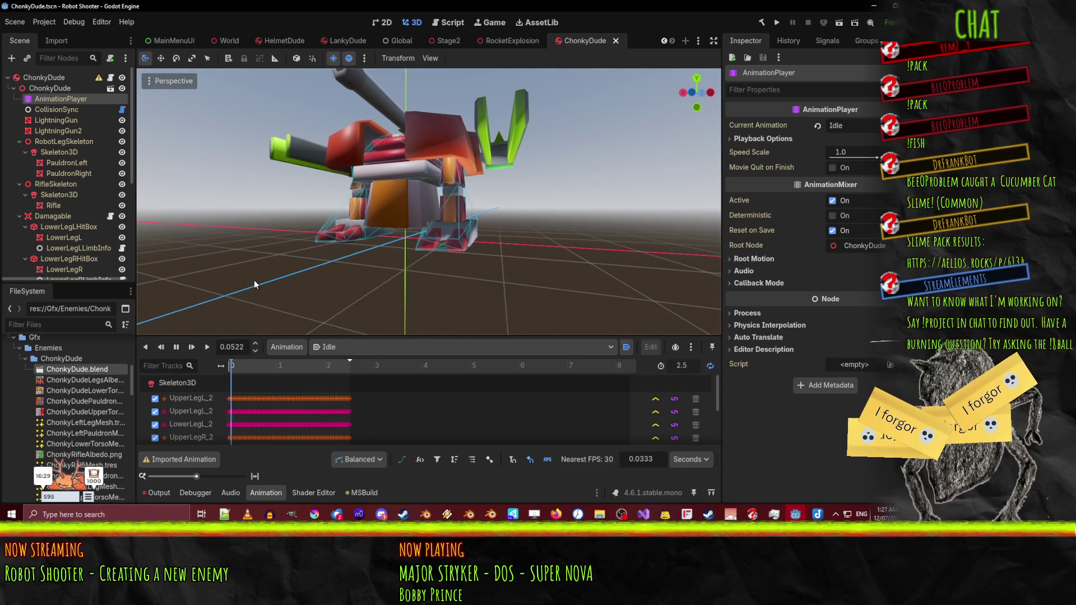
pyautogui.moveTo(258, 284); pyautogui.dragTo(383, 292)
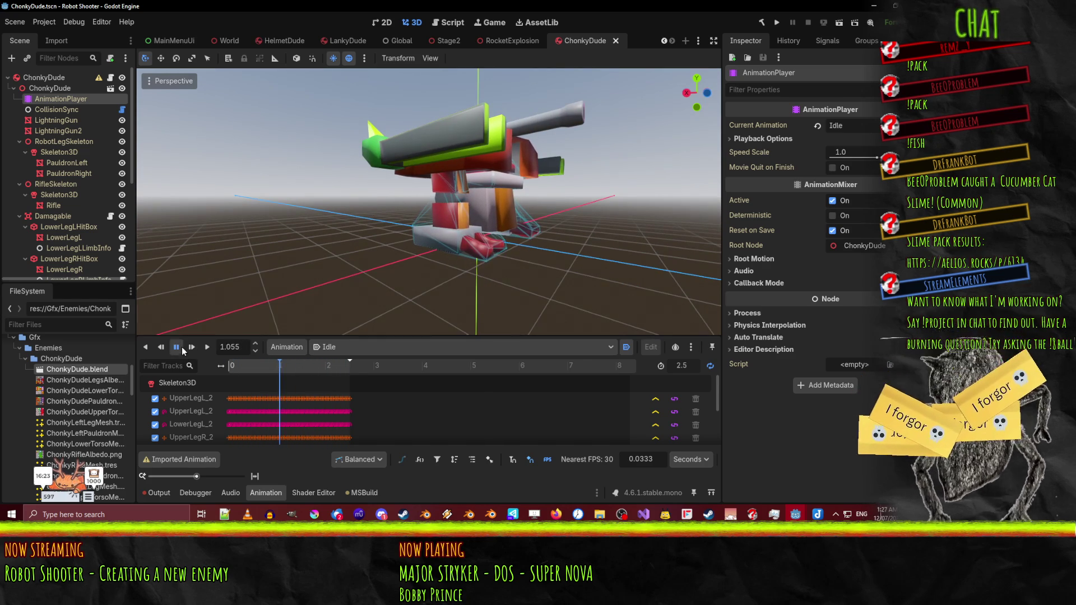
# - Preview the WalkFwd animation from the front, stop it, and switch to Visual Studio
pyautogui.click(352, 348)
pyautogui.click(354, 376)
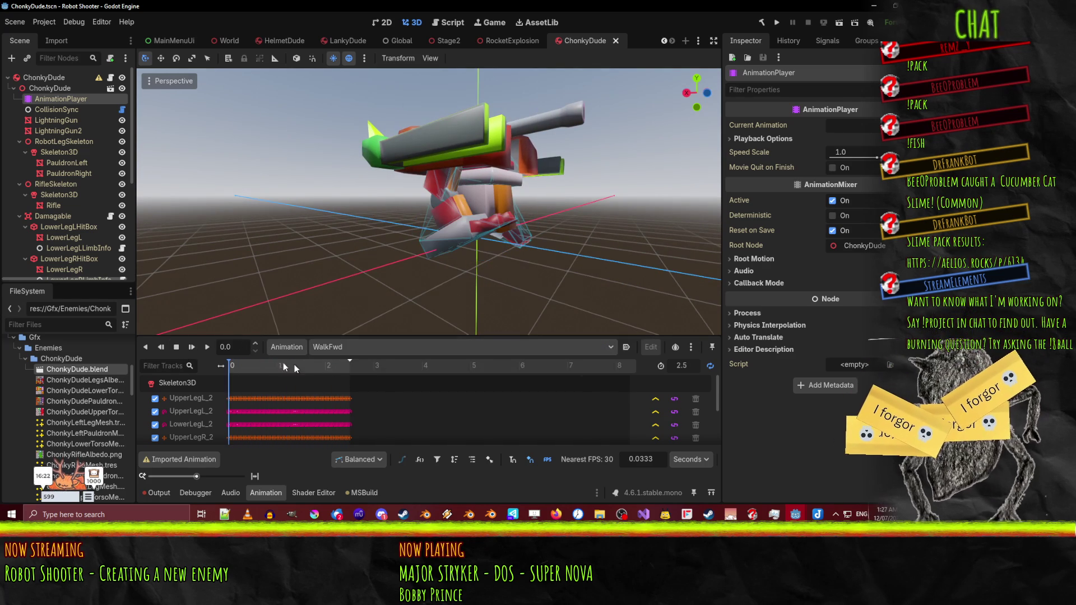
pyautogui.click(204, 347)
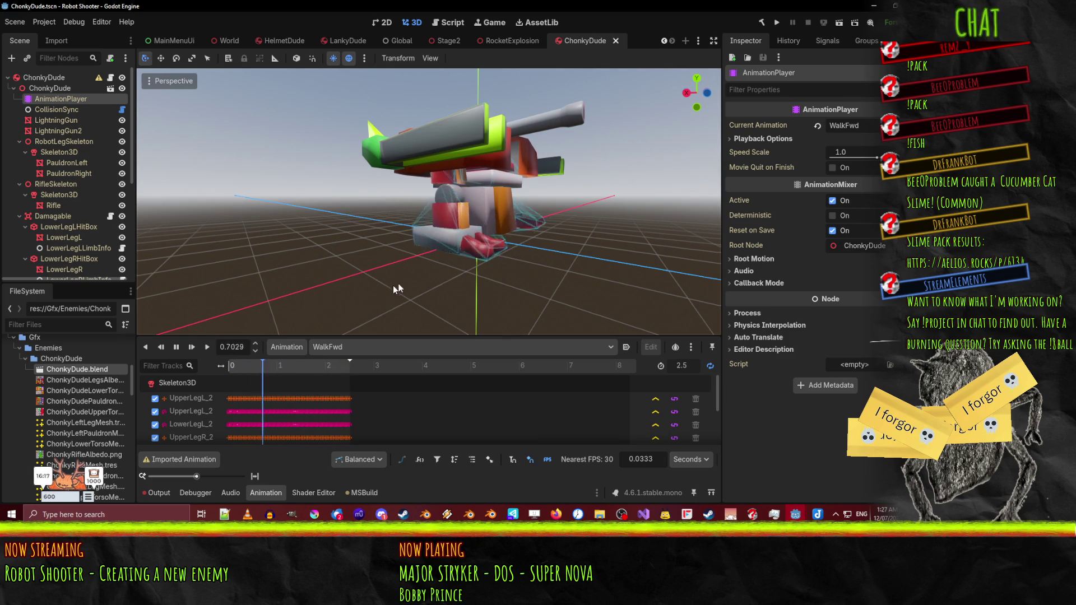
pyautogui.moveTo(454, 280)
pyautogui.mouseDown()
pyautogui.moveTo(378, 281)
pyautogui.moveTo(362, 292)
pyautogui.moveTo(283, 284)
pyautogui.mouseUp()
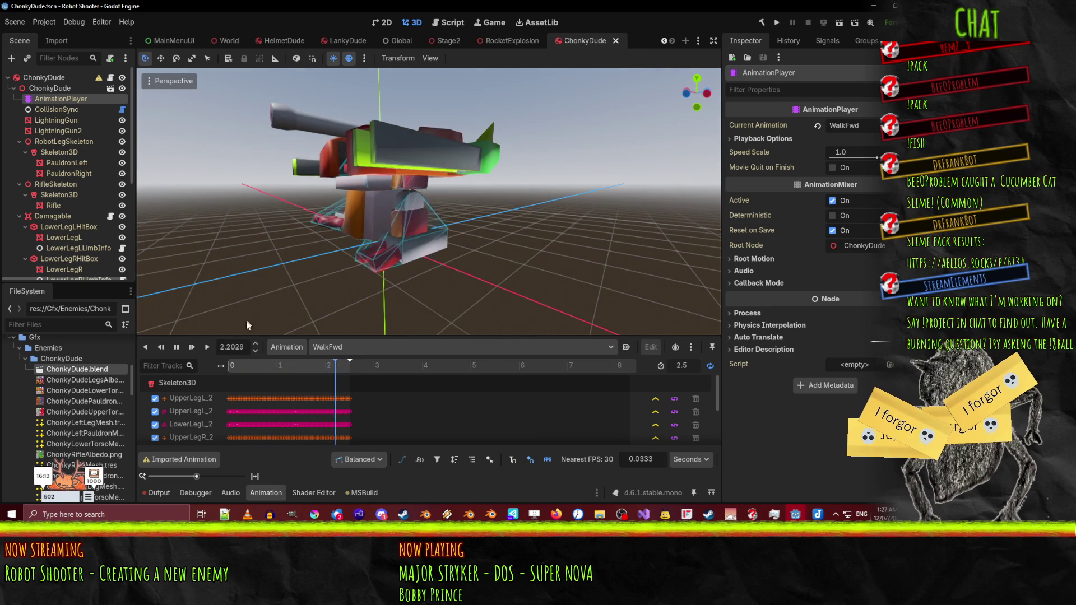
pyautogui.press('s')
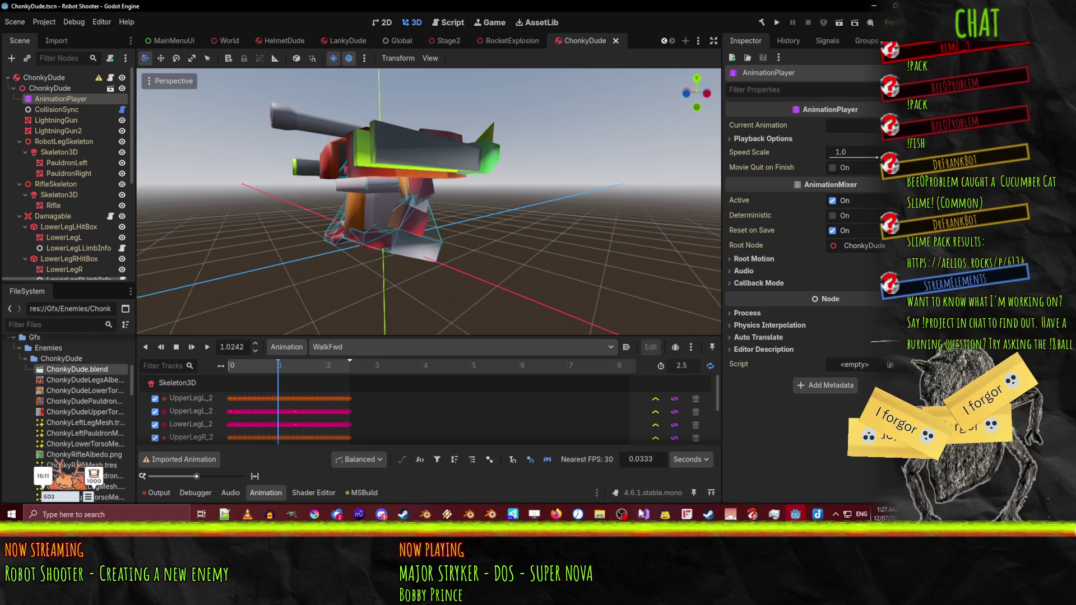
pyautogui.moveTo(641, 512)
pyautogui.click(647, 493)
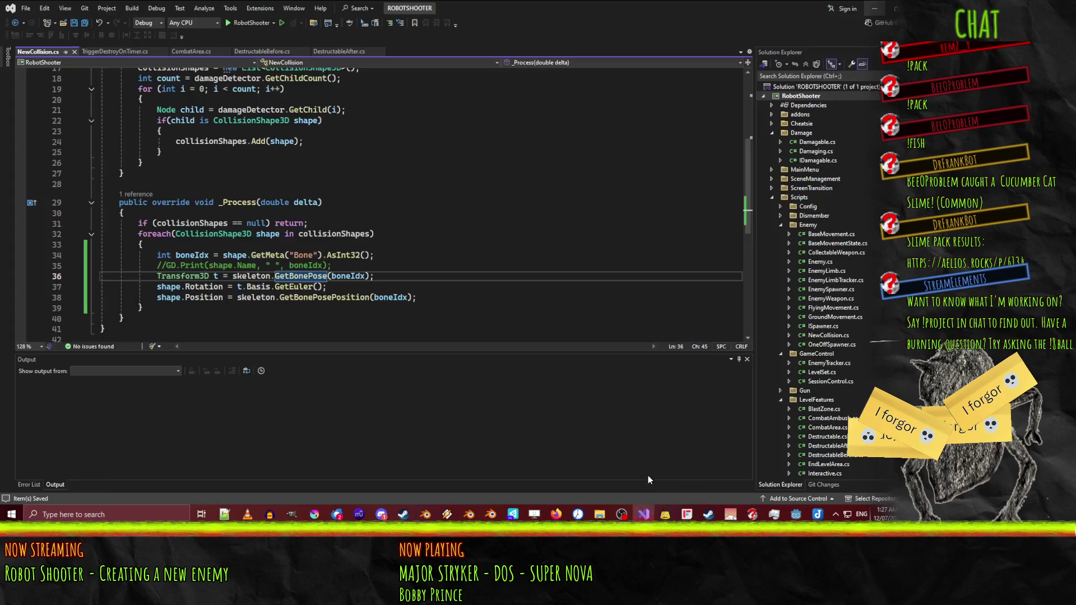
# - Comment out GetBonePosePosition on line 38, assign t.Origin instead, save NewCollision.cs, and minimize
pyautogui.click(370, 297)
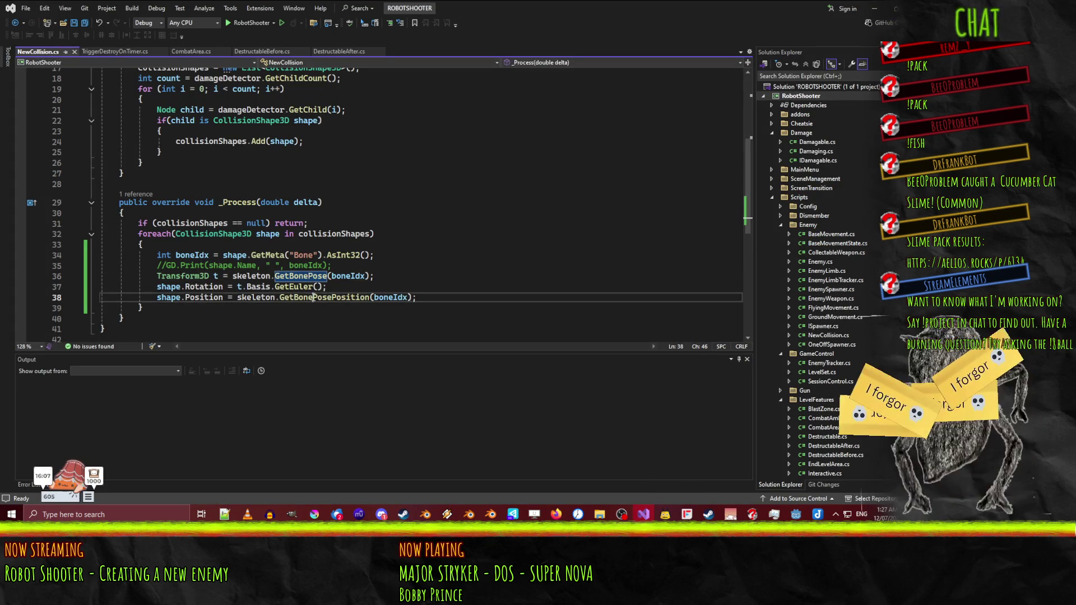
pyautogui.click(252, 297)
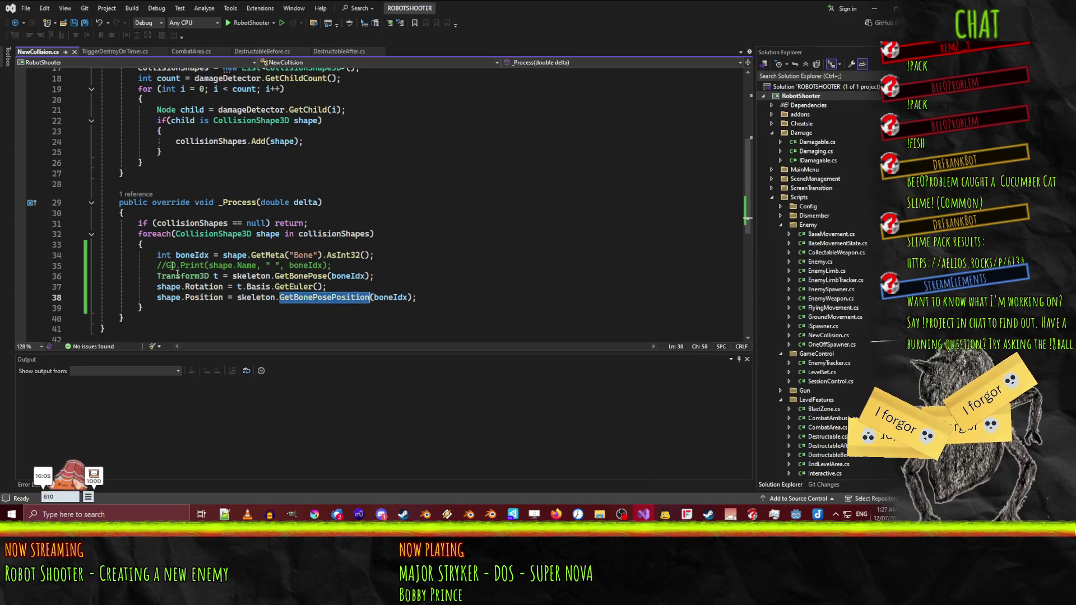
pyautogui.click(247, 275)
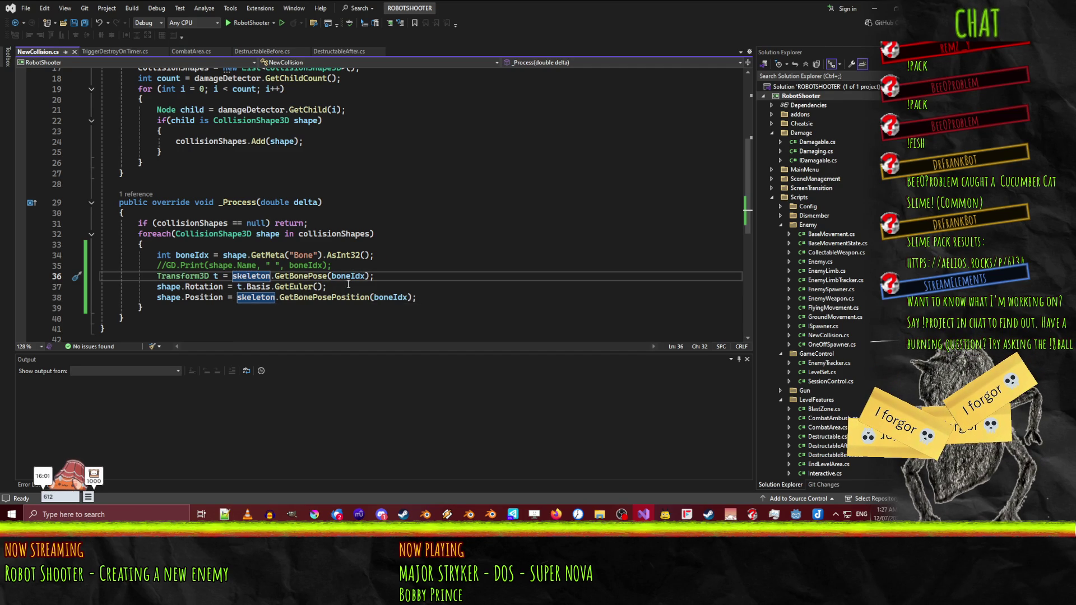
pyautogui.click(237, 297)
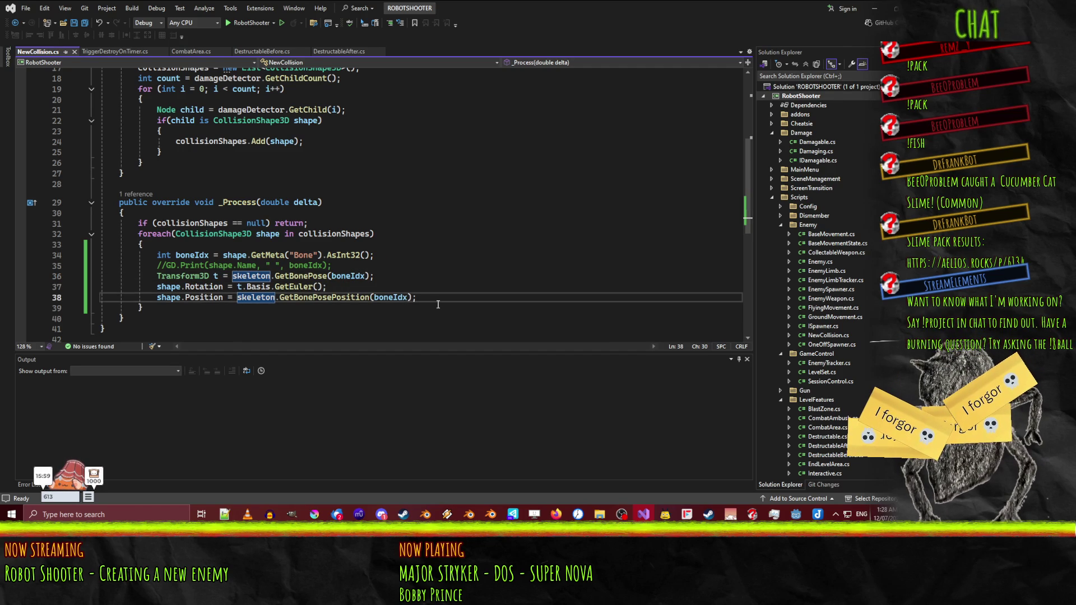
pyautogui.write('//')
pyautogui.write('t')
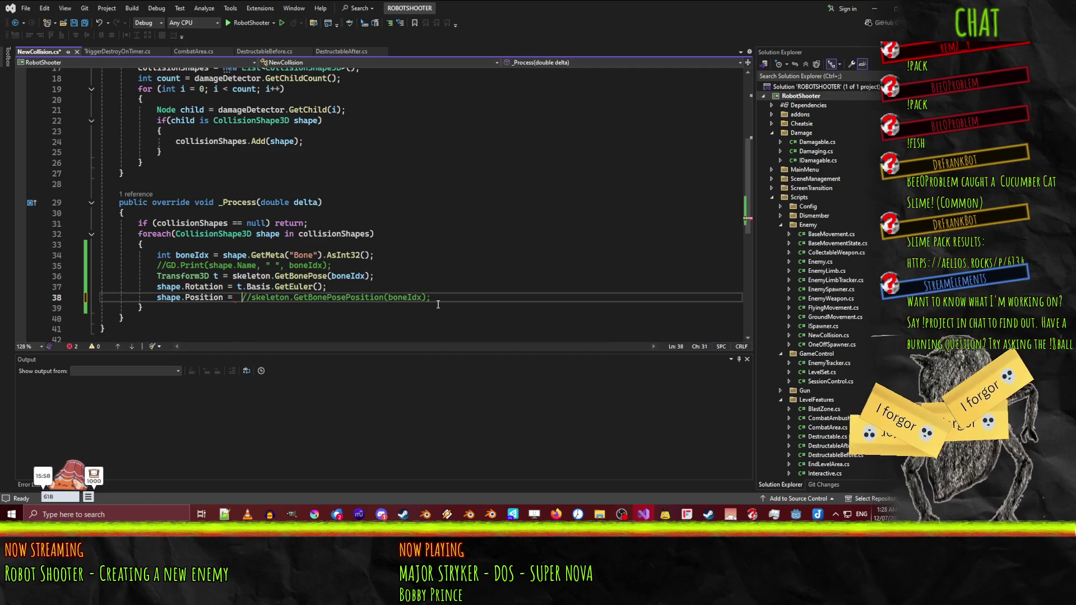
pyautogui.press('Tab')
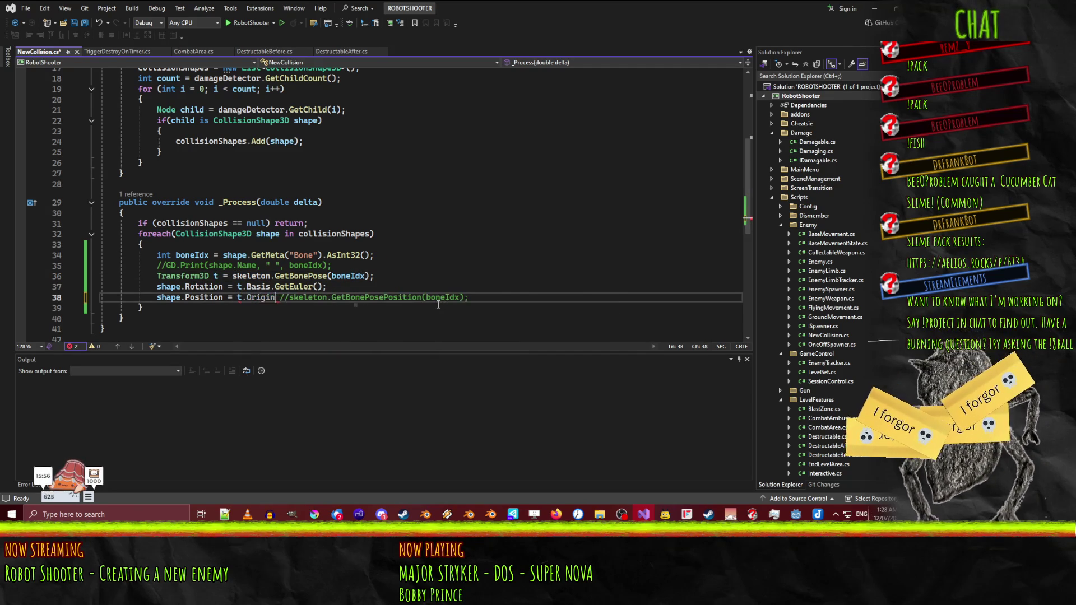
pyautogui.write(';')
pyautogui.hotkey('ctrl', 's')
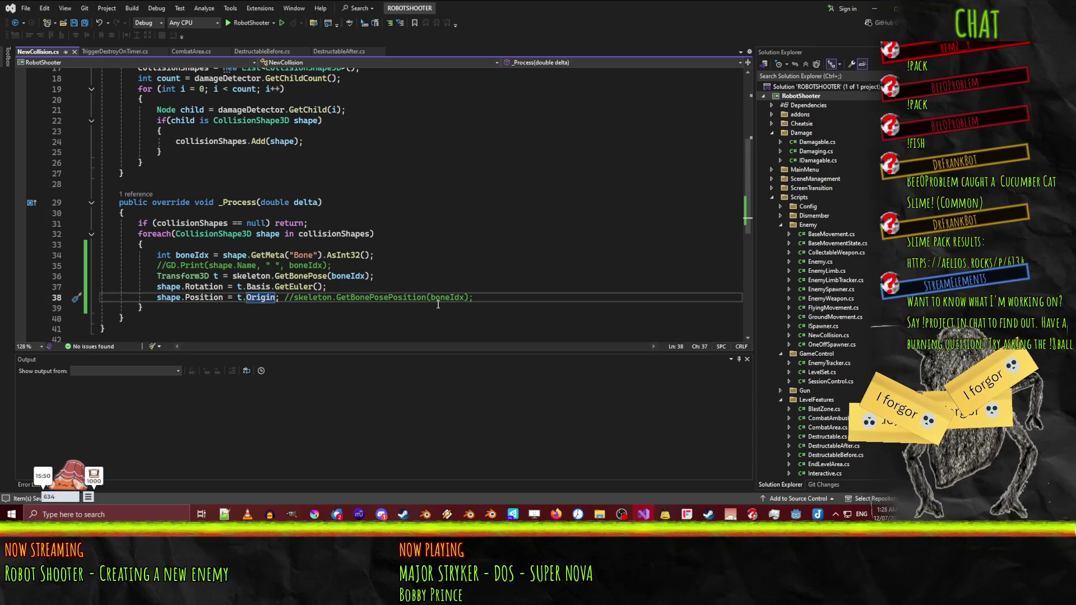
pyautogui.press('Up')
pyautogui.press('Left')
pyautogui.press('Left')
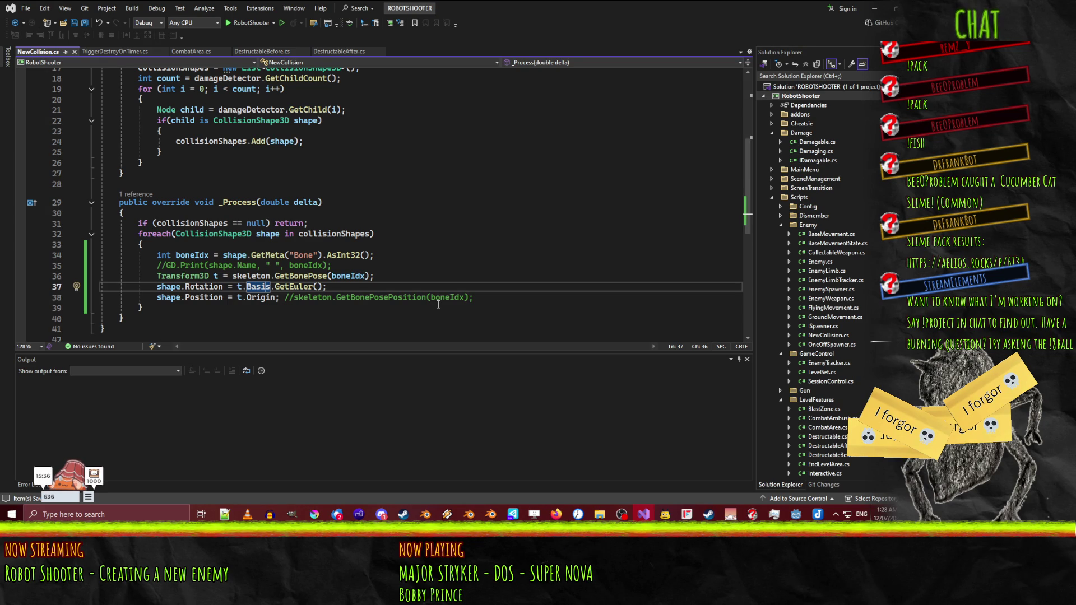
pyautogui.click(873, 9)
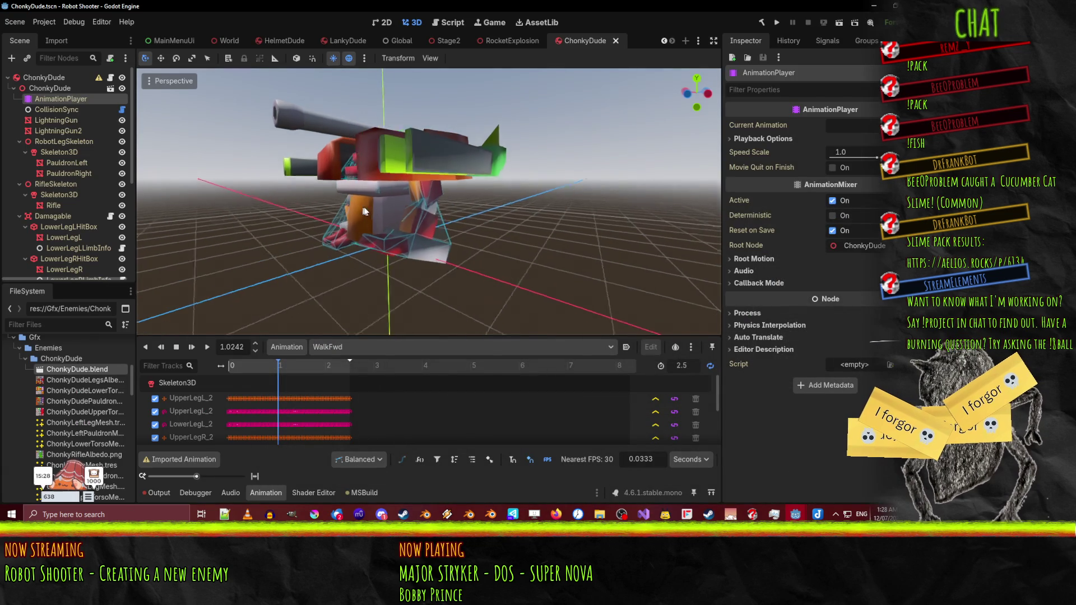
# - Replay WalkFwd from its first frame, stop it, and rebuild the C# project
pyautogui.moveTo(266, 363); pyautogui.dragTo(215, 369)
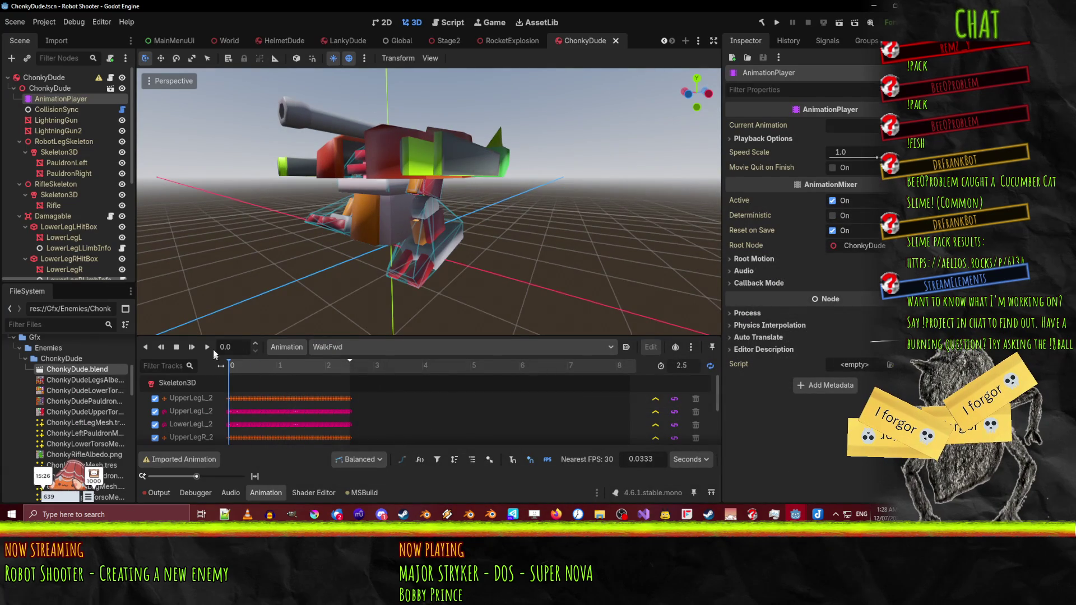
pyautogui.click(207, 347)
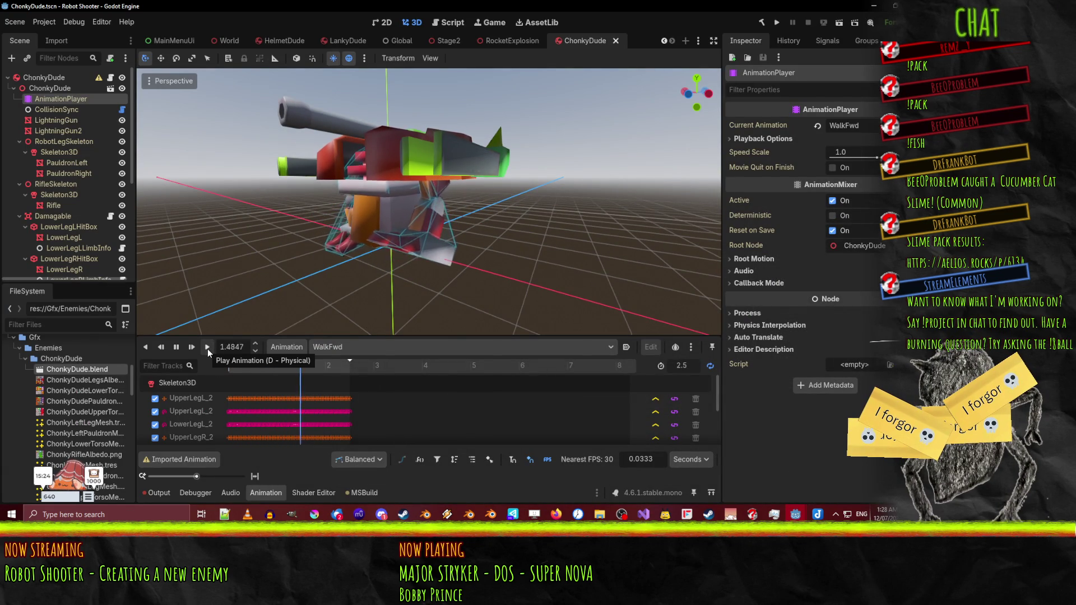
pyautogui.click(176, 347)
pyautogui.click(761, 22)
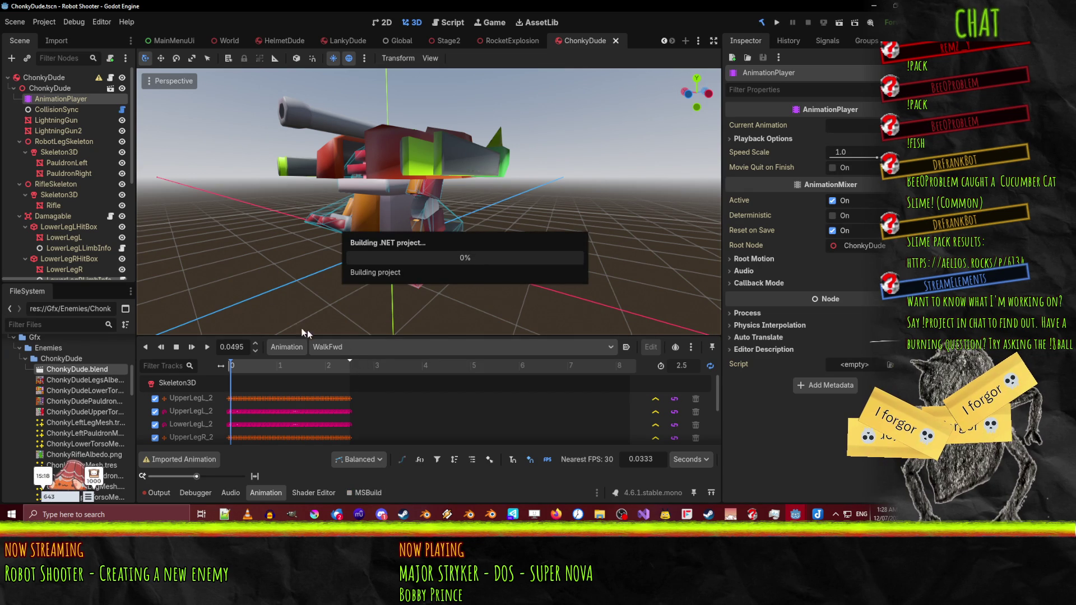
# - Replay WalkFwd once more, then close and reopen the ChonkyDude scene
pyautogui.click(233, 365)
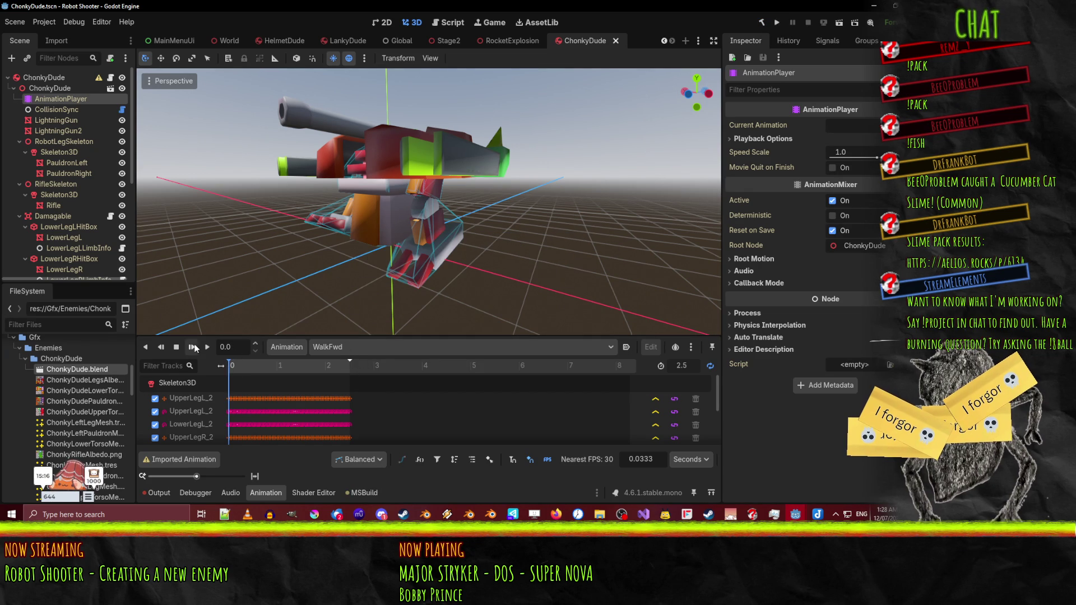
pyautogui.click(207, 348)
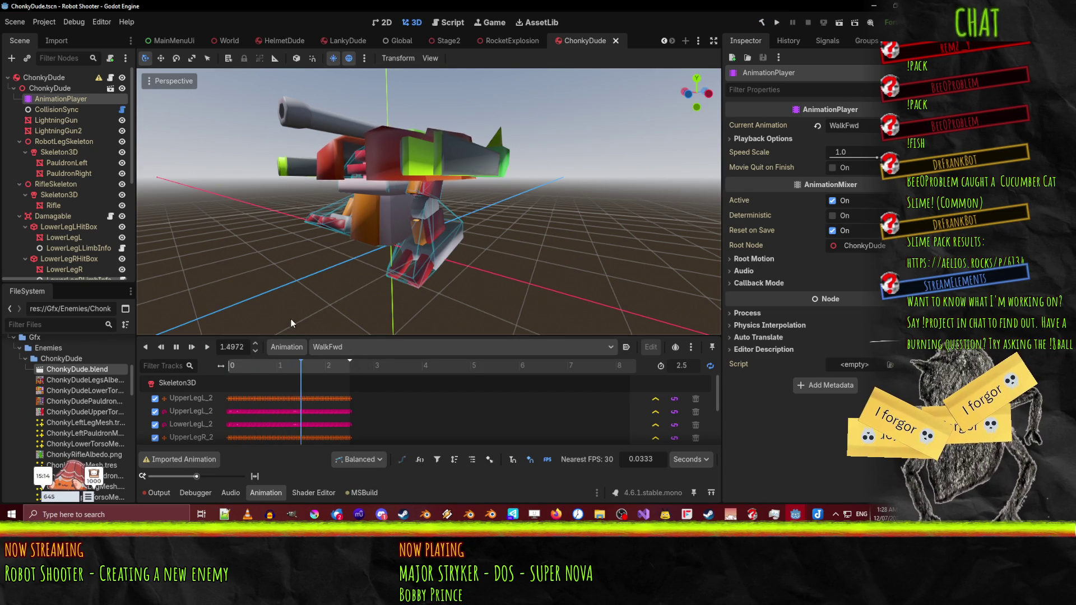
pyautogui.click(174, 351)
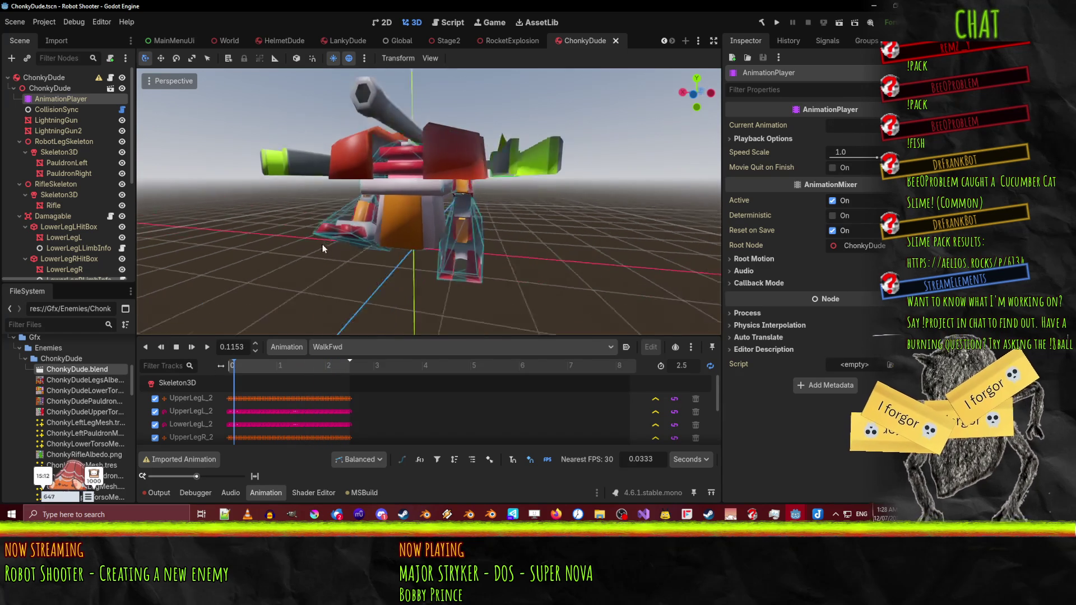
pyautogui.click(615, 41)
pyautogui.scroll(10, 68, 385)
pyautogui.doubleClick(64, 408)
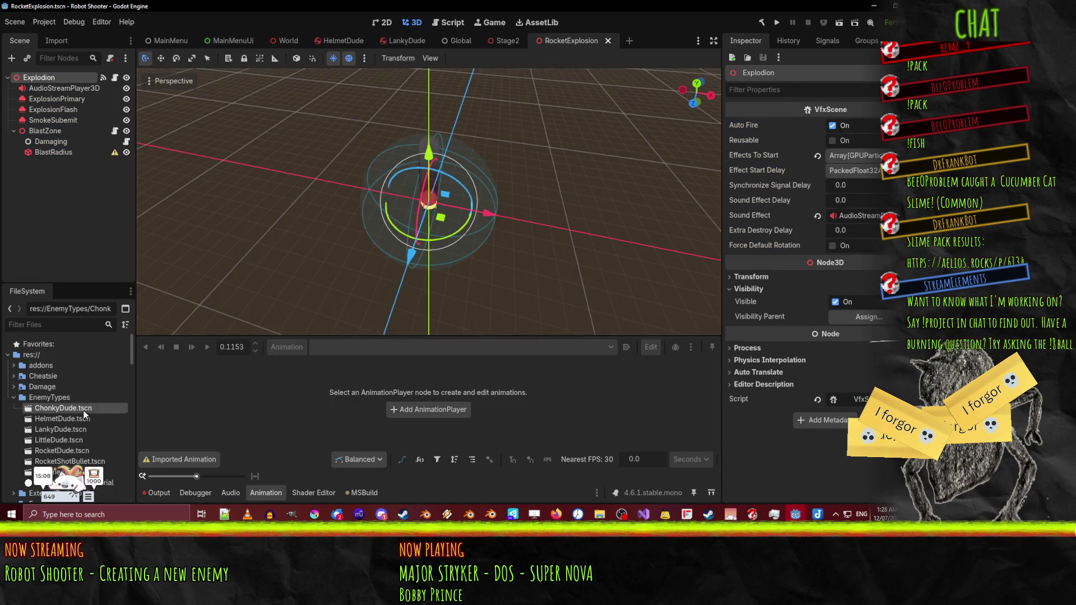
# - Play the Idle animation, then select and play WalkFwd
pyautogui.click(209, 348)
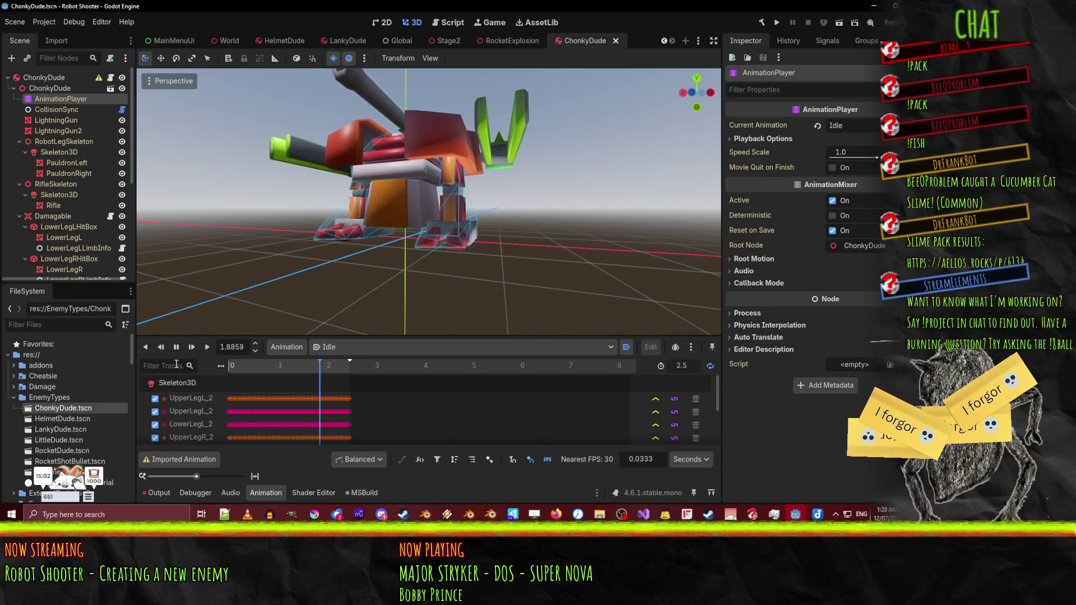
pyautogui.click(330, 347)
pyautogui.click(347, 380)
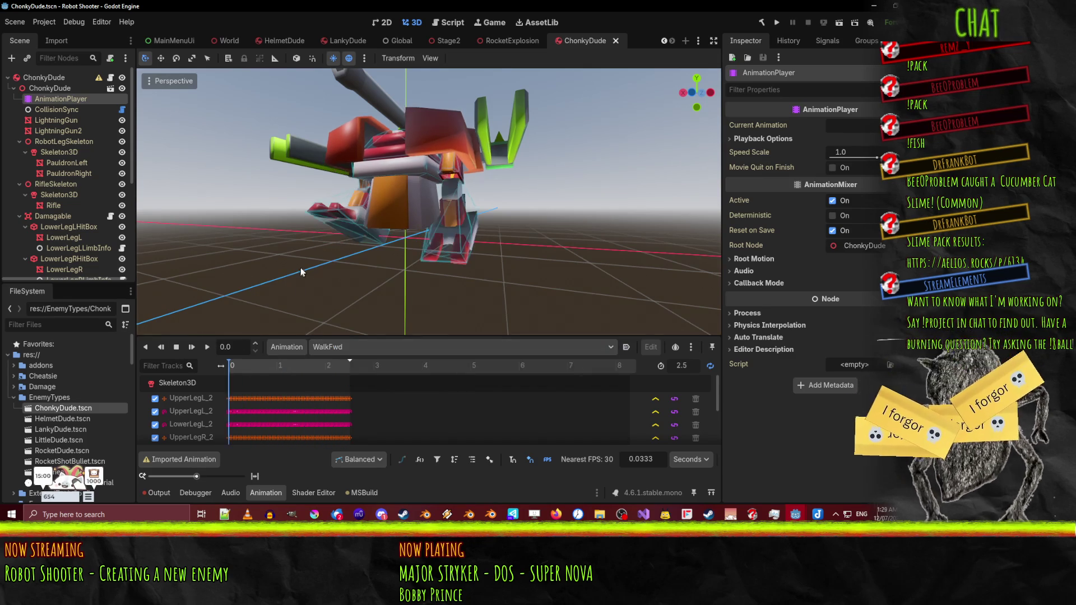
pyautogui.click(206, 351)
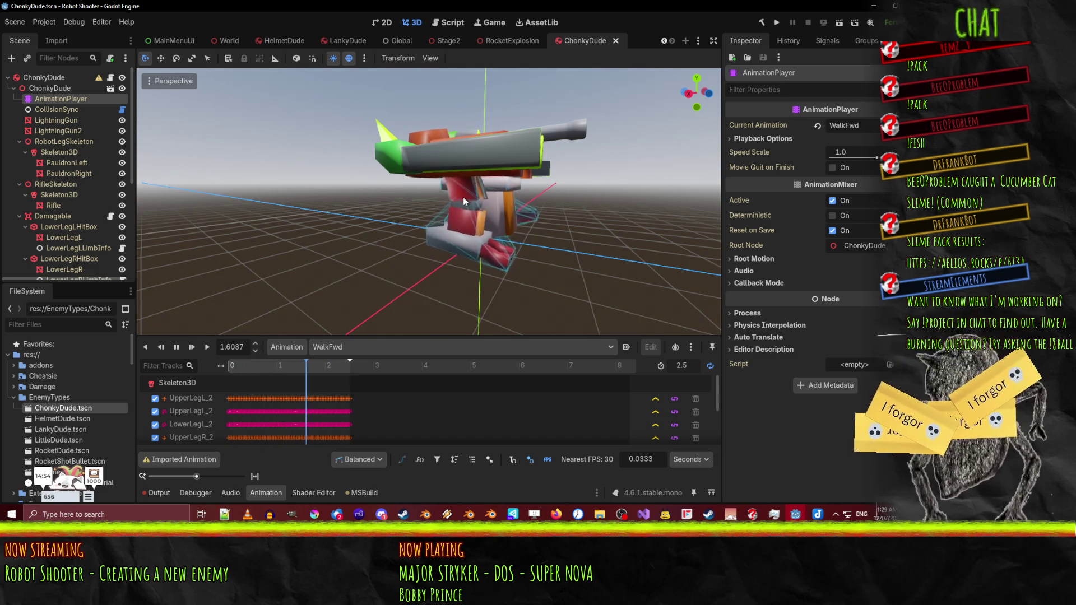
# - Stop the walk preview and switch to NewCollision.cs in Visual Studio
pyautogui.scroll(8, 506, 214)
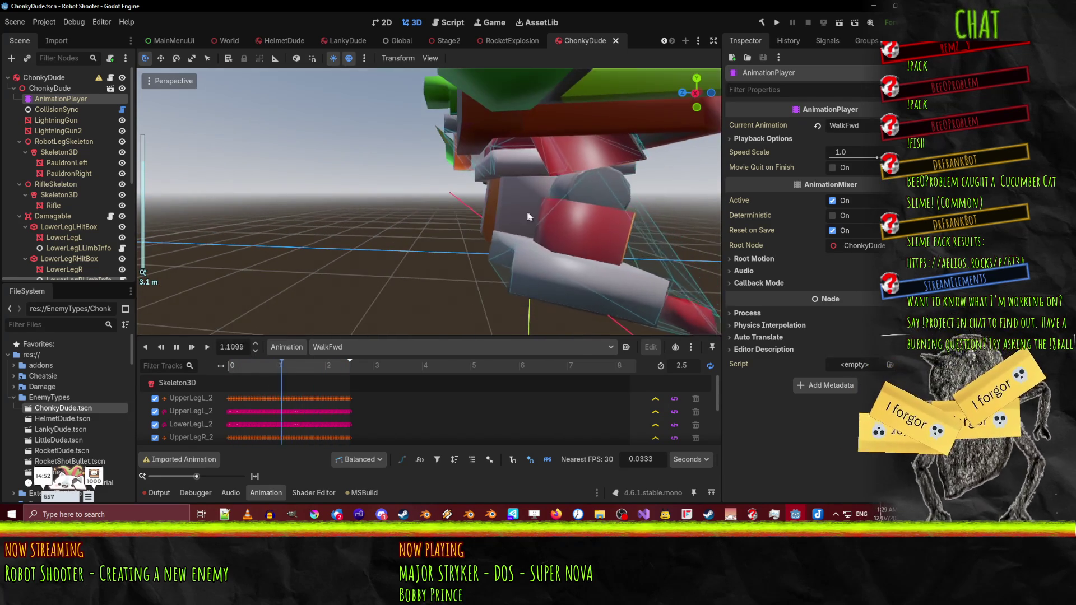
pyautogui.scroll(-4, 505, 214)
pyautogui.scroll(-3, 501, 195)
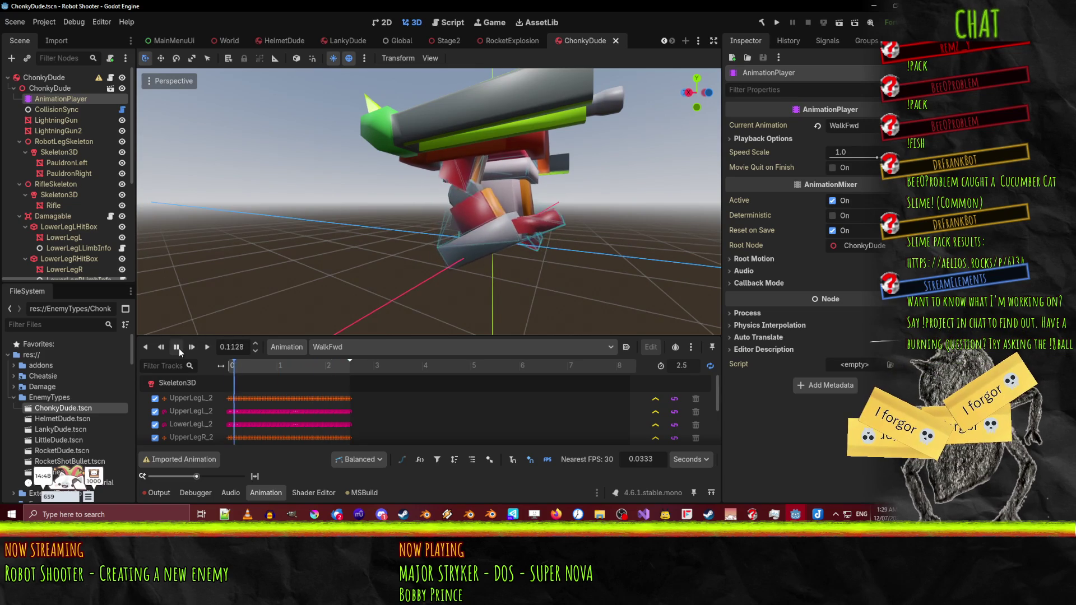
pyautogui.click(236, 370)
pyautogui.moveTo(795, 514)
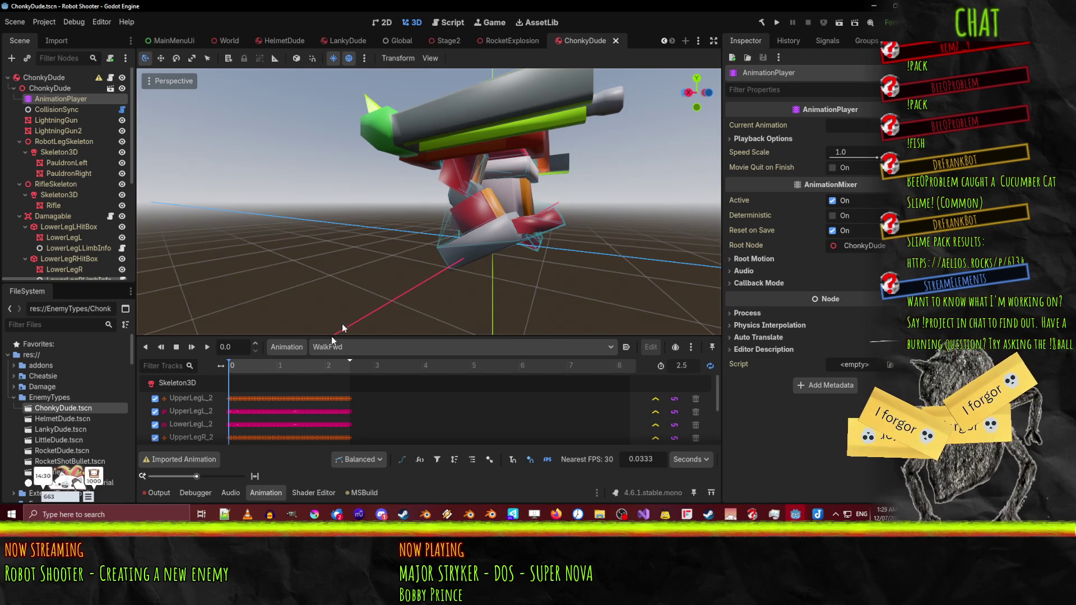
pyautogui.click(643, 513)
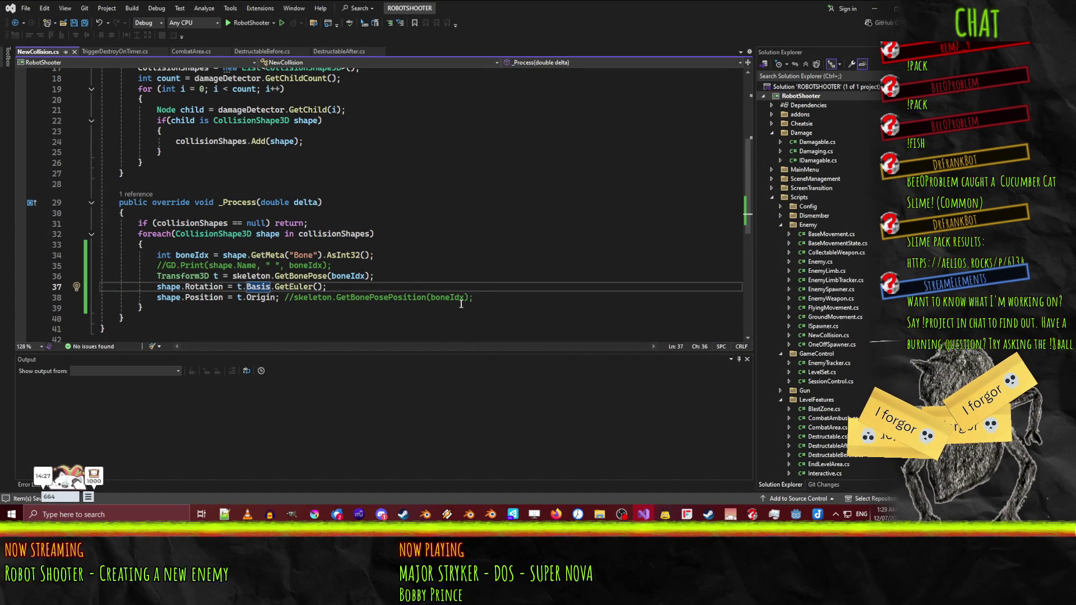
# - Uncomment the GD.Print line and type if(shape.name == on a new line above it
pyautogui.click(277, 297)
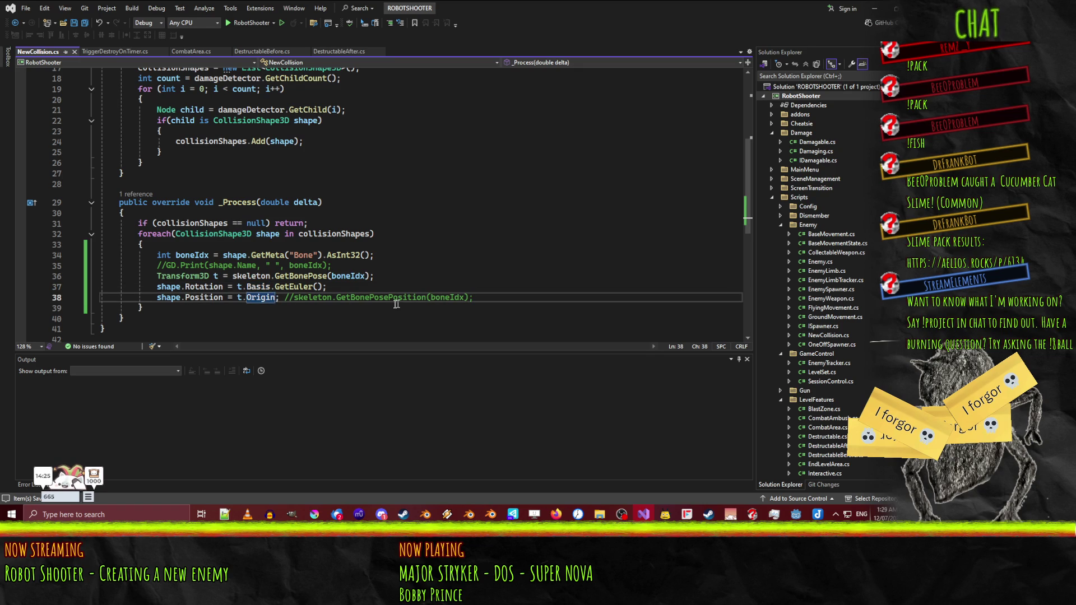
pyautogui.doubleClick(374, 297)
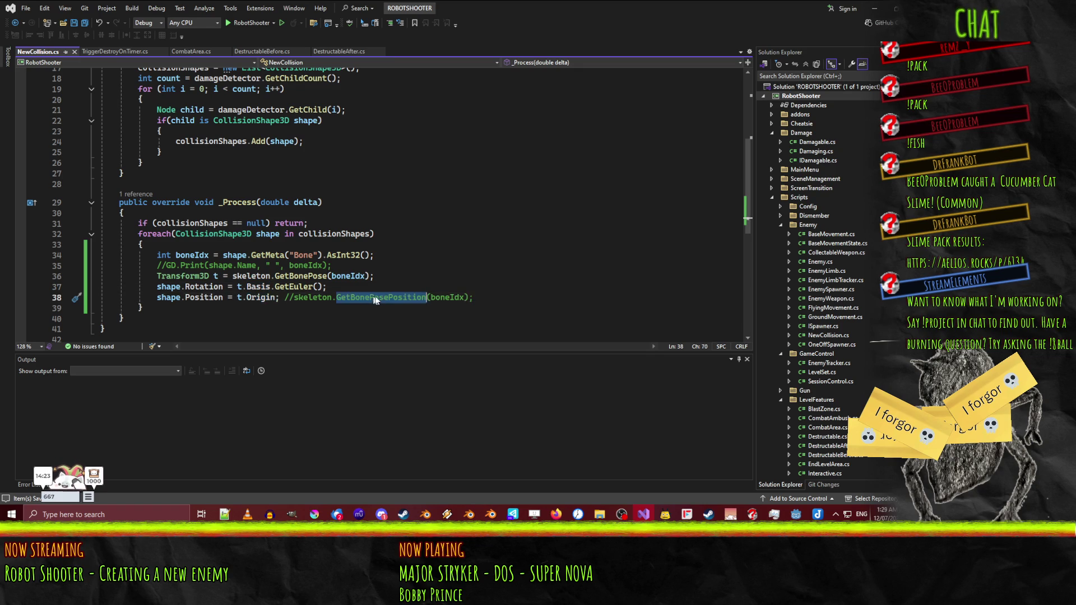
pyautogui.click(157, 265)
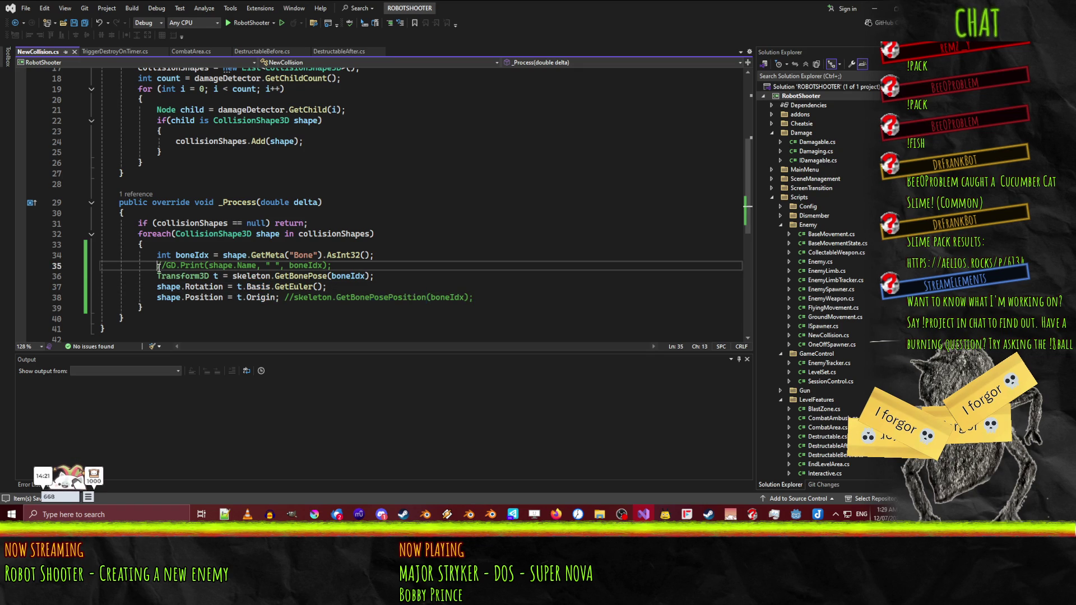
pyautogui.press('Delete')
pyautogui.press('Delete')
pyautogui.press('Return')
pyautogui.press('Up')
pyautogui.write('if(')
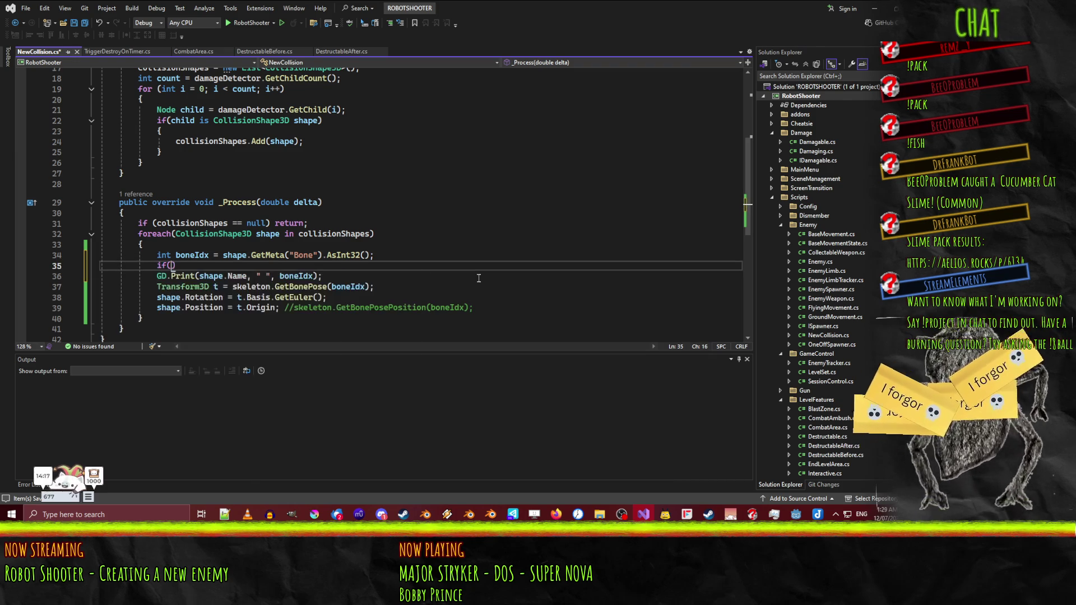
pyautogui.write('shape.nam')
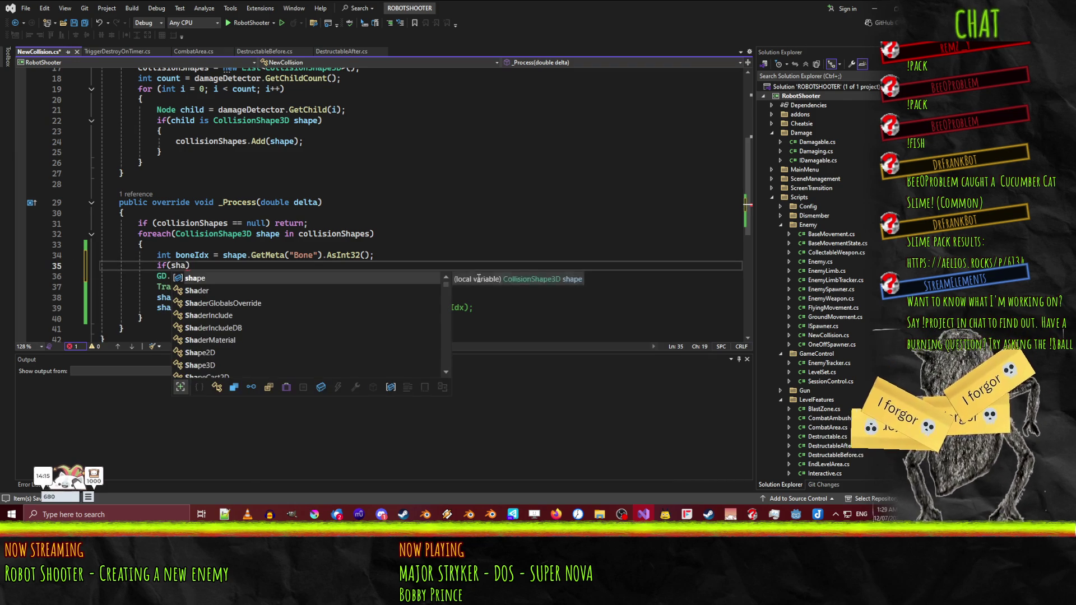
pyautogui.write('e ==')
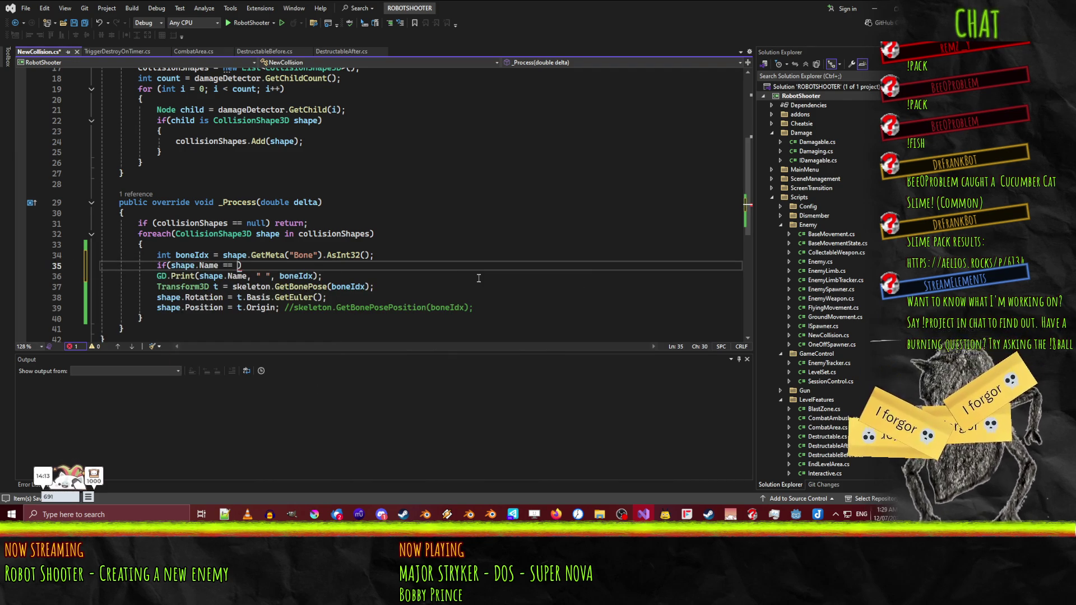
pyautogui.click(643, 514)
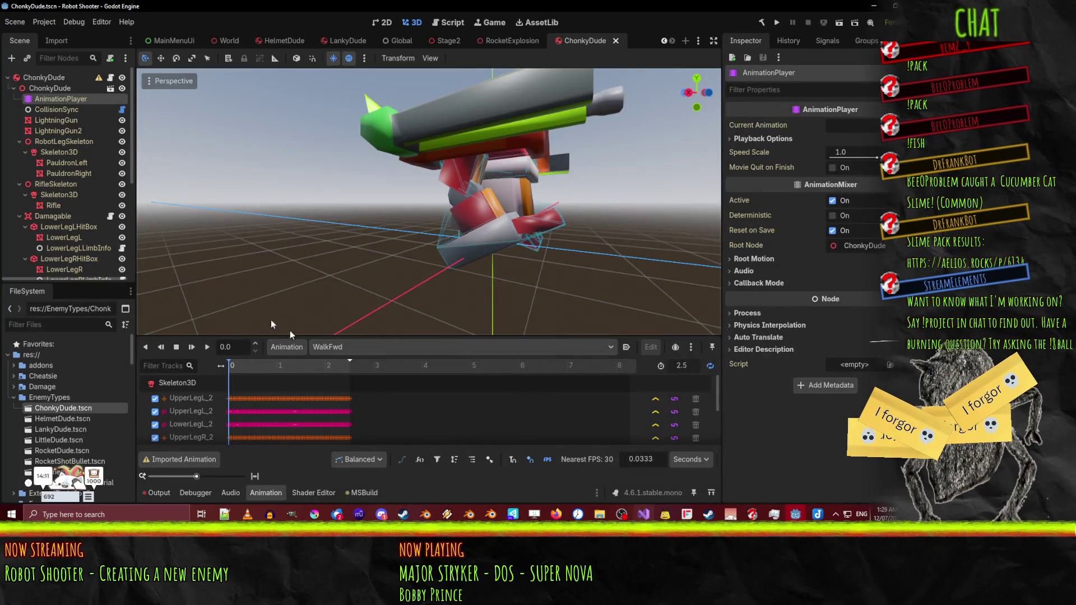
# - Select LowerLegRHitBox in the Scene tree, copy its node path, and hide the editor window
pyautogui.scroll(-5, 38, 124)
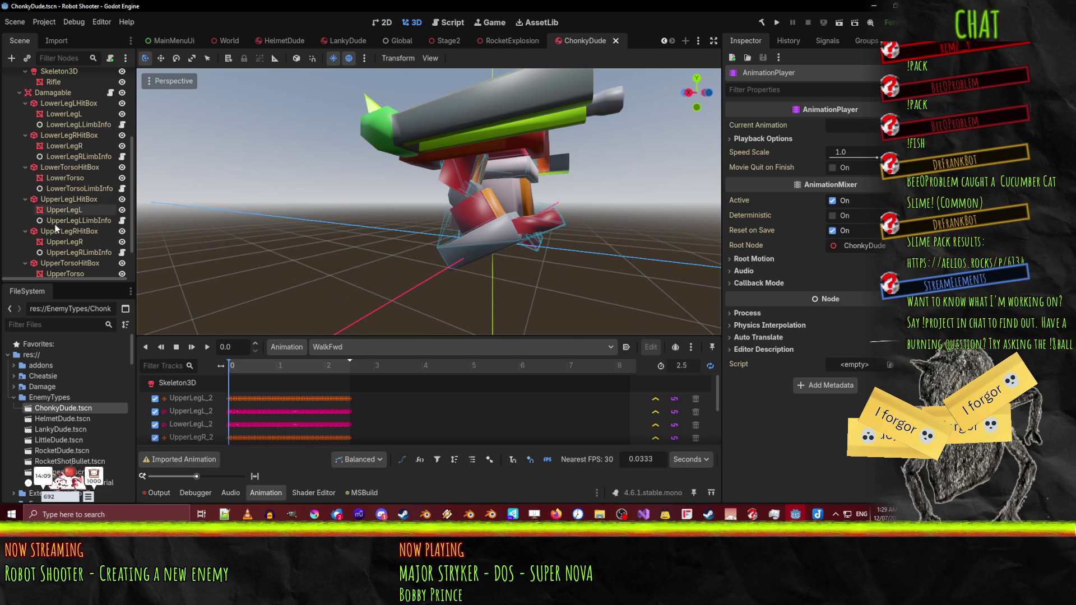
pyautogui.click(64, 136)
pyautogui.moveTo(64, 136); pyautogui.dragTo(65, 150)
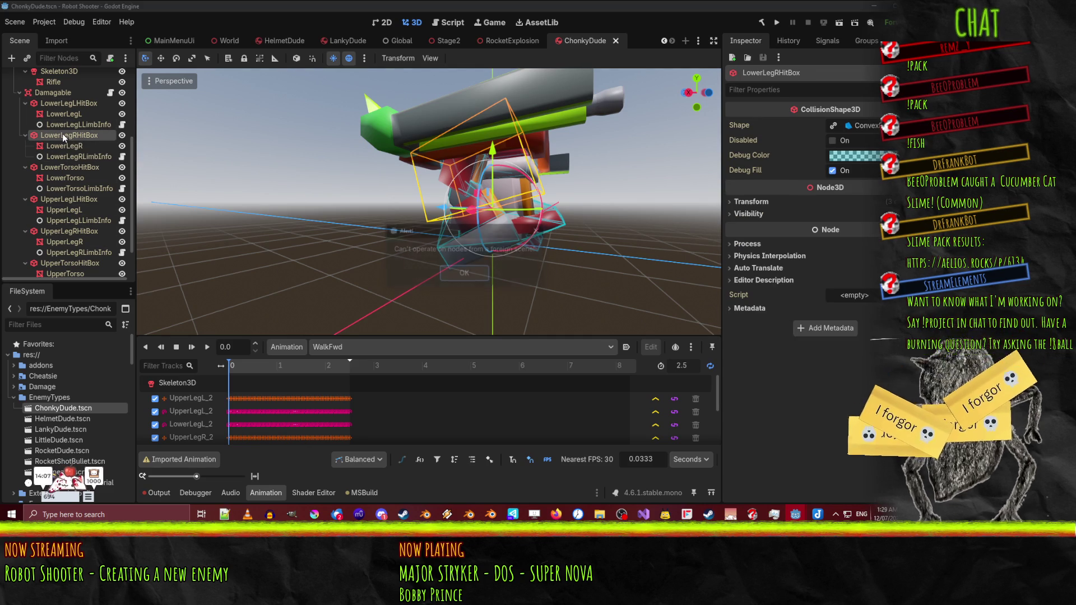
pyautogui.click(457, 274)
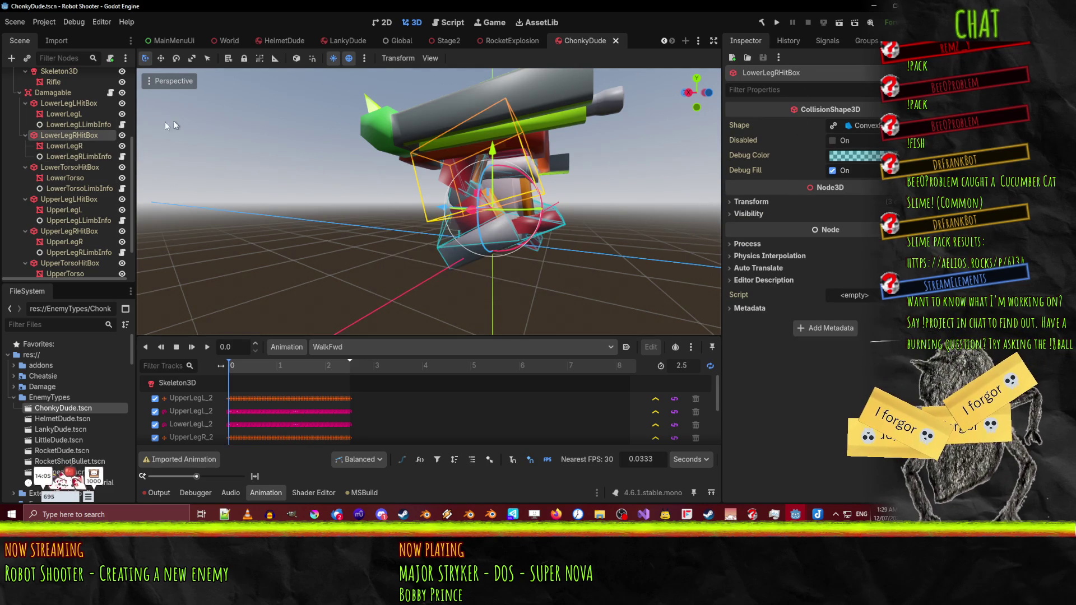
pyautogui.doubleClick(94, 137)
pyautogui.rightClick(96, 138)
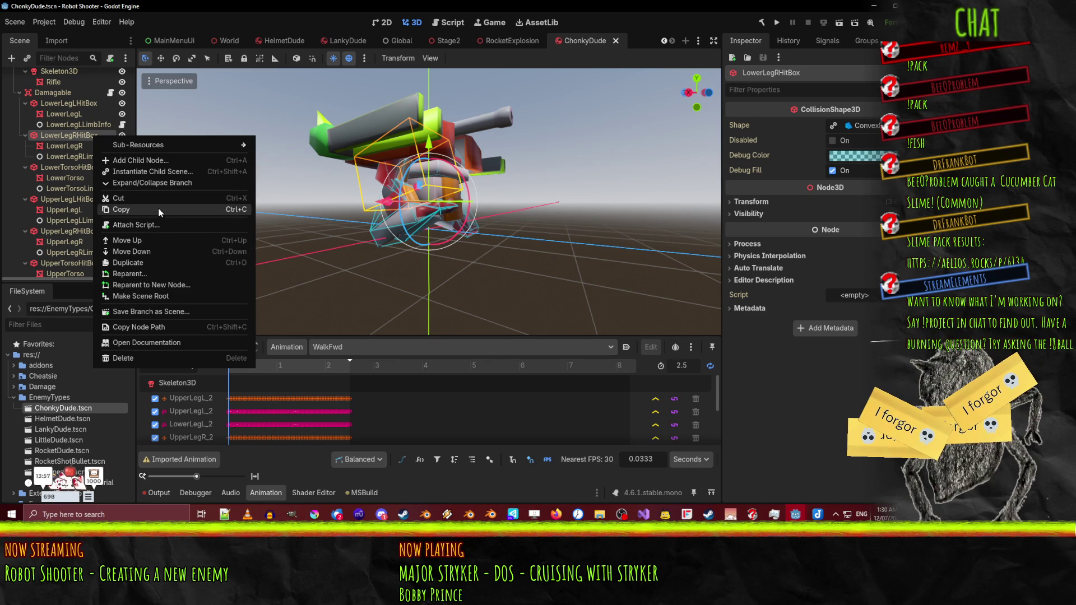
pyautogui.click(200, 327)
pyautogui.click(873, 6)
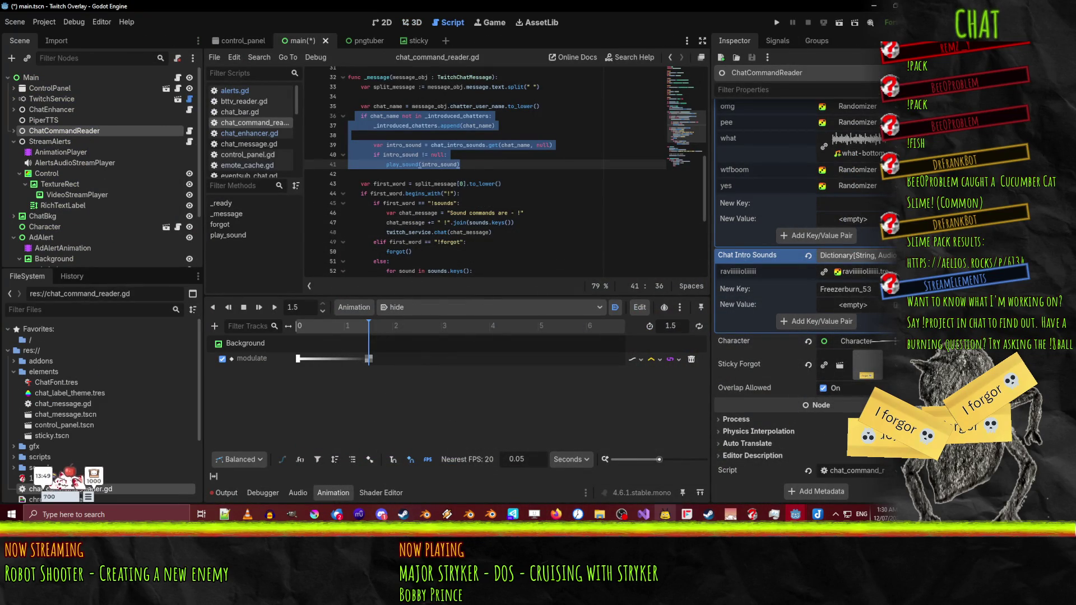
# - Paste the node path into the if and trim it to "LowerLegRHitBox"
pyautogui.click(643, 514)
pyautogui.write('ChonkyDude / Damagable / LowerLegRHitBox')
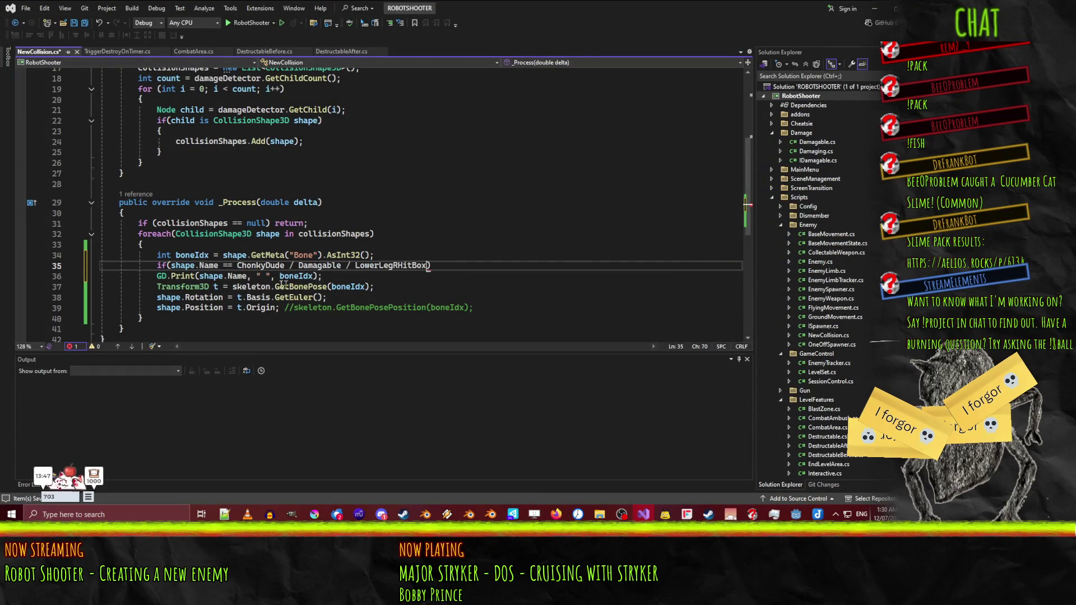
pyautogui.hotkey('shift', 'Right')
pyautogui.hotkey('shift', 'Right')
pyautogui.hotkey('shift', 'Right')
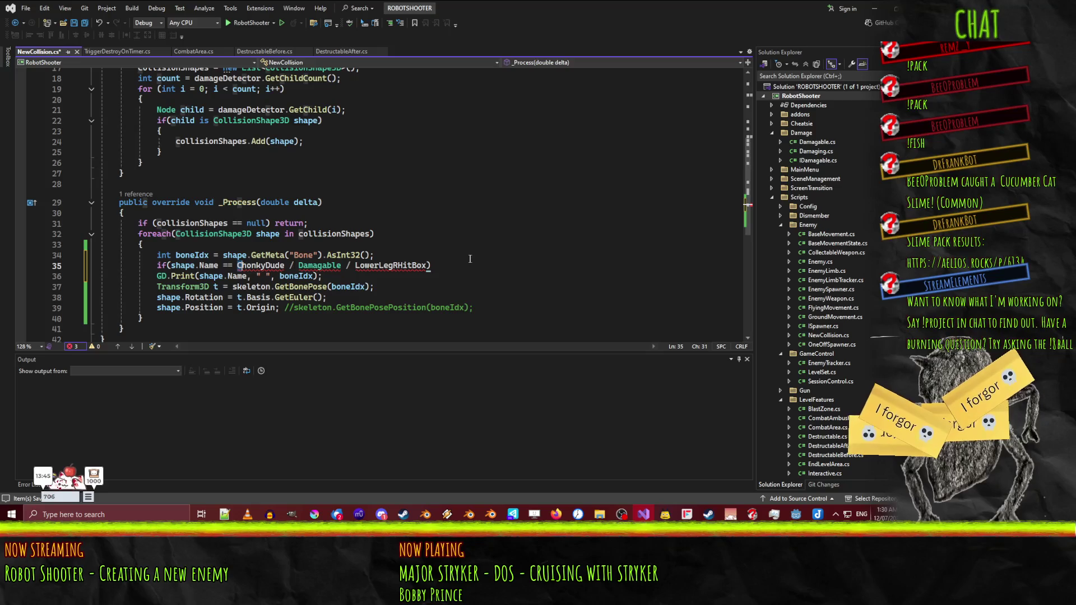
pyautogui.write('"')
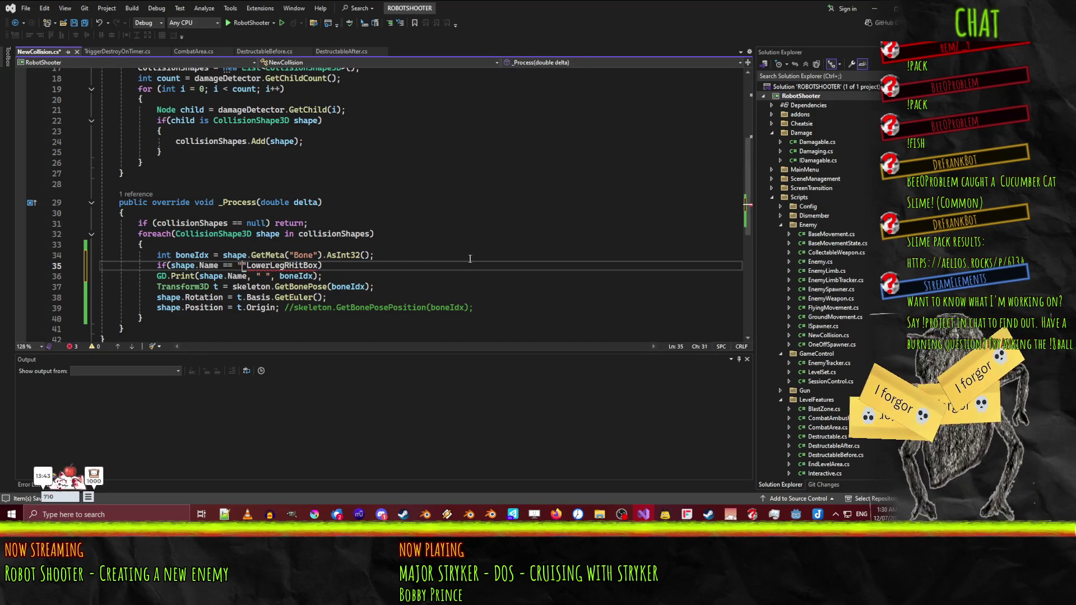
pyautogui.press('End')
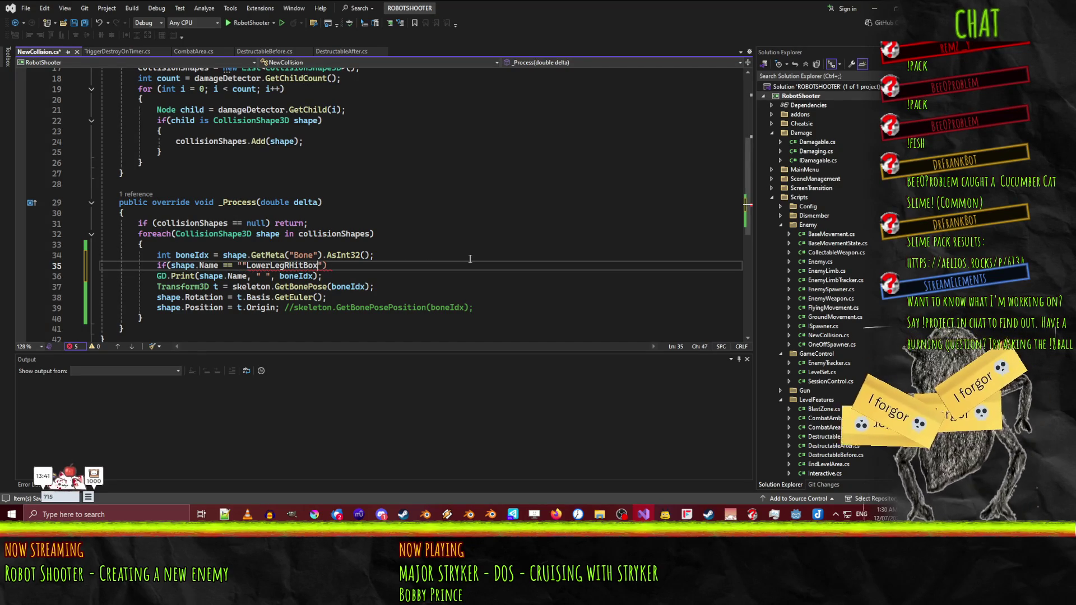
pyautogui.press('Left')
pyautogui.press('Left')
pyautogui.press('Left')
pyautogui.press('Delete')
pyautogui.press('End')
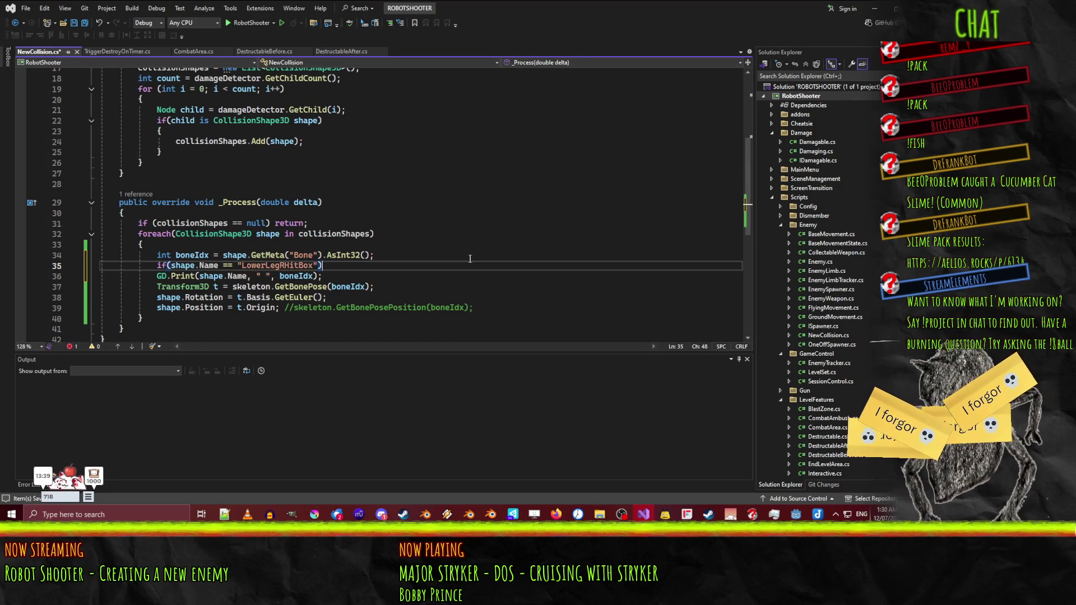
# - Wrap GD.Print in braces under the if and append , " " after boneIdx
pyautogui.press('Return')
pyautogui.hotkey('alt', 'Down')
pyautogui.press('Up')
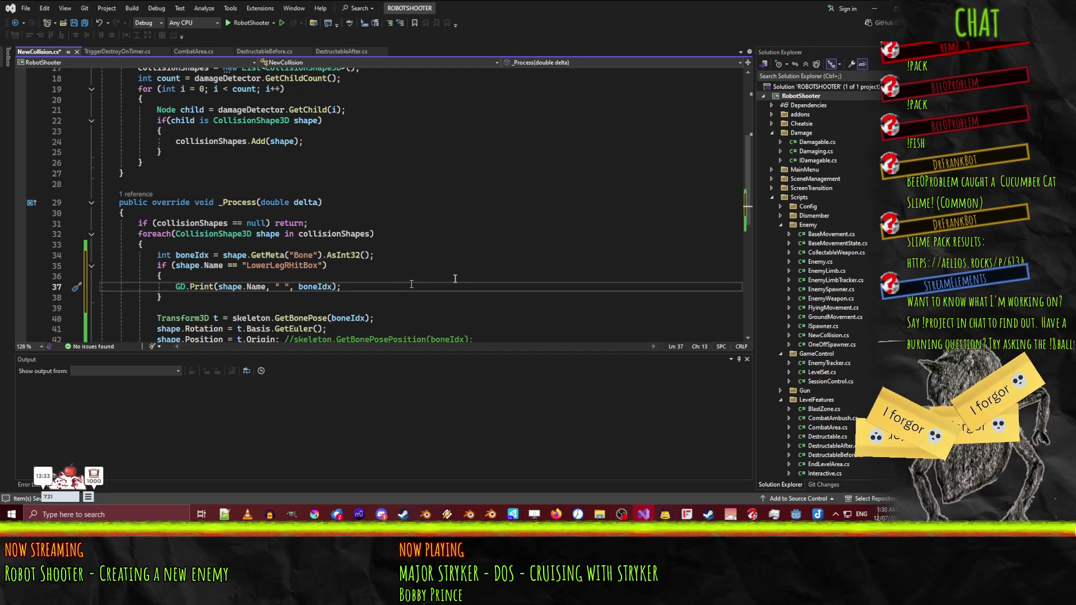
pyautogui.hotkey('alt', 'Tab')
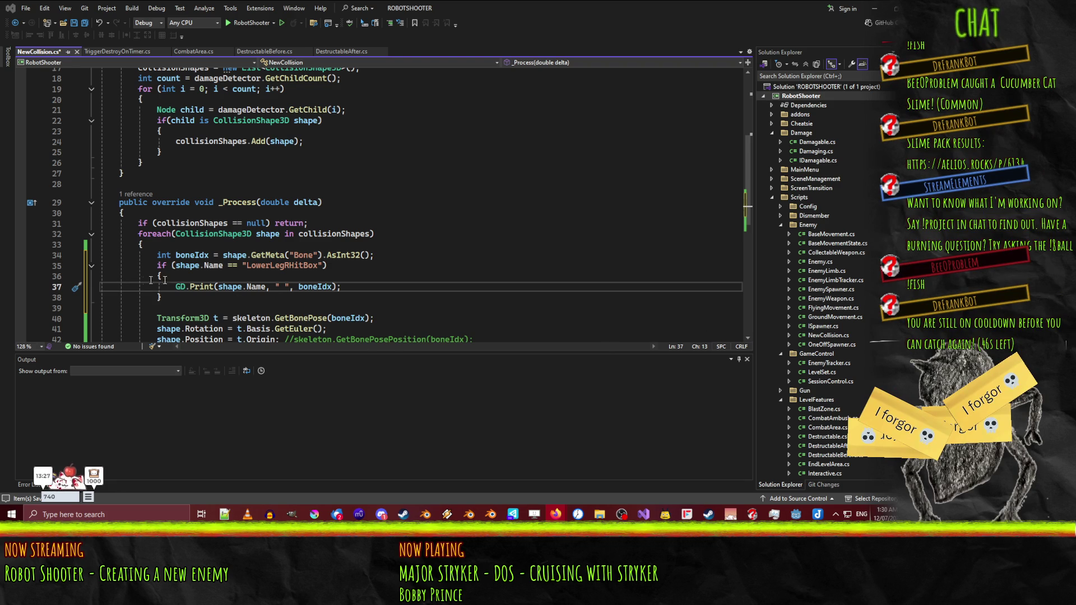
pyautogui.click(333, 287)
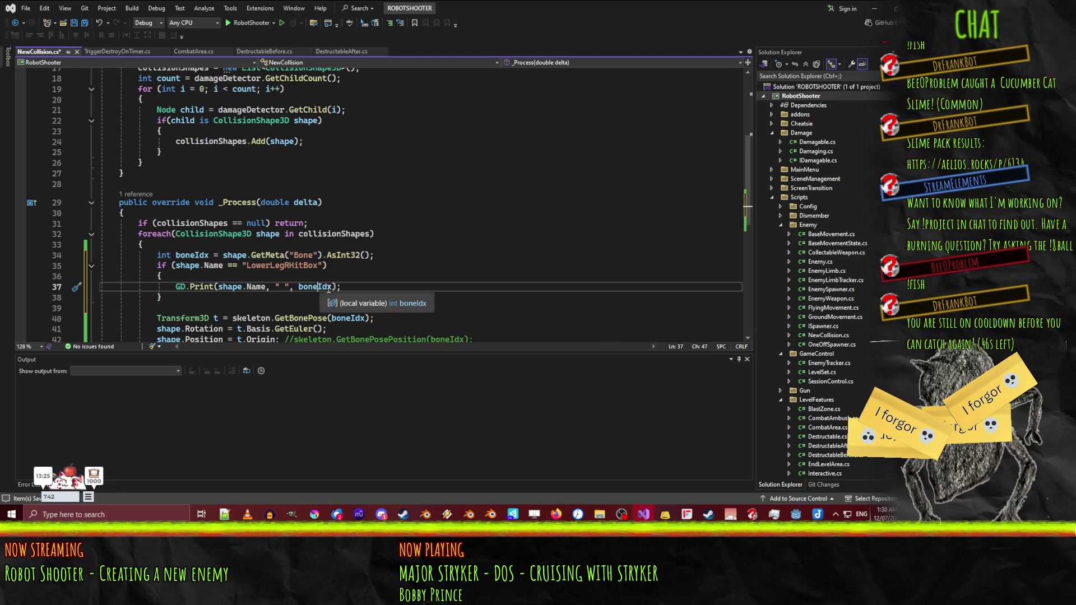
pyautogui.write(', "')
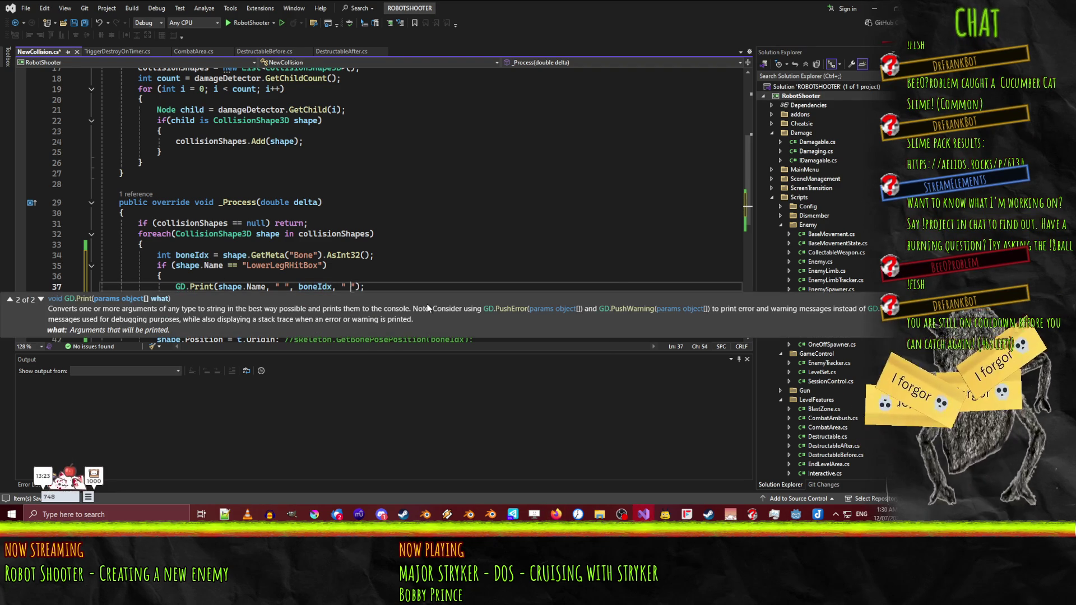
pyautogui.click(232, 318)
# - Move the Transform3D bone pose line above the if and add another separator to GD.Print
pyautogui.scroll(-2, 231, 273)
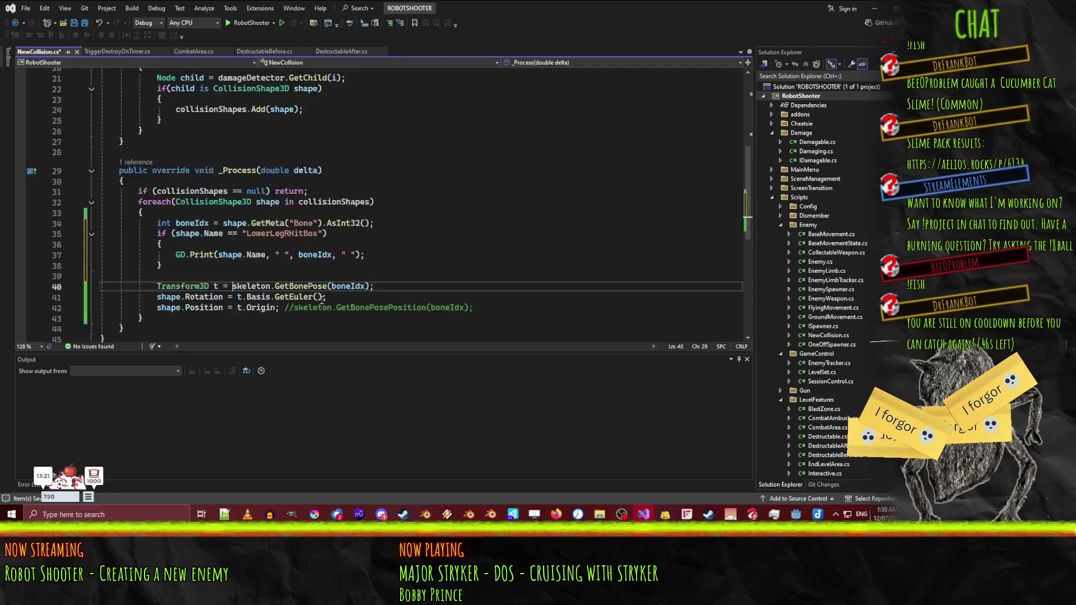
pyautogui.scroll(1, 231, 273)
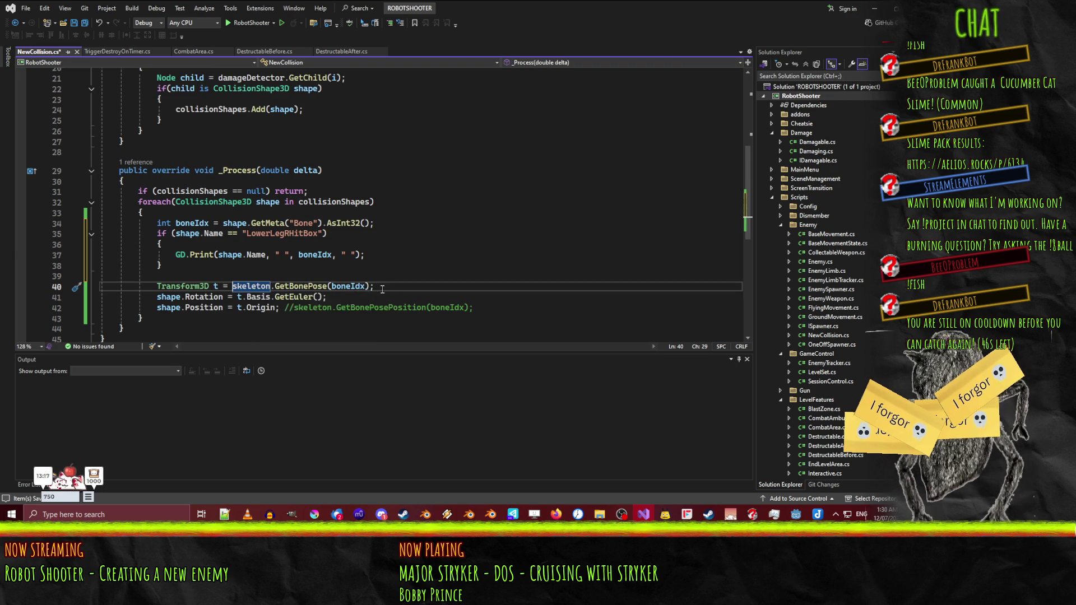
pyautogui.click(322, 282)
pyautogui.hotkey('ctrl', 'x')
pyautogui.press('Up')
pyautogui.press('Up')
pyautogui.press('Up')
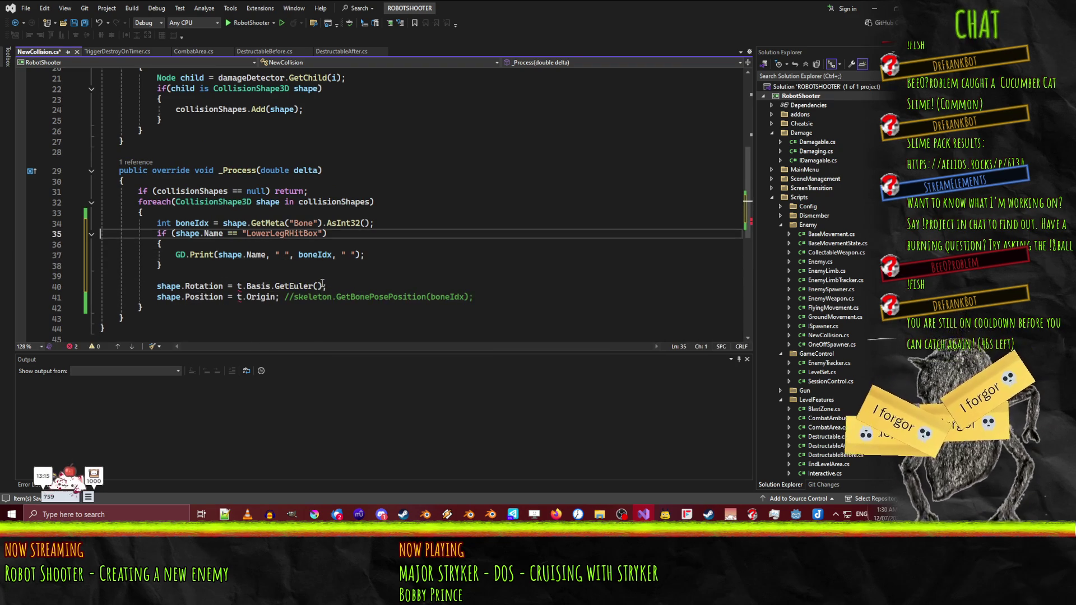
pyautogui.hotkey('ctrl', 'v')
pyautogui.press('Return')
pyautogui.press('Down')
pyautogui.press('Down')
pyautogui.press('Down')
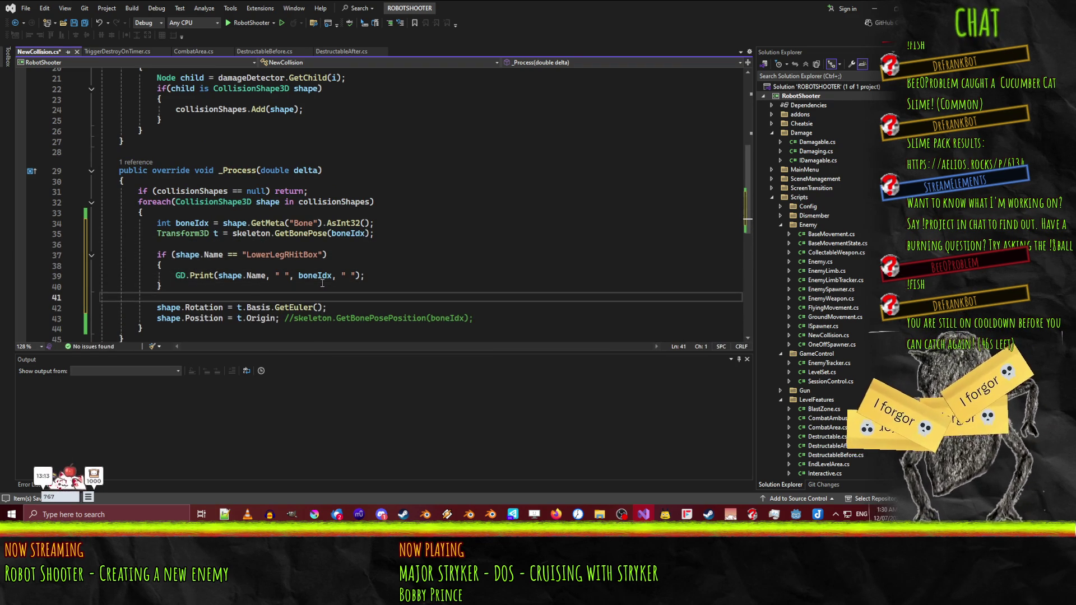
pyautogui.click(353, 275)
pyautogui.write(',')
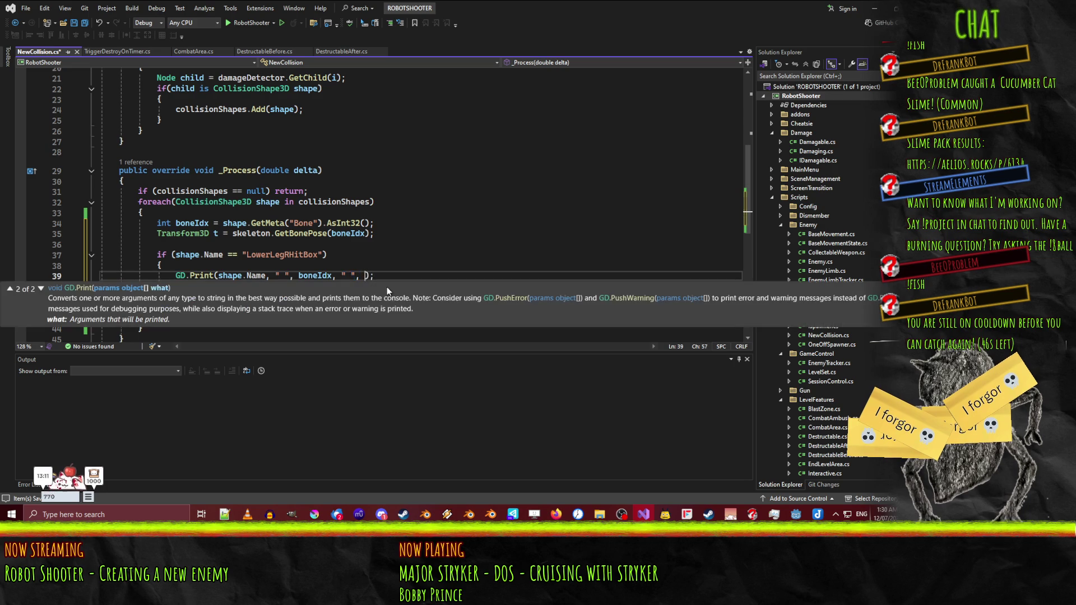
pyautogui.press('Escape')
pyautogui.press('Up')
pyautogui.press('Up')
pyautogui.press('Up')
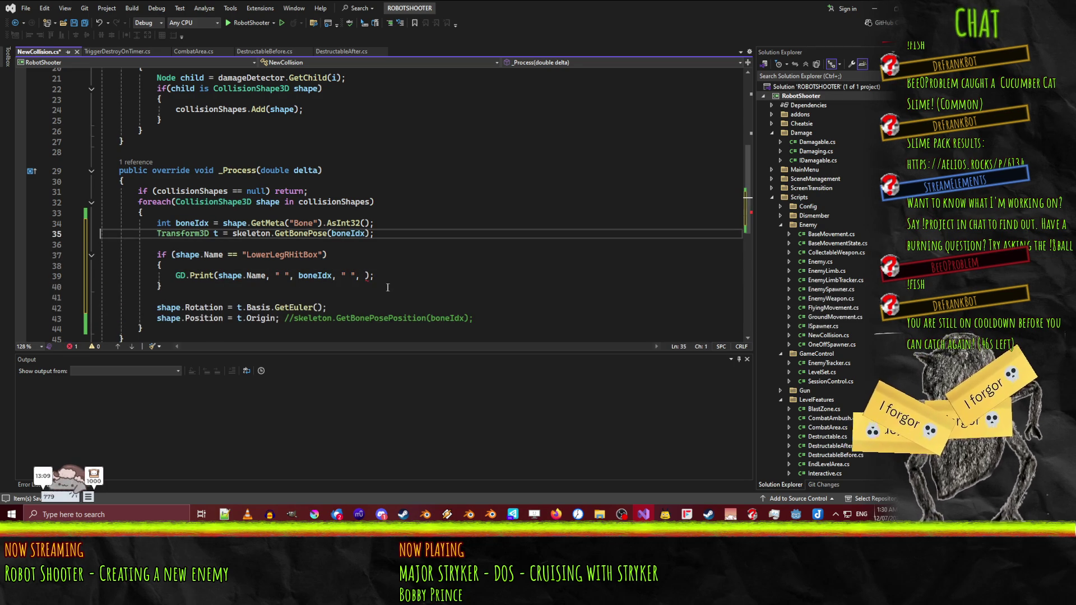
# - Duplicate the bone pose line as h using skeleton.GetBoneGlobalPose(boneIdx)
pyautogui.hotkey('ctrl', 'd')
pyautogui.press('Home')
pyautogui.press('Right')
pyautogui.press('Right')
pyautogui.press('Right')
pyautogui.hotkey('ctrl', 'Right')
pyautogui.hotkey('ctrl', 'Right')
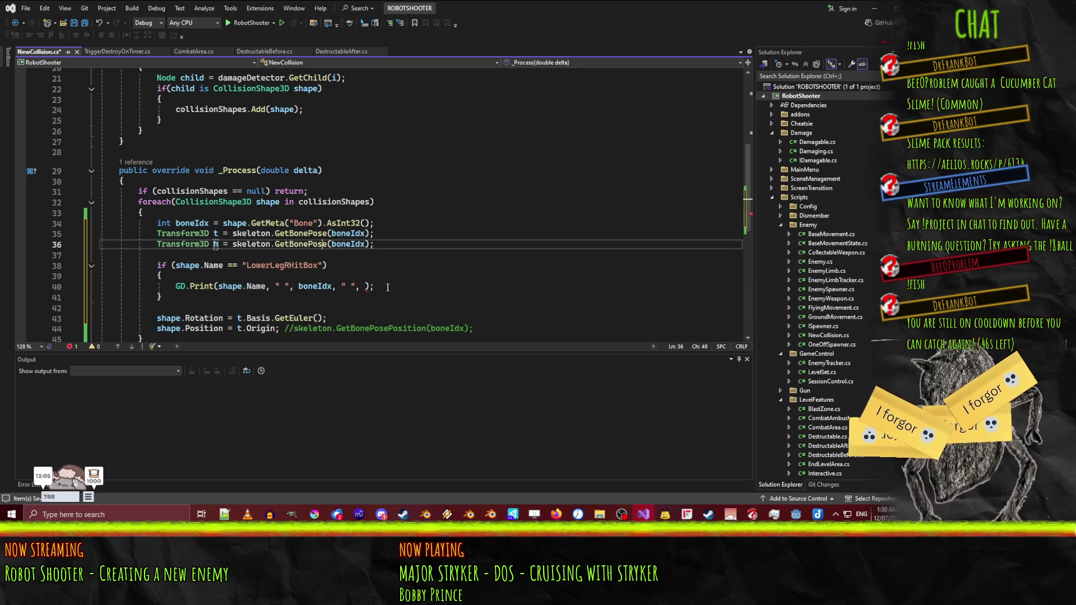
pyautogui.press('Left')
pyautogui.press('Left')
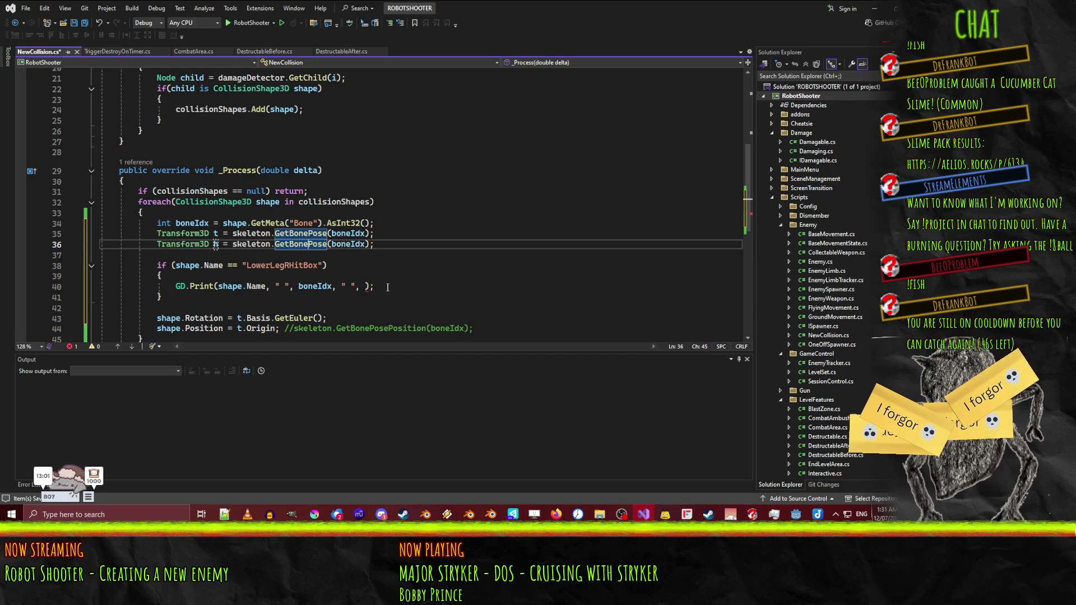
pyautogui.write('Global')
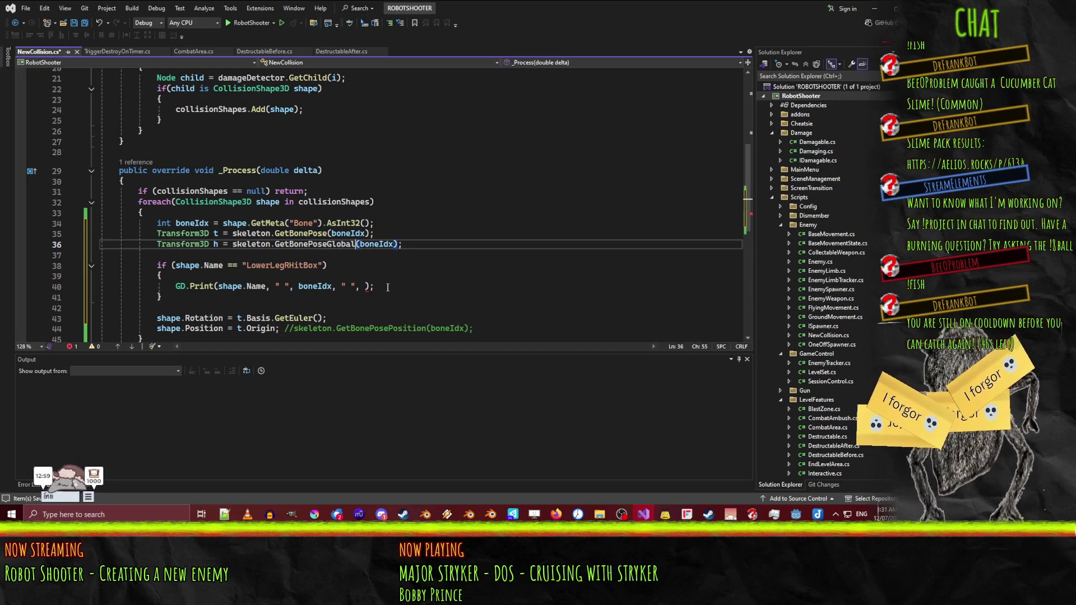
pyautogui.press('BackSpace')
pyautogui.press('BackSpace')
pyautogui.press('BackSpace')
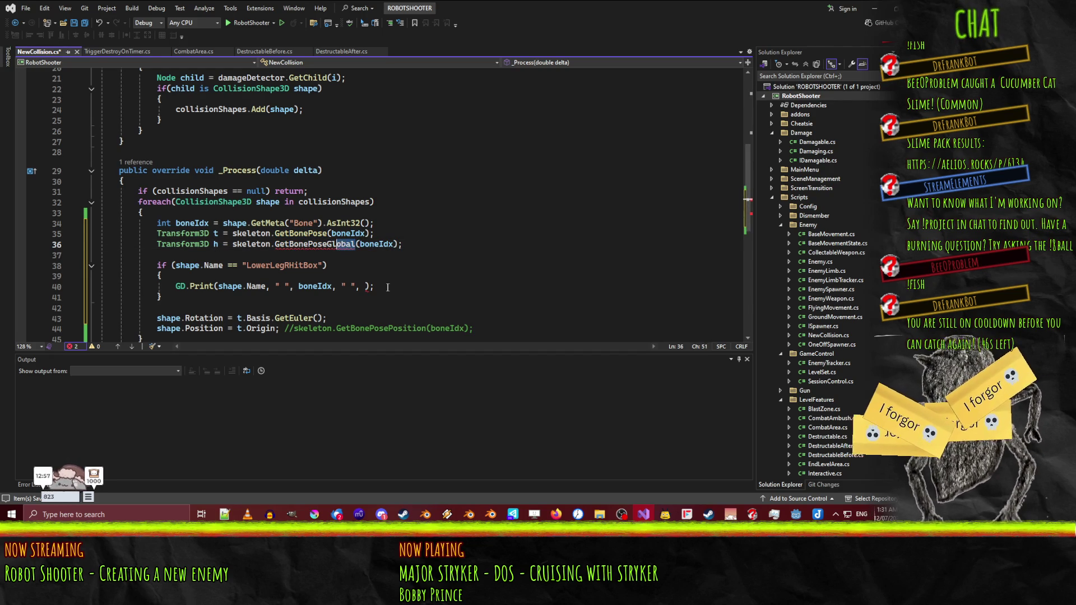
pyautogui.press('Left')
pyautogui.press('Left')
pyautogui.press('Left')
pyautogui.write('Global')
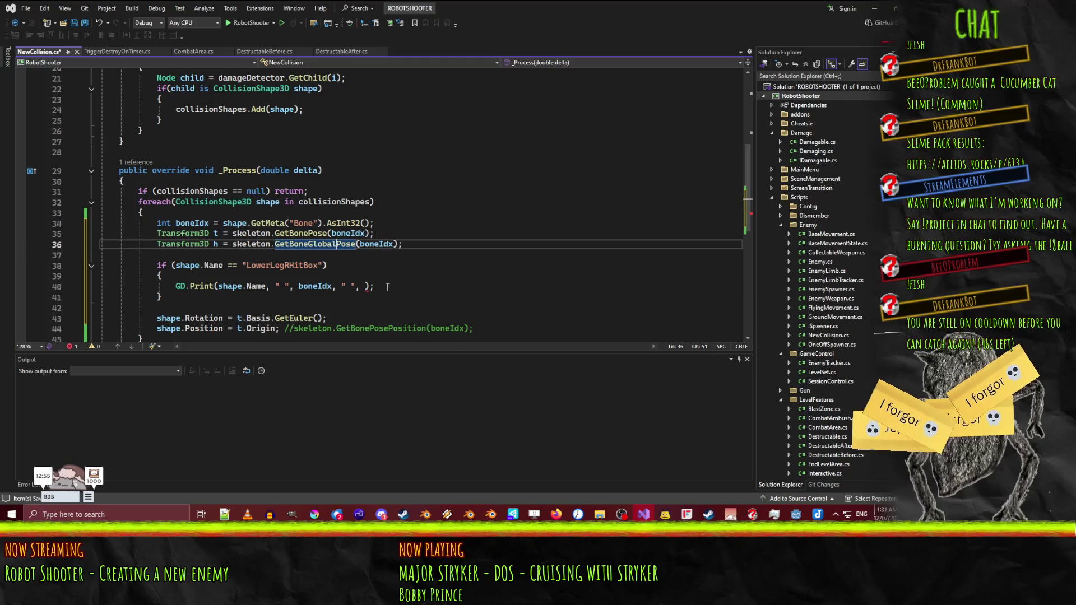
pyautogui.moveTo(323, 250)
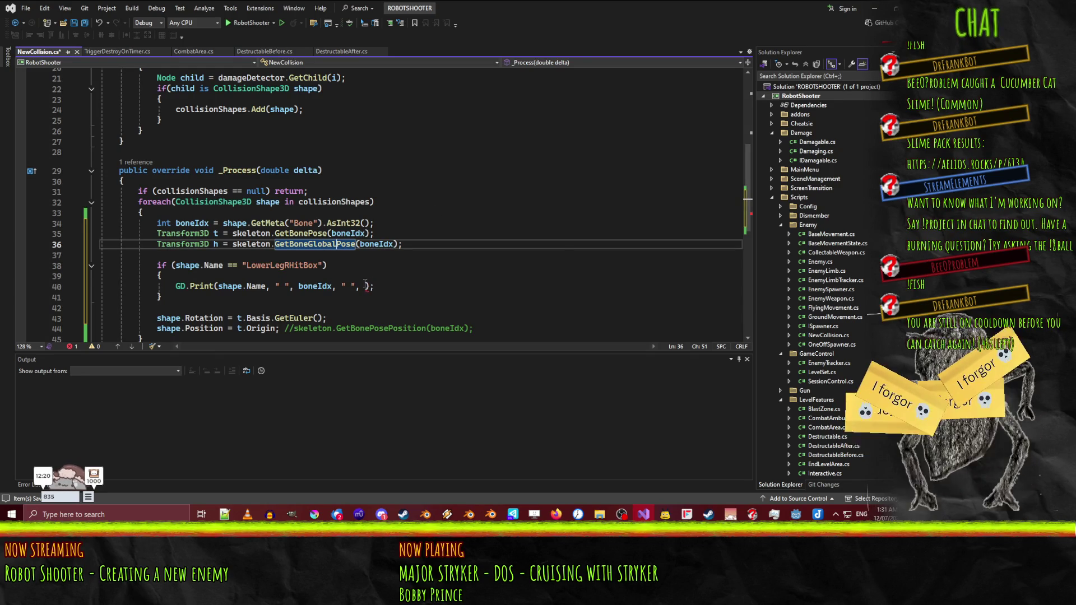
# - Add t.Origin, h.Origin and t.Basis.GetEuler() to the GD.Print arguments
pyautogui.click(365, 286)
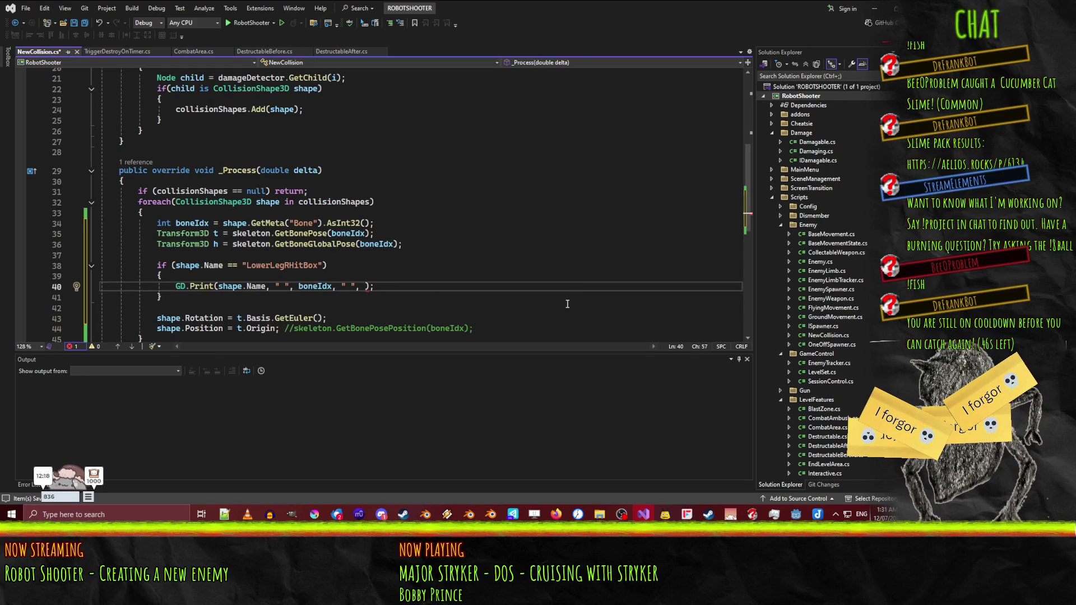
pyautogui.write('t.Origin')
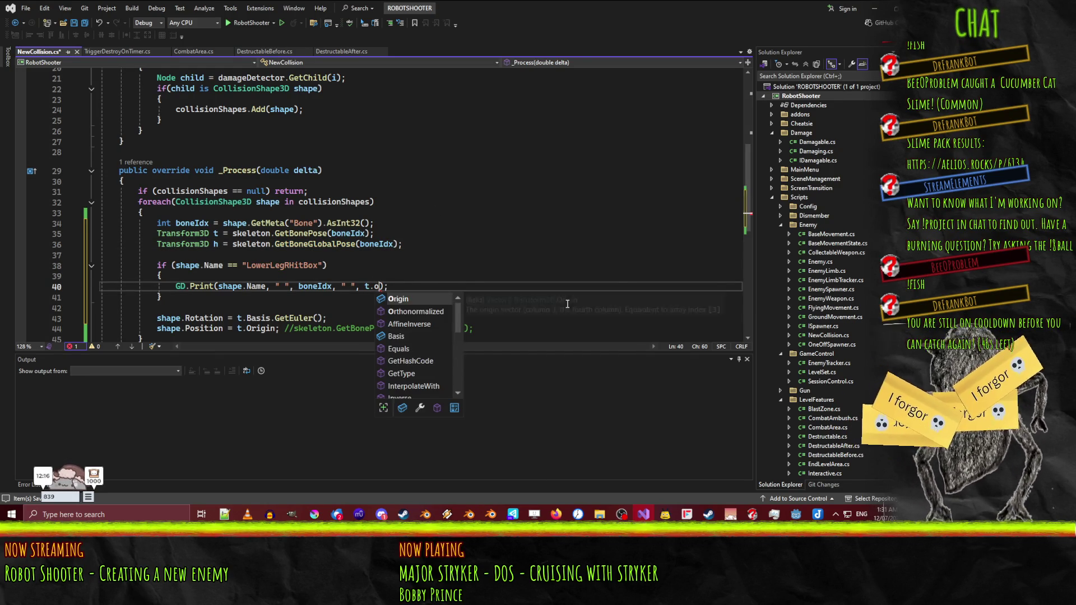
pyautogui.write(', " ", h.')
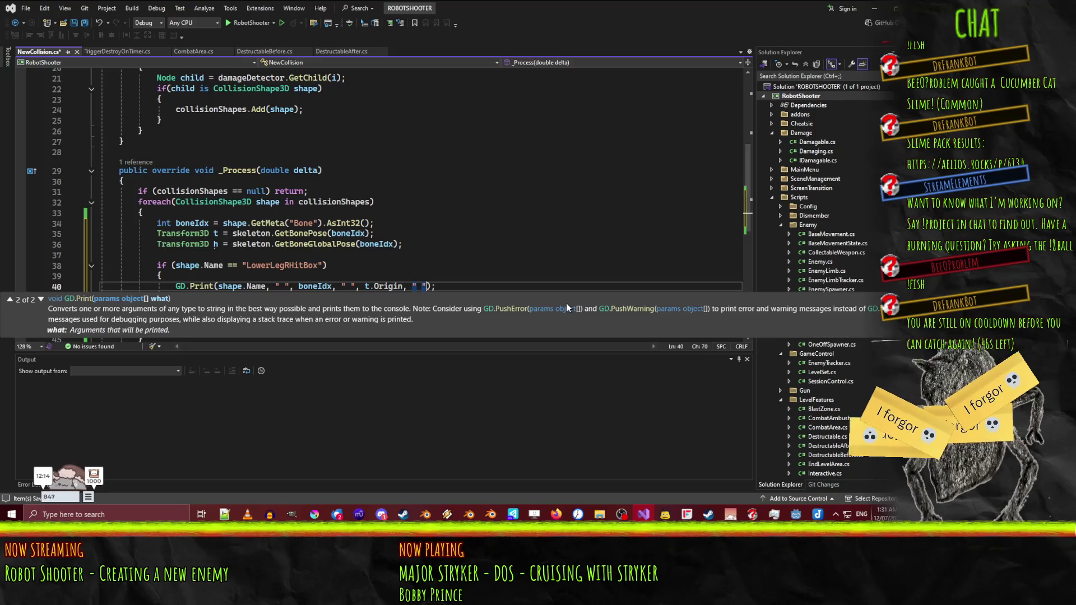
pyautogui.write('Origin')
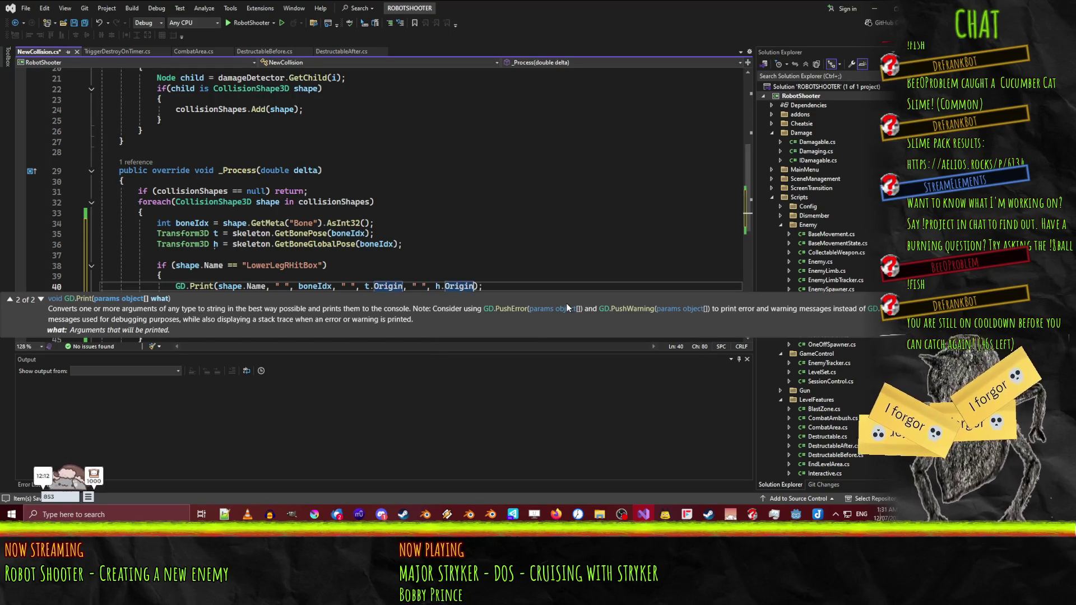
pyautogui.write(', " "')
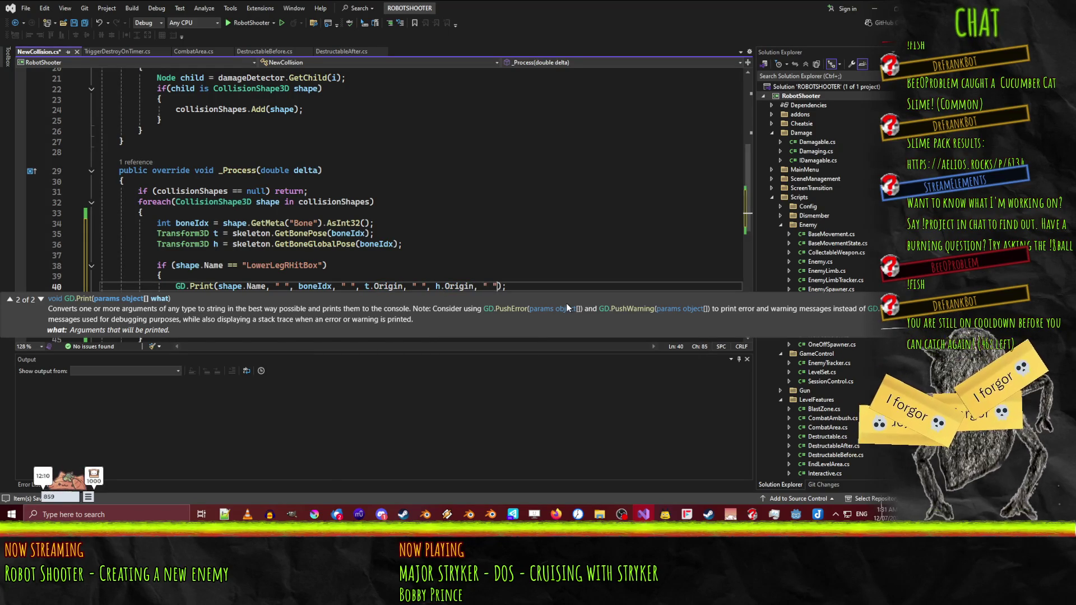
pyautogui.write(', t.ro')
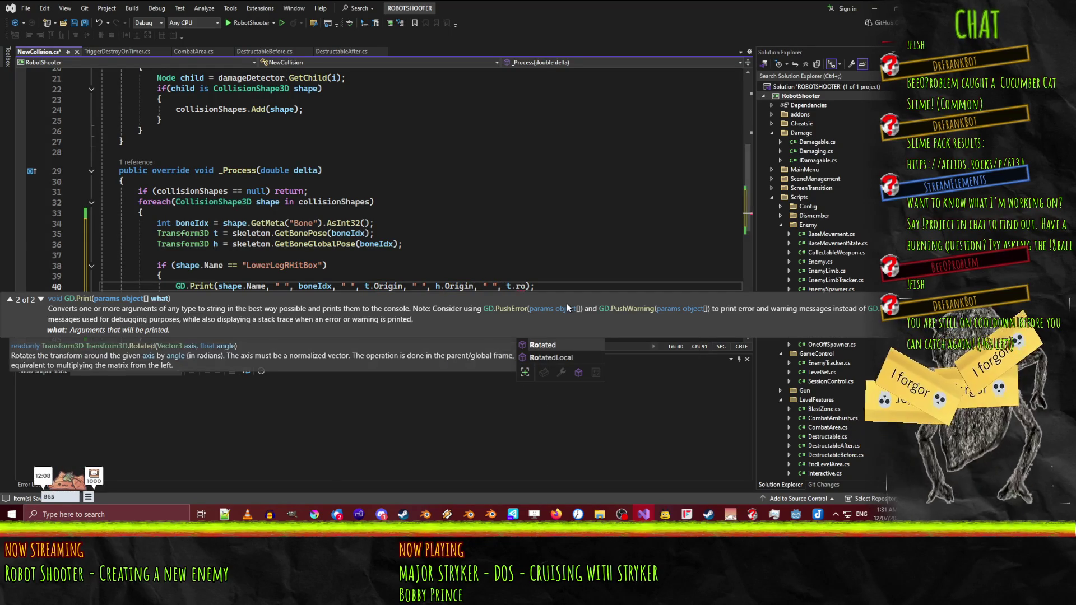
pyautogui.press('BackSpace')
pyautogui.press('BackSpace')
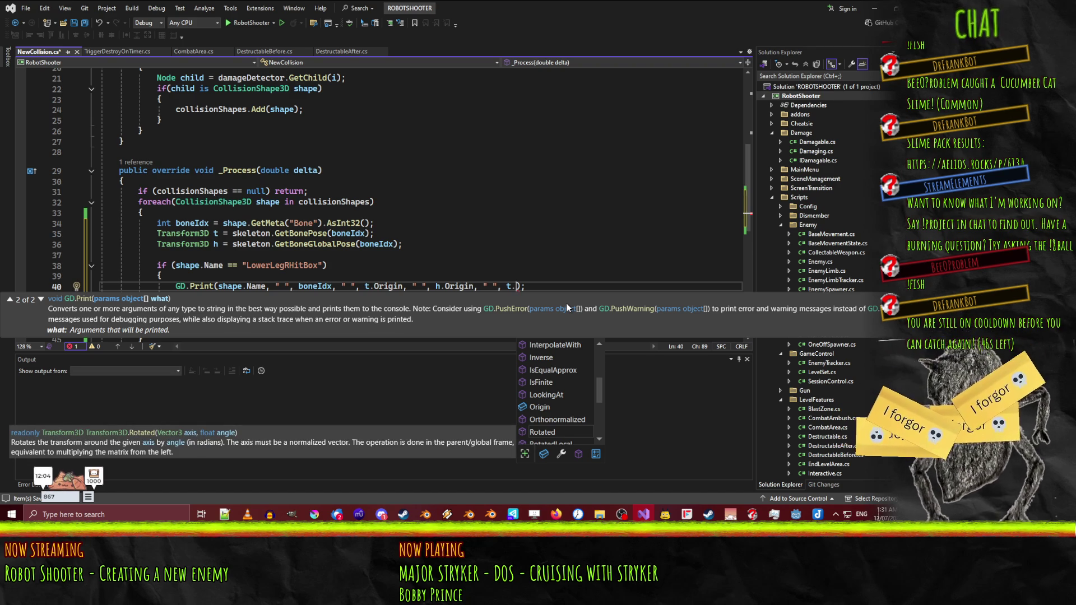
pyautogui.write('Basis.e')
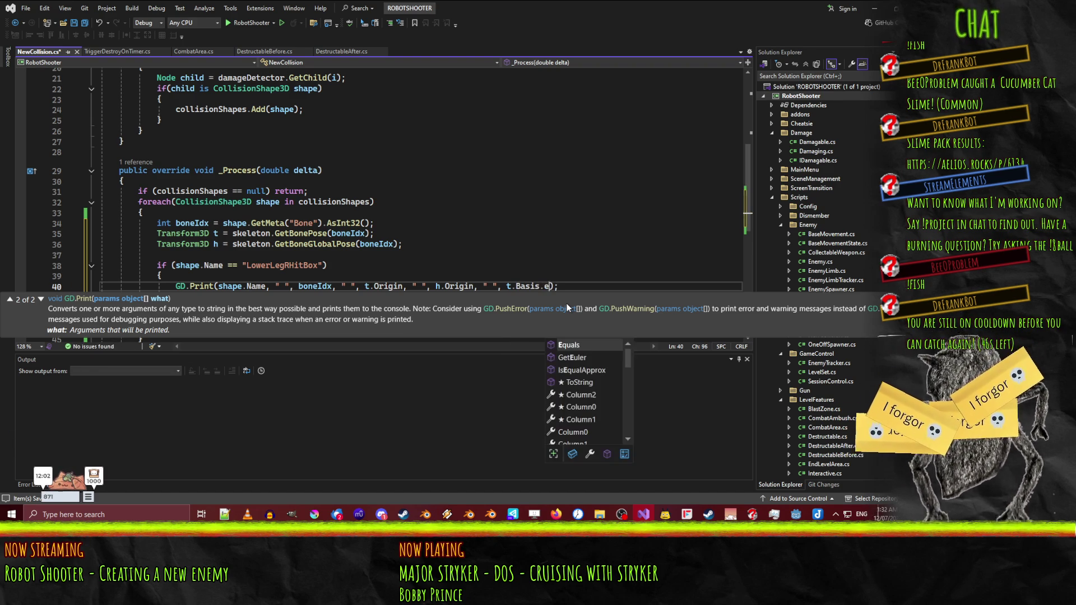
pyautogui.press('Down')
pyautogui.press('Tab')
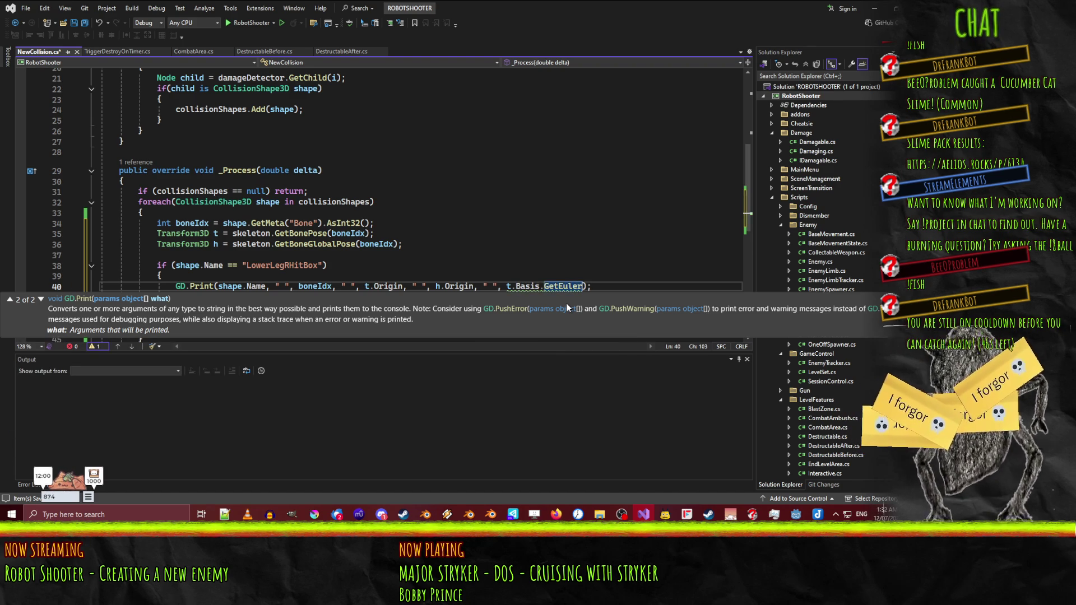
pyautogui.write('() * M')
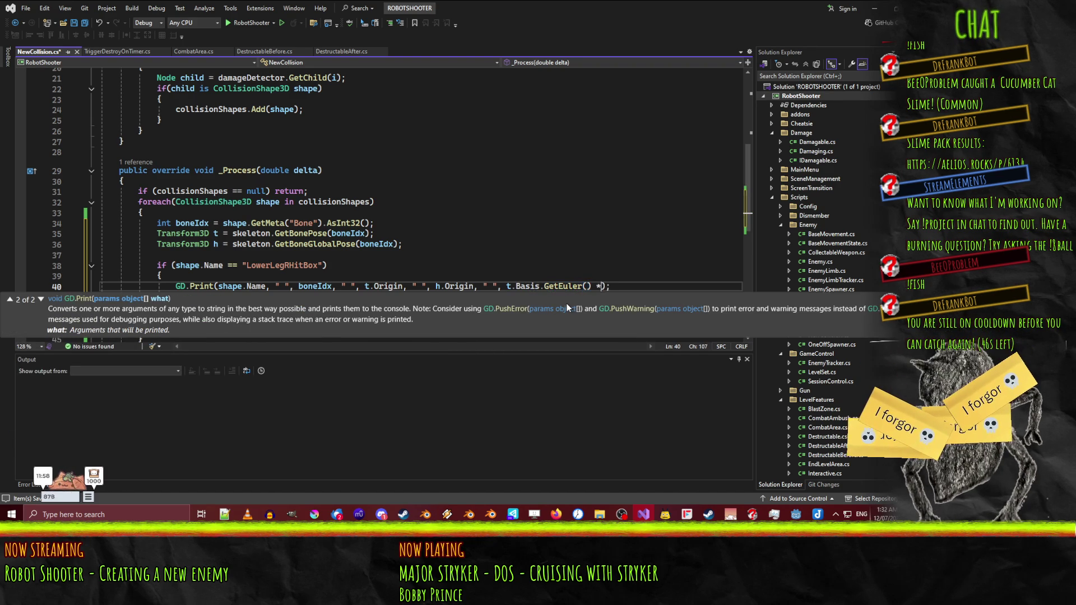
pyautogui.write('athf.')
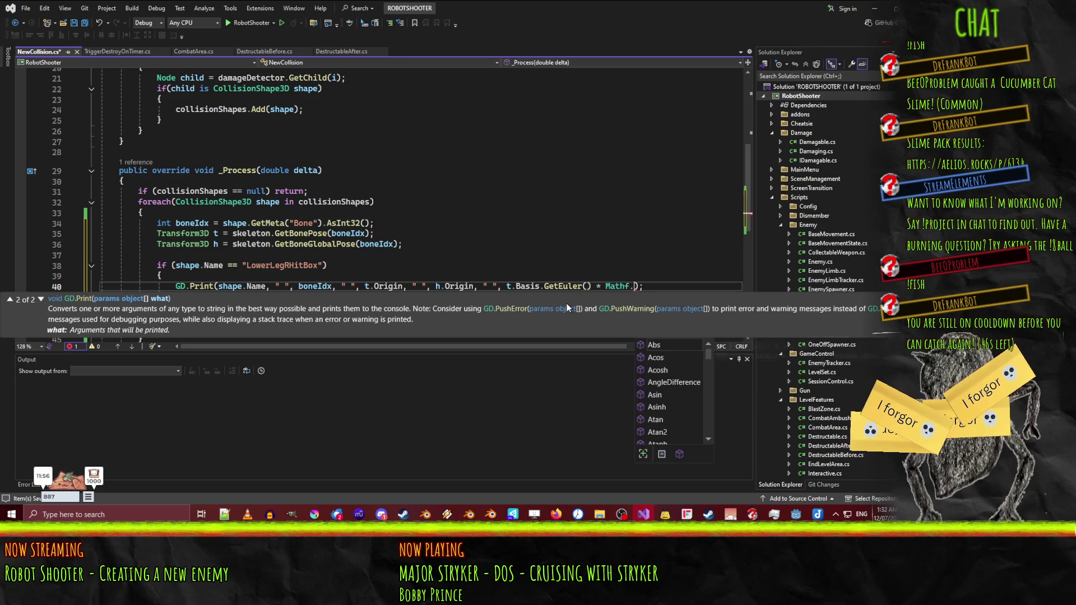
pyautogui.write('ra')
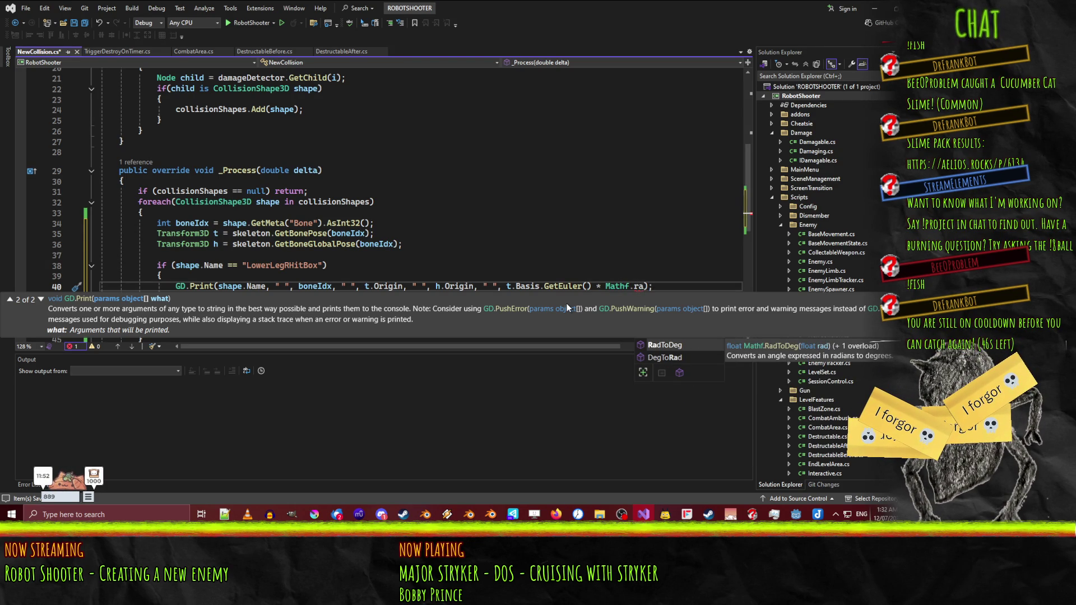
pyautogui.press('BackSpace')
pyautogui.press('BackSpace')
pyautogui.press('BackSpace')
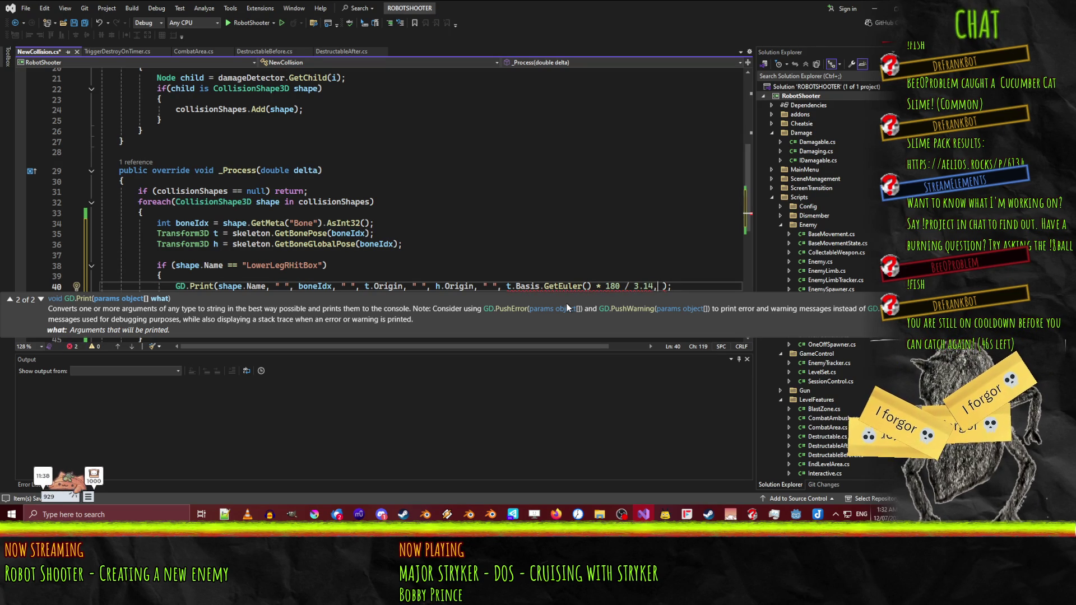
# - Add h.Basis Euler angles, scale both by 180 / 3.14f, save, and minimise Visual Studio
pyautogui.press('Left')
pyautogui.press('Left')
pyautogui.press('Left')
pyautogui.press('Left')
pyautogui.press('Left')
pyautogui.press('Left')
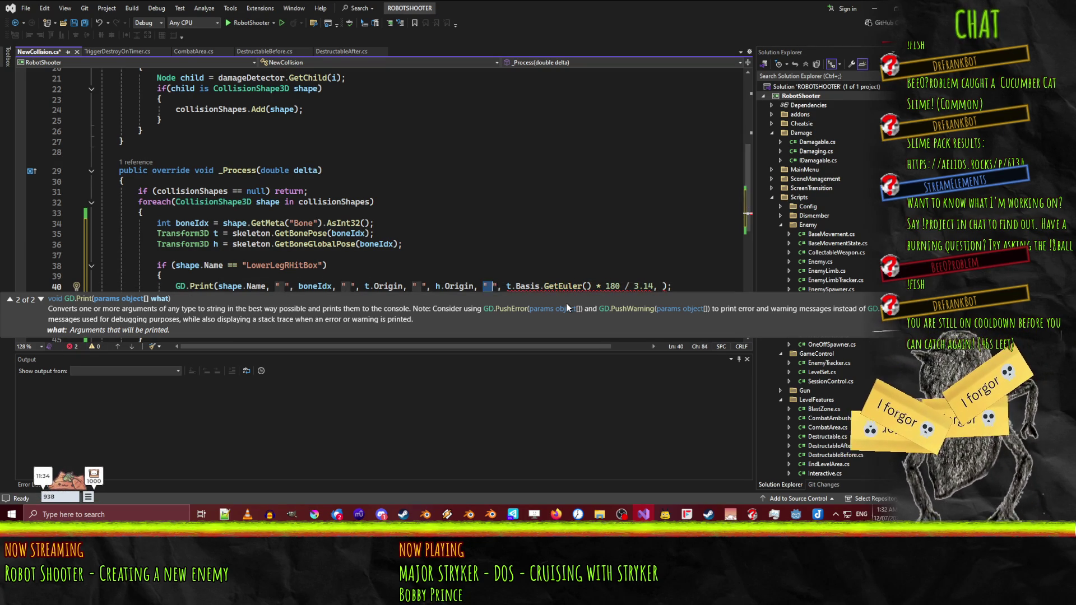
pyautogui.hotkey('shift', 'Right')
pyautogui.hotkey('shift', 'Right')
pyautogui.hotkey('shift', 'Right')
pyautogui.hotkey('shift', 'Right')
pyautogui.press('Right')
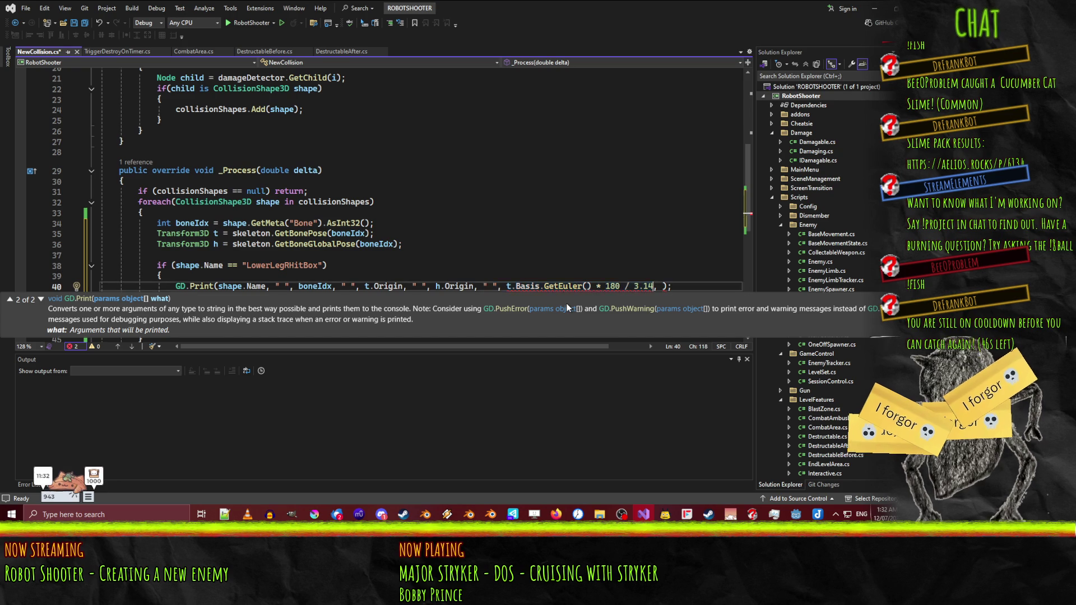
pyautogui.write('" ", t.Basis.GetEuler() * 180 / 3.14')
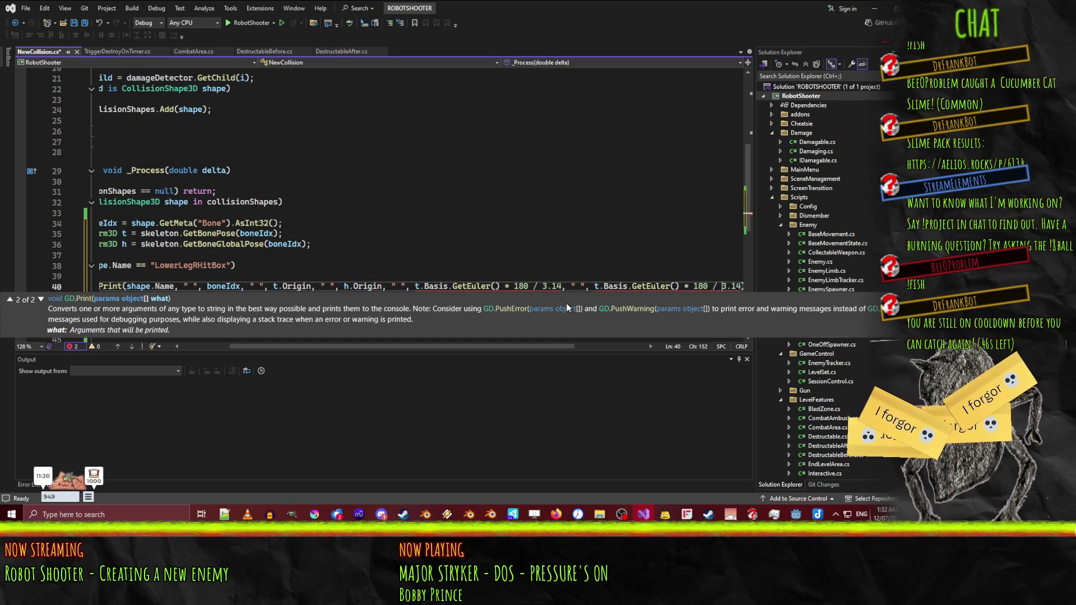
pyautogui.press('Delete')
pyautogui.write('h')
pyautogui.press('Left')
pyautogui.press('Left')
pyautogui.press('Left')
pyautogui.write('f')
pyautogui.press('End')
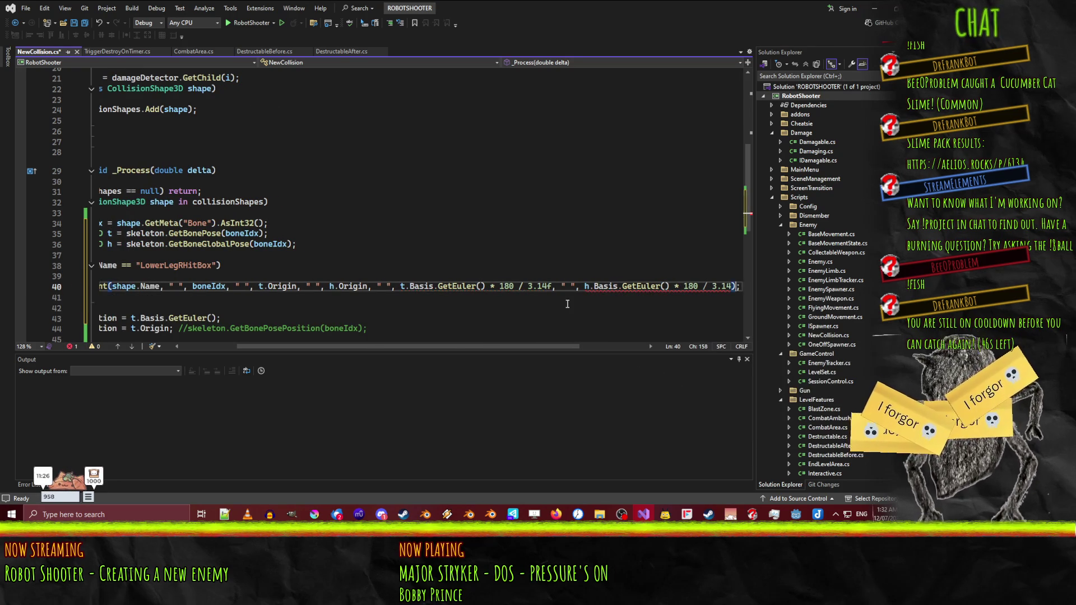
pyautogui.press('Home')
pyautogui.press('Home')
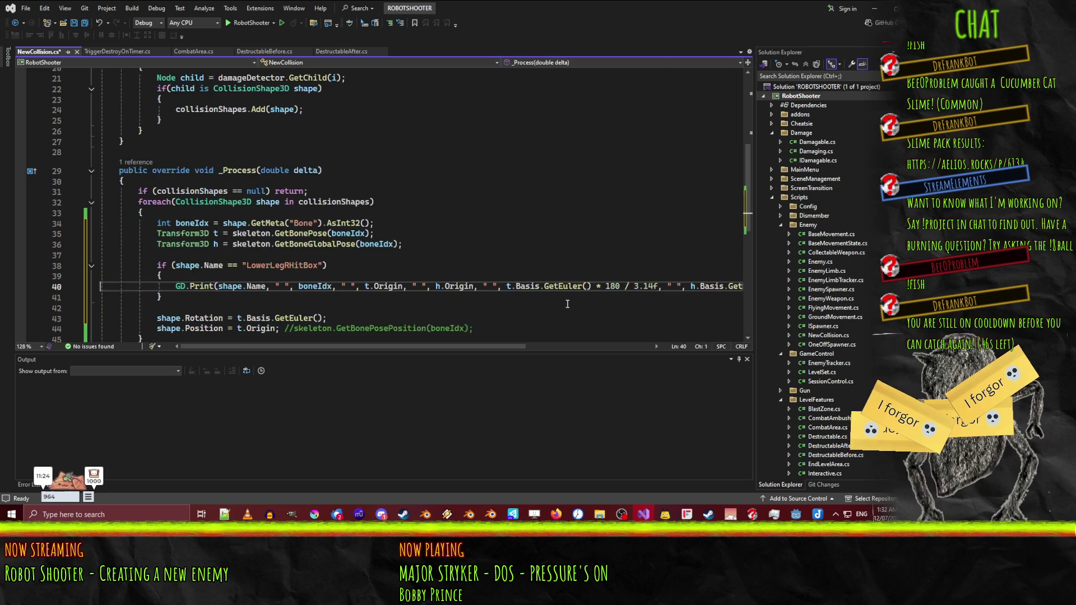
pyautogui.hotkey('ctrl', 's')
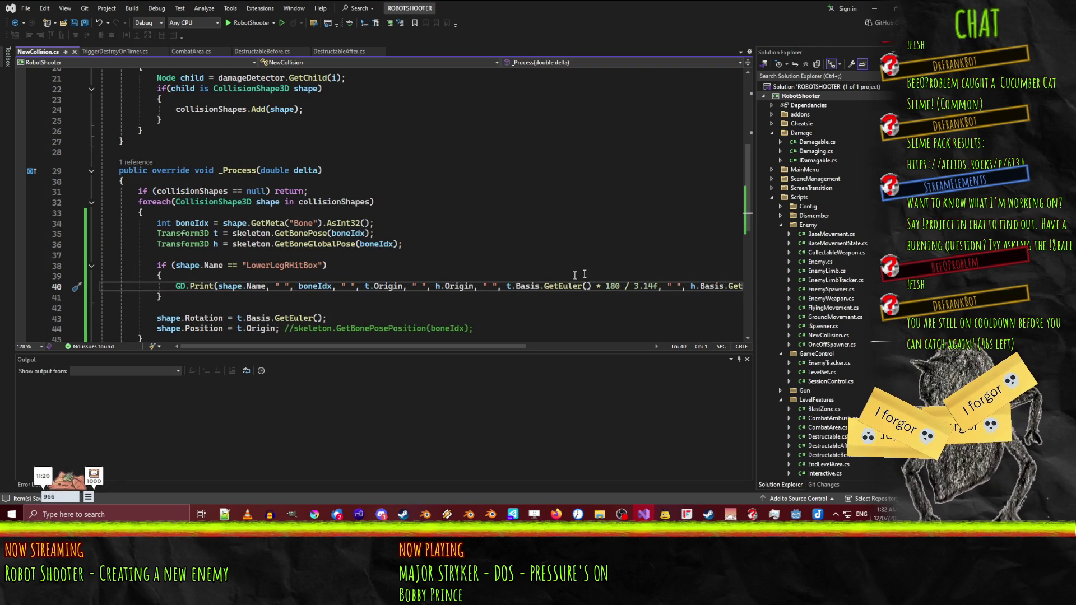
pyautogui.scroll(-2, 235, 280)
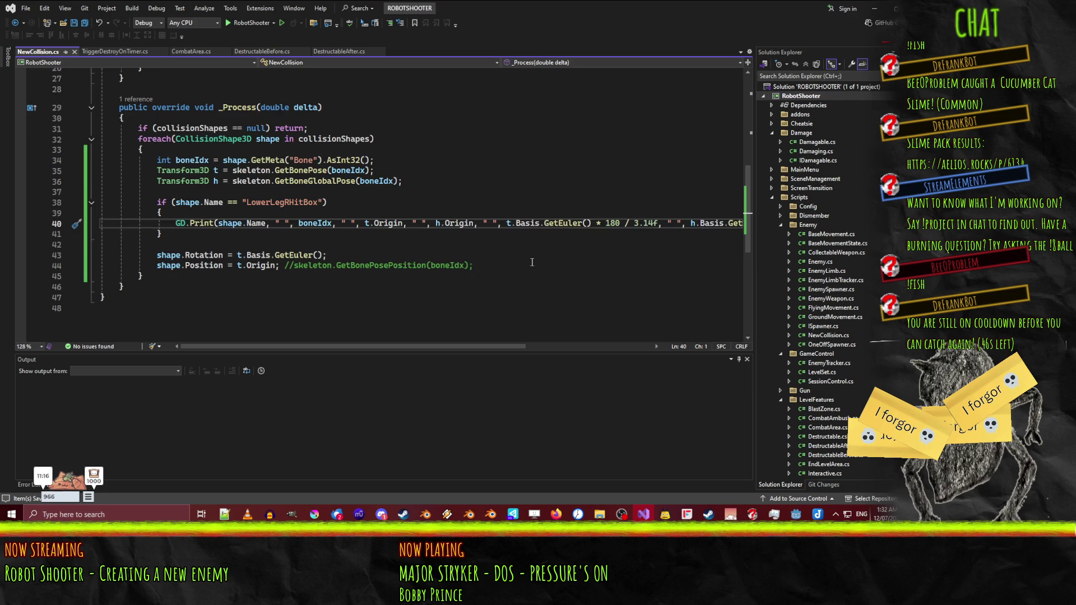
pyautogui.scroll(1, 532, 262)
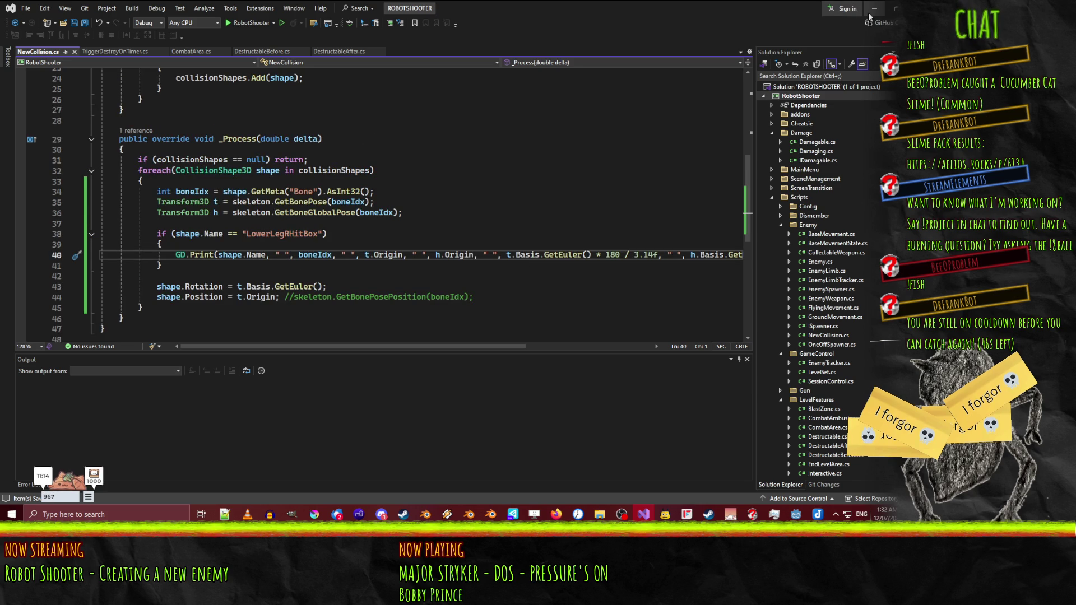
pyautogui.click(873, 9)
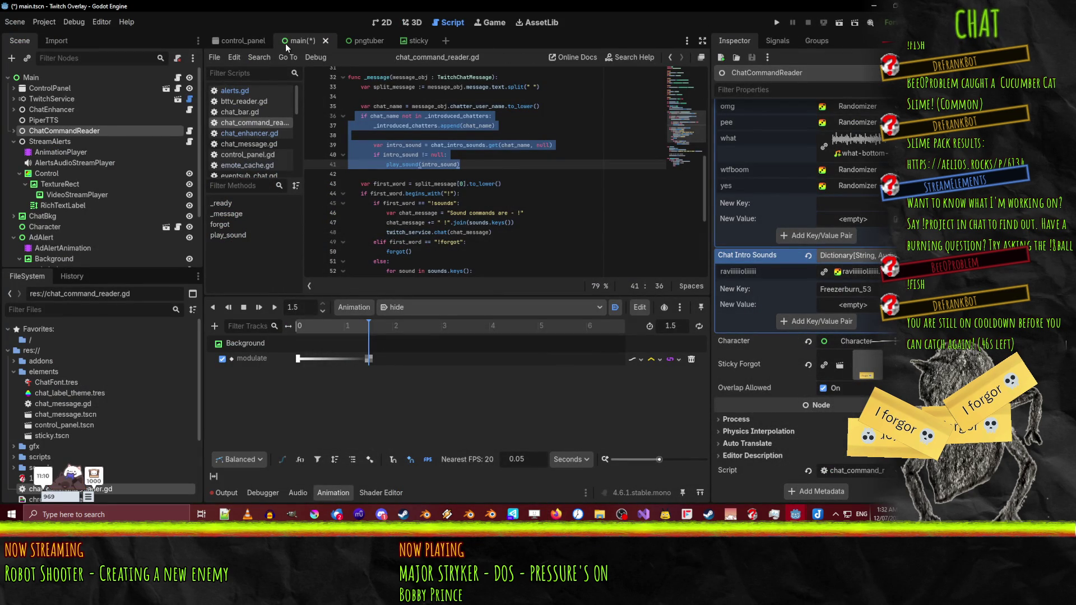
# - Switch to the Robot Shooter window and close then reopen the ChonkyDude.tscn scene
pyautogui.moveTo(795, 514)
pyautogui.click(843, 483)
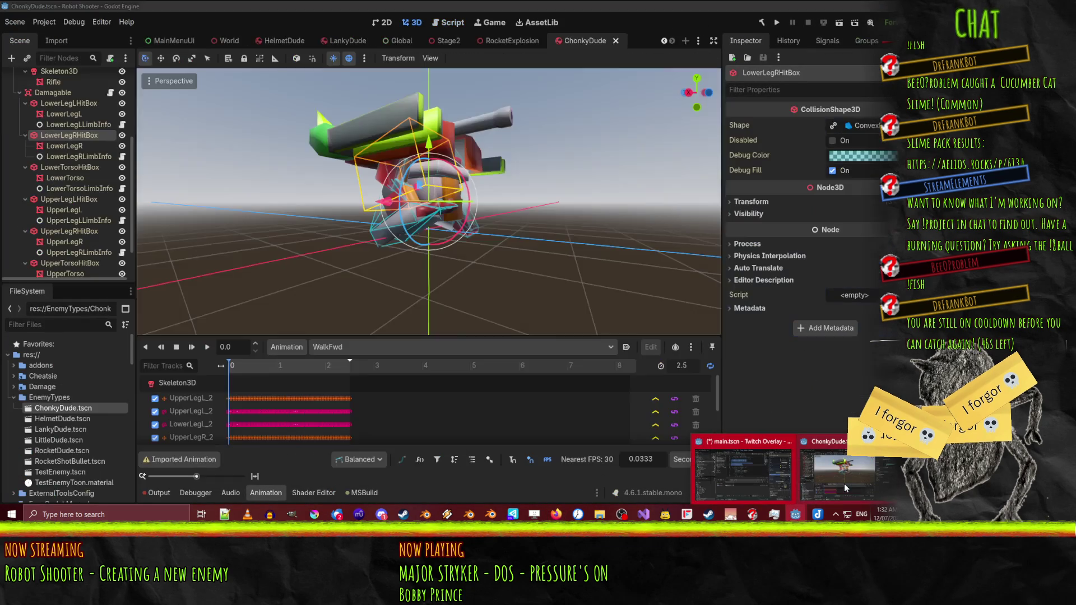
pyautogui.click(615, 41)
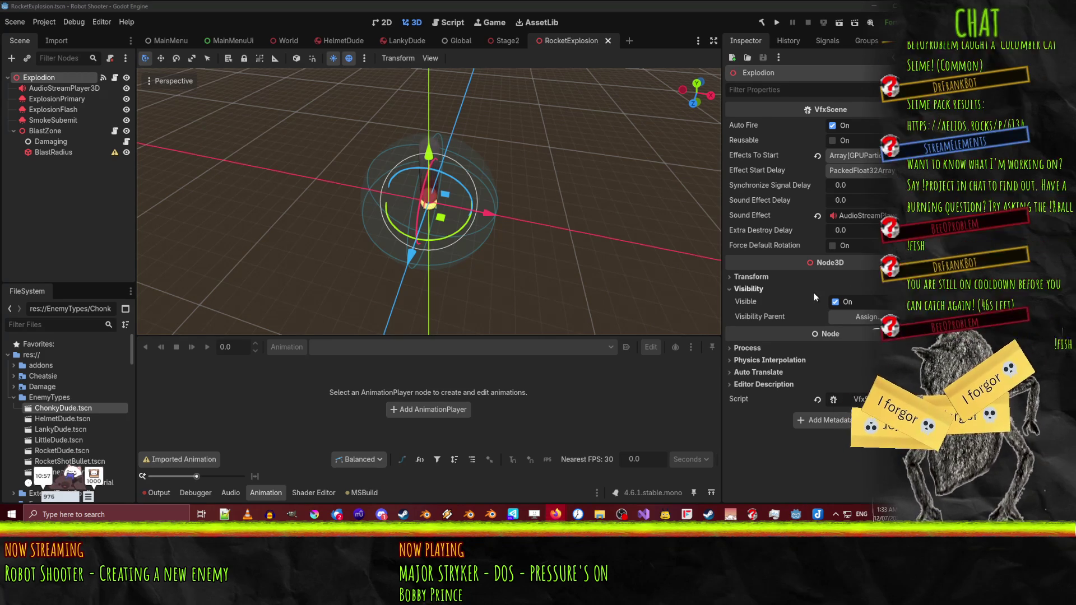
pyautogui.doubleClick(70, 410)
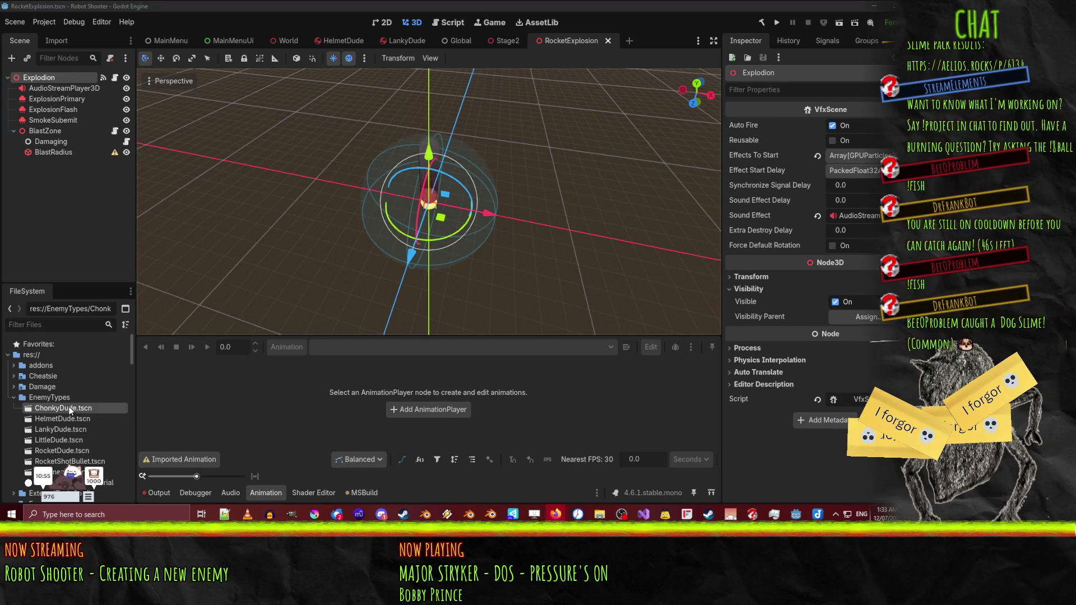
# - Show the Output panel and clear the old warnings to watch fresh LowerLegRHitBox prints
pyautogui.moveTo(503, 285)
pyautogui.mouseDown()
pyautogui.moveTo(321, 274)
pyautogui.moveTo(397, 297)
pyautogui.moveTo(364, 322)
pyautogui.mouseUp()
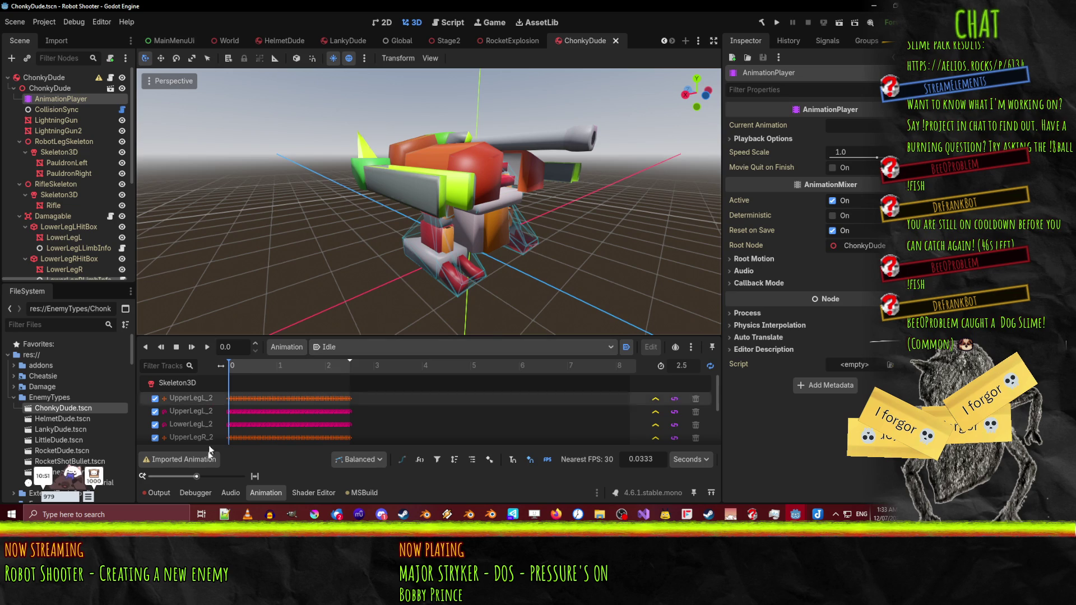
pyautogui.click(159, 493)
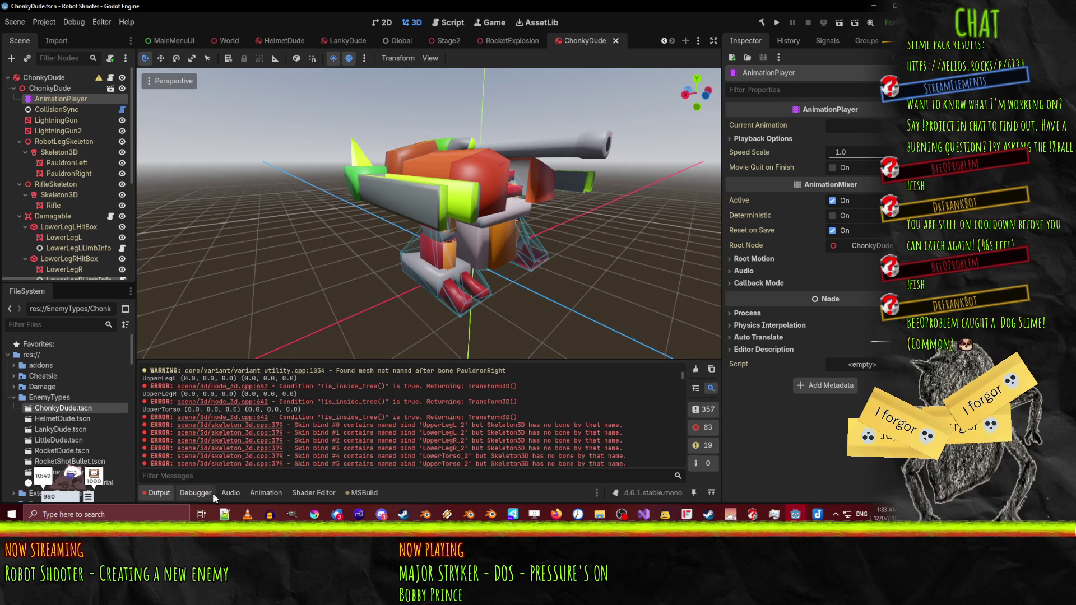
pyautogui.click(695, 371)
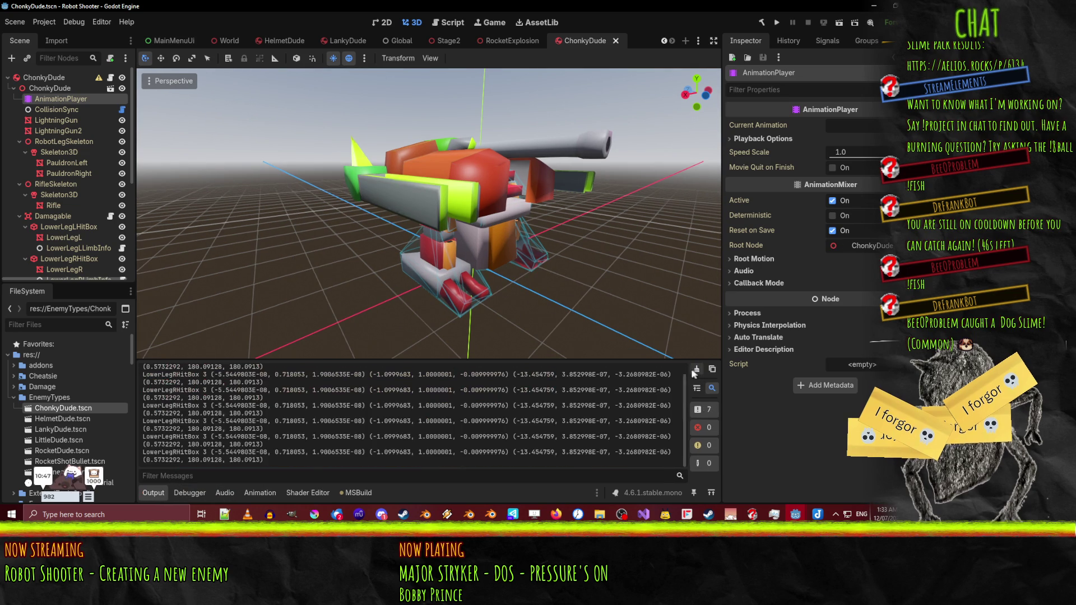
pyautogui.click(225, 493)
# - Play the ChonkyDude's Idle animation and watch LowerLegRHitBox values stream into the Output log
pyautogui.click(153, 493)
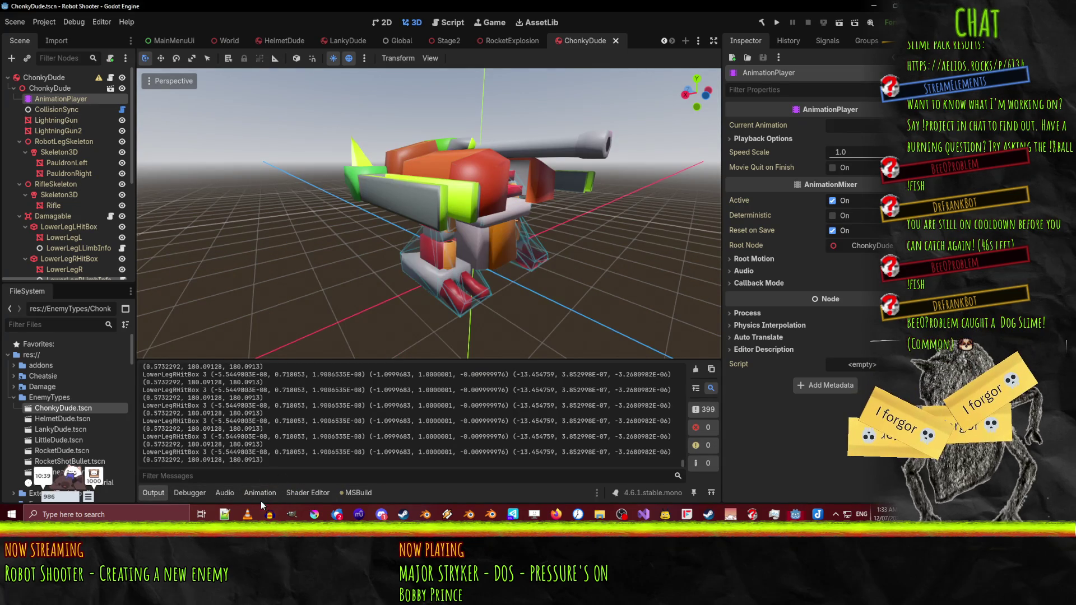
pyautogui.click(258, 493)
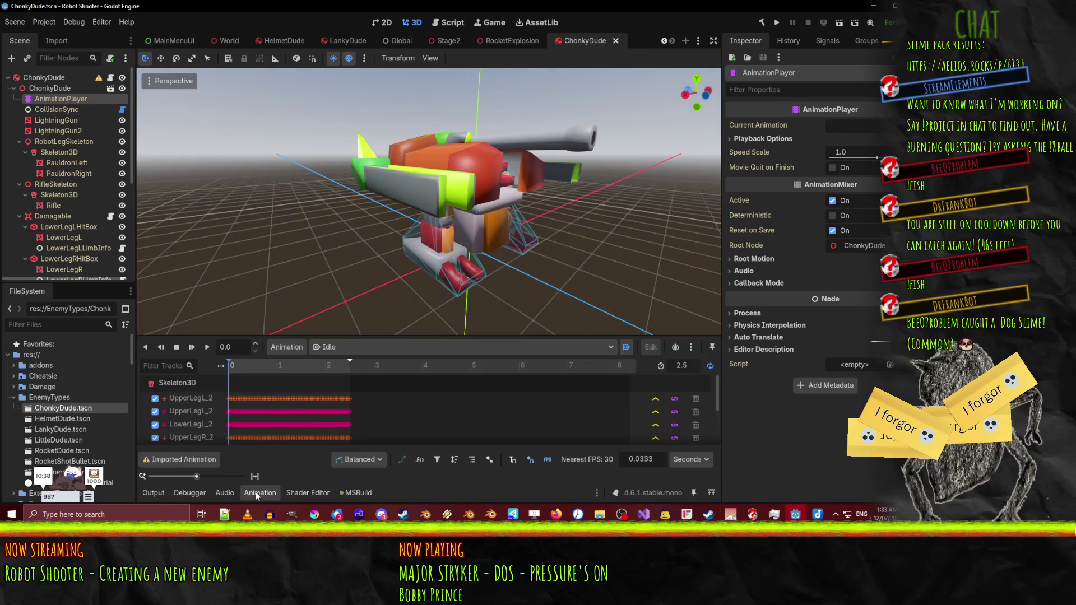
pyautogui.click(205, 349)
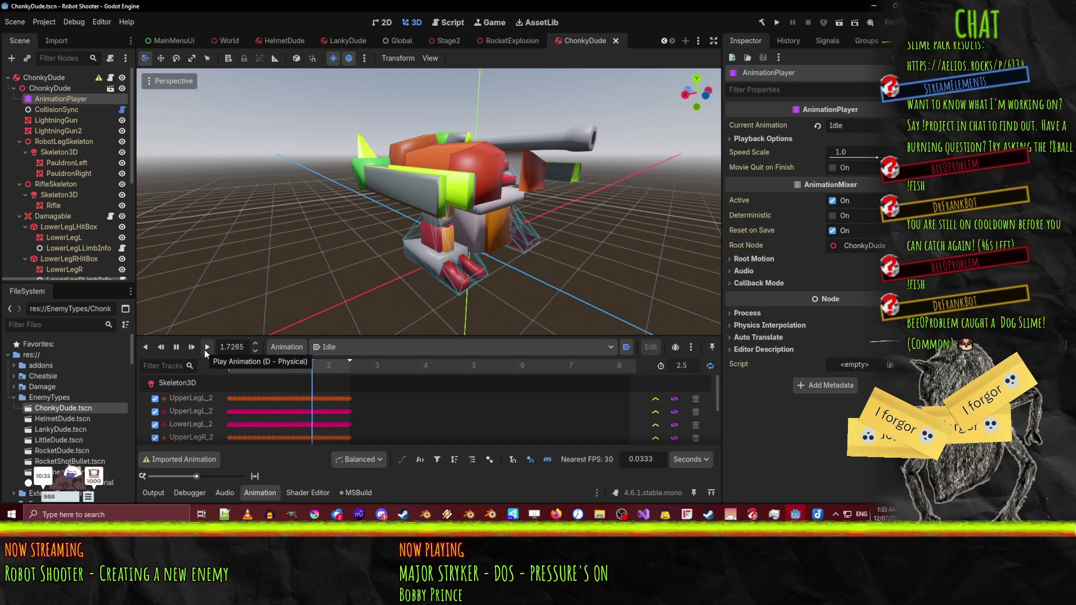
pyautogui.click(153, 493)
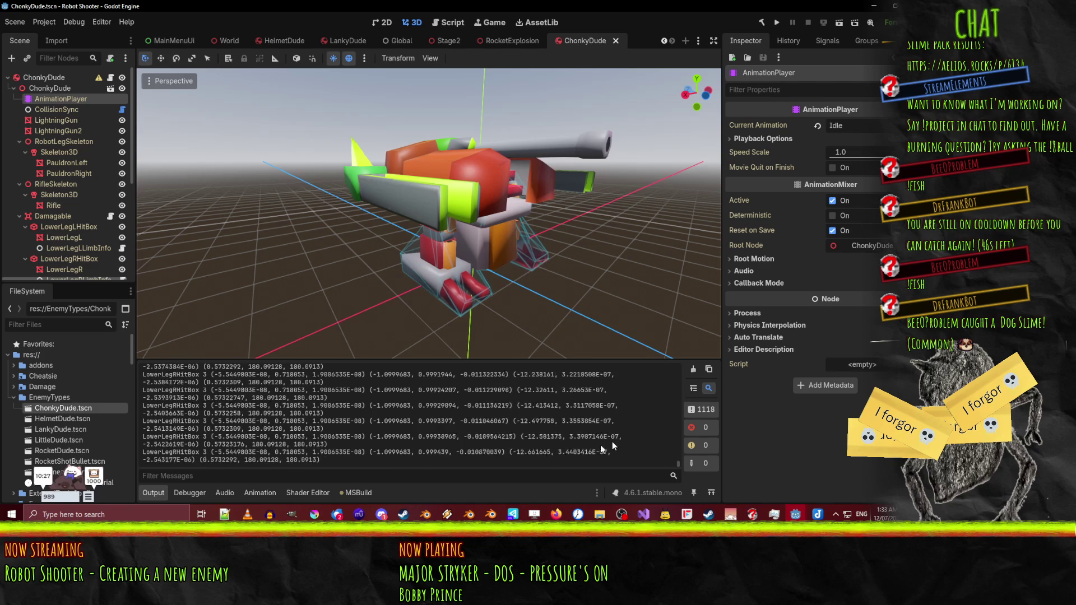
pyautogui.moveTo(680, 466); pyautogui.dragTo(677, 440)
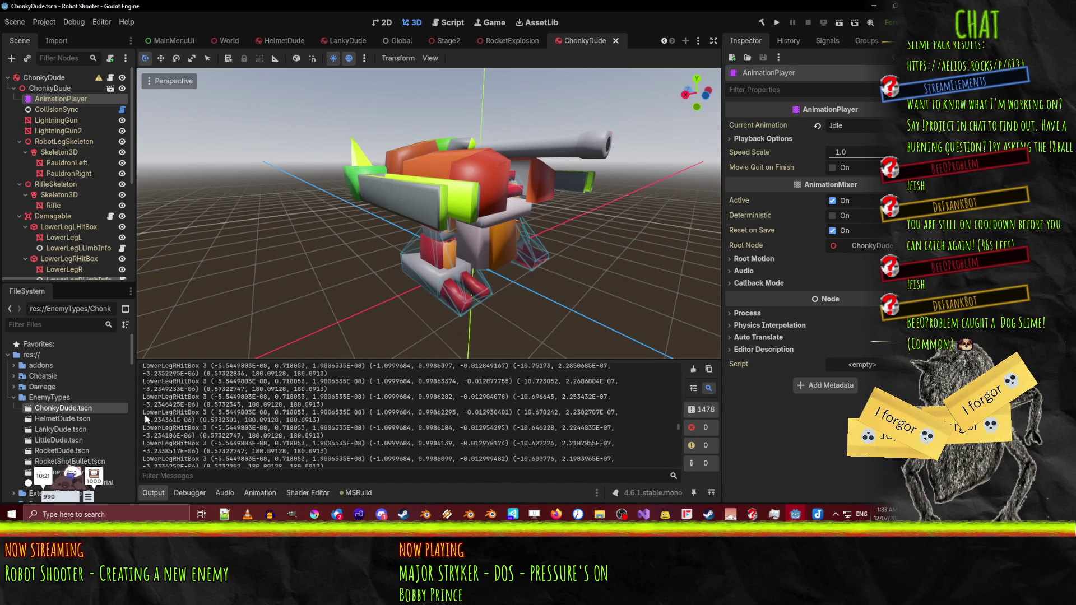
# - Select a full LowerLegRHitBox debug line in the Output log
pyautogui.moveTo(145, 415); pyautogui.dragTo(279, 412)
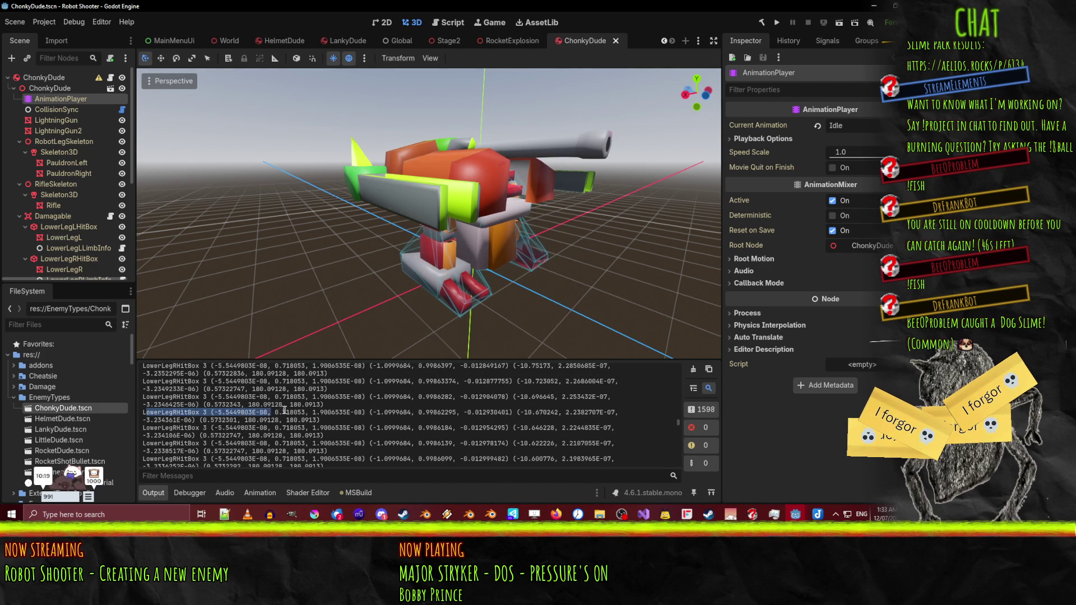
pyautogui.click(584, 407)
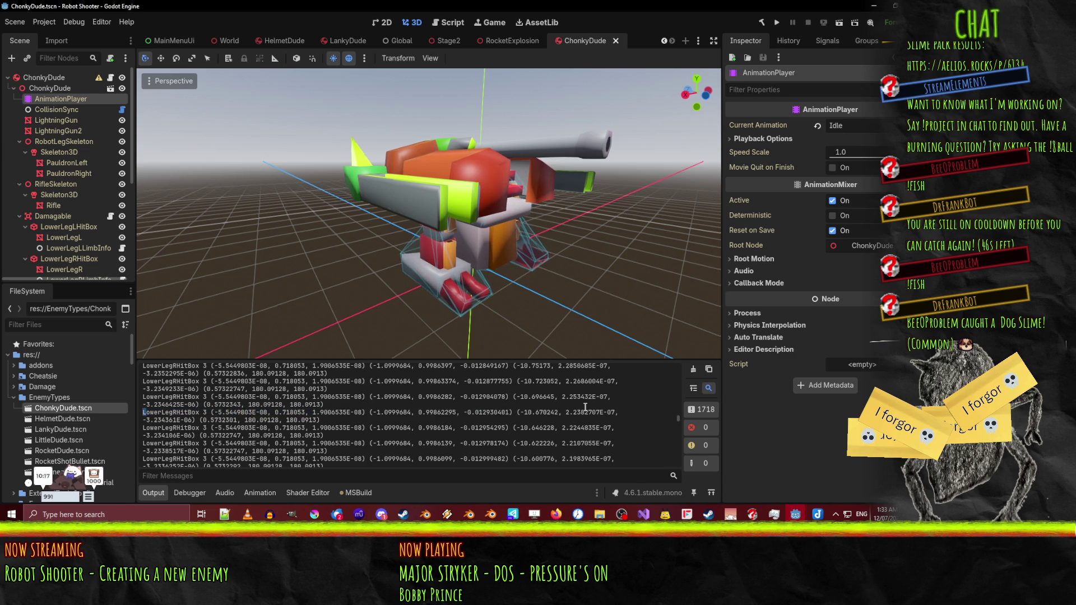
pyautogui.moveTo(590, 408); pyautogui.dragTo(616, 412)
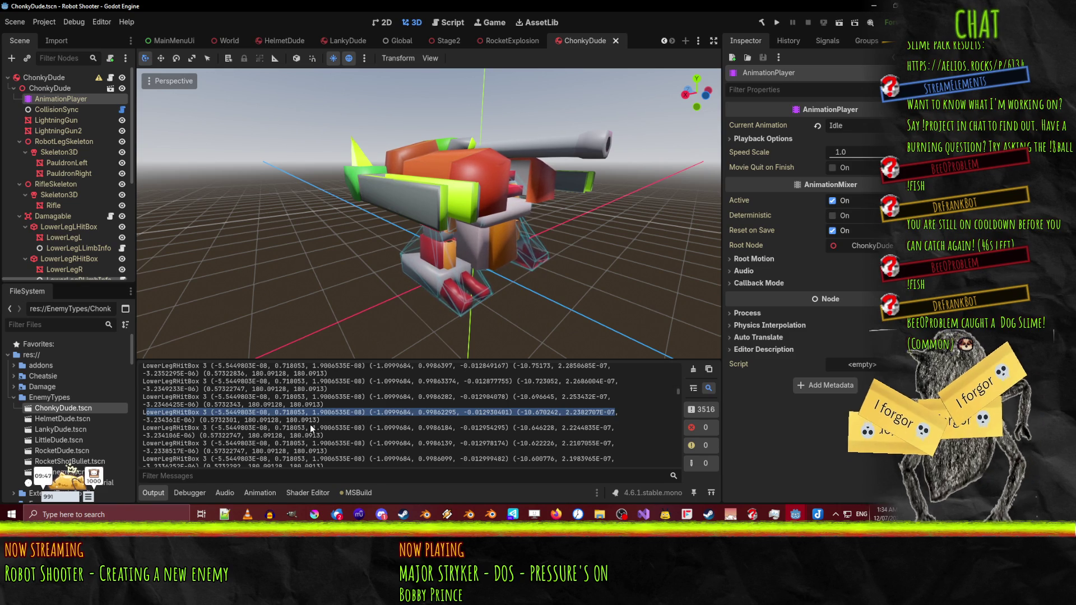
# - Orbit and zoom the 3D viewport to face the robot's legs from the front
pyautogui.scroll(-2, 435, 422)
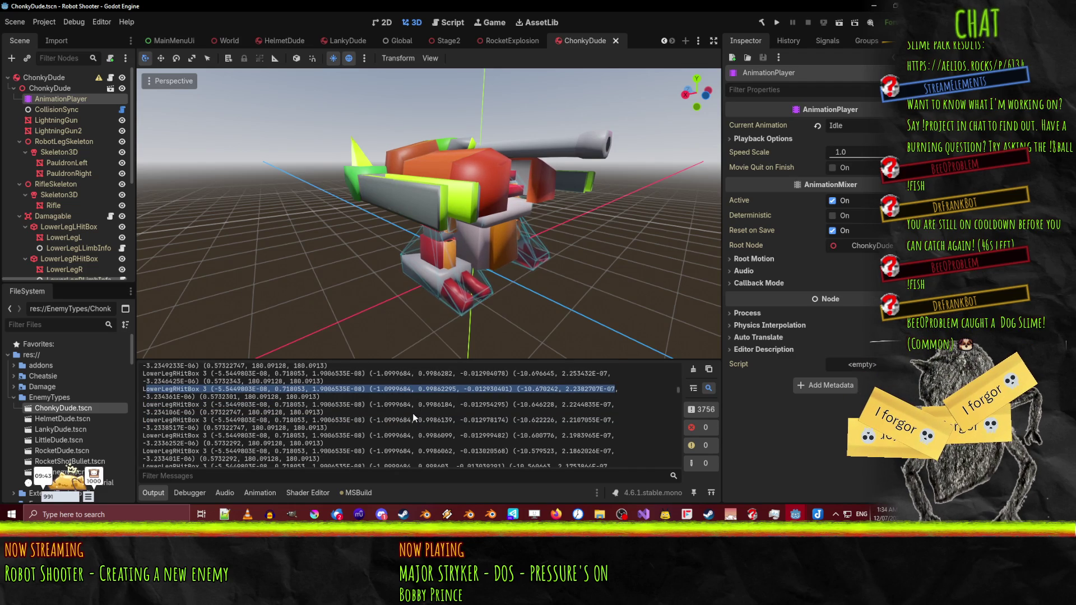
pyautogui.moveTo(390, 319); pyautogui.dragTo(459, 298)
pyautogui.scroll(5, 475, 281)
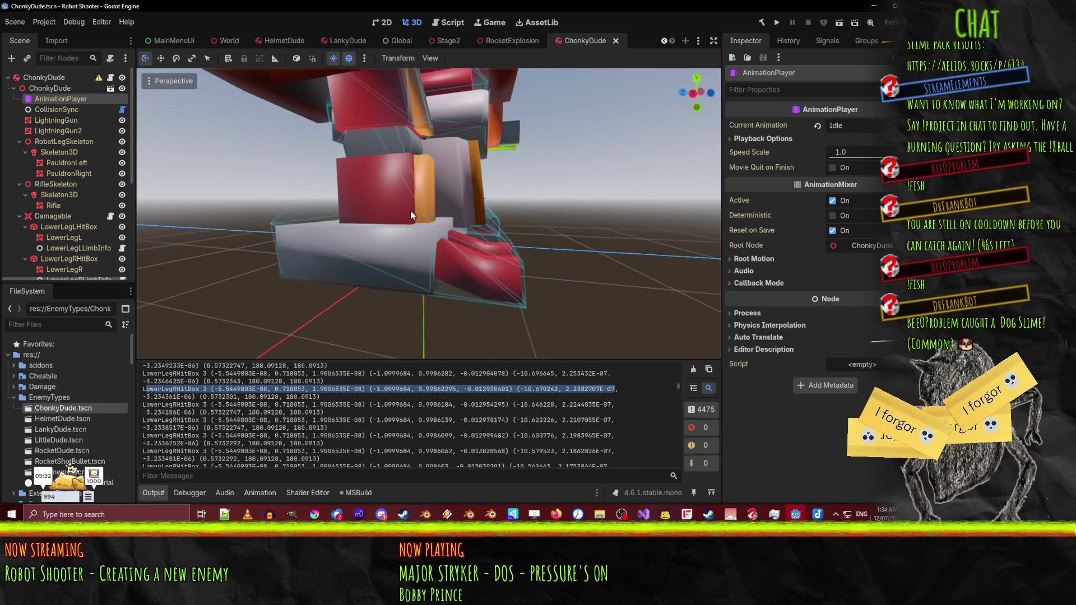
# - Select the robot's LowerLegR mesh and orbit around the right lower leg
pyautogui.click(367, 261)
pyautogui.scroll(-5, 381, 264)
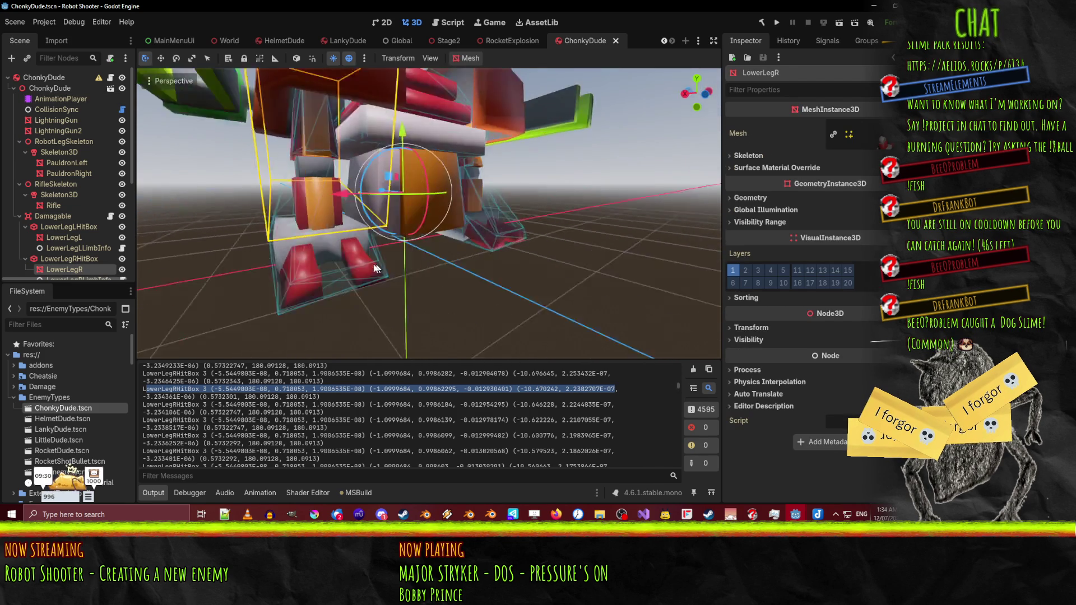
pyautogui.scroll(3, 476, 248)
pyautogui.moveTo(457, 254)
pyautogui.mouseDown()
pyautogui.moveTo(395, 250)
pyautogui.moveTo(448, 266)
pyautogui.moveTo(446, 275)
pyautogui.mouseUp()
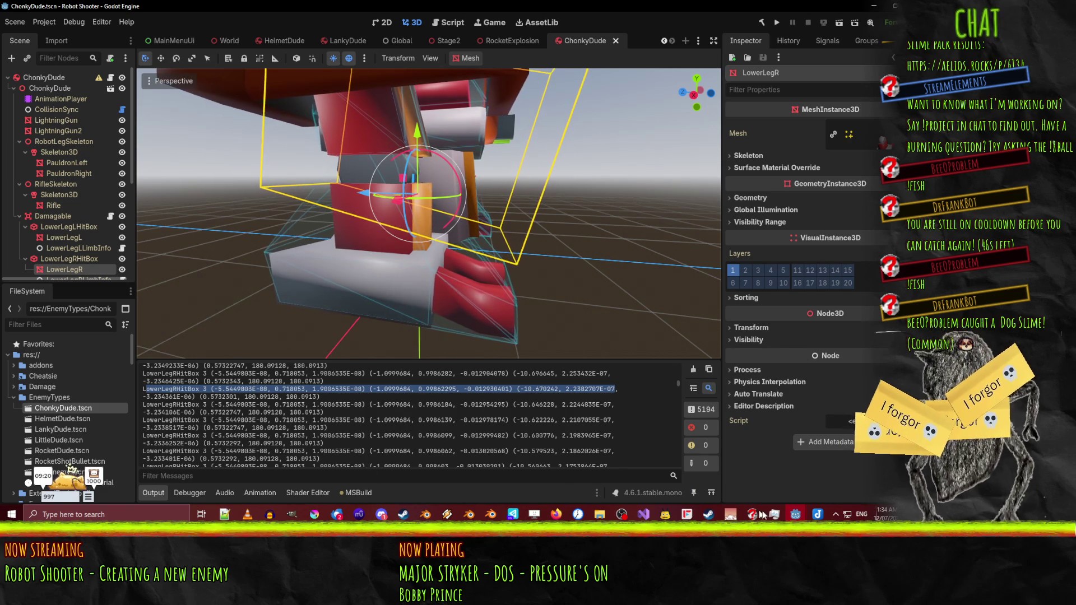
# - Refocus the Godot editor and bring up the Idle animation's tracks in the Animation panel
pyautogui.moveTo(794, 520)
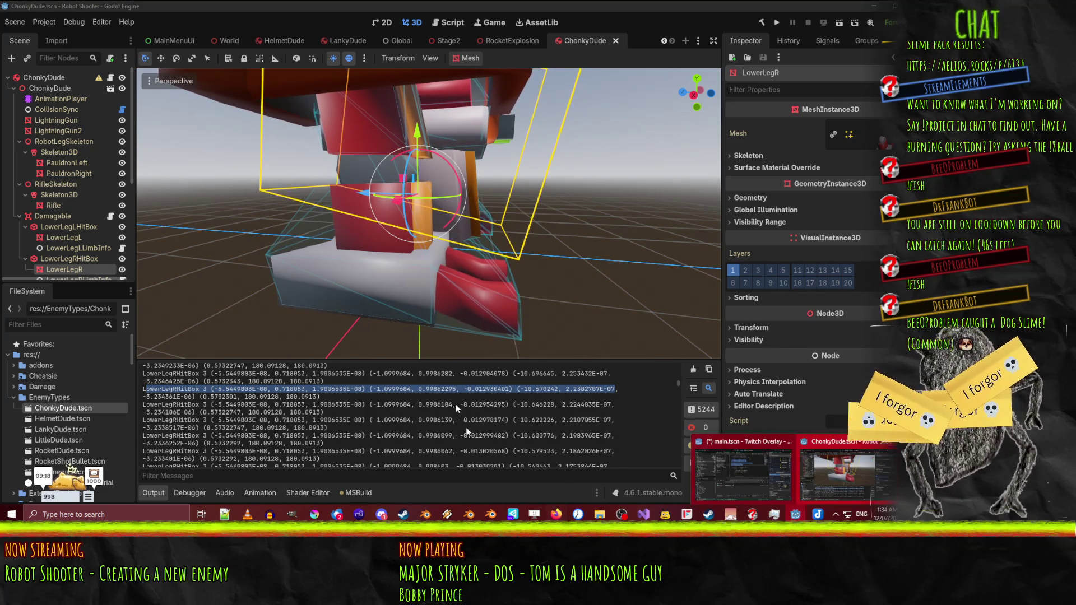
pyautogui.click(555, 5)
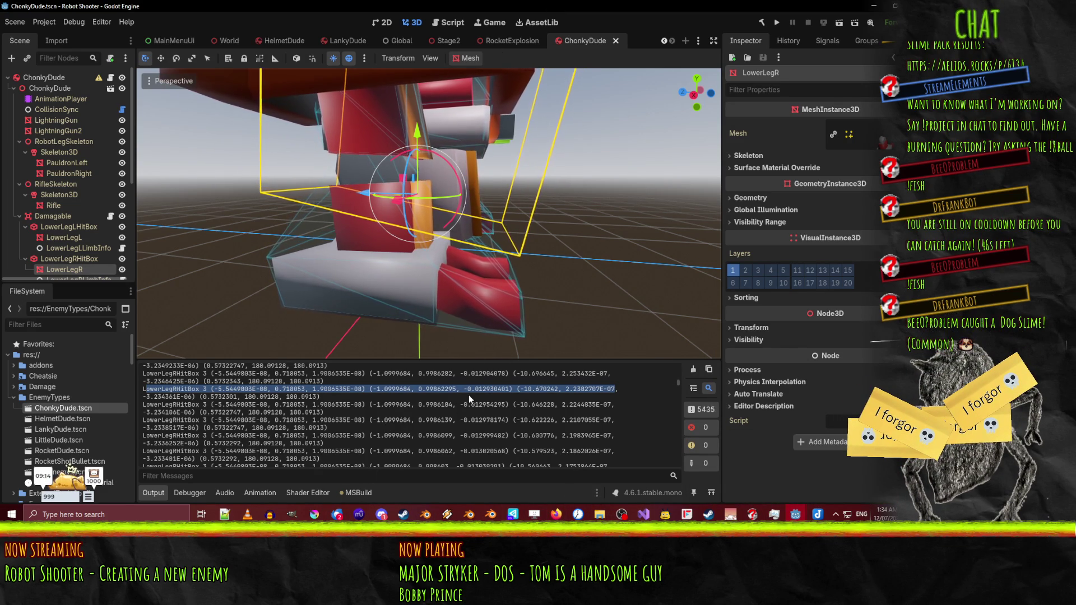
pyautogui.click(258, 492)
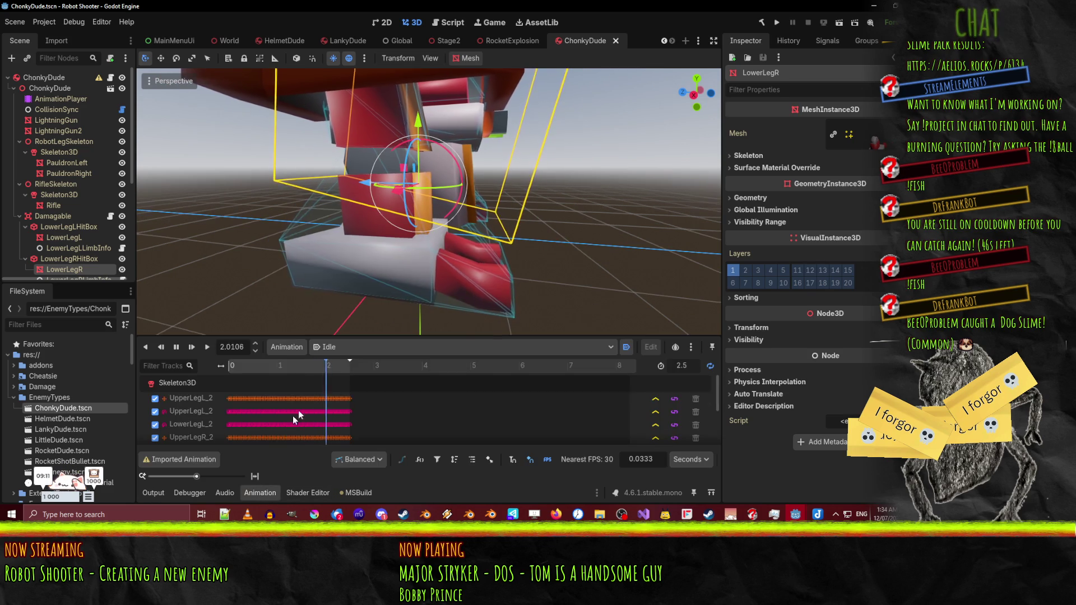
# - Stop Idle, switch to WalkFwd, and scroll the Output log to the newest hitbox lines
pyautogui.click(177, 348)
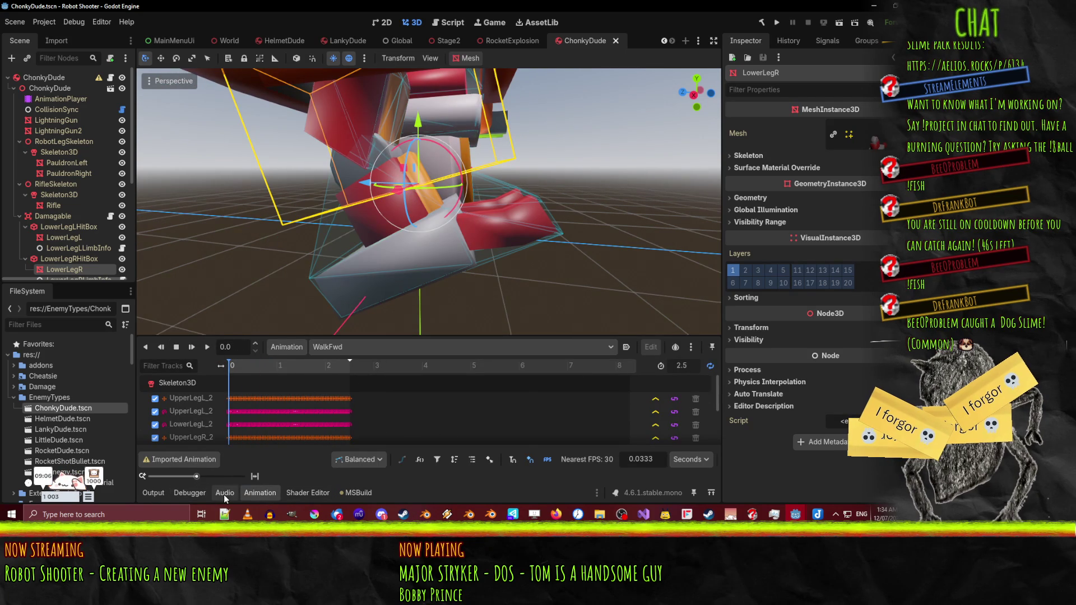
pyautogui.scroll(-3, 428, 242)
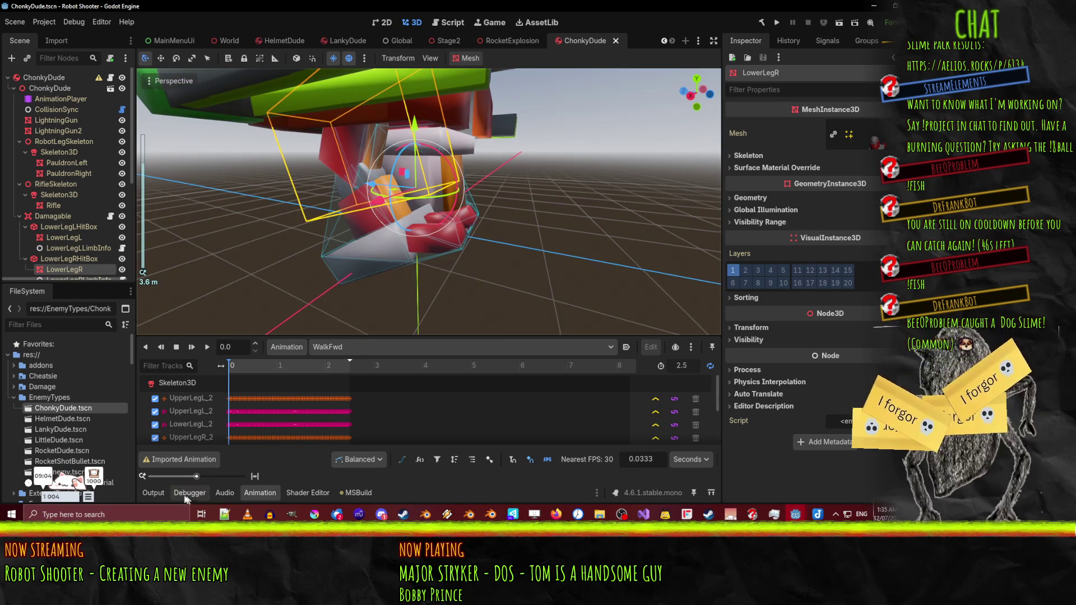
pyautogui.click(165, 495)
pyautogui.moveTo(678, 381); pyautogui.dragTo(678, 465)
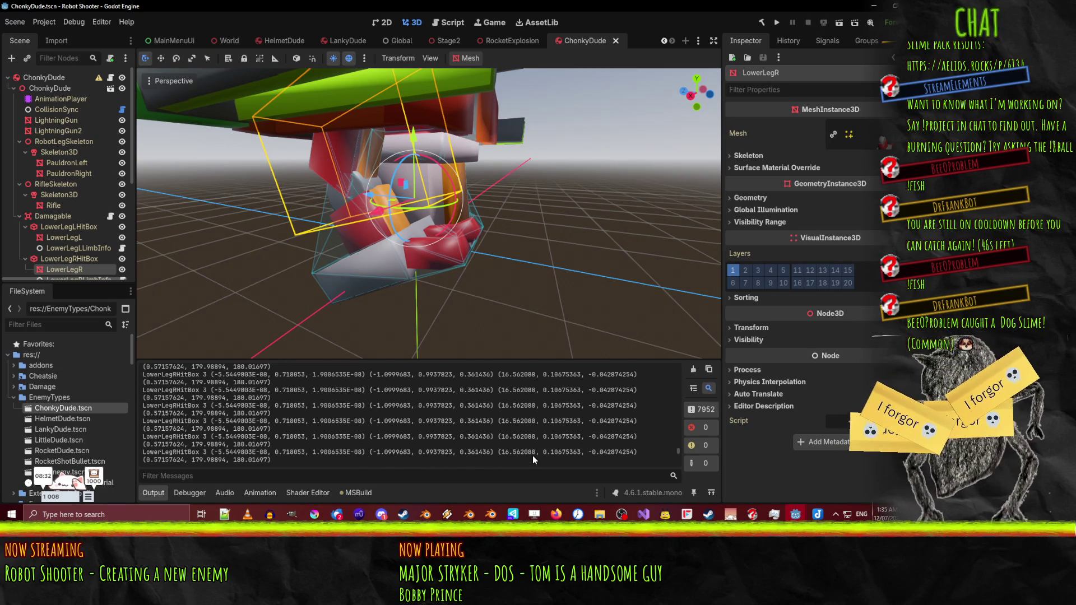
# - Select LowerLegRHitBox and expand its Transform, showing X rotation 16.6 and Y position 0.718
pyautogui.moveTo(493, 280)
pyautogui.mouseDown()
pyautogui.moveTo(446, 254)
pyautogui.moveTo(358, 336)
pyautogui.moveTo(261, 461)
pyautogui.mouseUp()
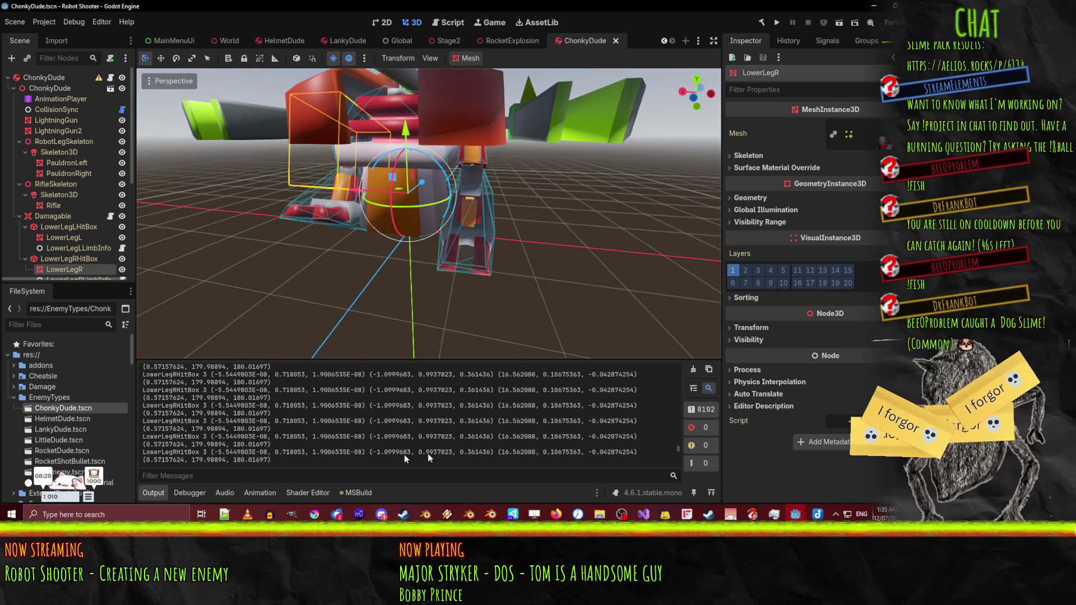
pyautogui.moveTo(457, 263)
pyautogui.mouseDown()
pyautogui.moveTo(511, 231)
pyautogui.moveTo(471, 249)
pyautogui.moveTo(485, 263)
pyautogui.moveTo(612, 250)
pyautogui.mouseUp()
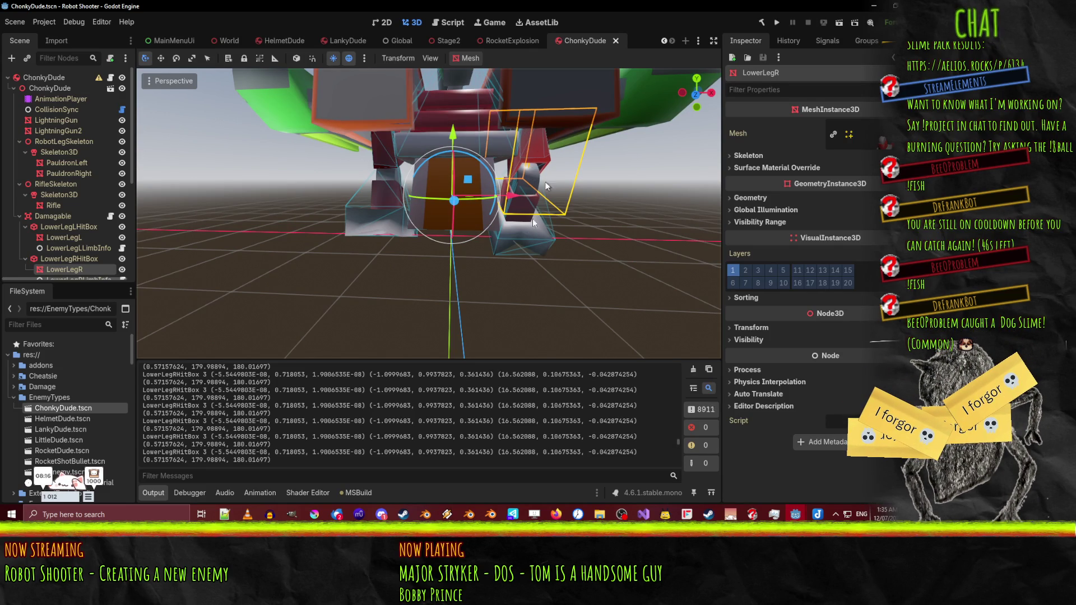
pyautogui.scroll(-5, 77, 233)
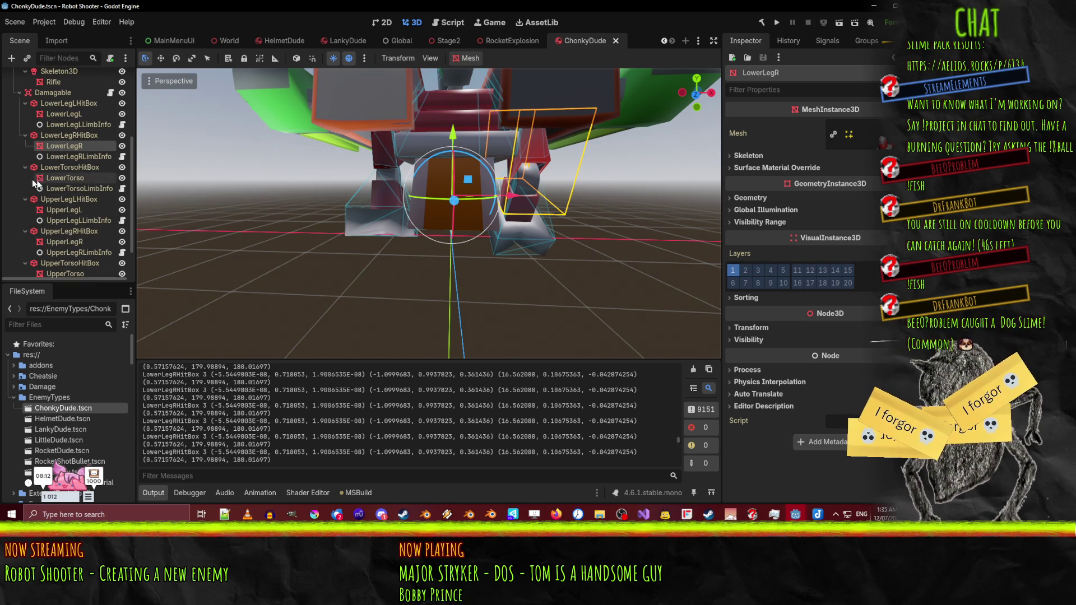
pyautogui.click(85, 135)
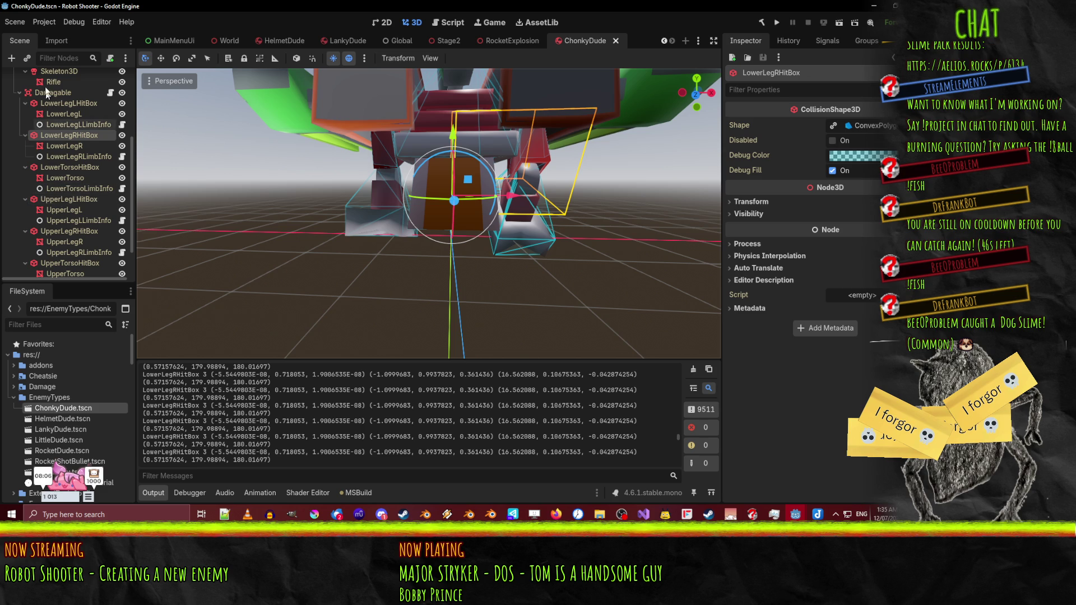
pyautogui.click(750, 201)
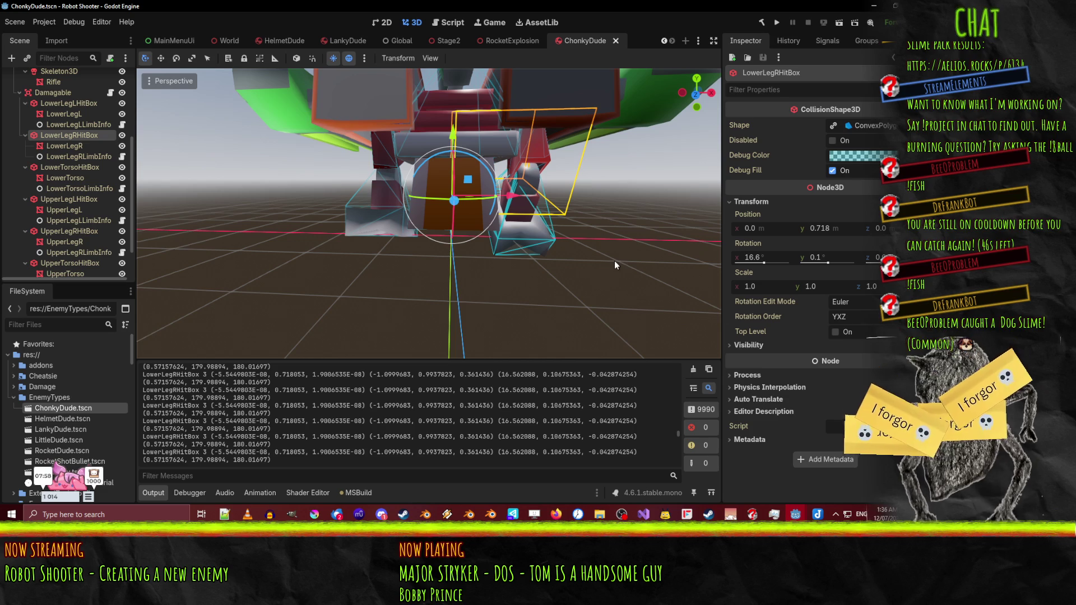
# - Orbit and zoom the viewport for a close look at the leg hitbox
pyautogui.moveTo(586, 261)
pyautogui.mouseDown()
pyautogui.moveTo(442, 264)
pyautogui.moveTo(560, 247)
pyautogui.moveTo(427, 284)
pyautogui.mouseUp()
pyautogui.scroll(3, 442, 264)
pyautogui.scroll(-2, 427, 284)
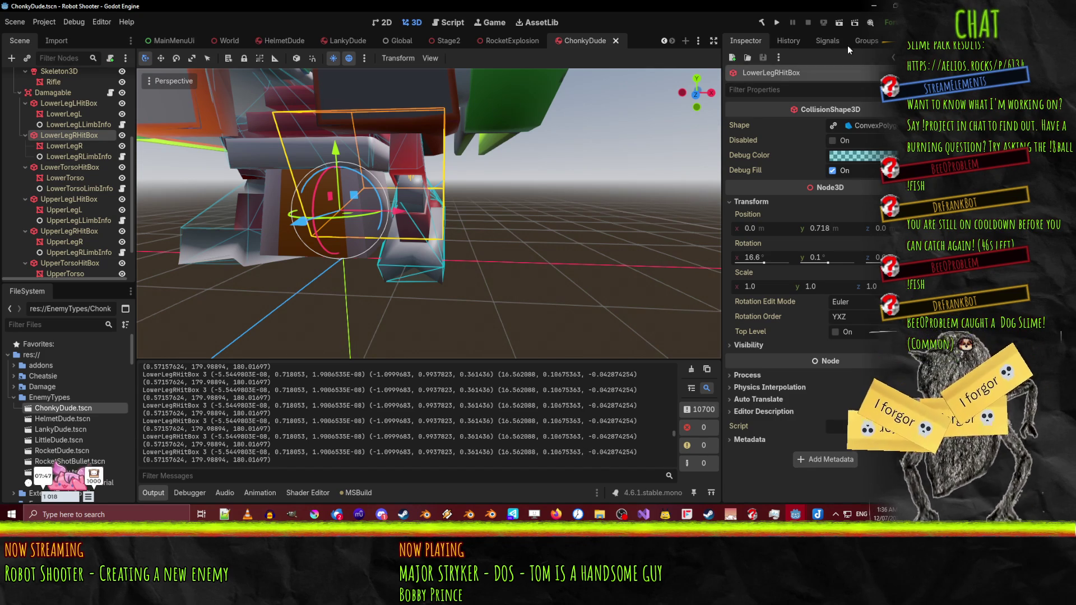
# - Comment out the LowerLegRHitBox GD.Print line in NewCollision.cs and minimize Visual Studio
pyautogui.click(644, 515)
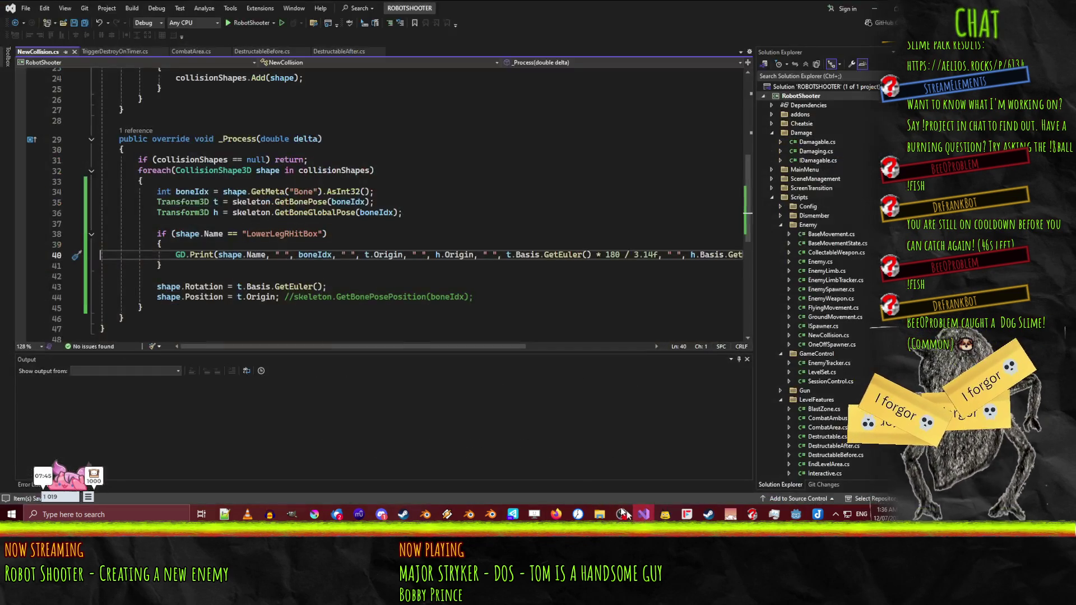
pyautogui.write('//')
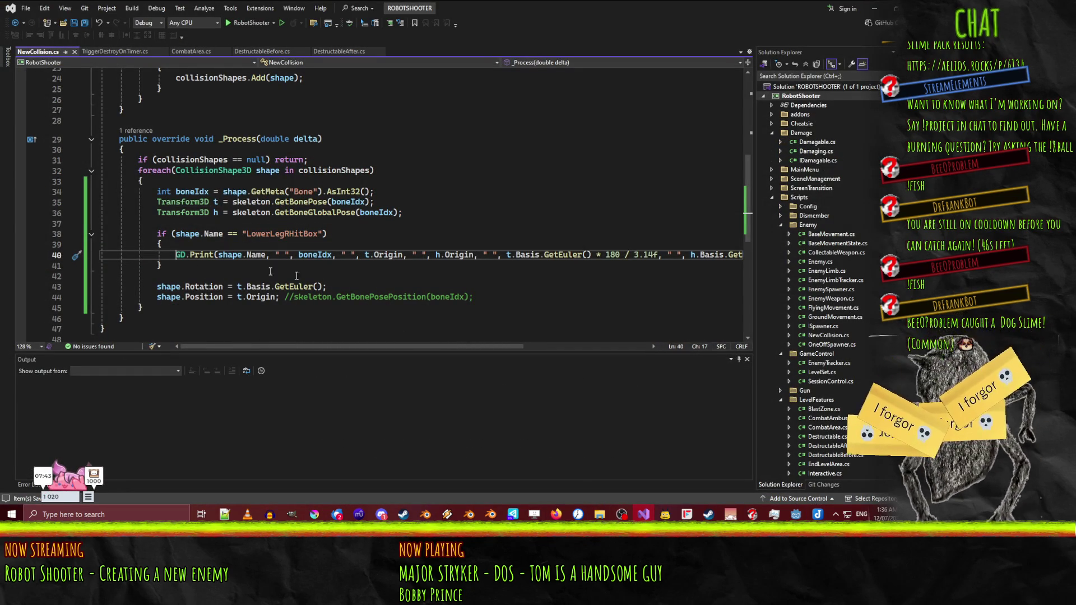
pyautogui.click(455, 286)
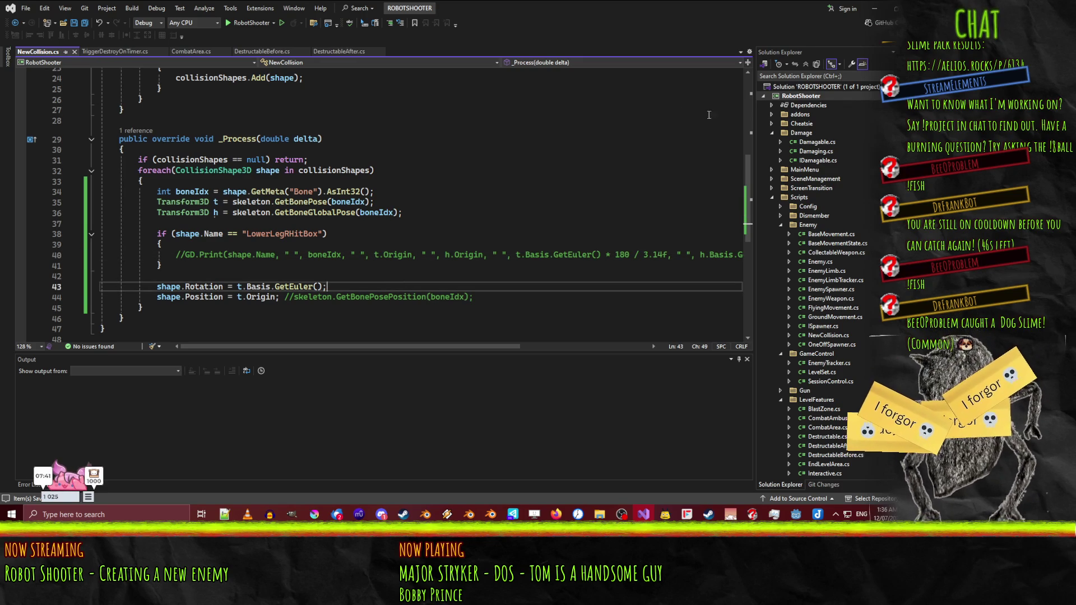
pyautogui.click(876, 11)
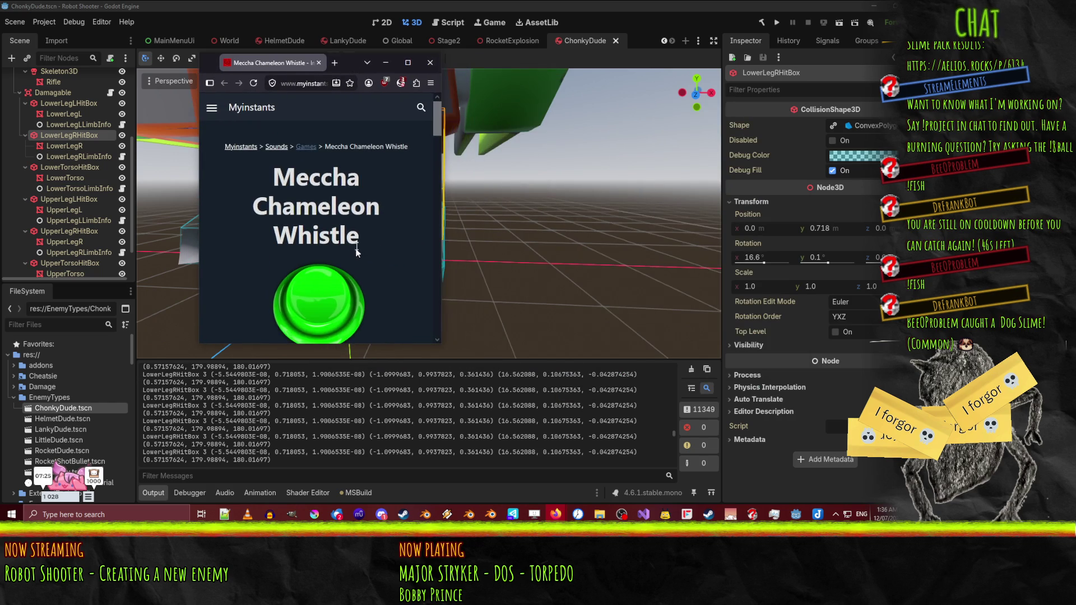
# - Preview and download the Meccha Chameleon Whistle as meccha-chameleon-whistle.mp3, then reveal the Twitch Overlay editor
pyautogui.scroll(-2, 352, 247)
pyautogui.click(309, 222)
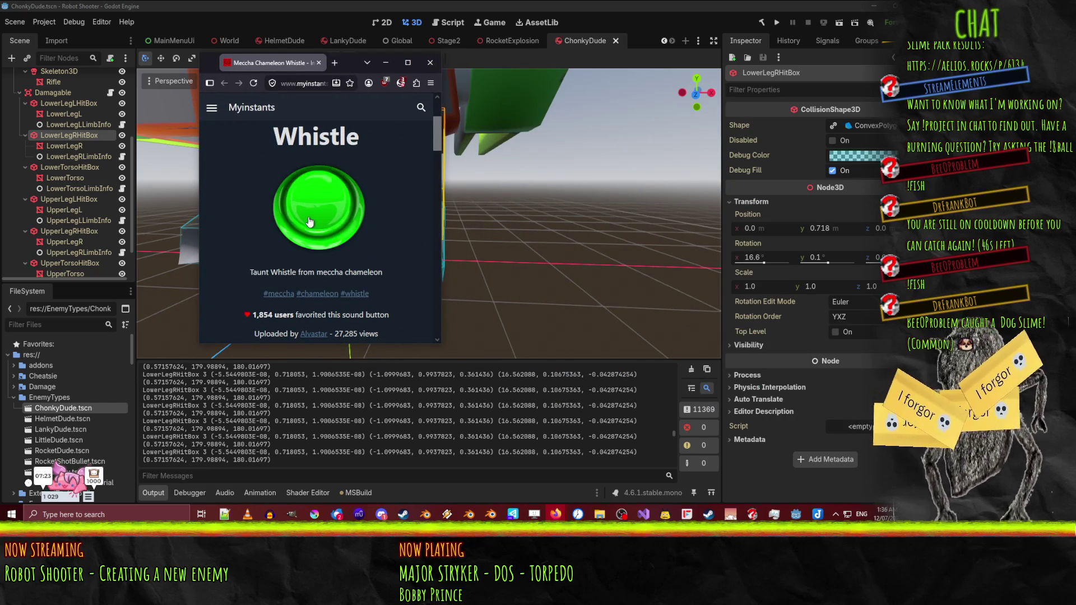
pyautogui.scroll(-4, 403, 208)
pyautogui.scroll(1, 409, 206)
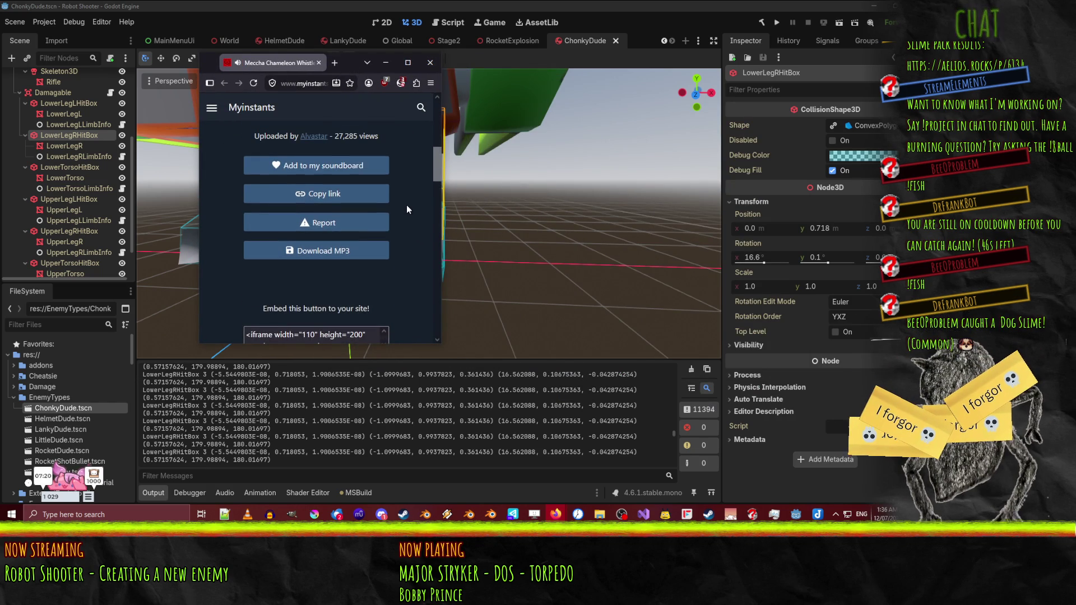
pyautogui.click(314, 252)
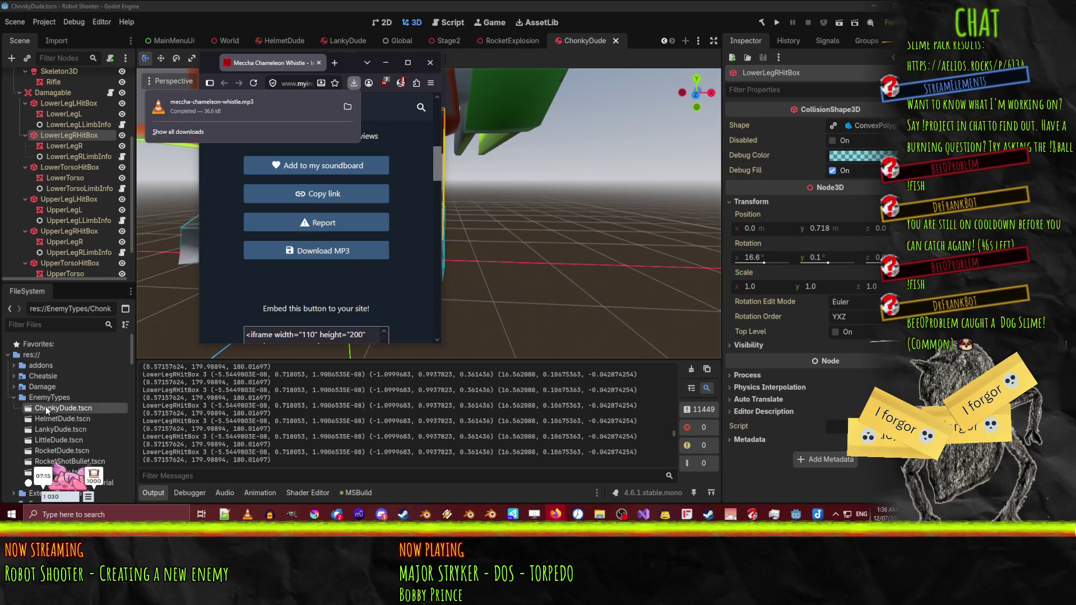
pyautogui.scroll(-3, 73, 418)
pyautogui.click(871, 8)
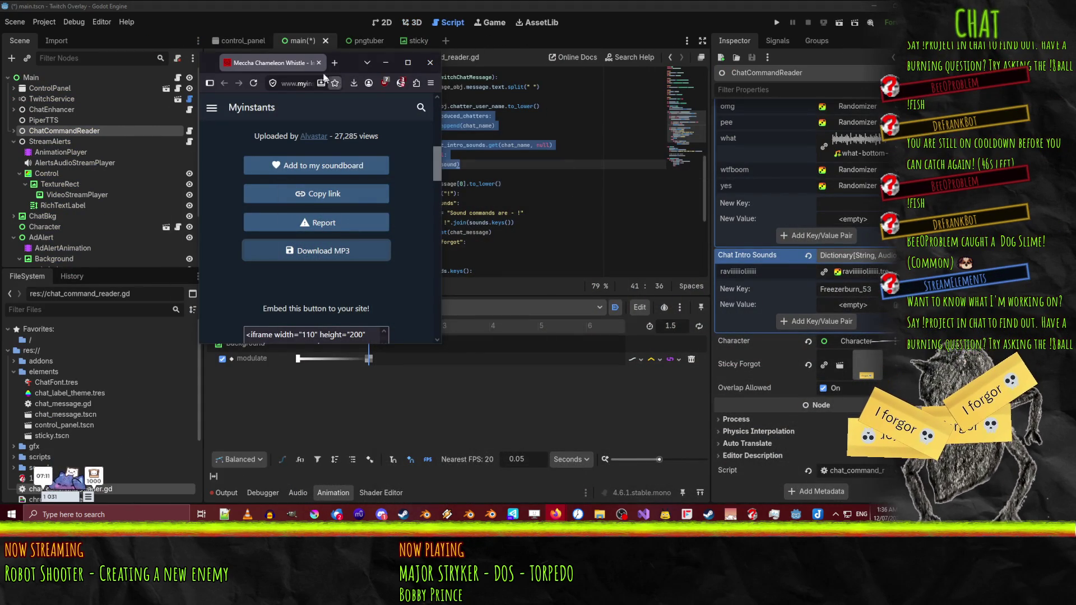
# - Open the sounds/chatters folder in the system file manager and move that window aside
pyautogui.click(430, 65)
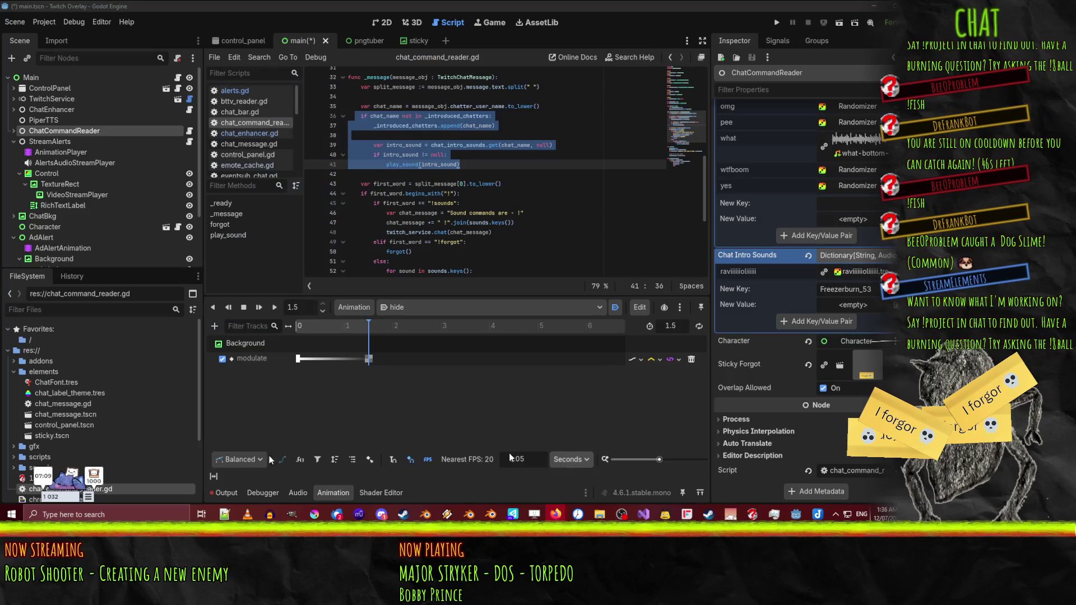
pyautogui.scroll(-5, 116, 412)
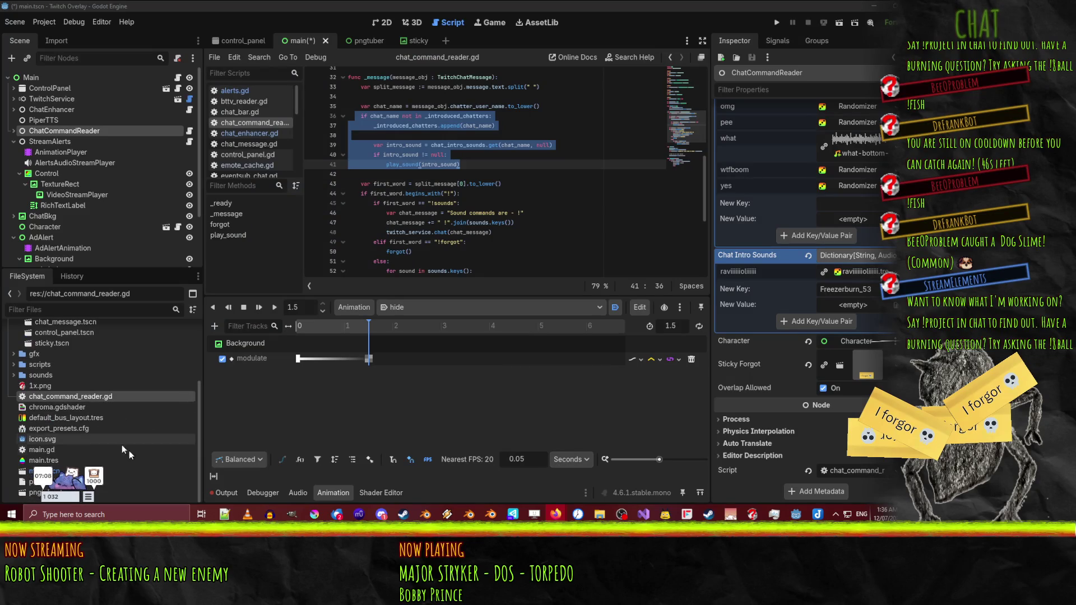
pyautogui.click(14, 375)
pyautogui.rightClick(42, 386)
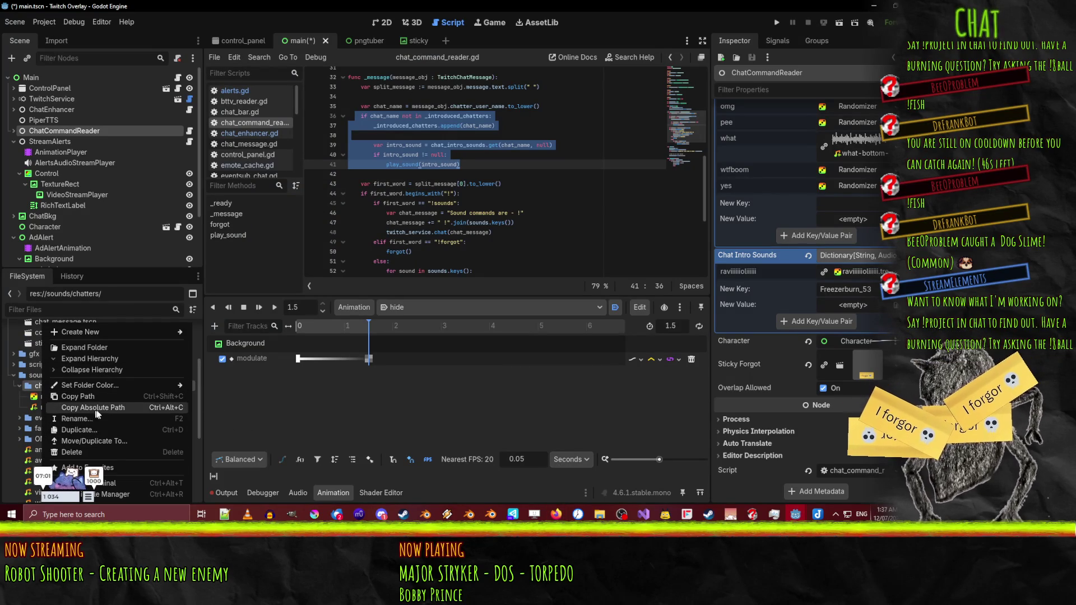
pyautogui.click(287, 479)
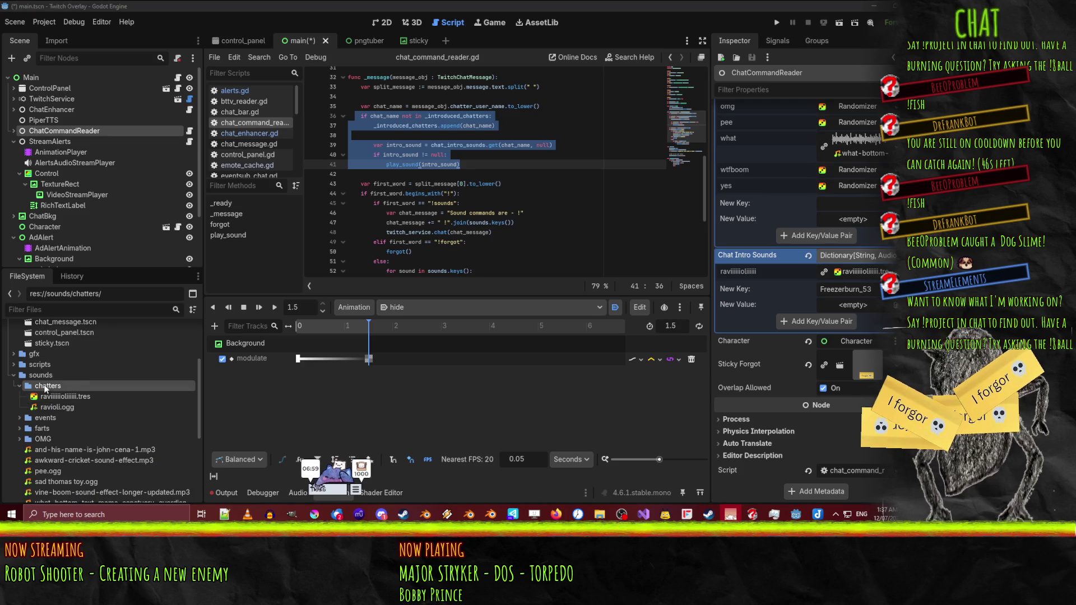
pyautogui.rightClick(49, 386)
pyautogui.click(551, 432)
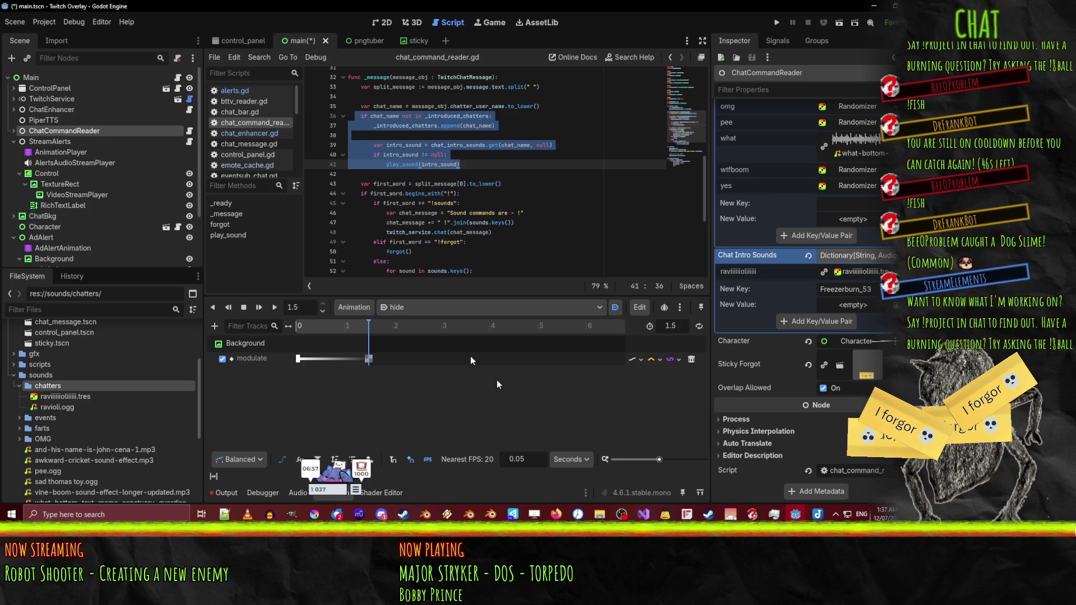
pyautogui.moveTo(561, 149); pyautogui.dragTo(302, 125)
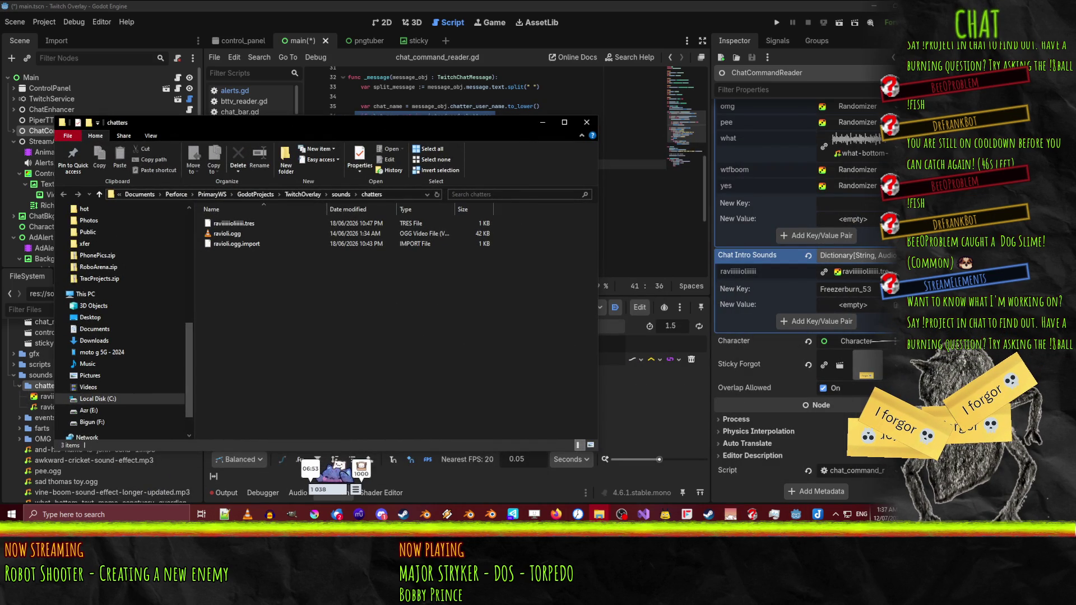
# - Move the downloaded whistle mp3 into the chatters folder
pyautogui.hotkey('alt', 'Tab')
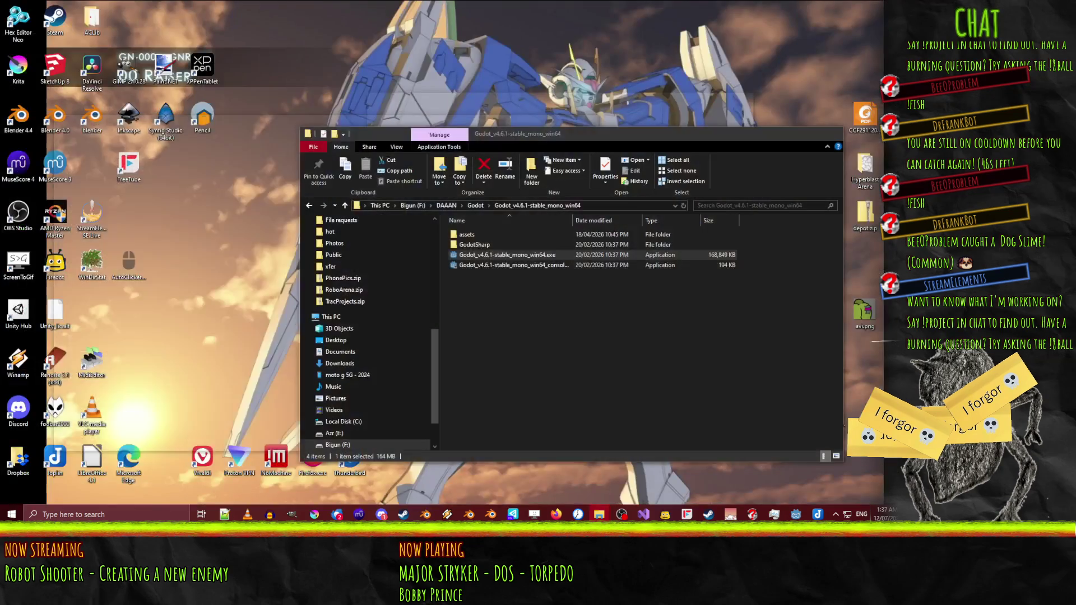
pyautogui.hotkey('alt', 'F4')
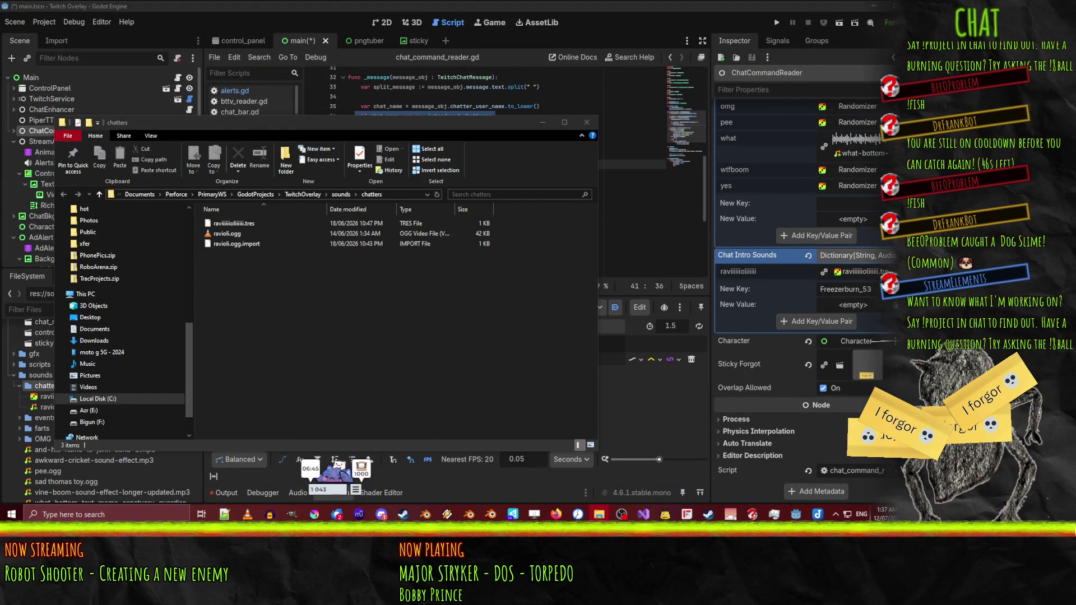
pyautogui.moveTo(381, 344)
pyautogui.mouseDown()
pyautogui.moveTo(362, 303)
pyautogui.moveTo(340, 322)
pyautogui.mouseUp()
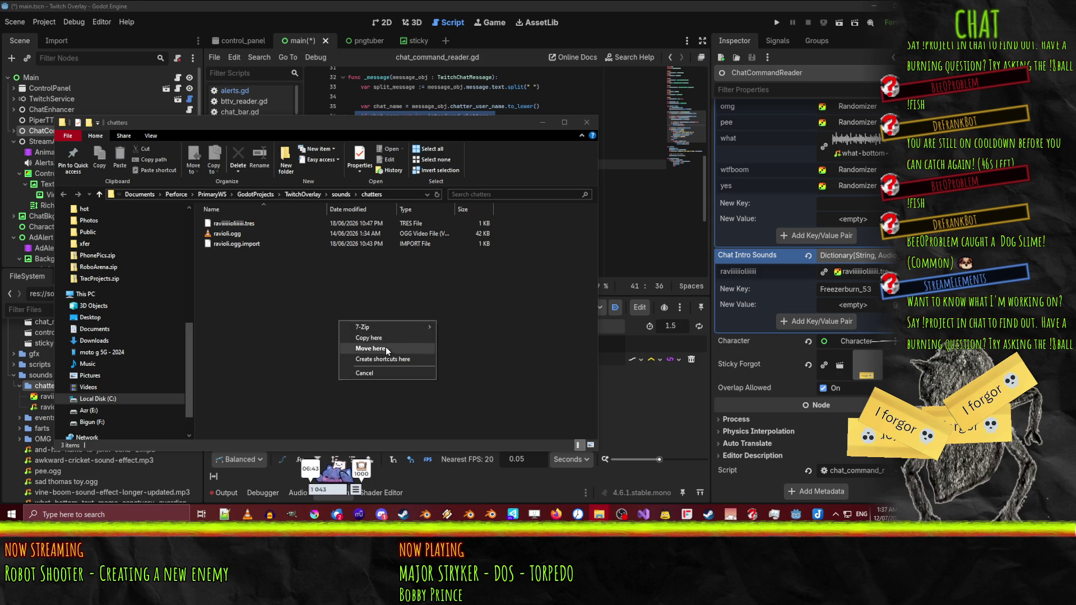
pyautogui.click(370, 348)
# - Rename the sound to freezer.mp3 and return to Godot so it gets imported
pyautogui.click(250, 253)
pyautogui.write('freezer')
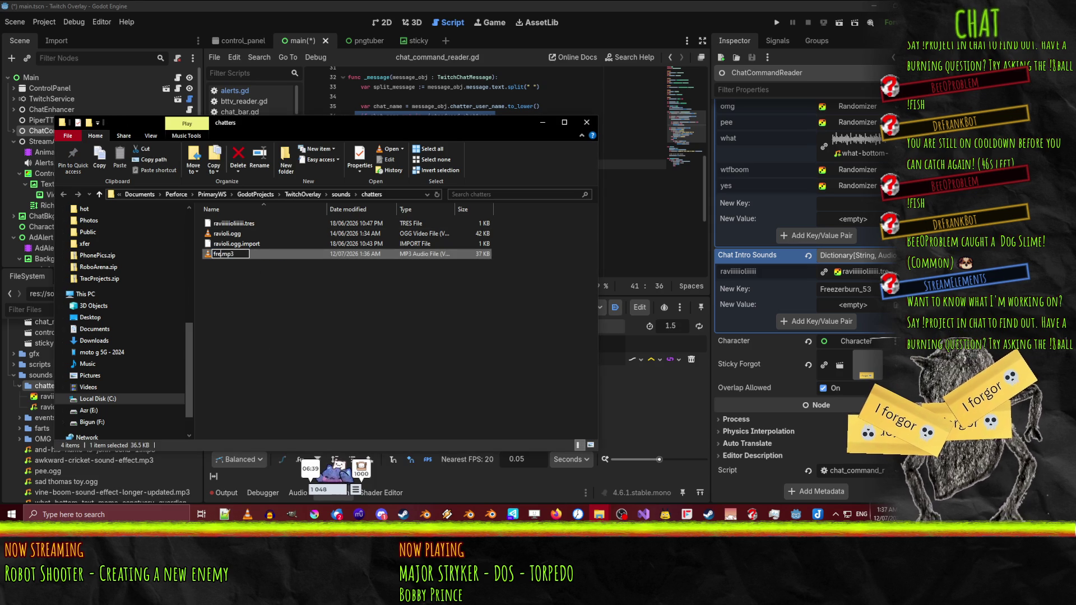
pyautogui.press('Return')
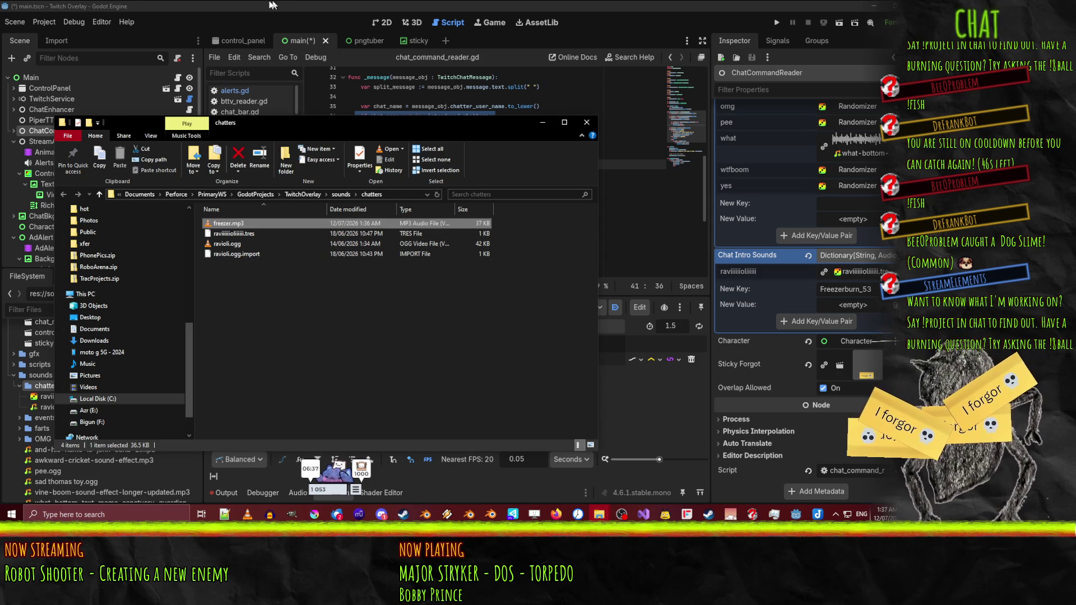
pyautogui.click(280, 4)
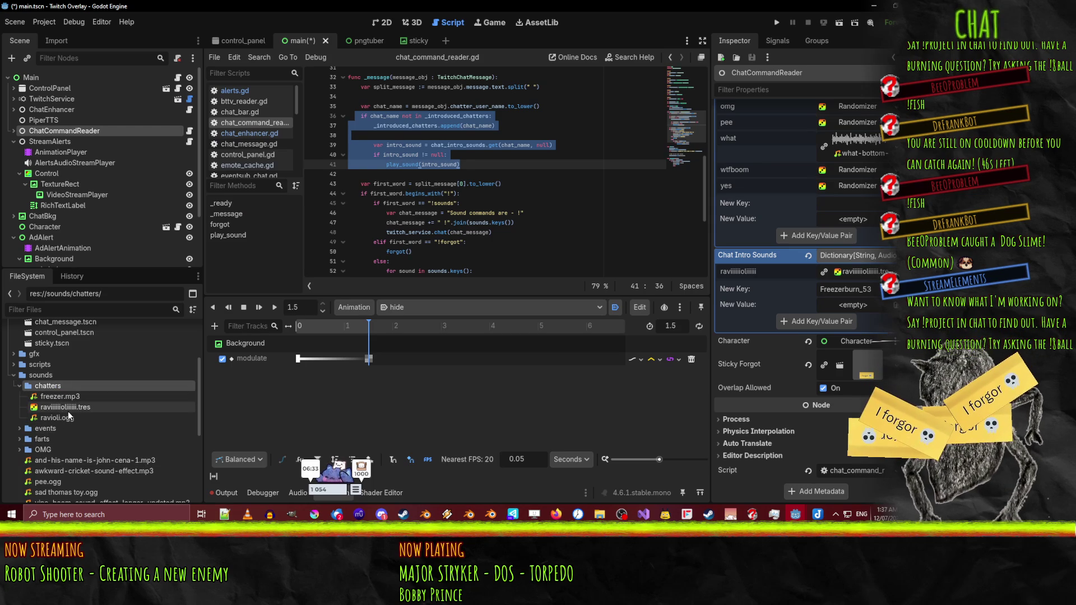
# - From the chatters folder, create an AudioStreamRandomizer resource (searched as 'randomizer') and save it as freezer.tres
pyautogui.click(68, 411)
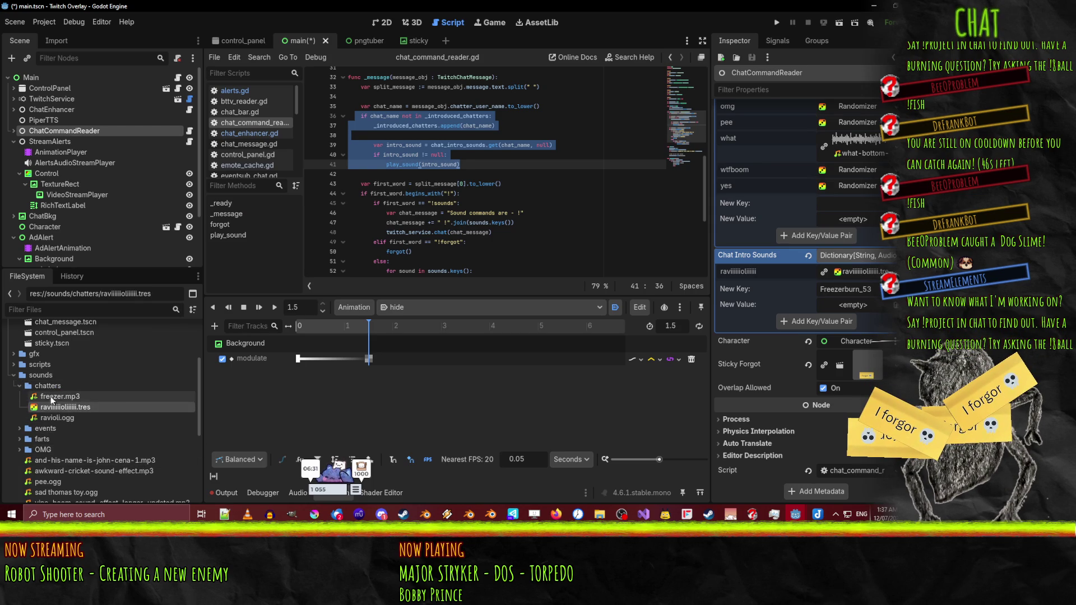
pyautogui.click(56, 396)
pyautogui.rightClick(48, 386)
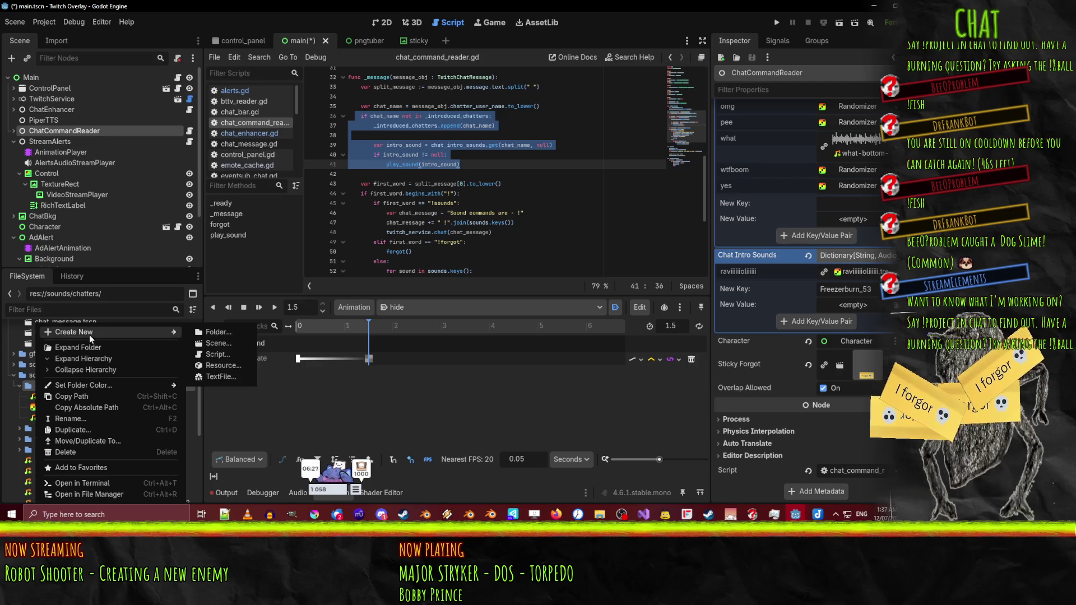
pyautogui.moveTo(92, 334)
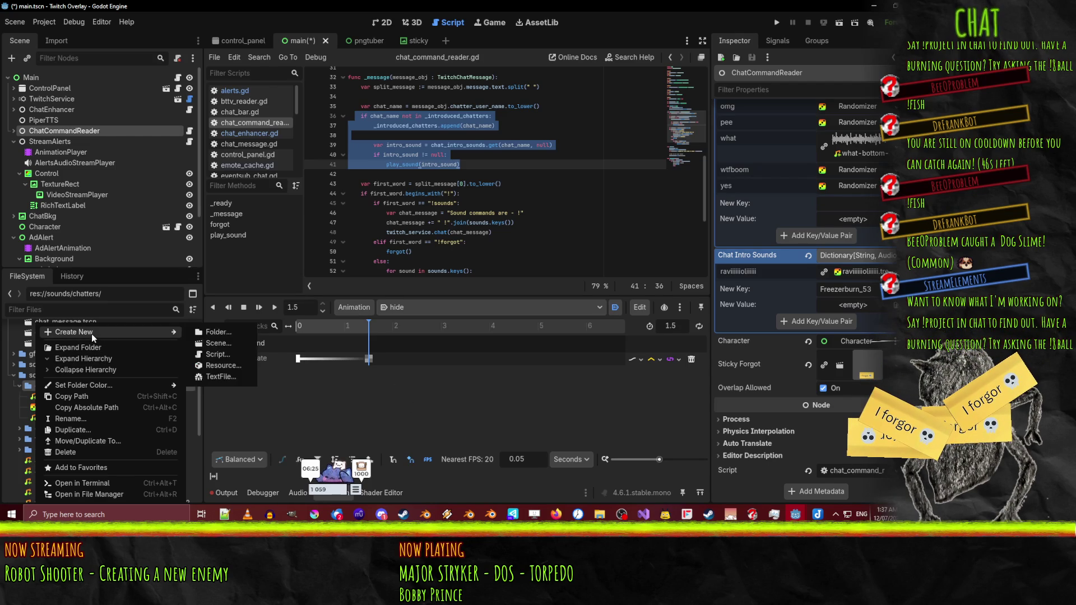
pyautogui.click(222, 366)
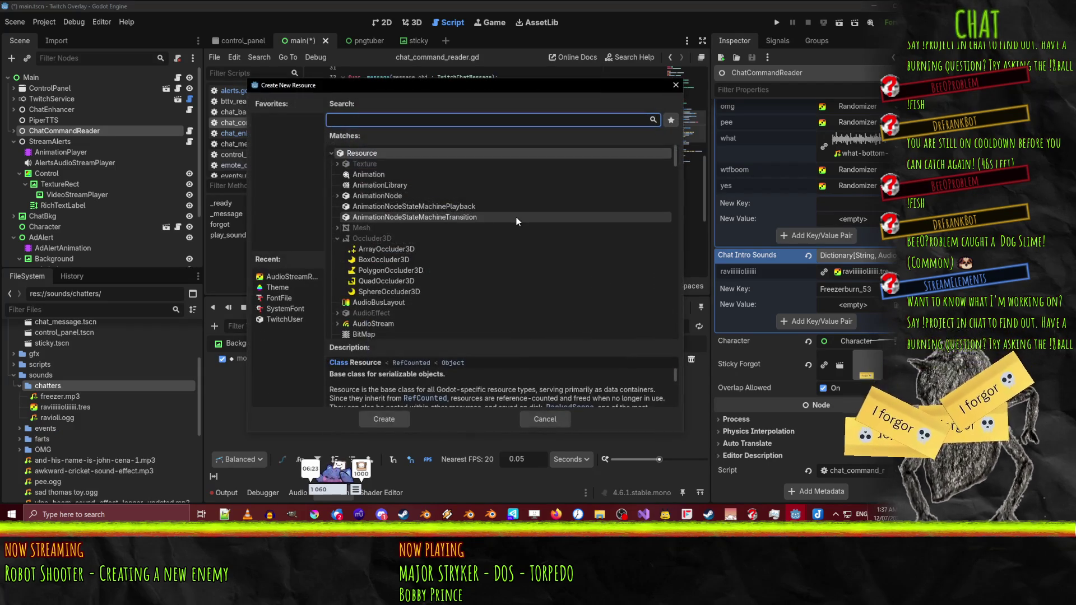
pyautogui.write('randomizer')
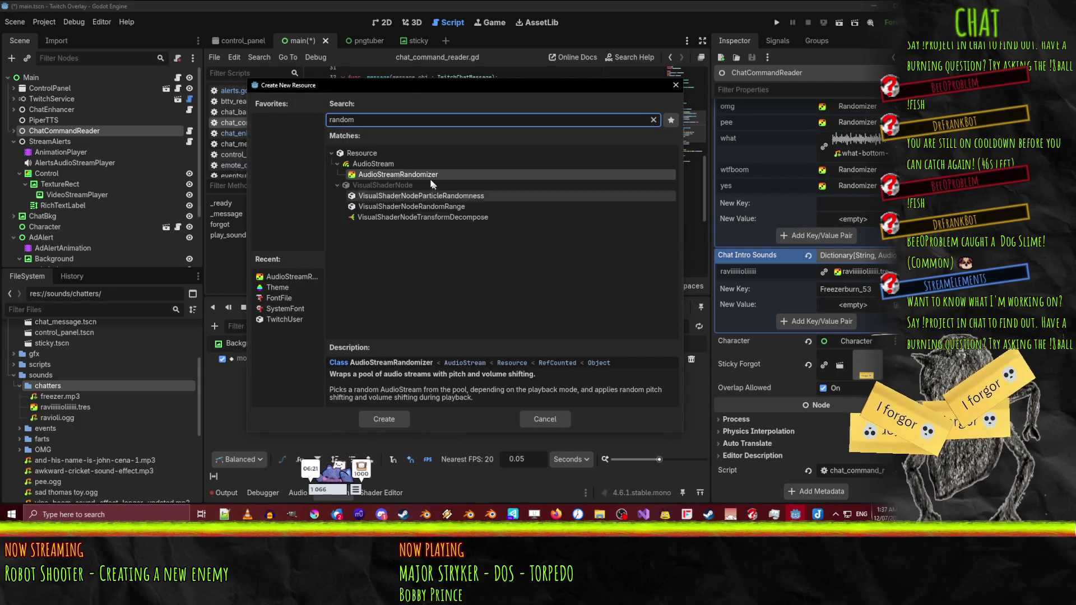
pyautogui.press('Return')
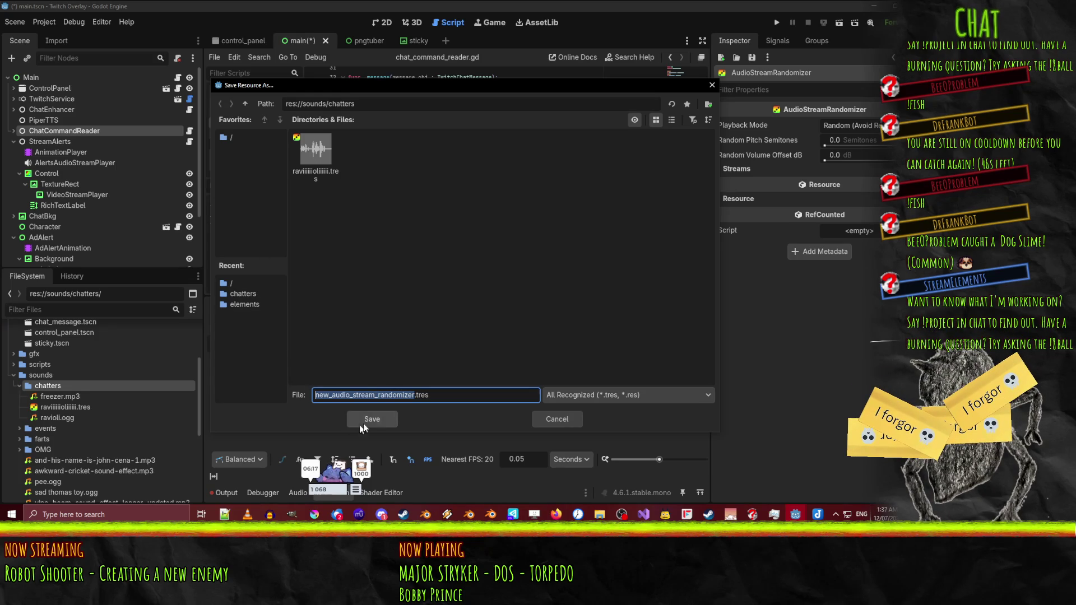
pyautogui.write('freeze')
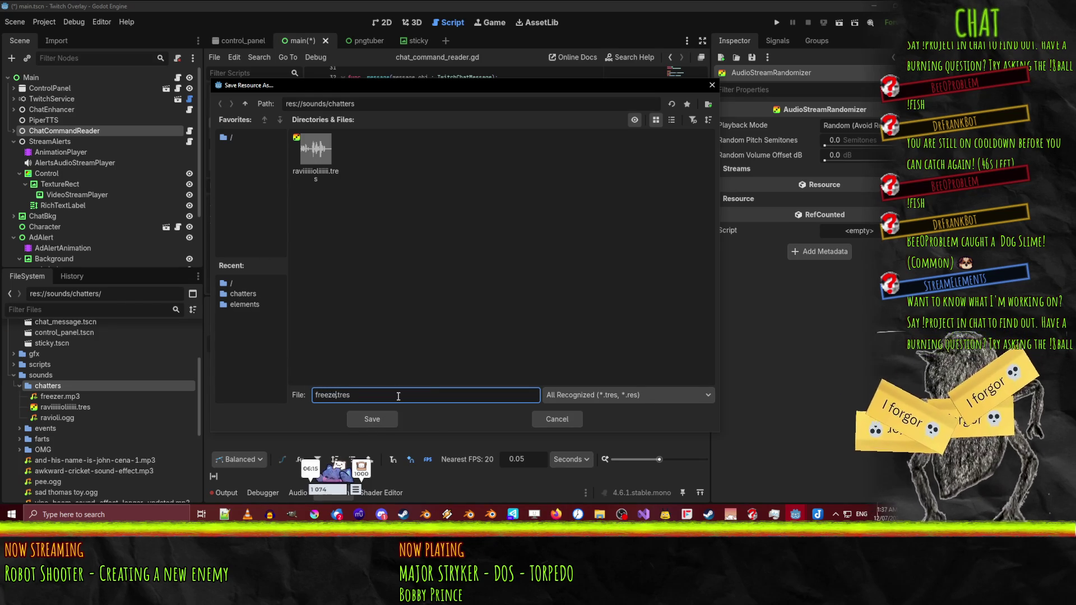
pyautogui.press('Return')
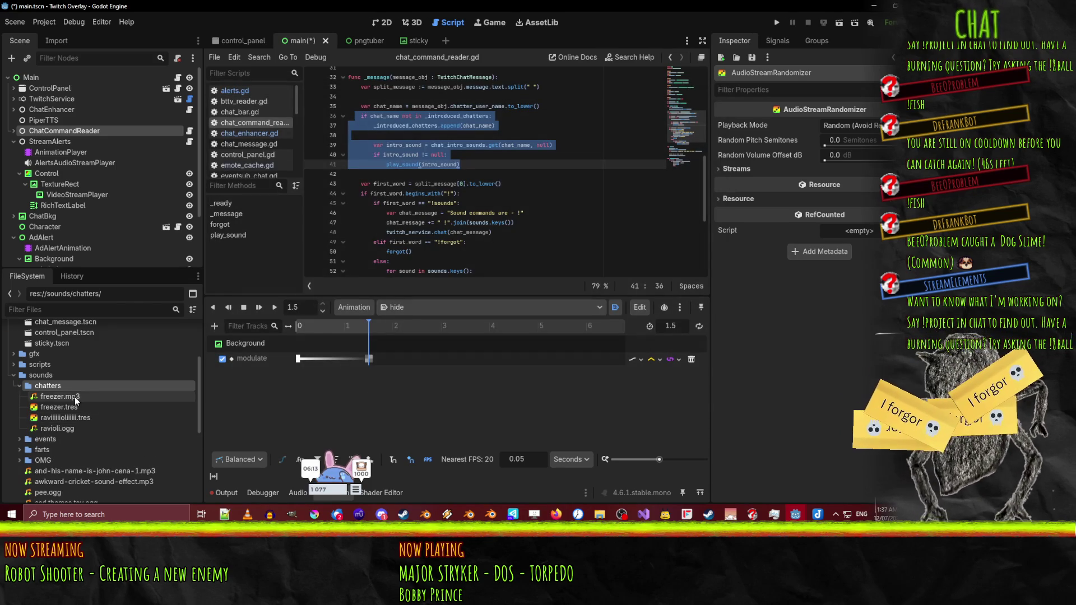
# - Open freezer.tres in the Inspector and add an empty slot to its Streams list
pyautogui.click(59, 408)
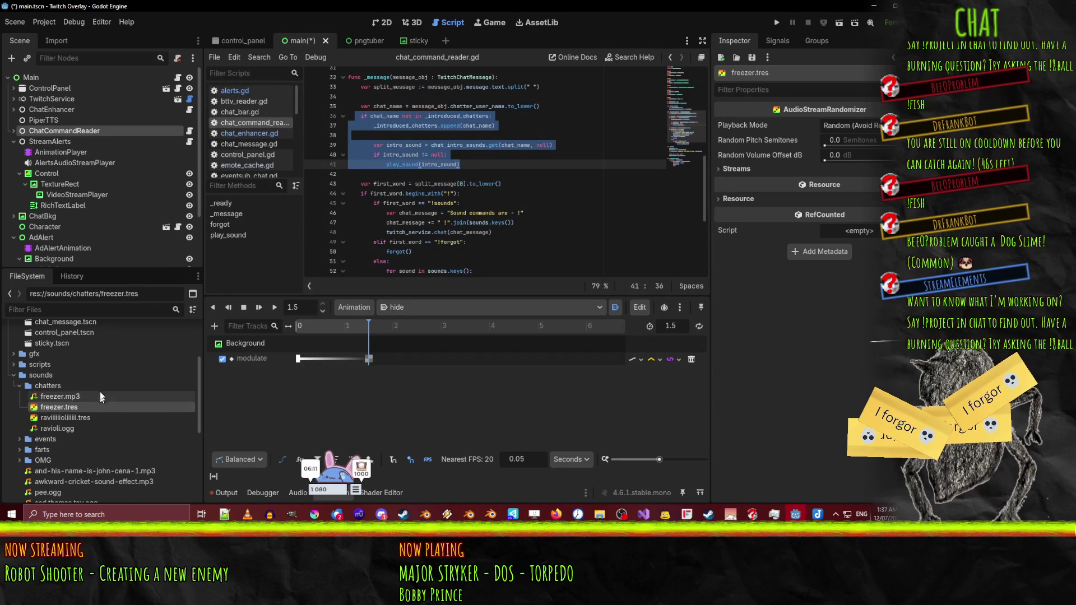
pyautogui.moveTo(76, 399)
pyautogui.mouseDown()
pyautogui.moveTo(875, 134)
pyautogui.moveTo(865, 126)
pyautogui.mouseUp()
pyautogui.click(864, 126)
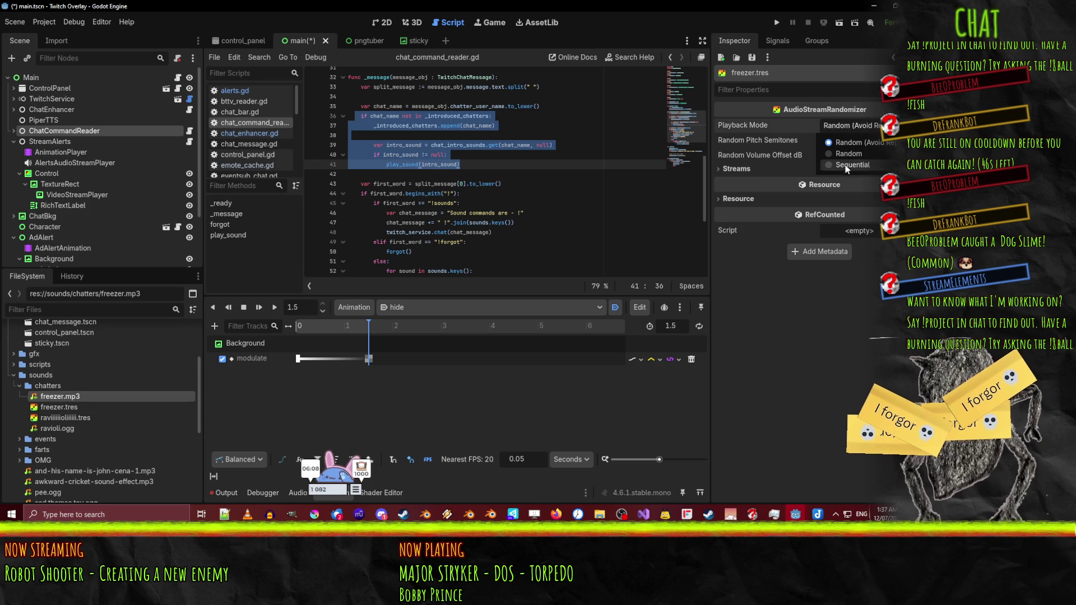
pyautogui.press('Escape')
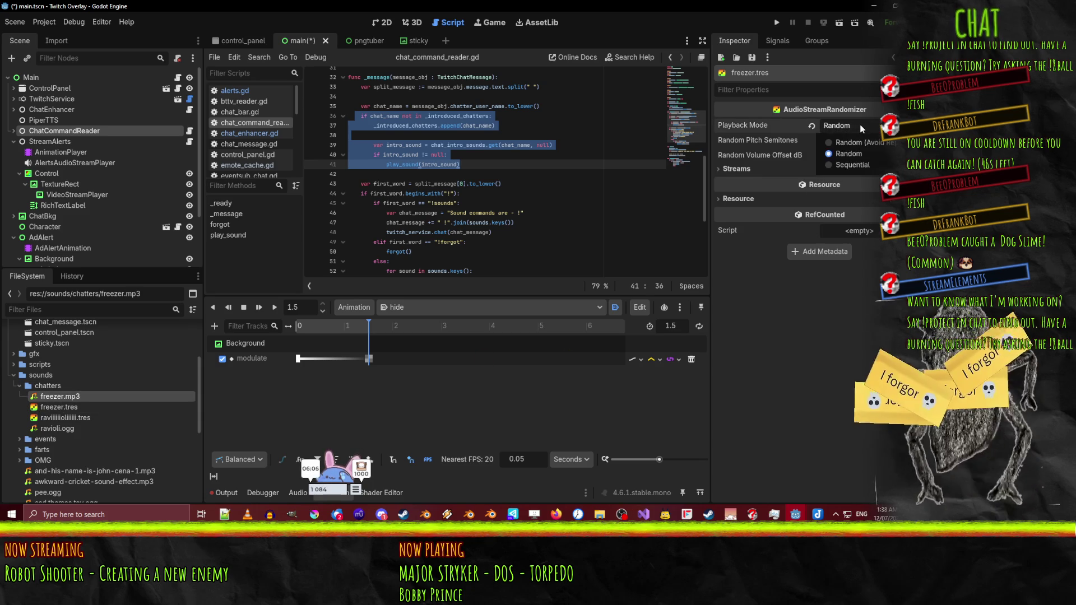
pyautogui.click(738, 169)
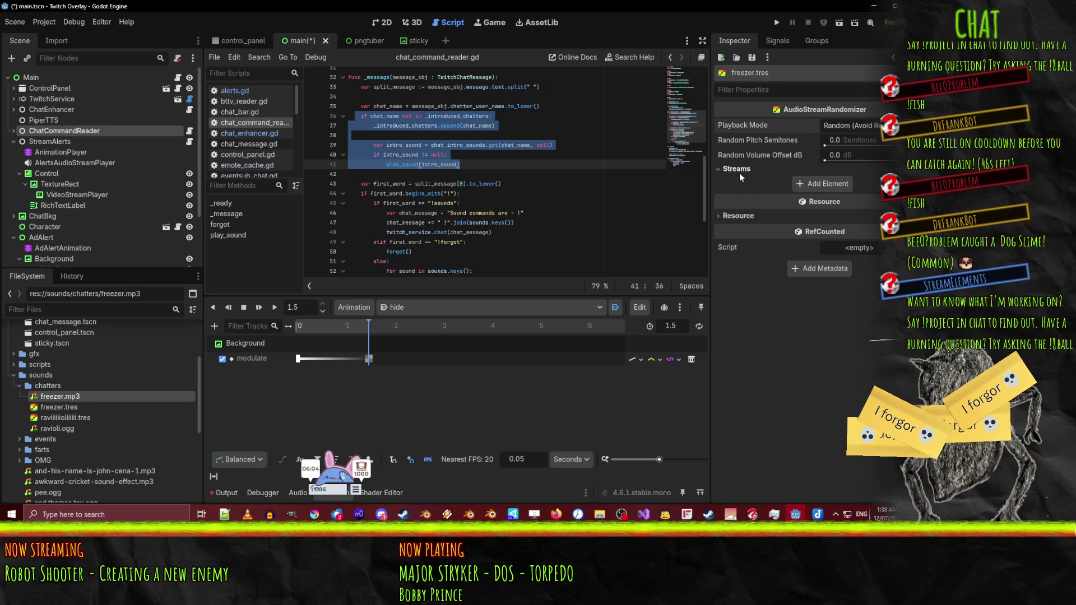
pyautogui.click(838, 186)
# - Assign freezer.mp3 to the stream slot, set Random Pitch Semitones to 4, and save with Ctrl+S
pyautogui.click(851, 144)
pyautogui.write('4')
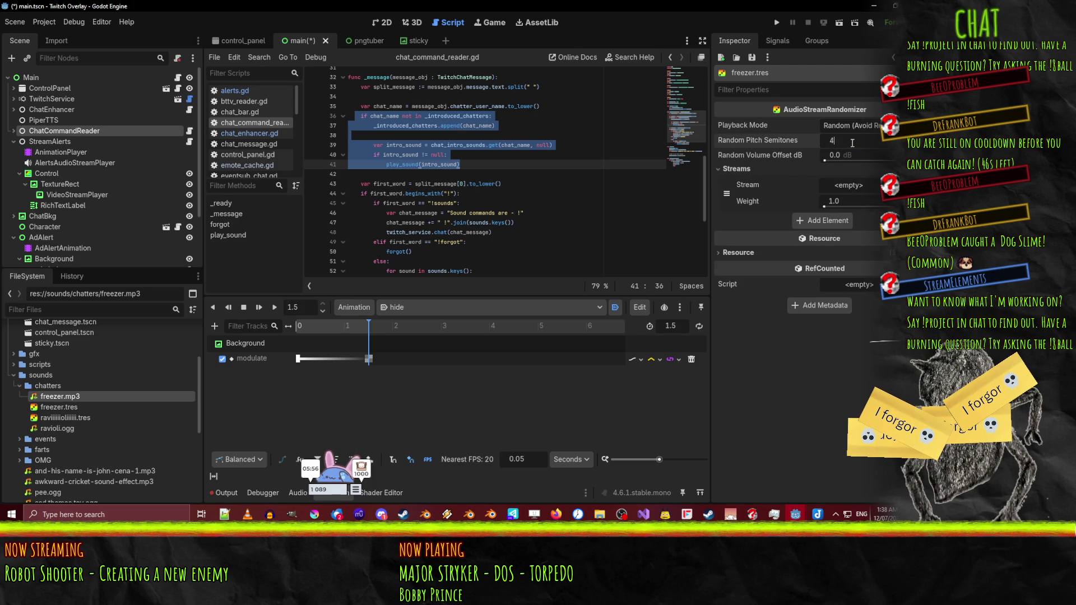
pyautogui.press('Return')
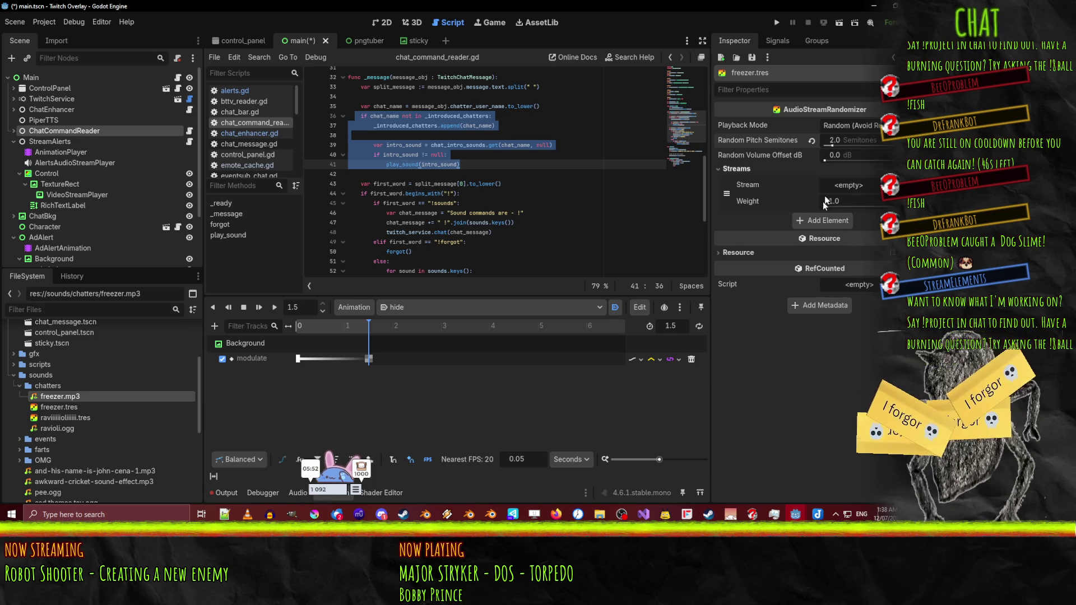
pyautogui.moveTo(62, 398)
pyautogui.mouseDown()
pyautogui.moveTo(846, 188)
pyautogui.moveTo(856, 197)
pyautogui.moveTo(847, 194)
pyautogui.mouseUp()
pyautogui.click(849, 138)
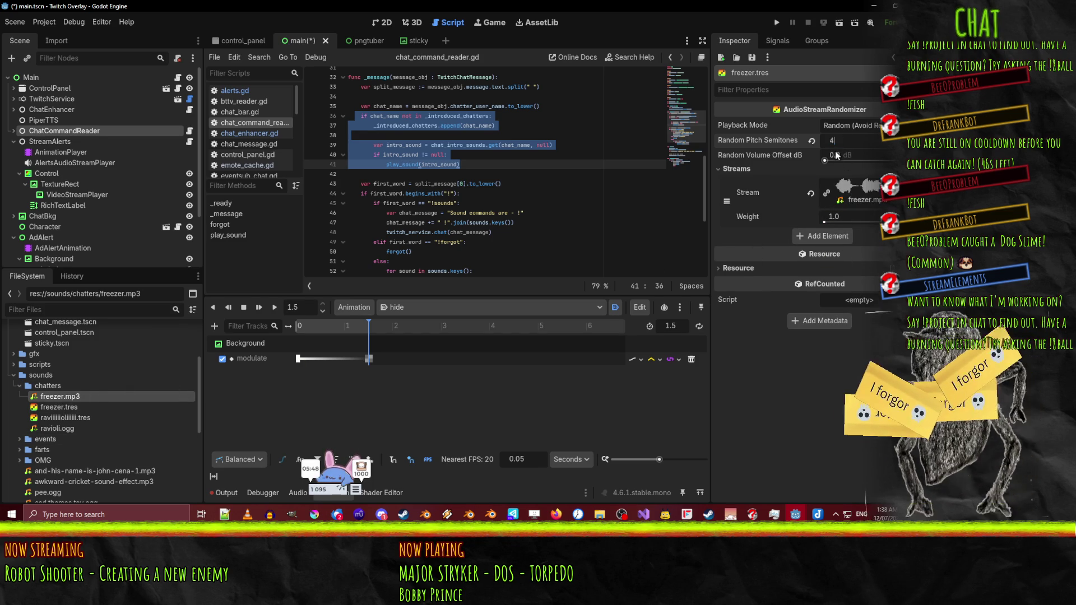
pyautogui.press('Return')
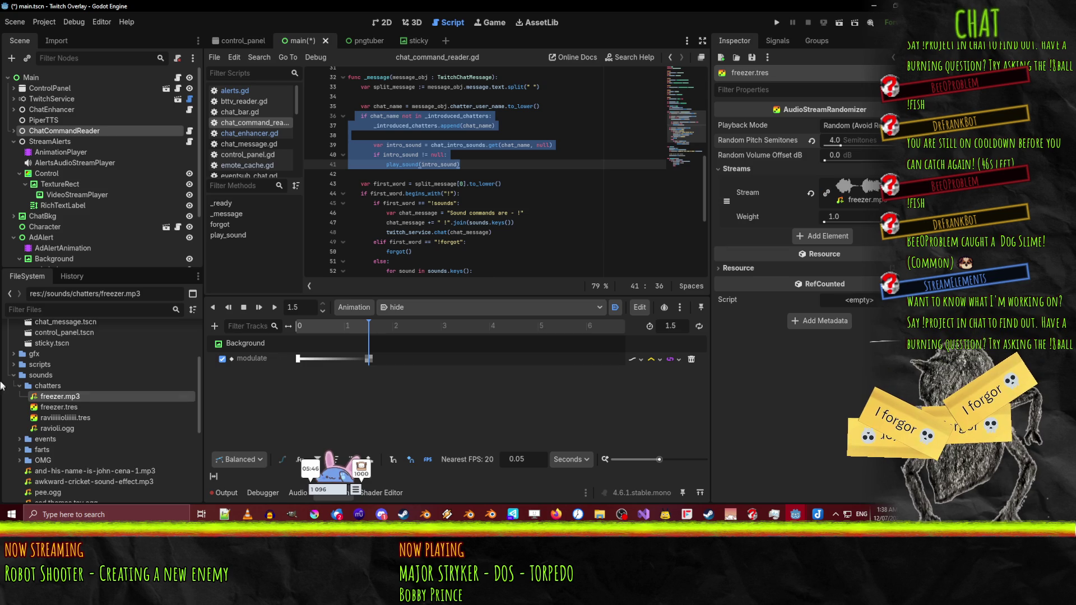
pyautogui.hotkey('ctrl', 's')
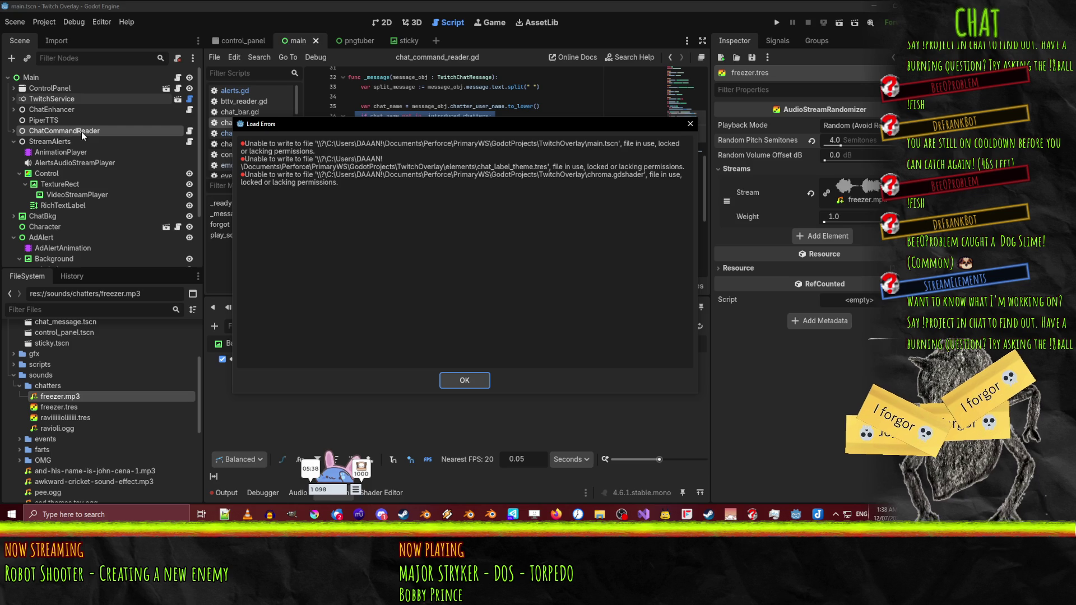
# - Dismiss the write errors, then save the default changelist's 'overlay' description as new changelist 3746 in P4V
pyautogui.click(479, 386)
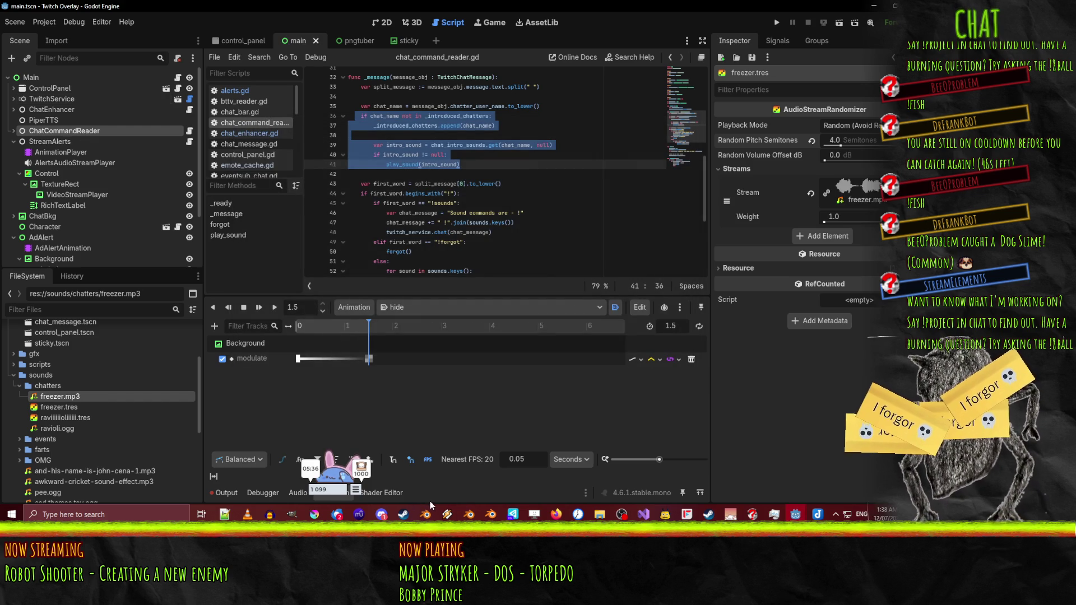
pyautogui.click(512, 514)
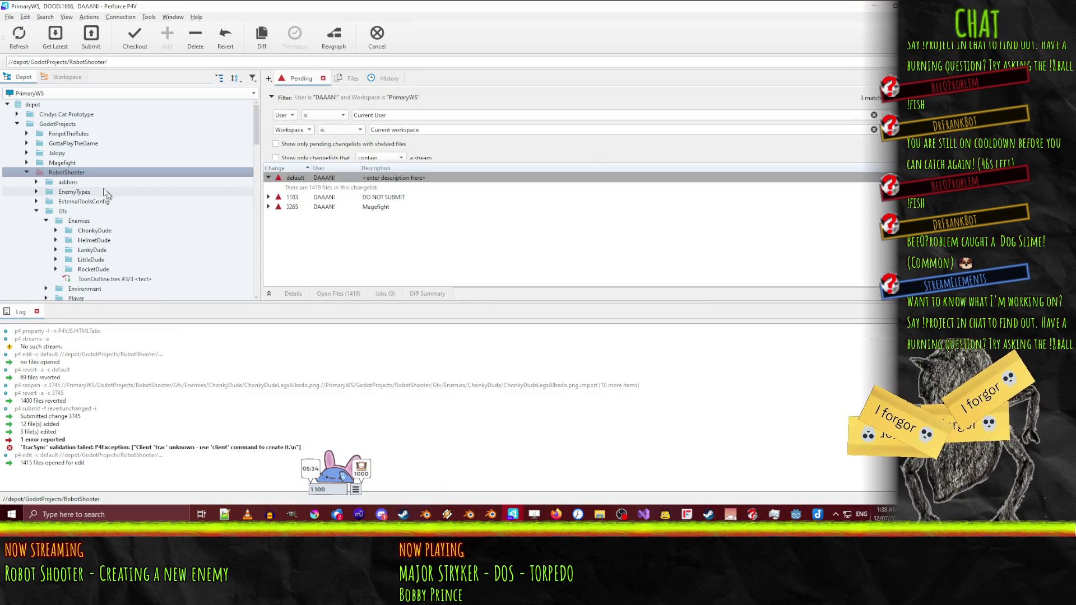
pyautogui.rightClick(282, 180)
pyautogui.click(279, 179)
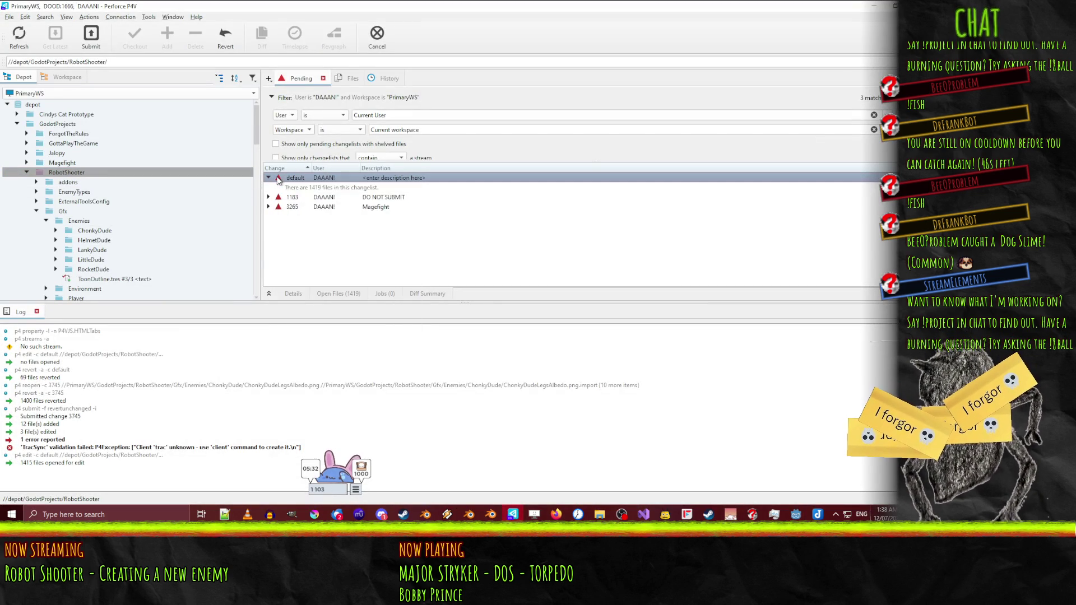
pyautogui.rightClick(278, 180)
pyautogui.click(336, 297)
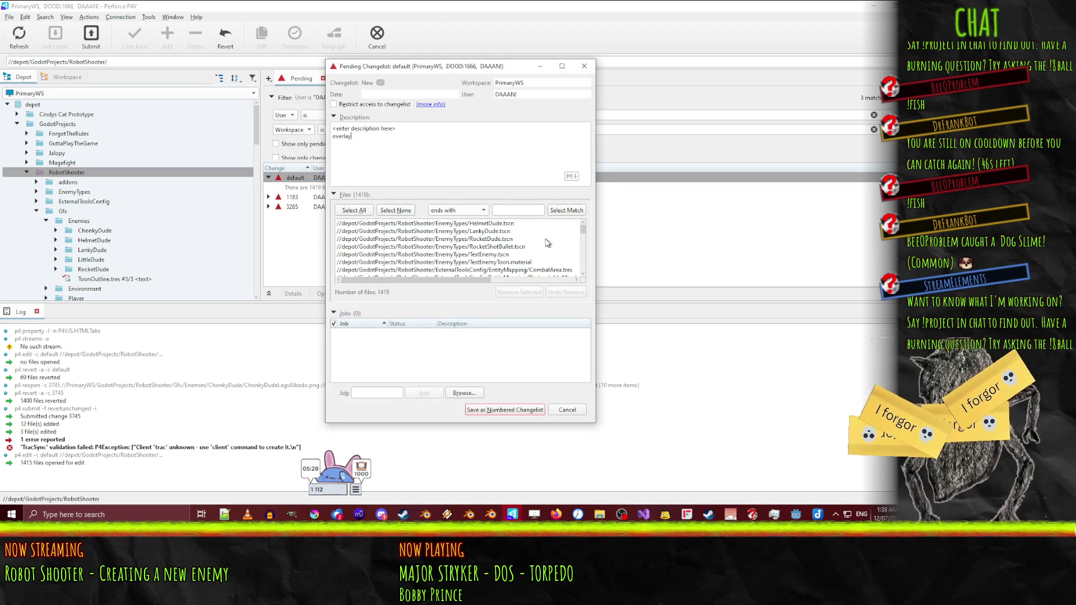
pyautogui.hotkey('shift', 'End')
pyautogui.press('Delete')
pyautogui.press('Delete')
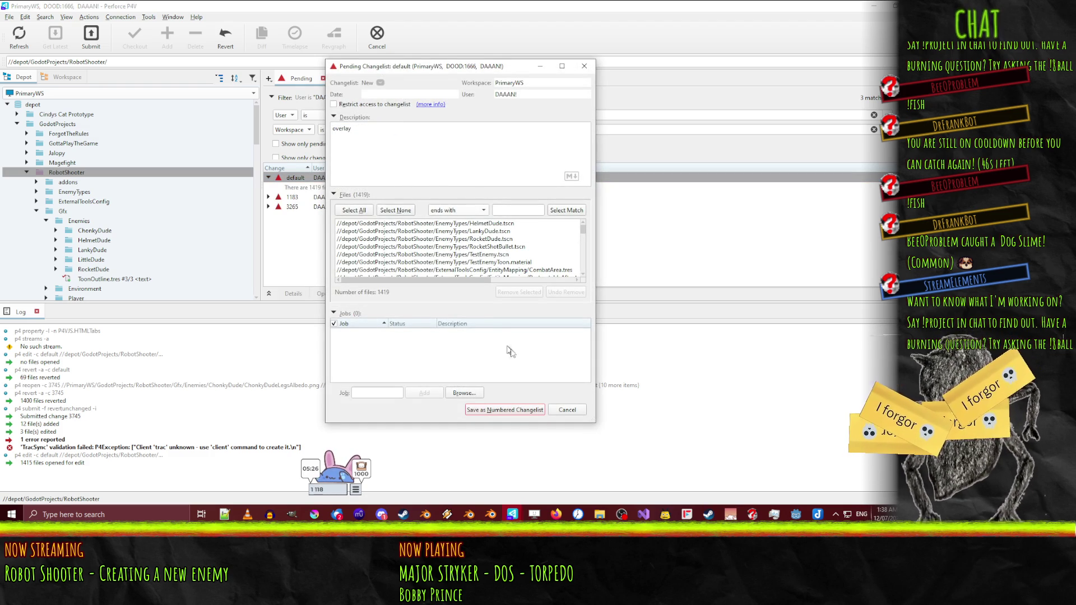
pyautogui.click(507, 409)
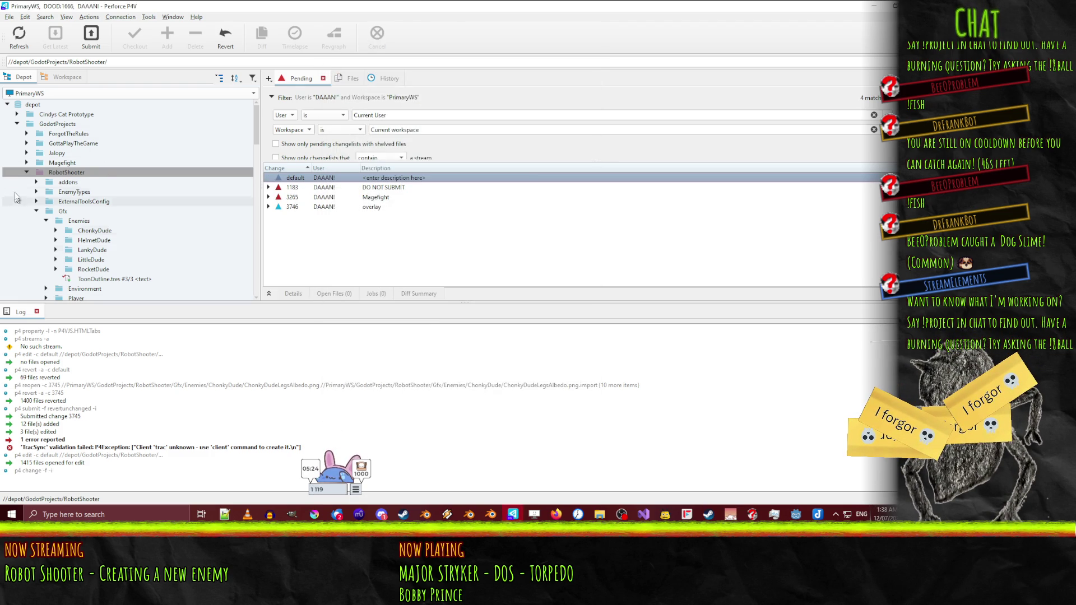
# - Open the TwitchOverlay files for edit in changelist 3746 and revert its unchanged files
pyautogui.click(26, 172)
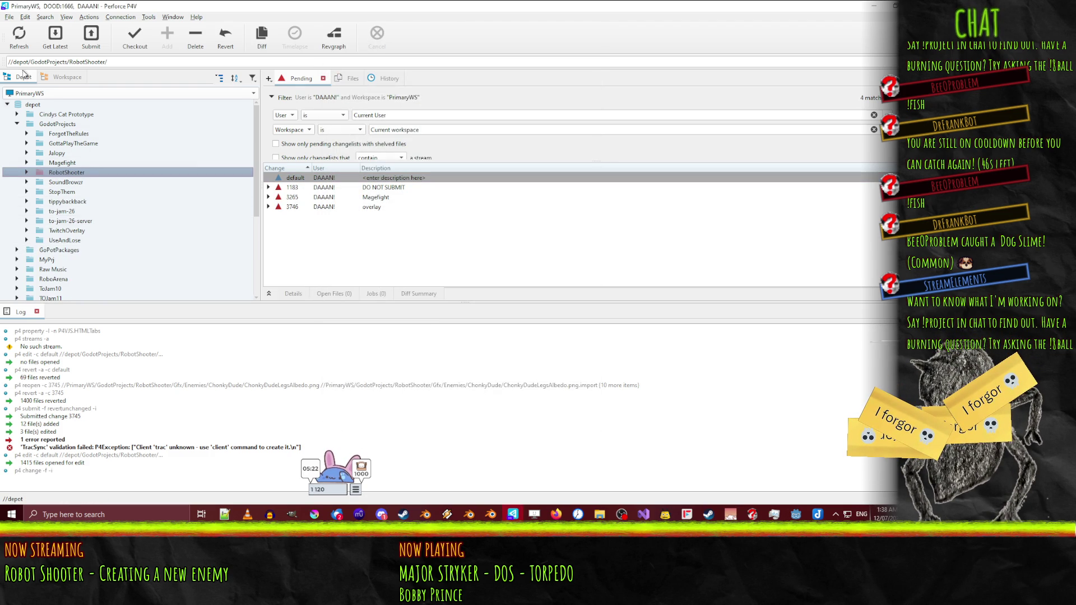
pyautogui.moveTo(62, 230)
pyautogui.mouseDown()
pyautogui.moveTo(280, 203)
pyautogui.moveTo(296, 211)
pyautogui.mouseUp()
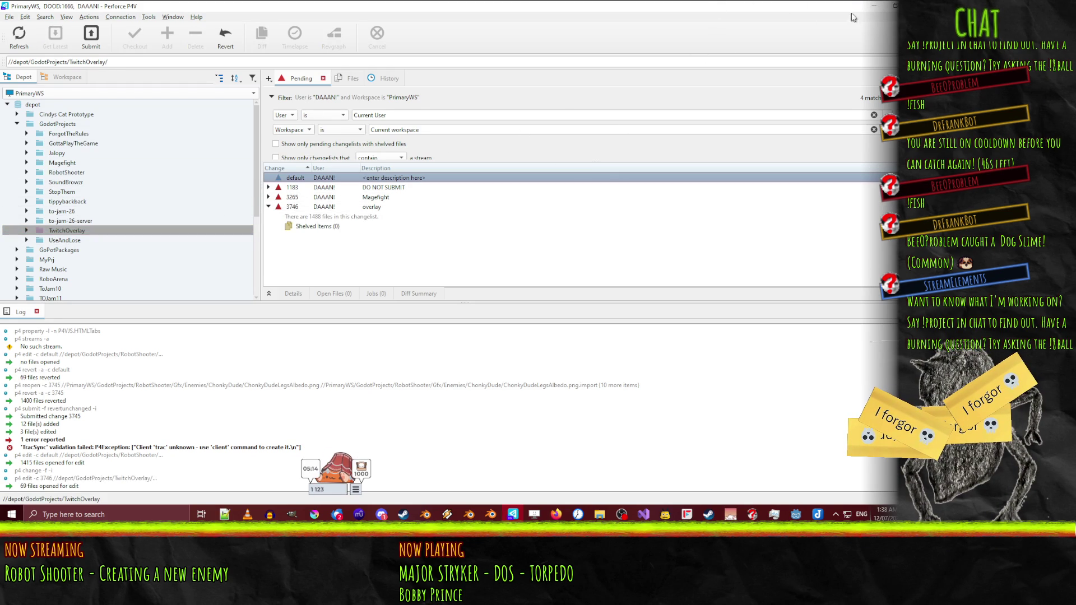
pyautogui.click(26, 230)
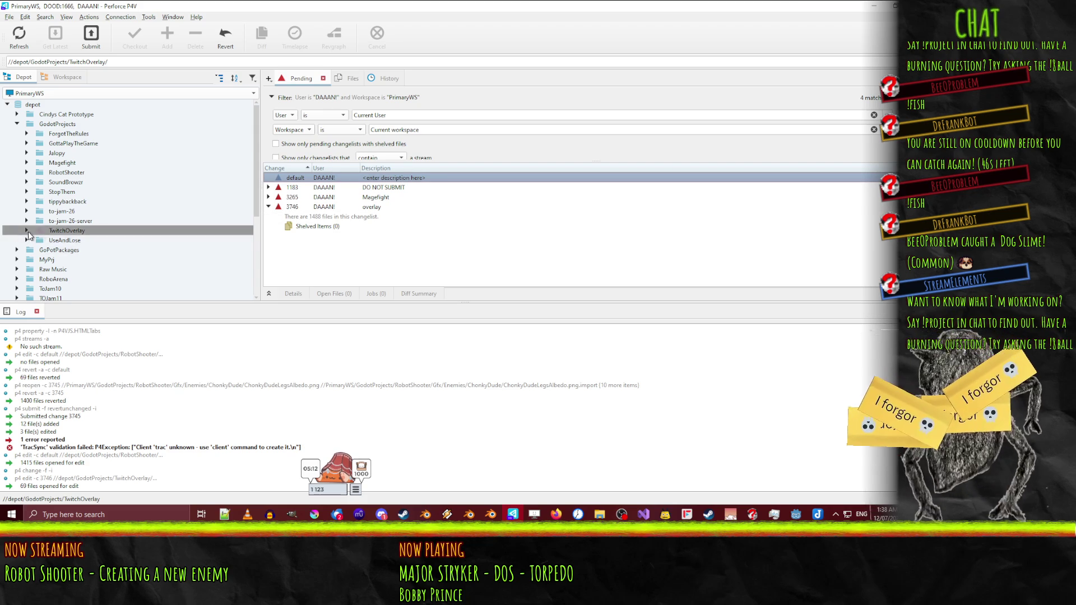
pyautogui.click(25, 230)
pyautogui.click(275, 207)
pyautogui.rightClick(276, 208)
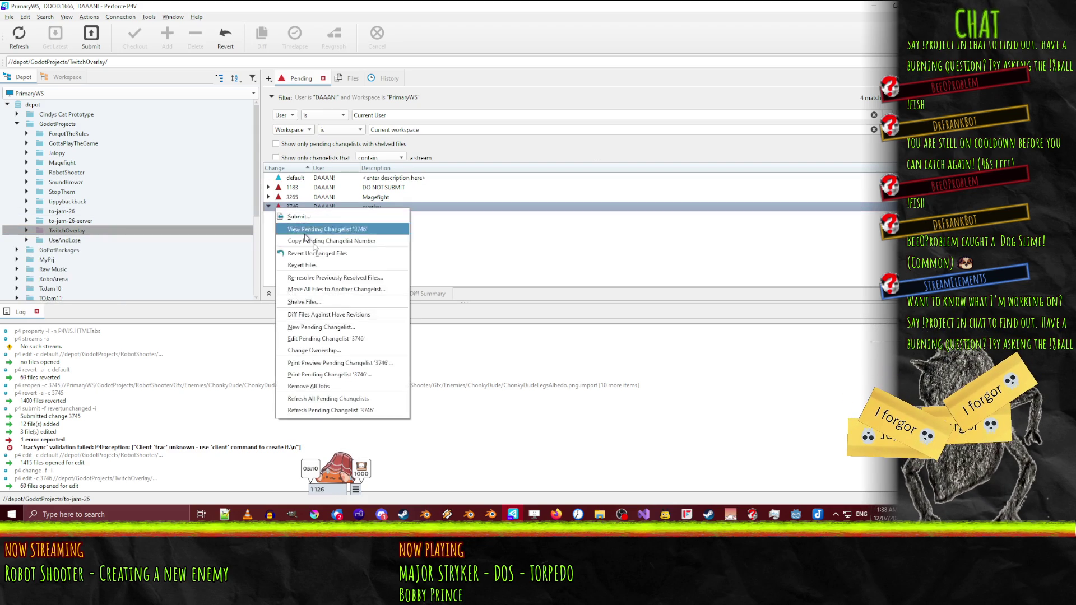
pyautogui.click(359, 255)
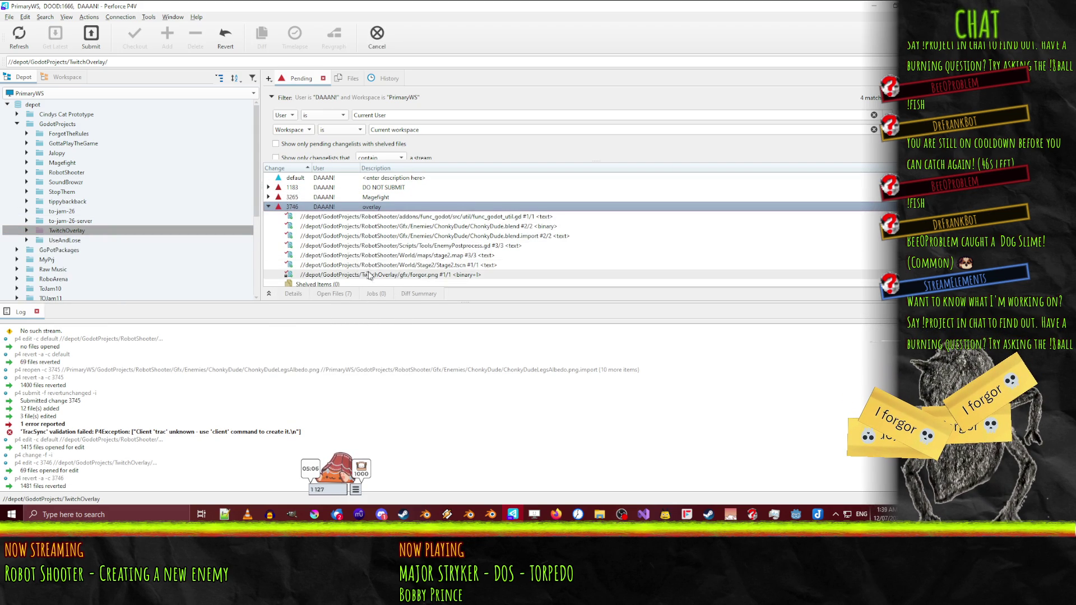
# - Move the six RobotShooter files from changelist 3746 back to the default changelist
pyautogui.click(378, 265)
pyautogui.keyDown('shift'); pyautogui.click(381, 218); pyautogui.keyUp('shift')
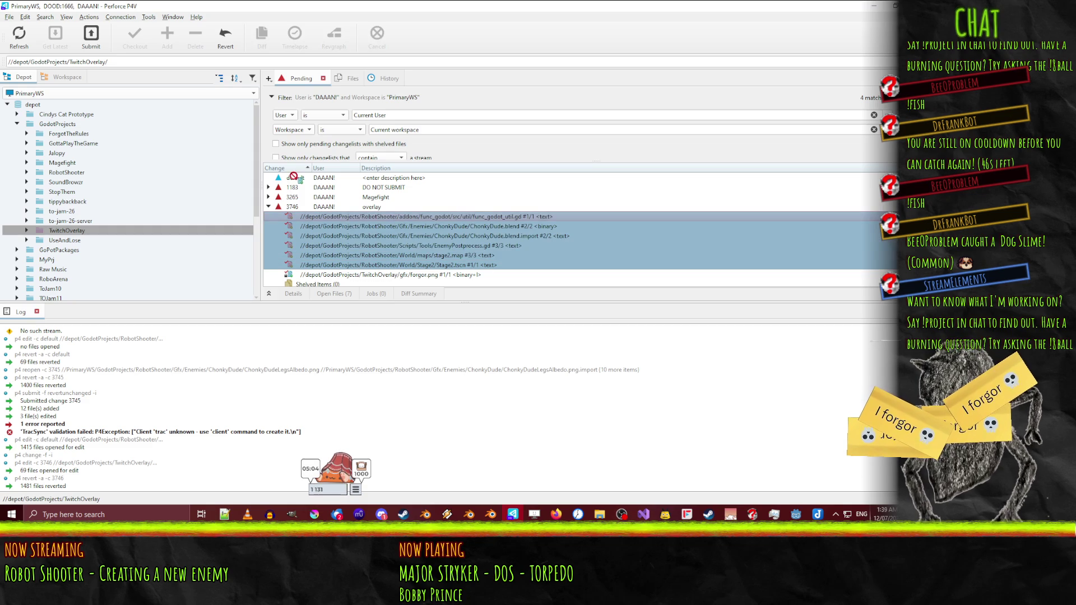
pyautogui.moveTo(295, 180); pyautogui.dragTo(296, 180)
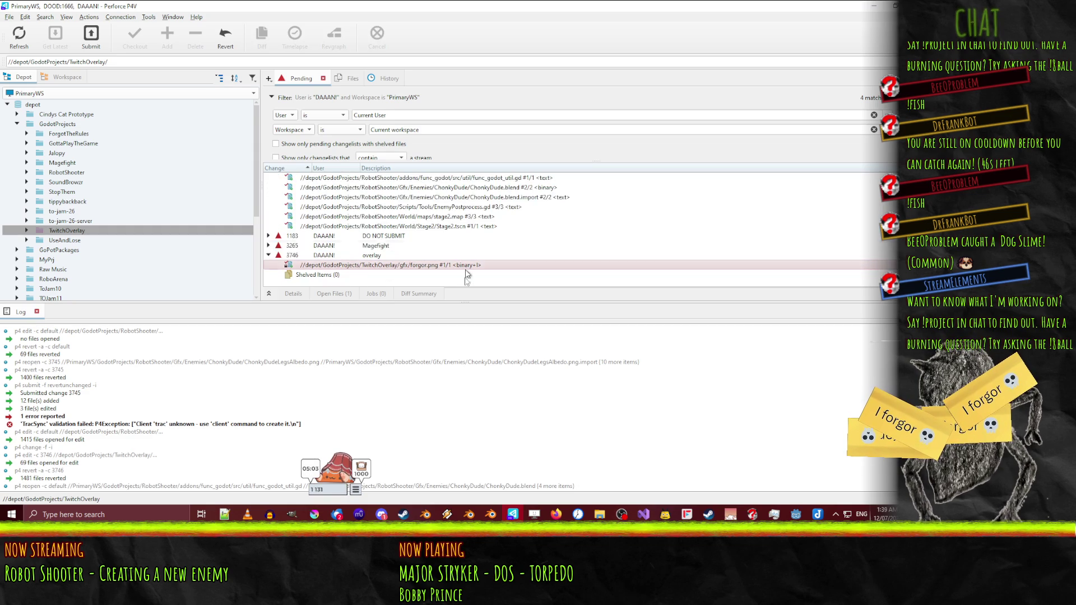
pyautogui.click(389, 265)
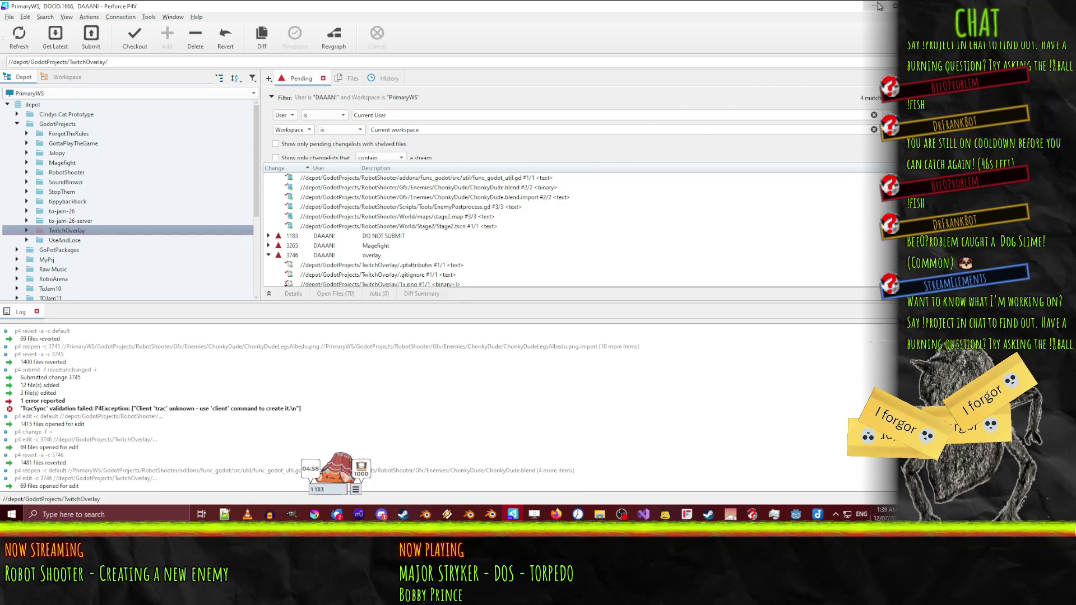
pyautogui.hotkey('alt', 'Tab')
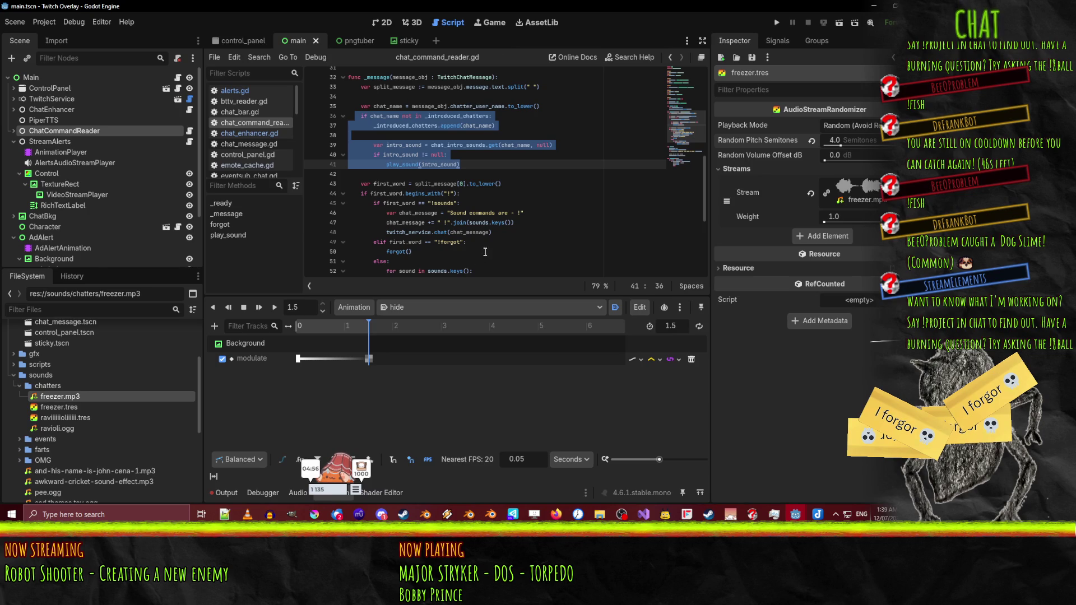
# - On ChatCommandReader, add a Chat Intro Sounds entry mapping the chatter's username to freezer.tres
pyautogui.click(484, 243)
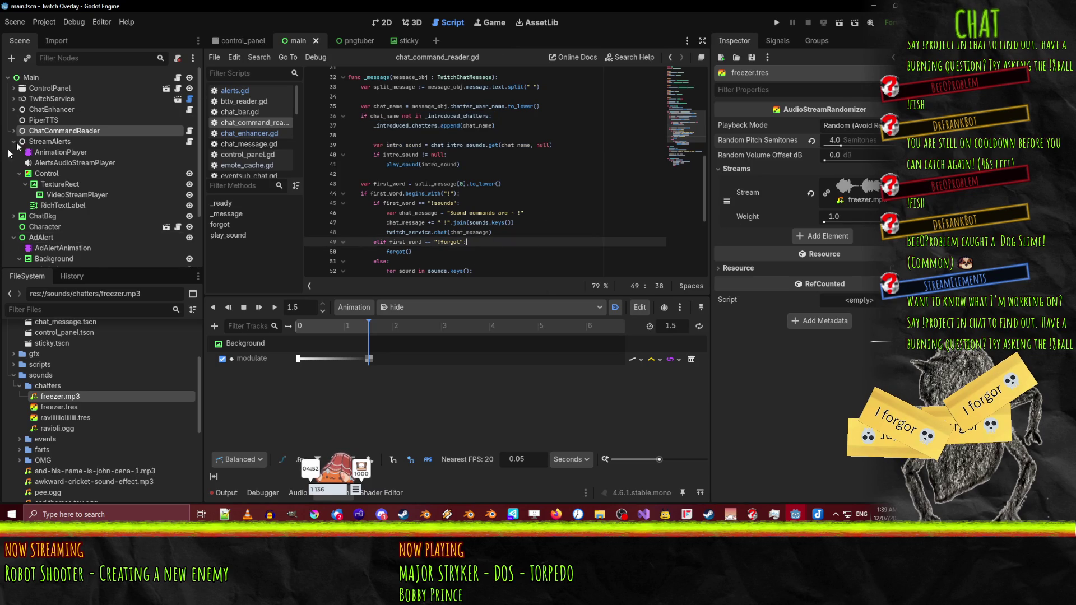
pyautogui.click(64, 130)
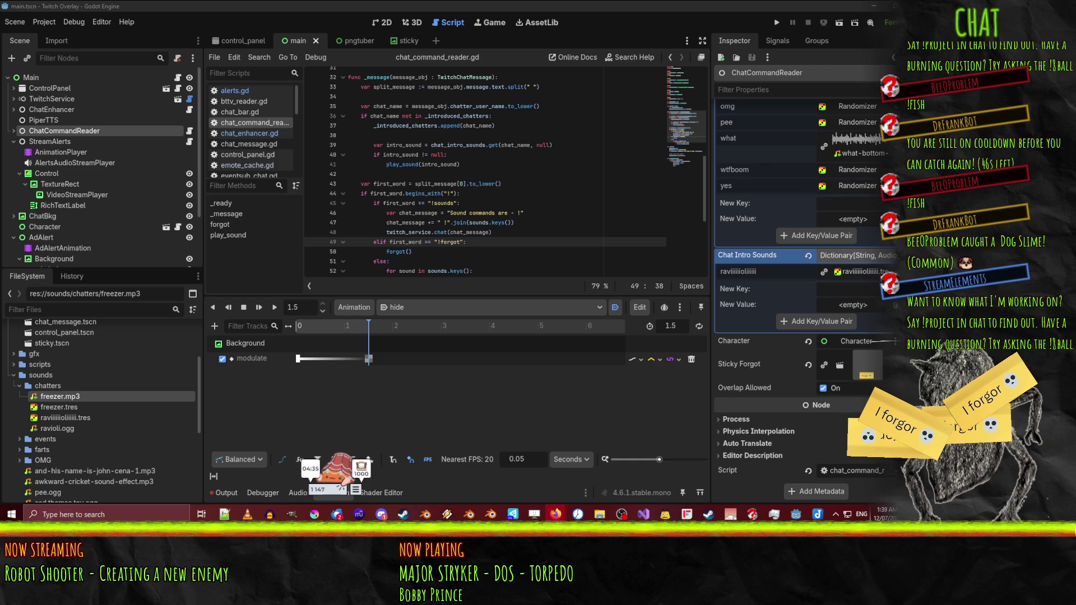
pyautogui.click(841, 291)
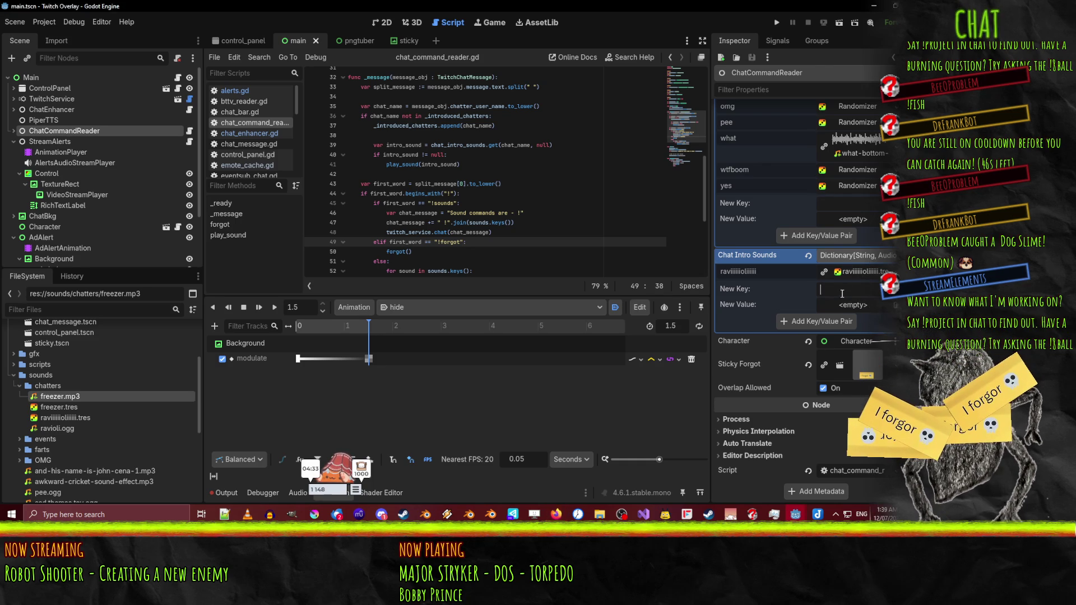
pyautogui.write('Freezerburn_53')
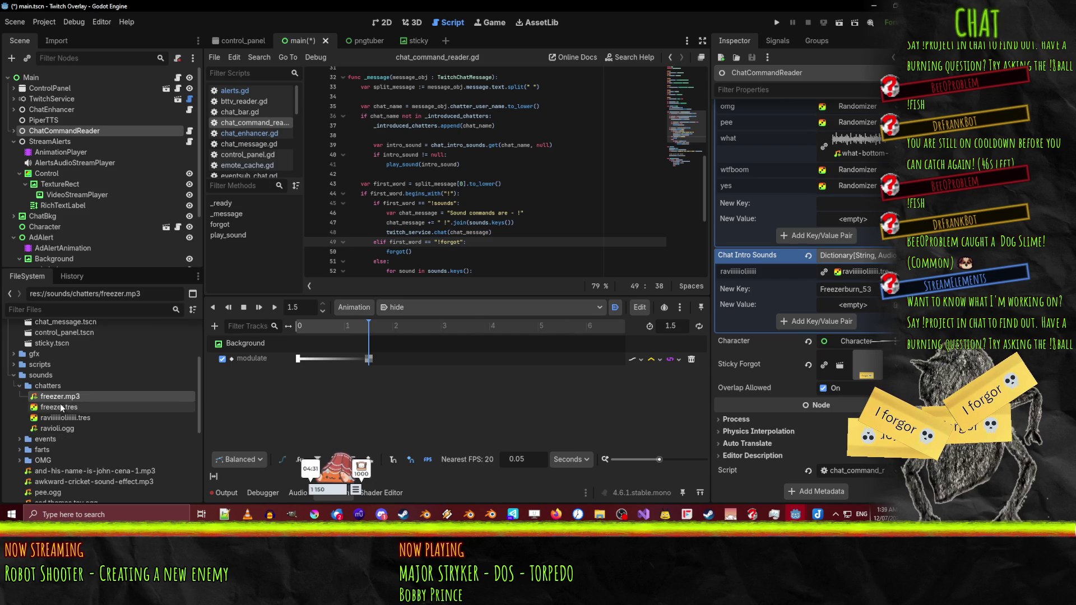
pyautogui.moveTo(62, 408)
pyautogui.mouseDown()
pyautogui.moveTo(701, 314)
pyautogui.moveTo(864, 316)
pyautogui.mouseUp()
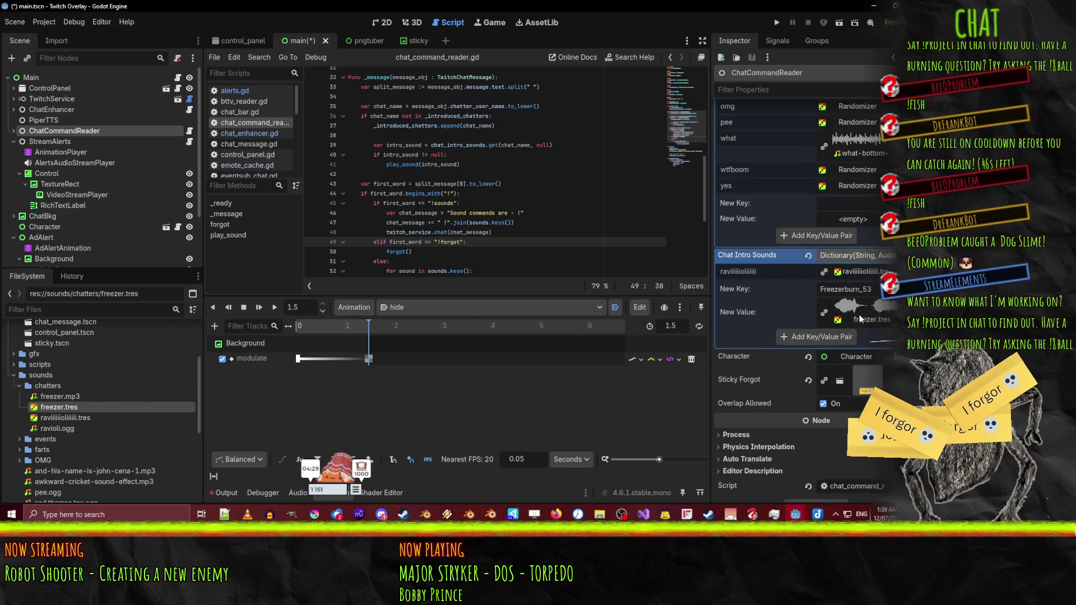
pyautogui.click(814, 339)
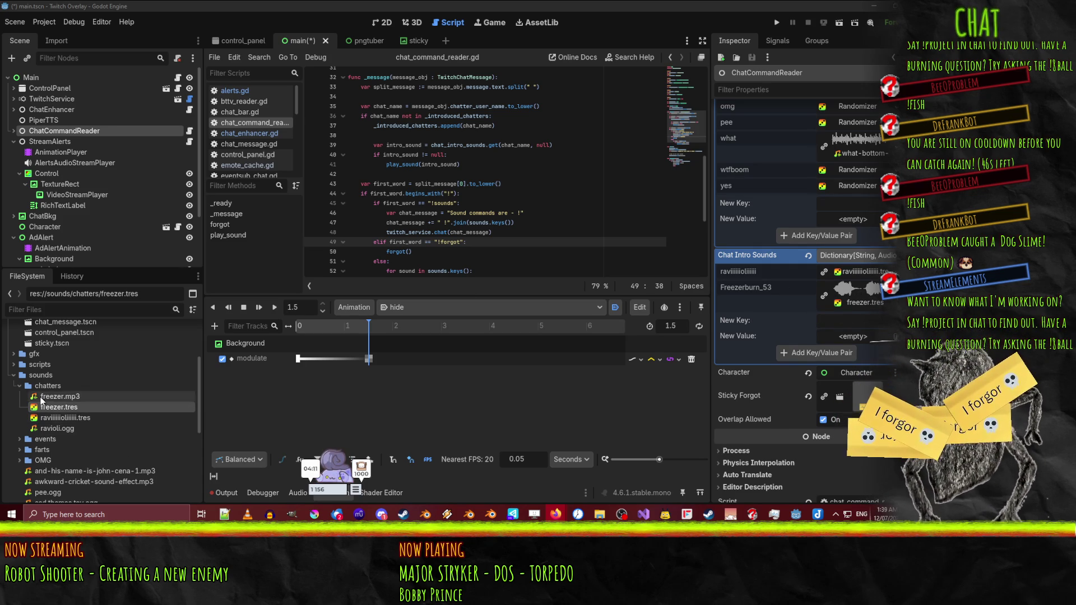
# - Preview freezer.mp3 from freezer.tres's stream in the Audio Stream Importer, then run the overlay project
pyautogui.doubleClick(69, 408)
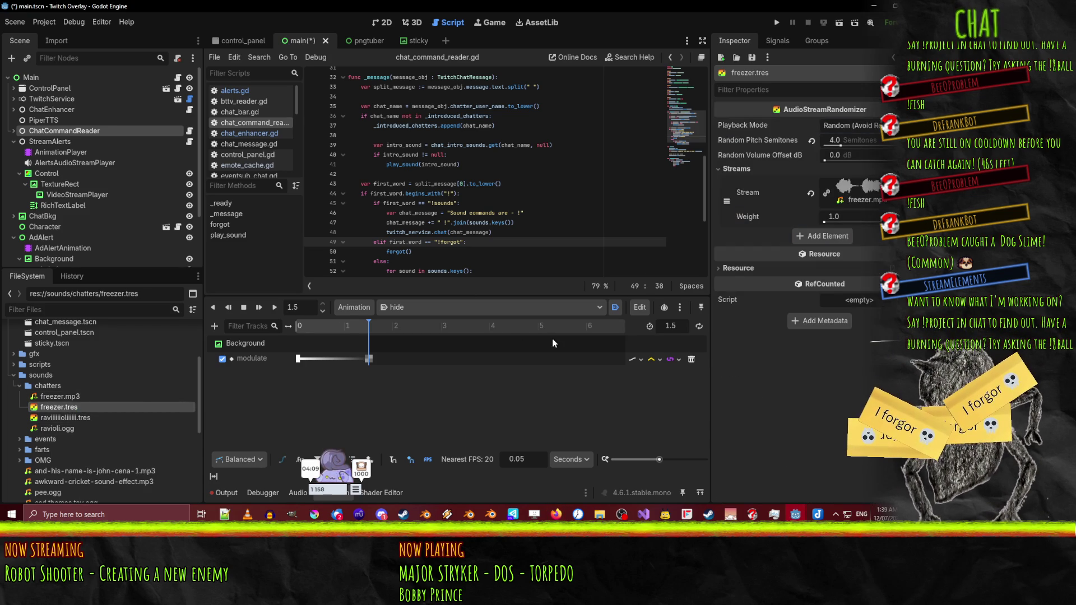
pyautogui.click(840, 185)
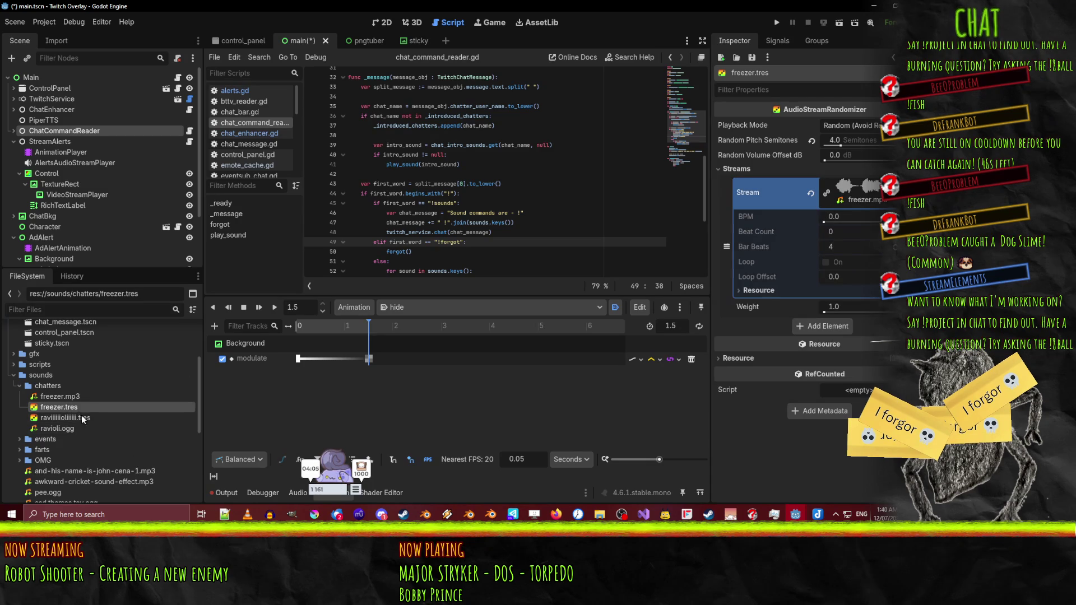
pyautogui.doubleClick(58, 396)
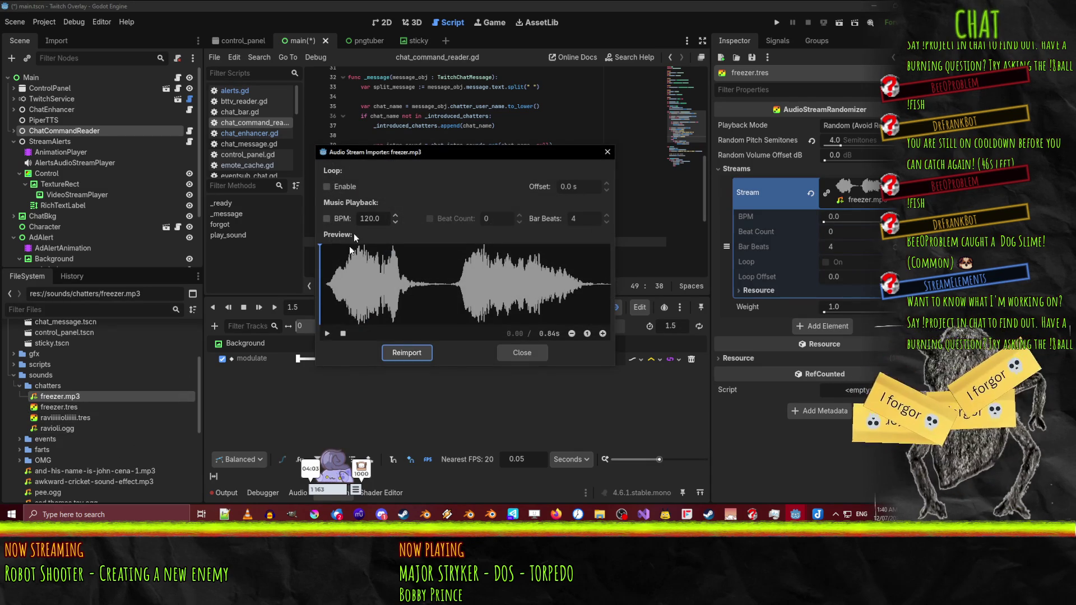
pyautogui.click(325, 334)
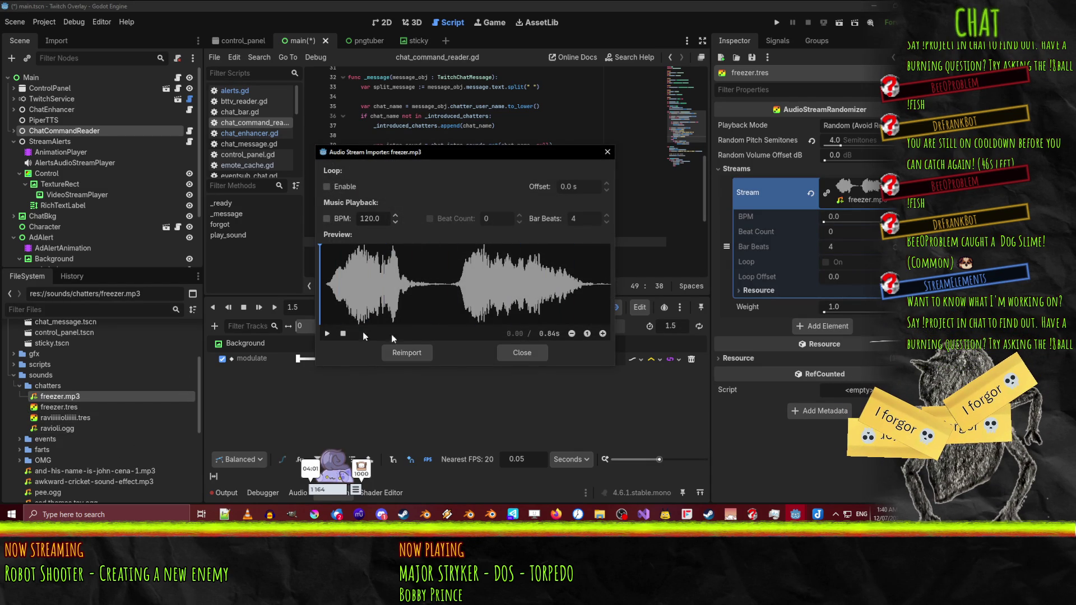
pyautogui.click(535, 350)
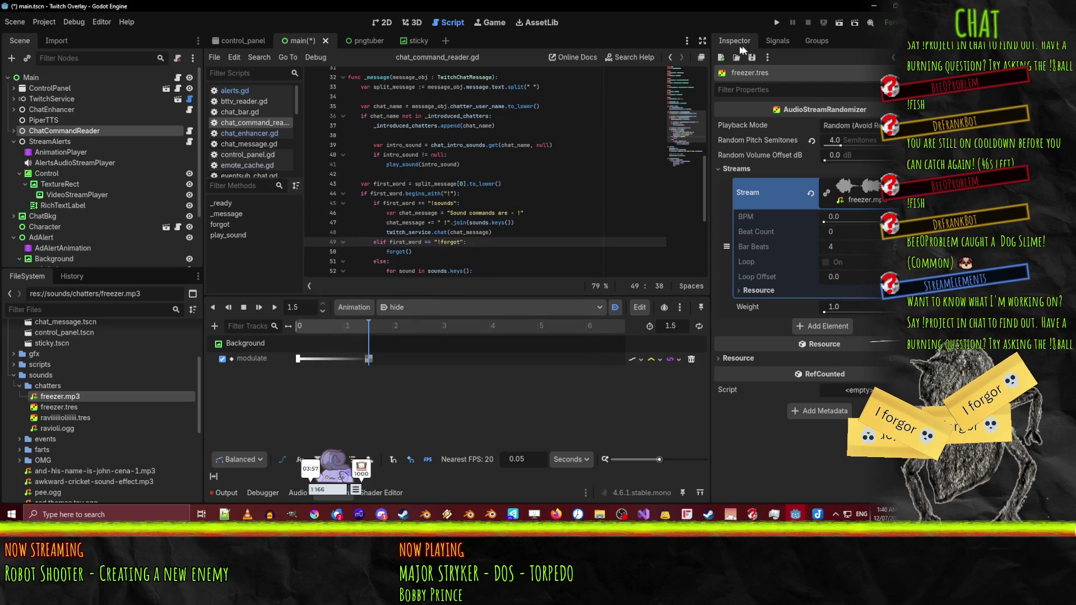
pyautogui.click(776, 22)
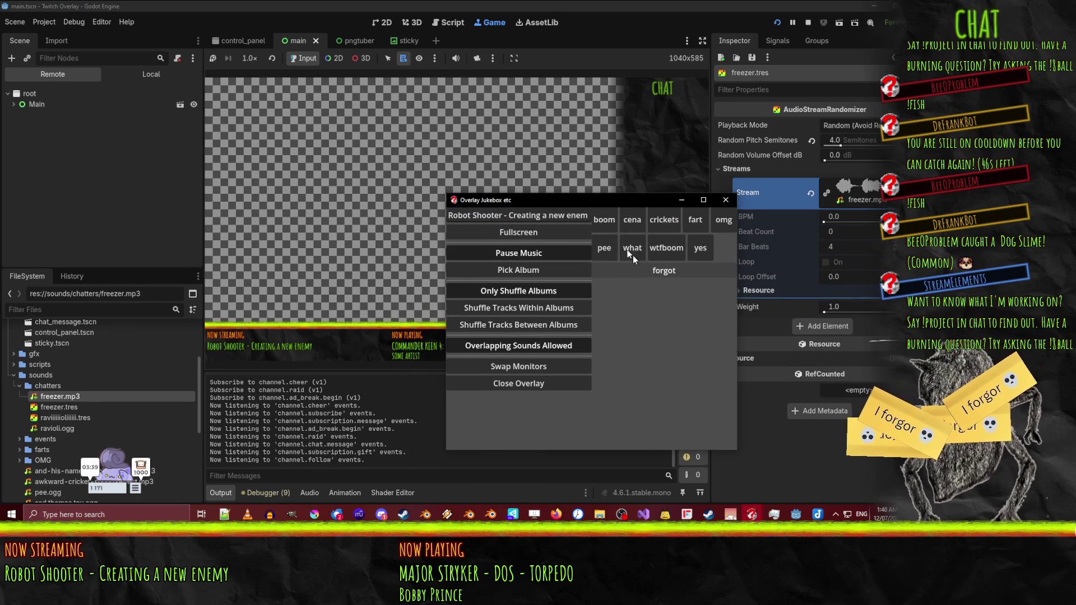
# - Close the Overlay Jukebox window, let the overlay run, stop it with F8, and return to chat_command_reader.gd
pyautogui.click(725, 200)
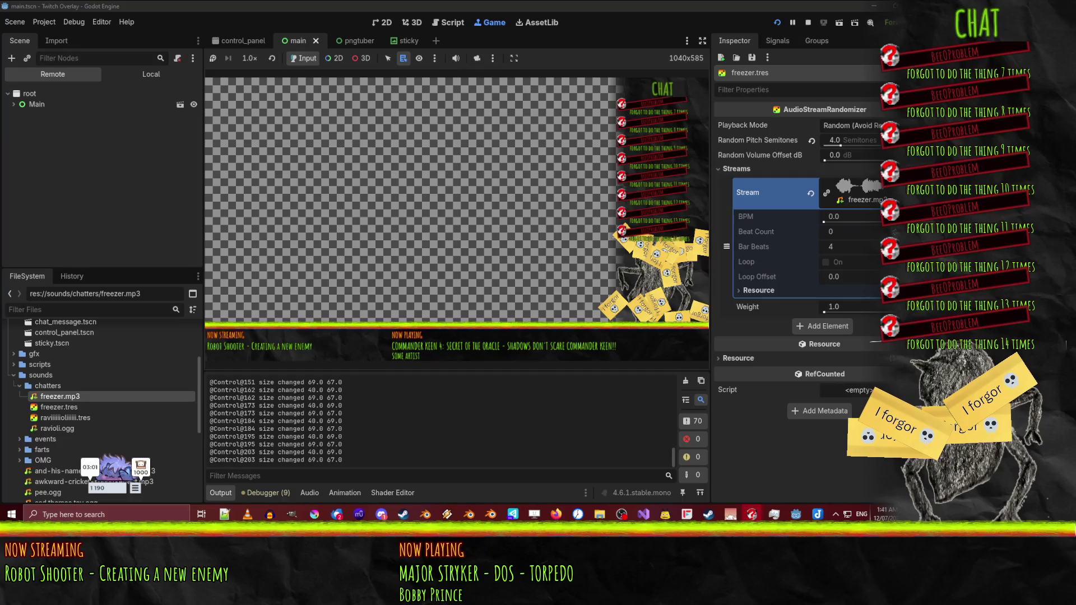
pyautogui.press('F8')
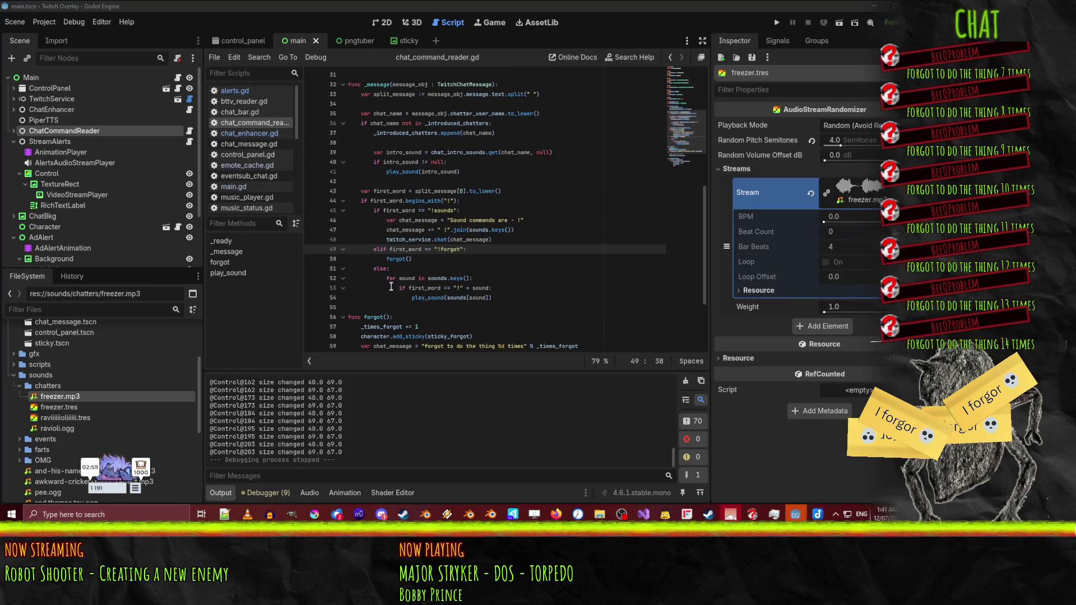
pyautogui.click(510, 282)
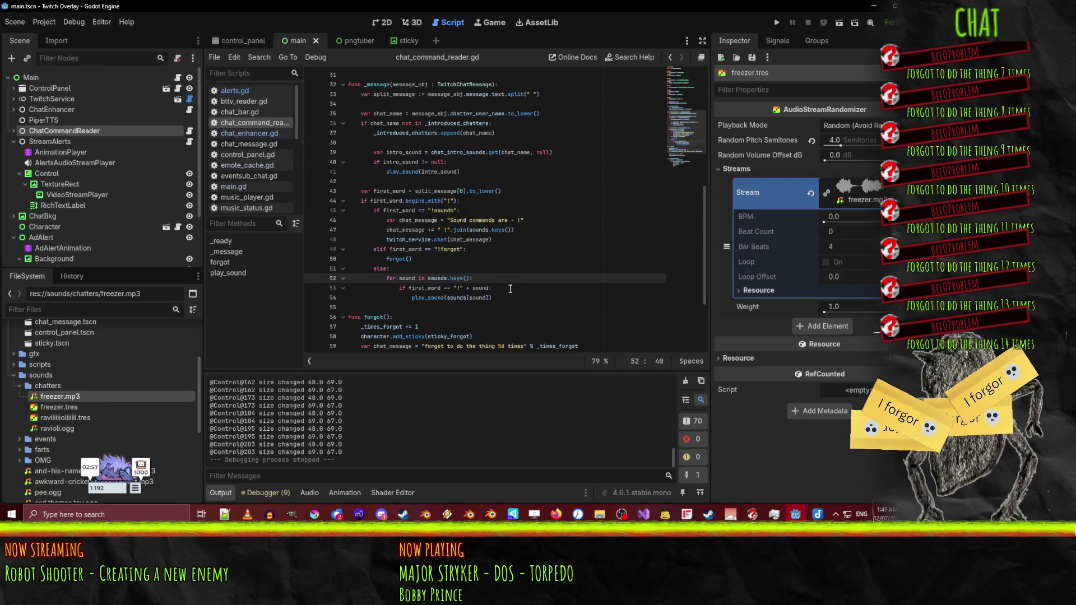
pyautogui.click(162, 462)
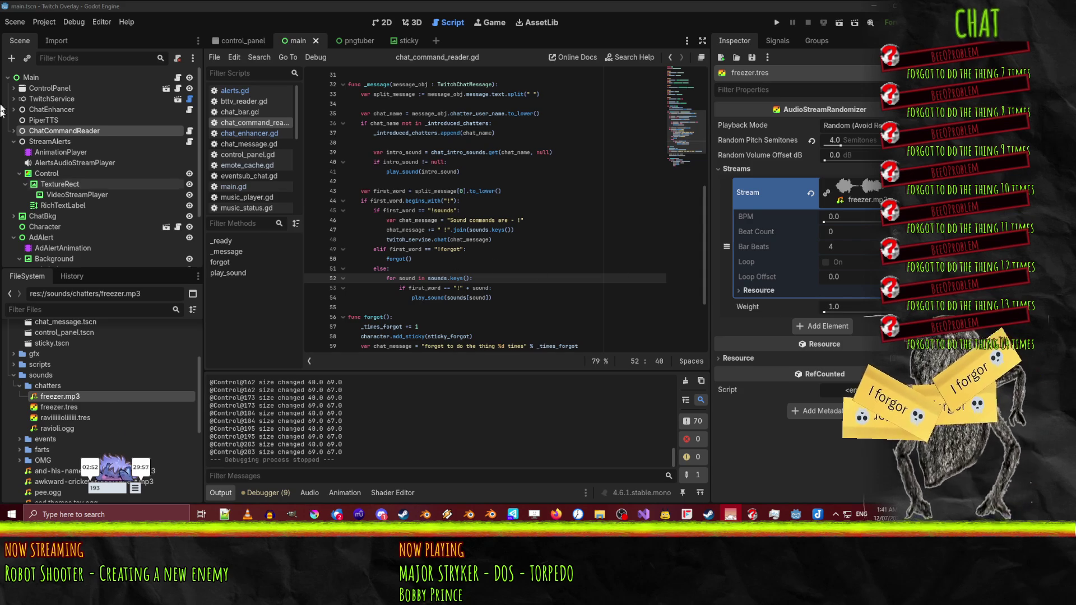
pyautogui.click(44, 22)
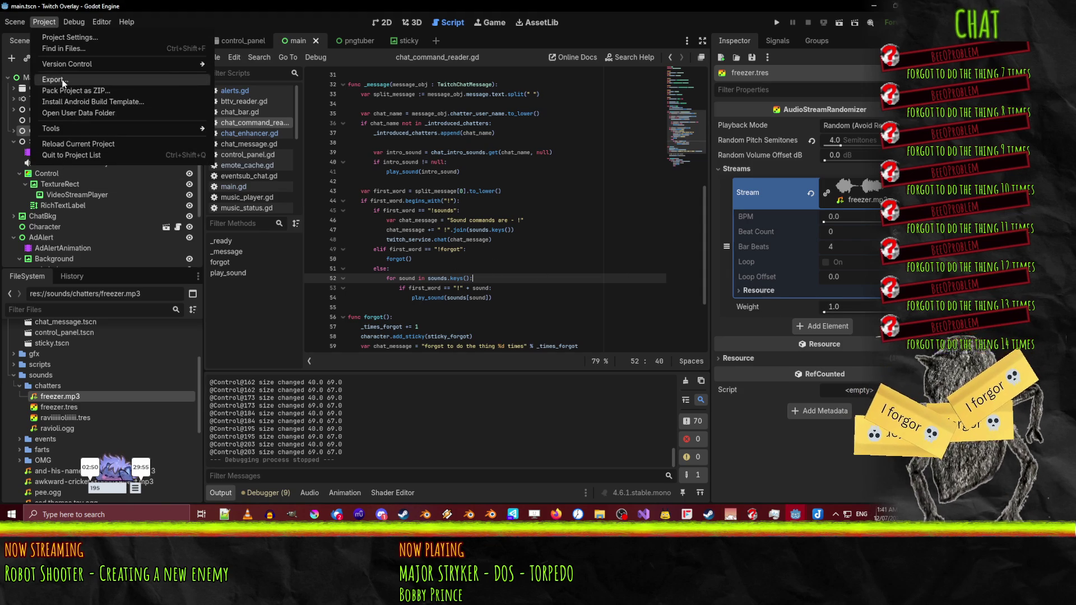
pyautogui.click(56, 79)
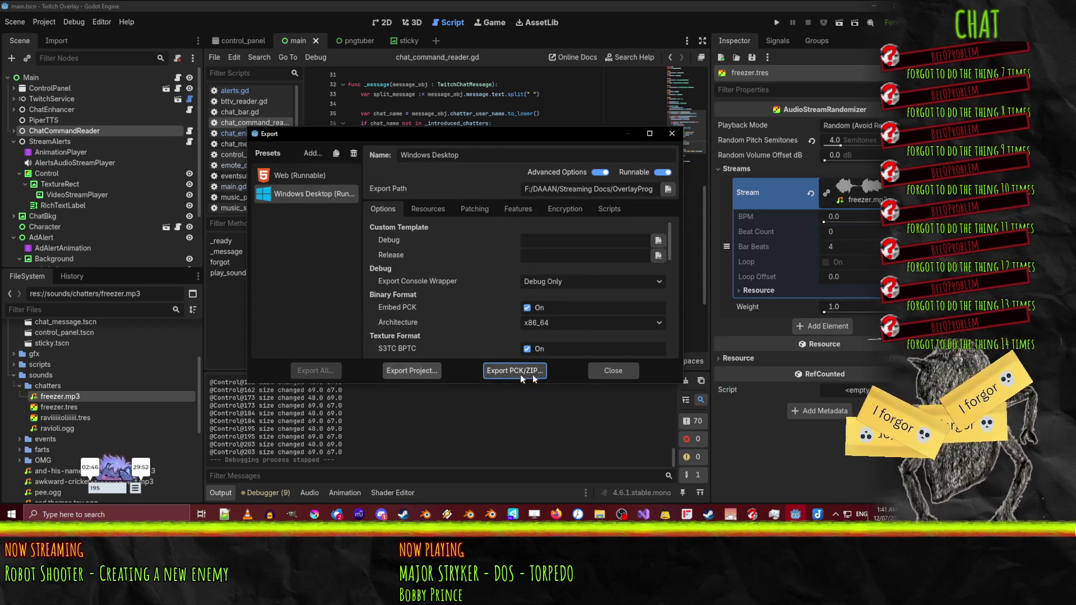
pyautogui.click(612, 371)
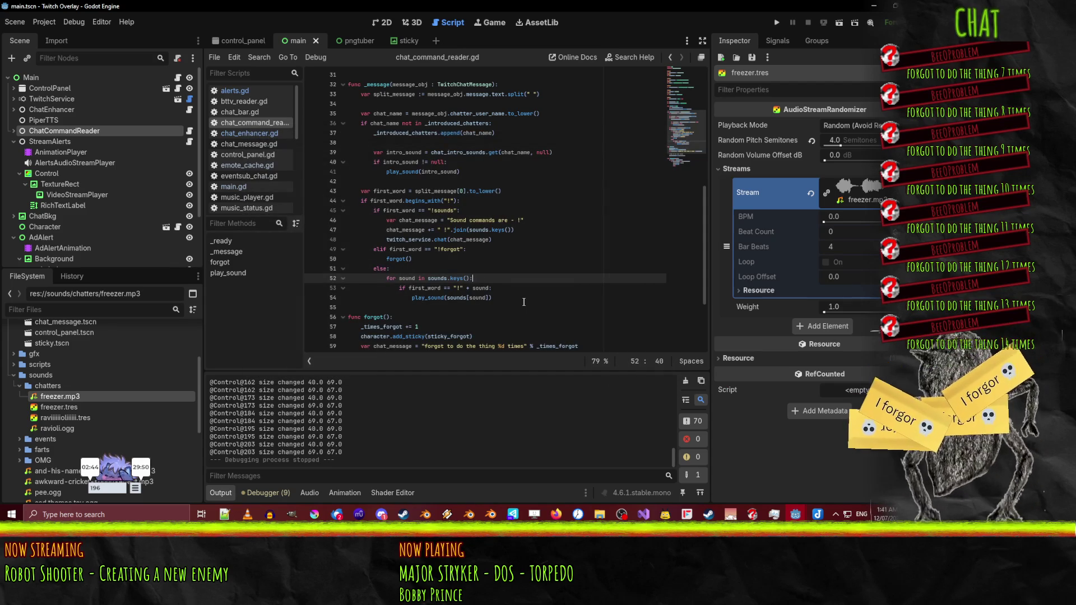